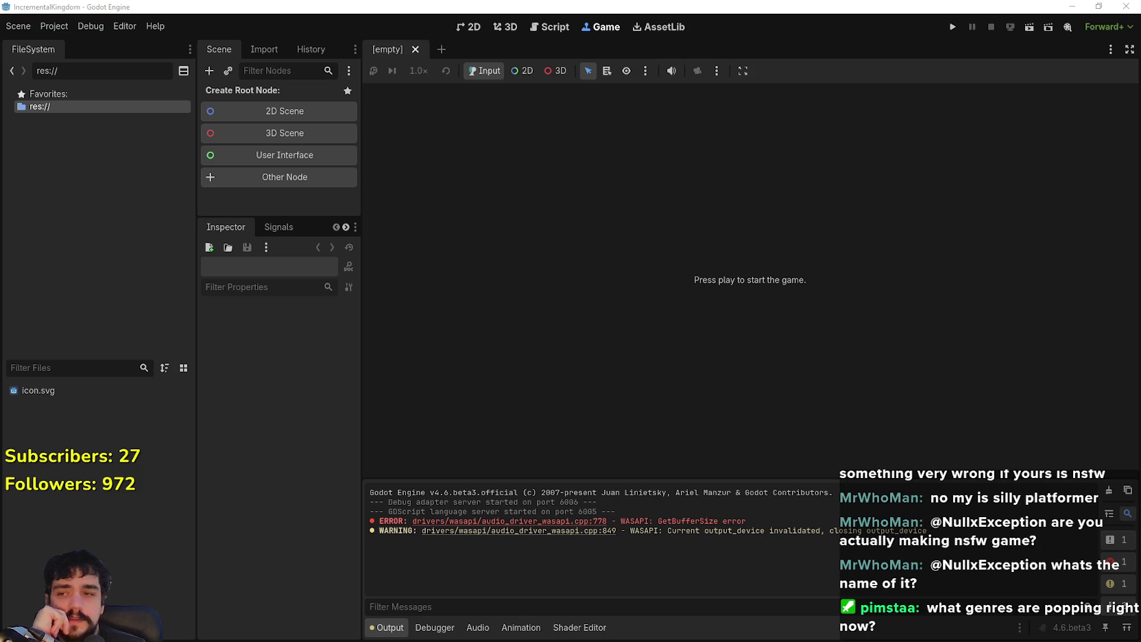
Step: Create a new folder named Cute Fantasy in Downloads
{"action": "key", "text": "super+e"}
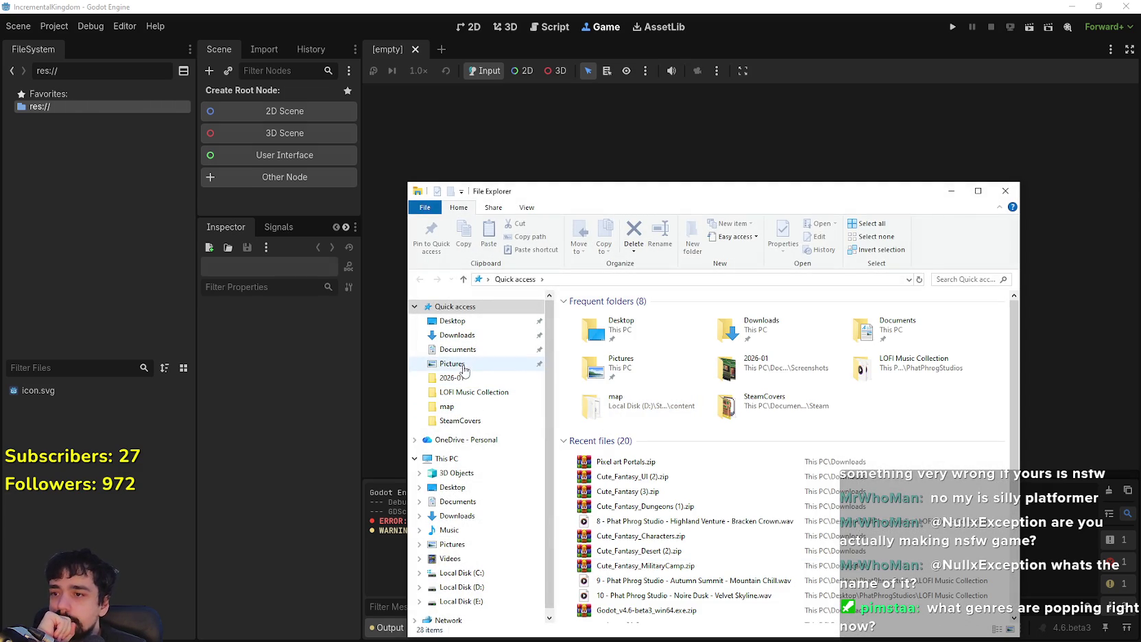
{"action": "left_click", "coordinate": [466, 335]}
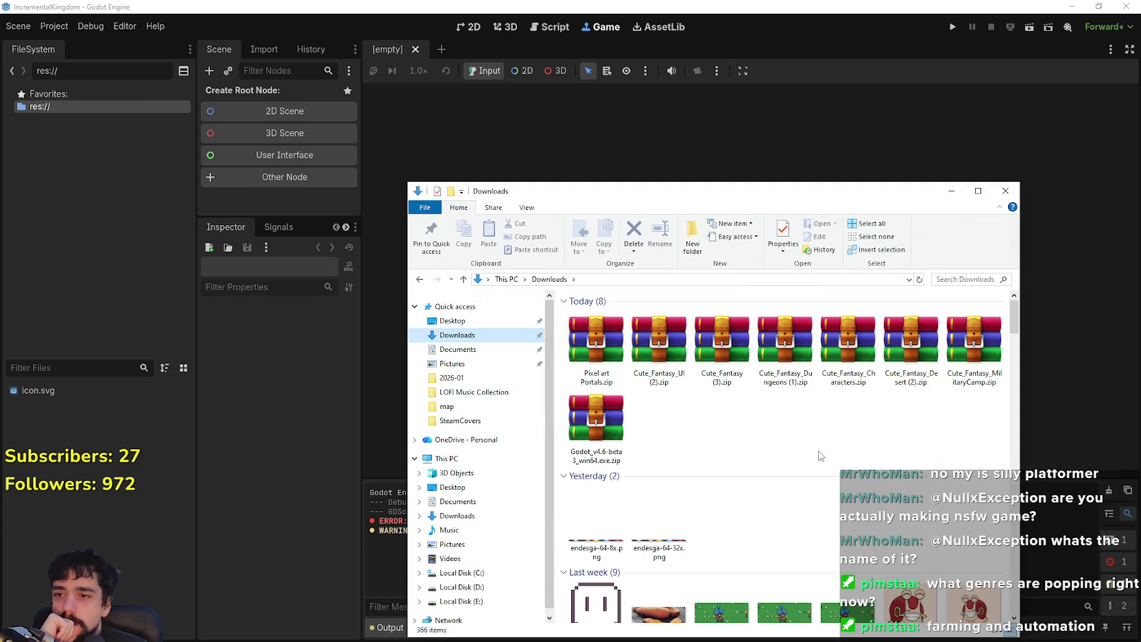
{"action": "right_click", "coordinate": [817, 450]}
{"action": "mouse_move", "coordinate": [891, 410]}
{"action": "left_click", "coordinate": [979, 415]}
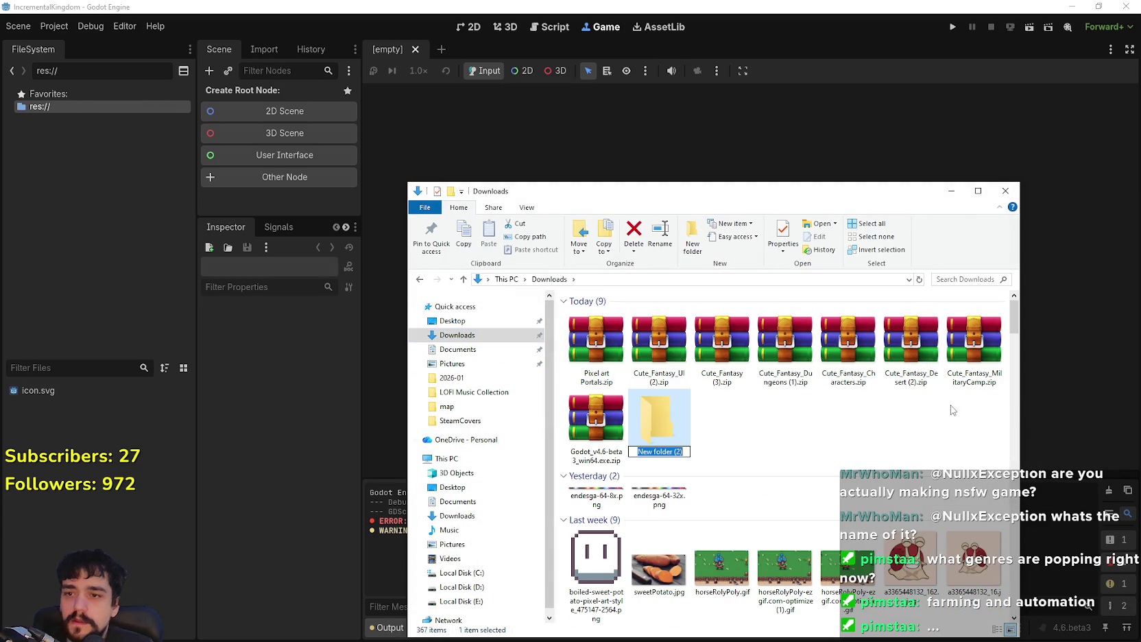
{"action": "type", "text": "Cute Fantasy"}
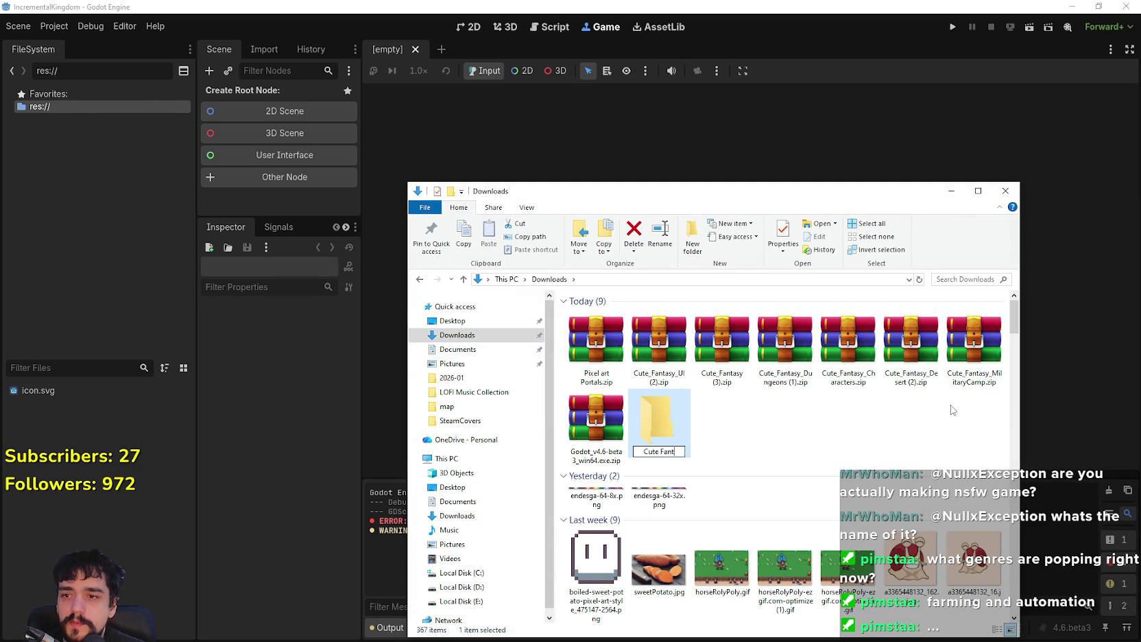
{"action": "key", "text": "Return"}
Step: Move the eight zip archives into Cute Fantasy, open it, and return to Godot's res:// root
{"action": "left_click", "coordinate": [595, 418]}
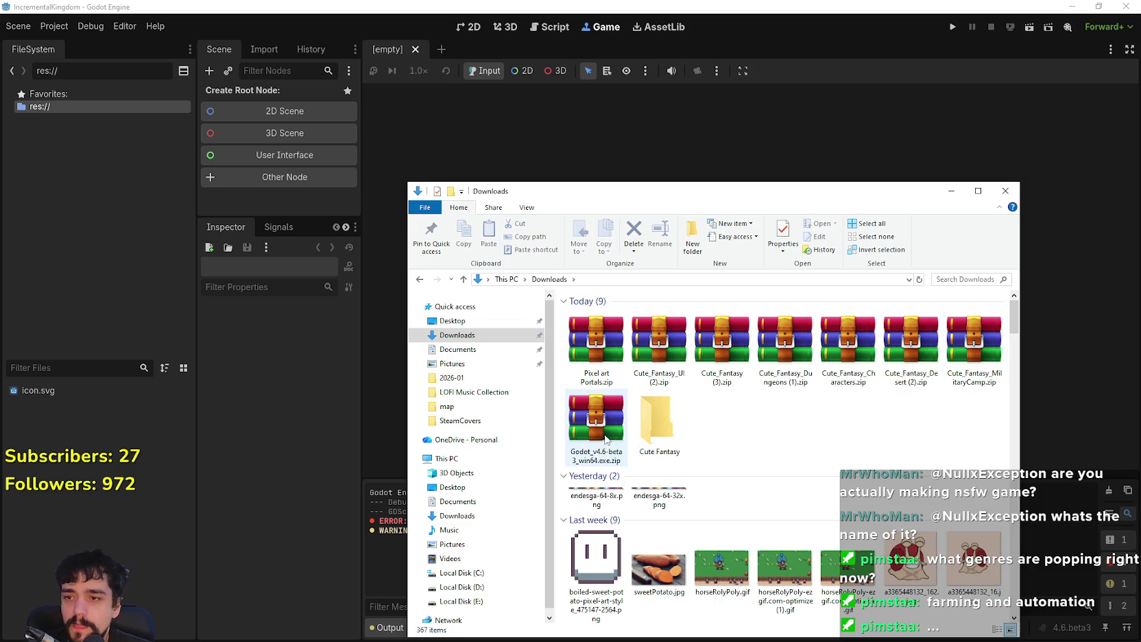
{"action": "left_click", "coordinate": [596, 342], "text": "shift"}
{"action": "mouse_move", "coordinate": [663, 334]}
{"action": "left_mouse_down"}
{"action": "mouse_move", "coordinate": [658, 415]}
{"action": "mouse_move", "coordinate": [669, 432]}
{"action": "mouse_move", "coordinate": [657, 418]}
{"action": "left_mouse_up"}
{"action": "double_click", "coordinate": [595, 342]}
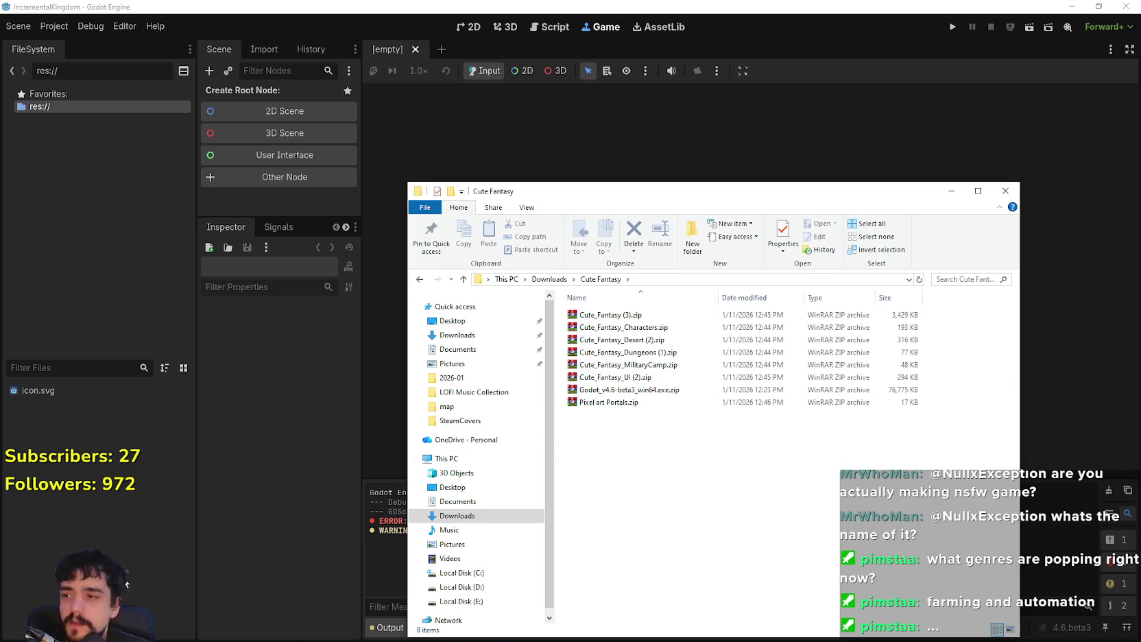
{"action": "left_click", "coordinate": [70, 142]}
{"action": "left_click", "coordinate": [62, 106]}
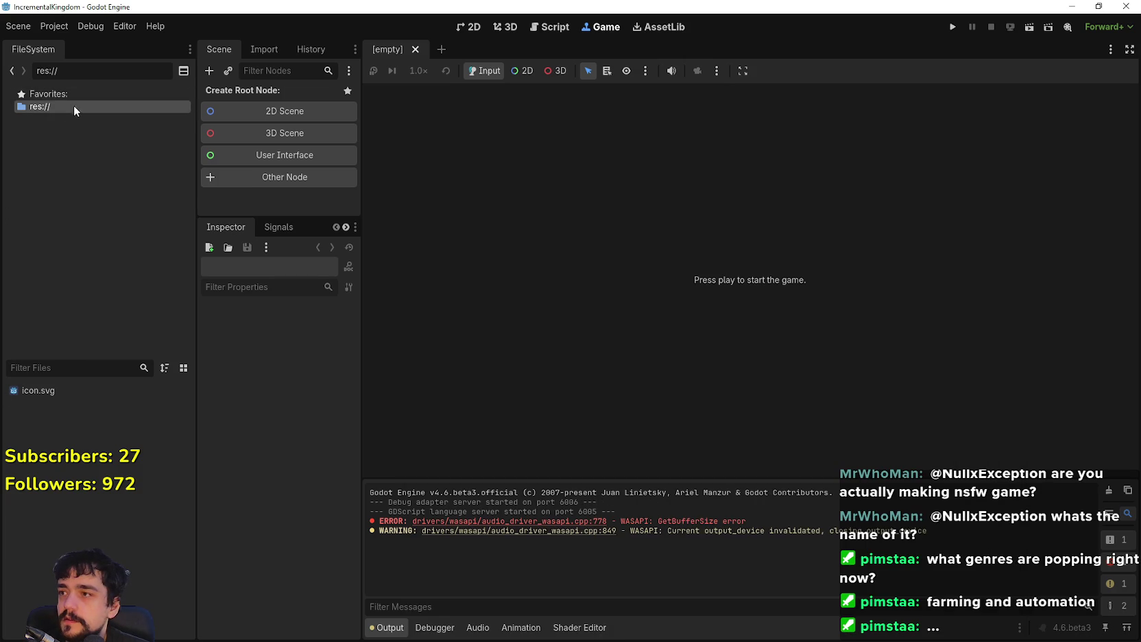
Step: Create a folder named assets under res:// in the FileSystem dock
{"action": "right_click", "coordinate": [62, 106]}
{"action": "mouse_move", "coordinate": [205, 118]}
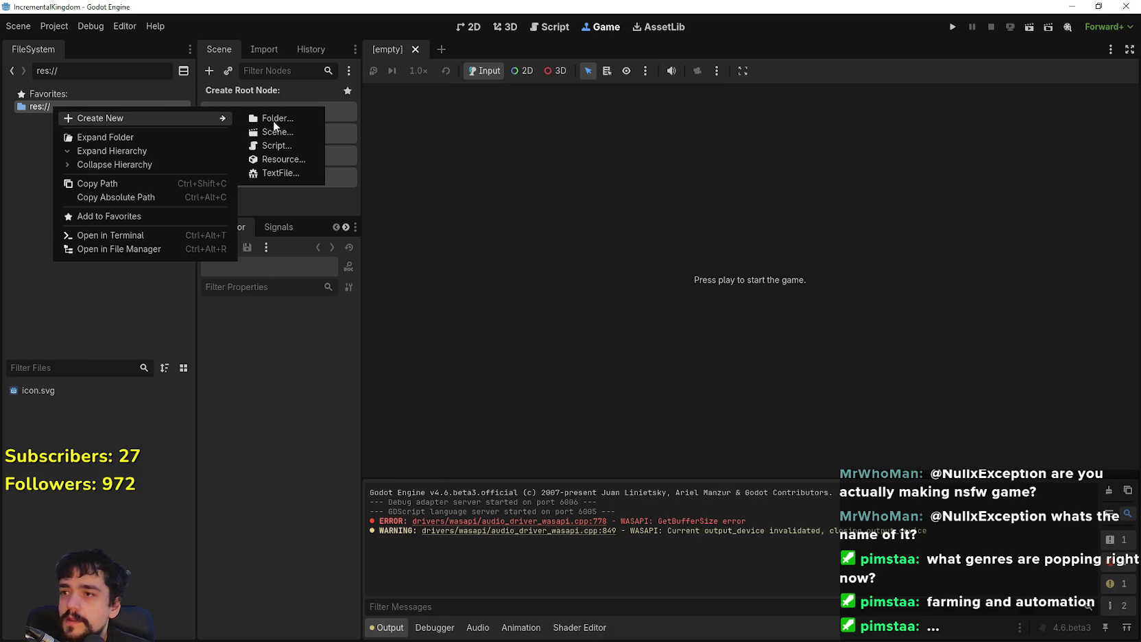
{"action": "left_click", "coordinate": [273, 119]}
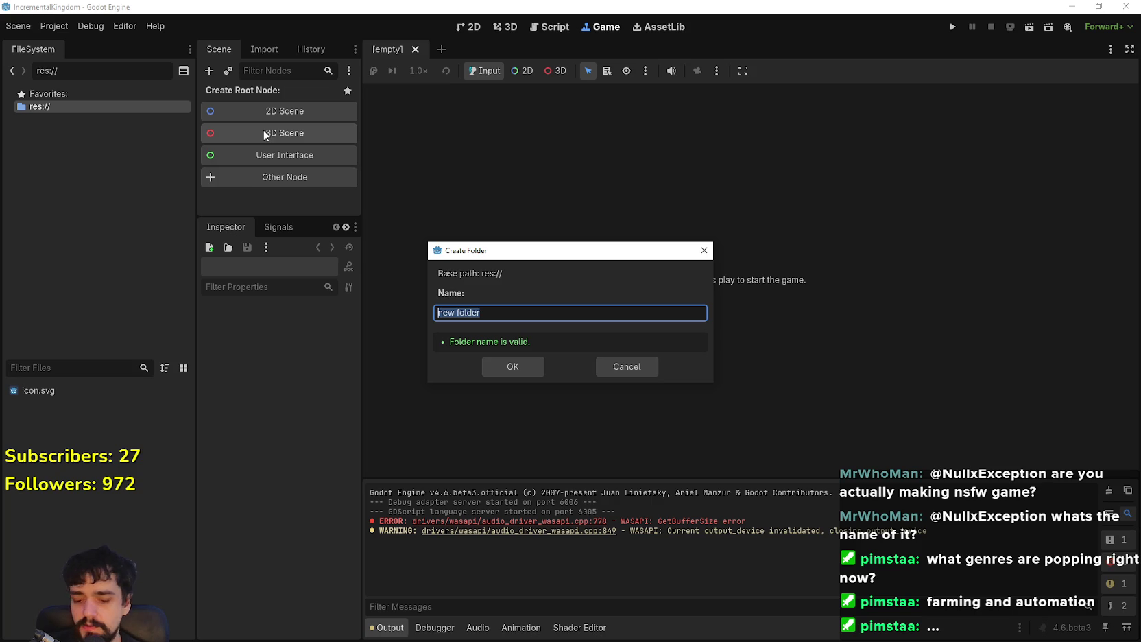
{"action": "type", "text": "assets"}
{"action": "key", "text": "Return"}
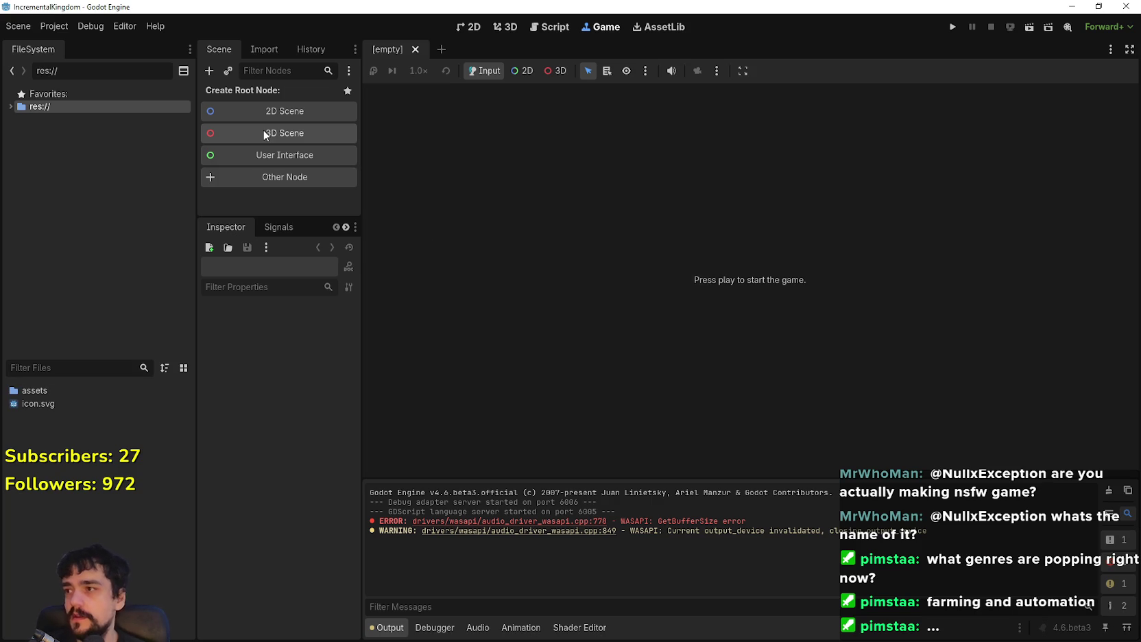
Step: Select the new assets folder, then switch over to Aseprite
{"action": "left_click", "coordinate": [49, 118]}
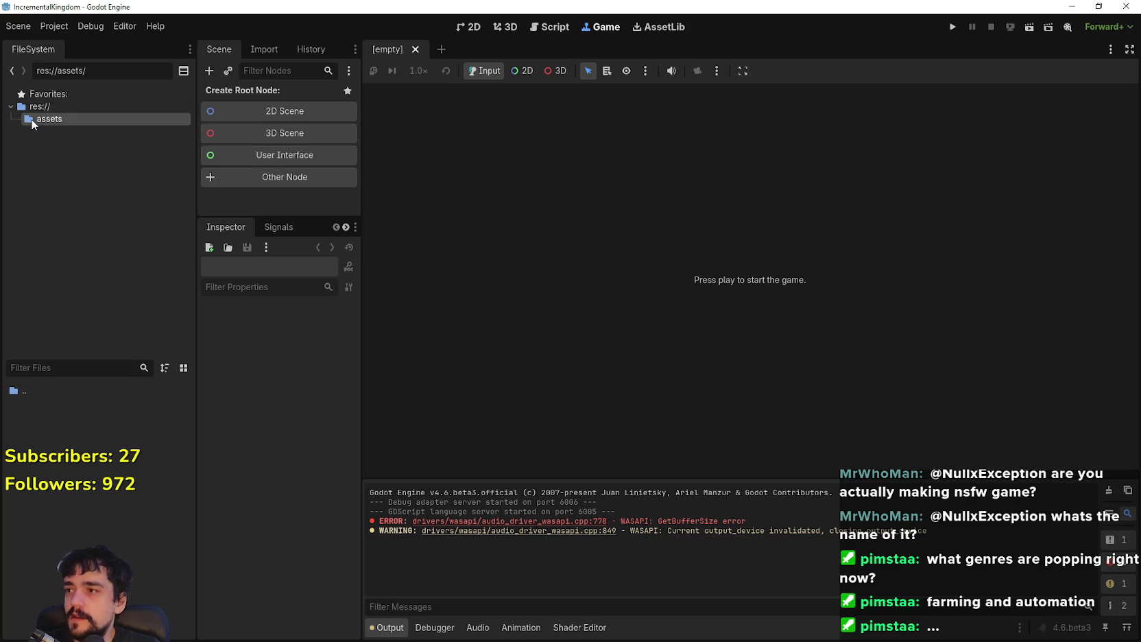
{"action": "right_click", "coordinate": [67, 498]}
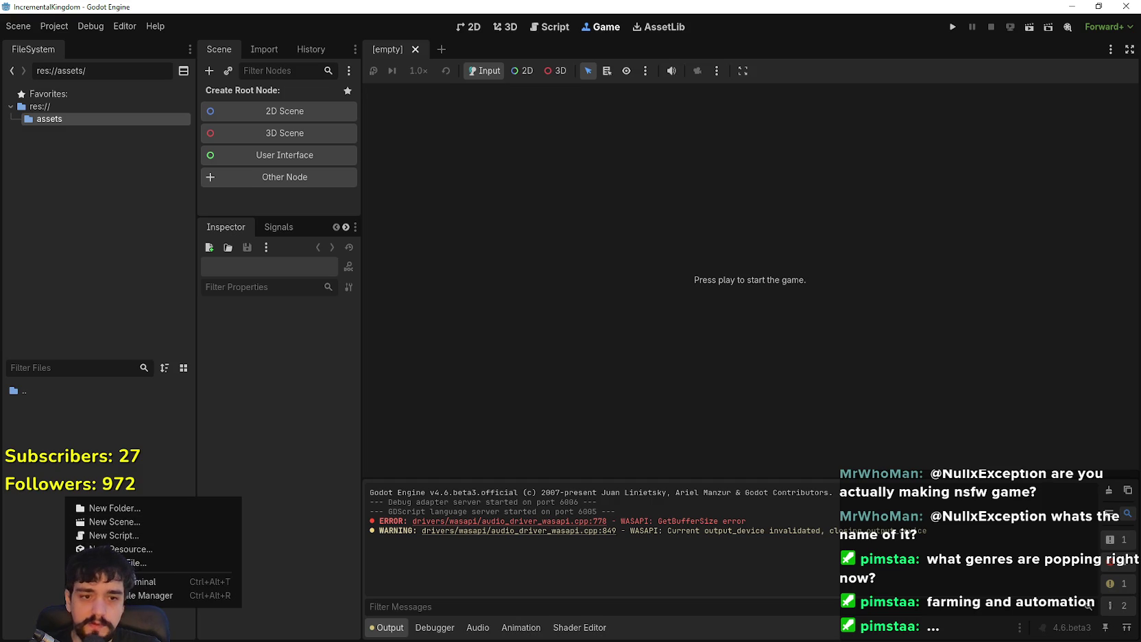
{"action": "key", "text": "Escape"}
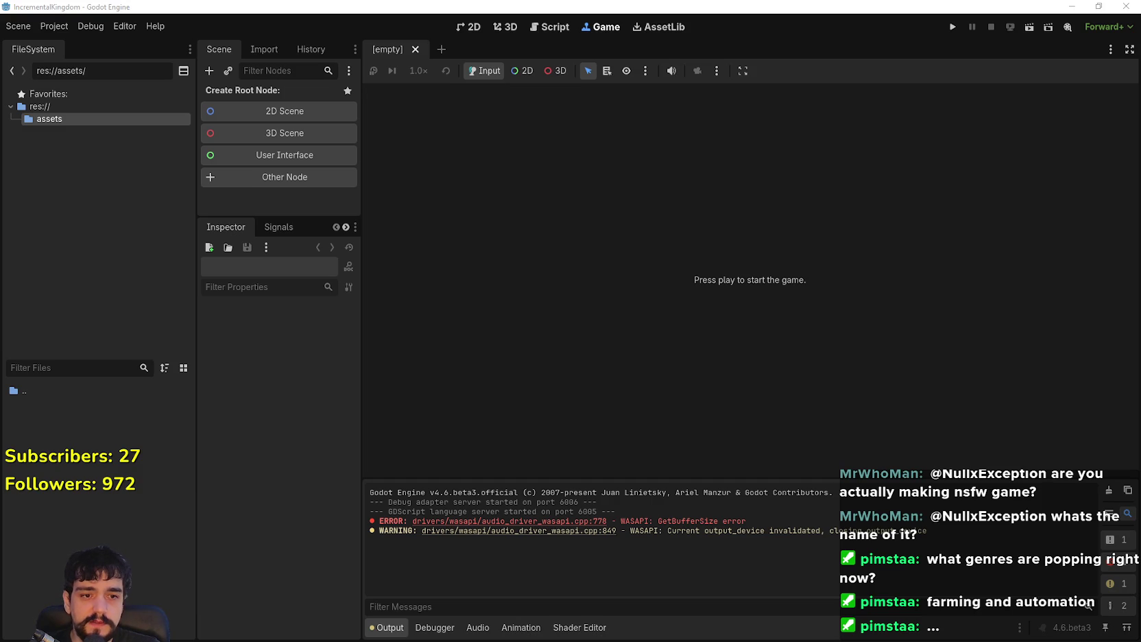
{"action": "key", "text": "alt+Tab"}
{"action": "key", "text": "alt+f"}
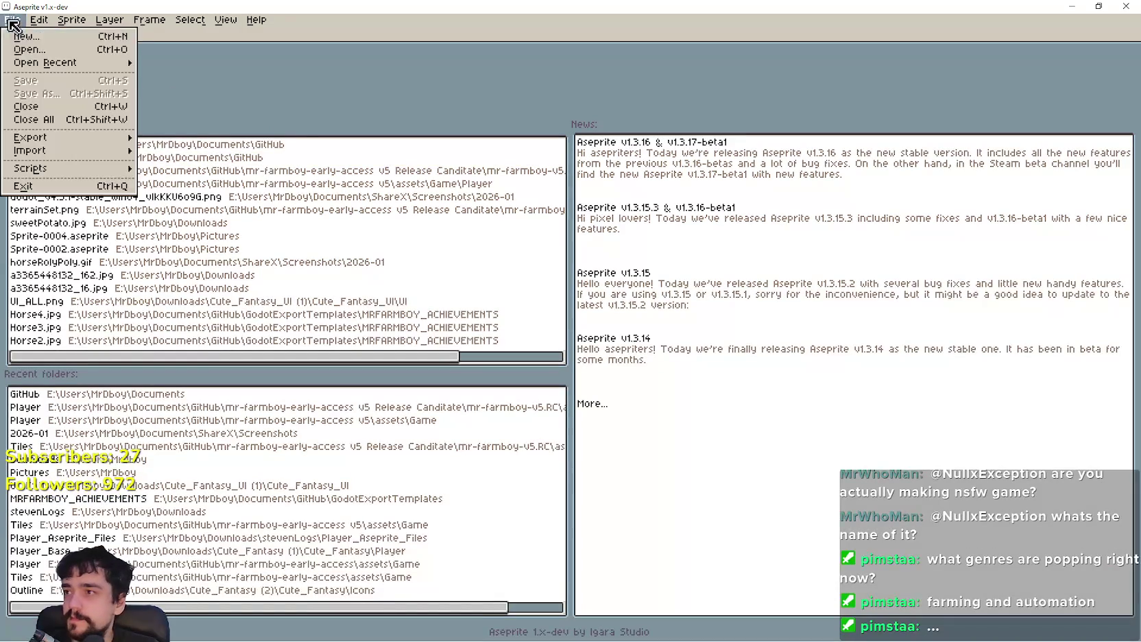
Step: Open Player.png from Aseprite's recent files
{"action": "key", "text": "n"}
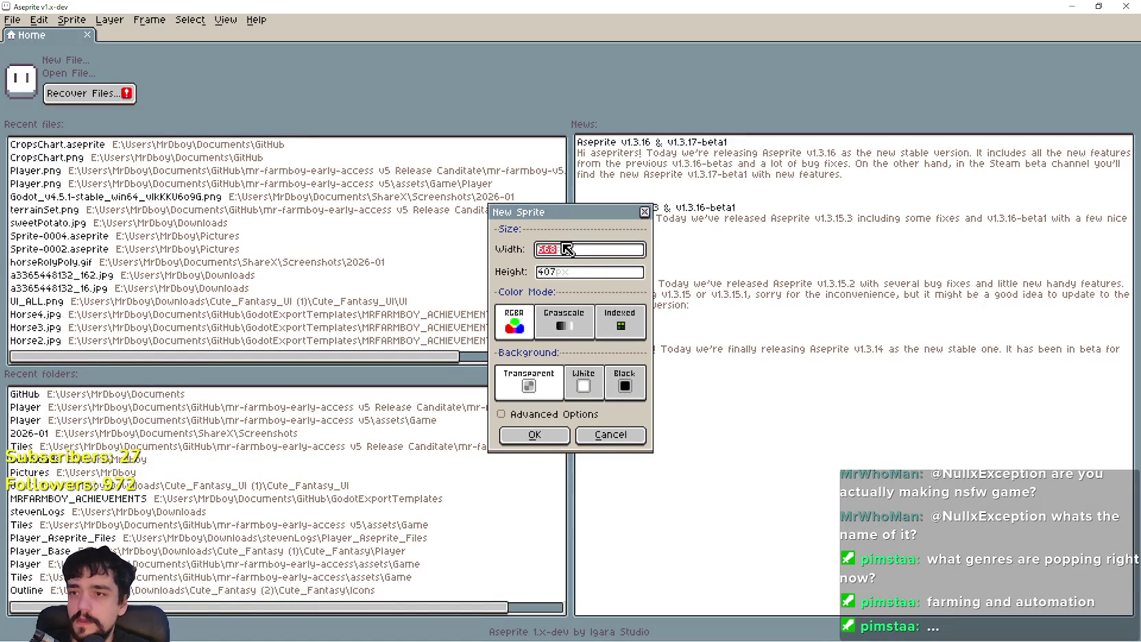
{"action": "left_click", "coordinate": [645, 212]}
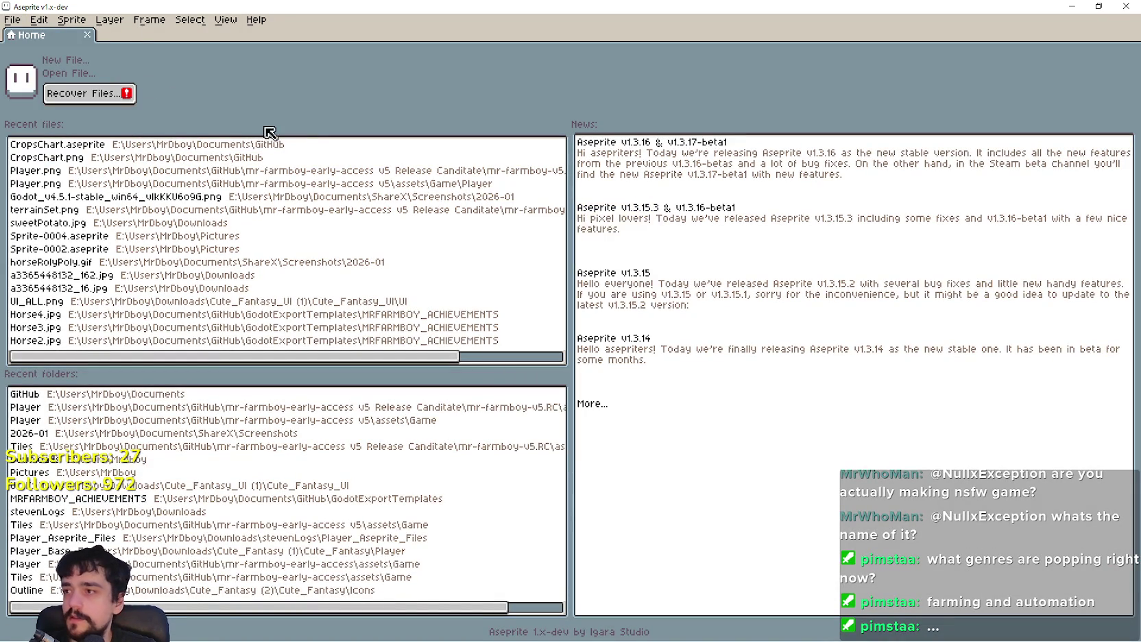
{"action": "left_click", "coordinate": [19, 26]}
{"action": "mouse_move", "coordinate": [69, 65]}
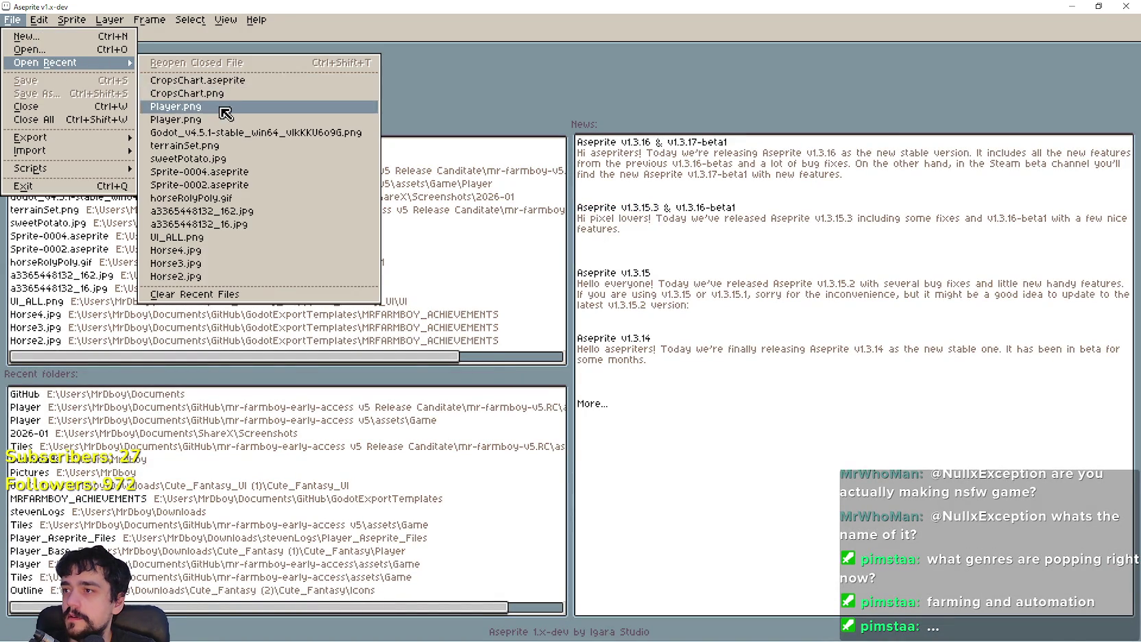
{"action": "left_click", "coordinate": [224, 112]}
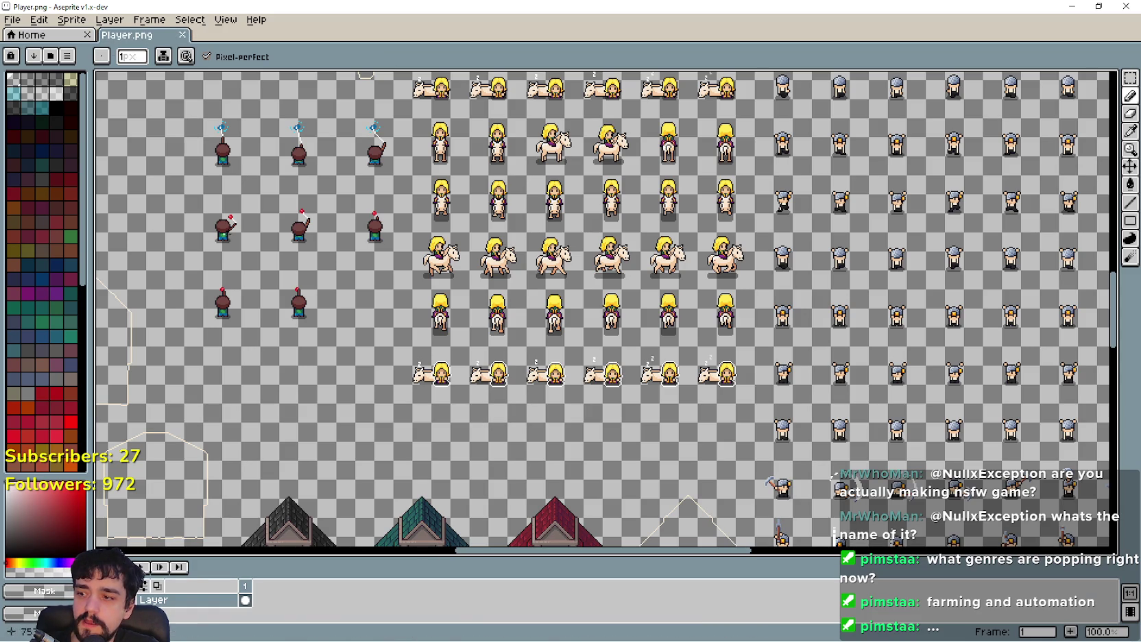
Step: Create a new blank 2048×2048 sprite
{"action": "left_click", "coordinate": [13, 19]}
{"action": "left_click", "coordinate": [27, 34]}
{"action": "type", "text": "2"}
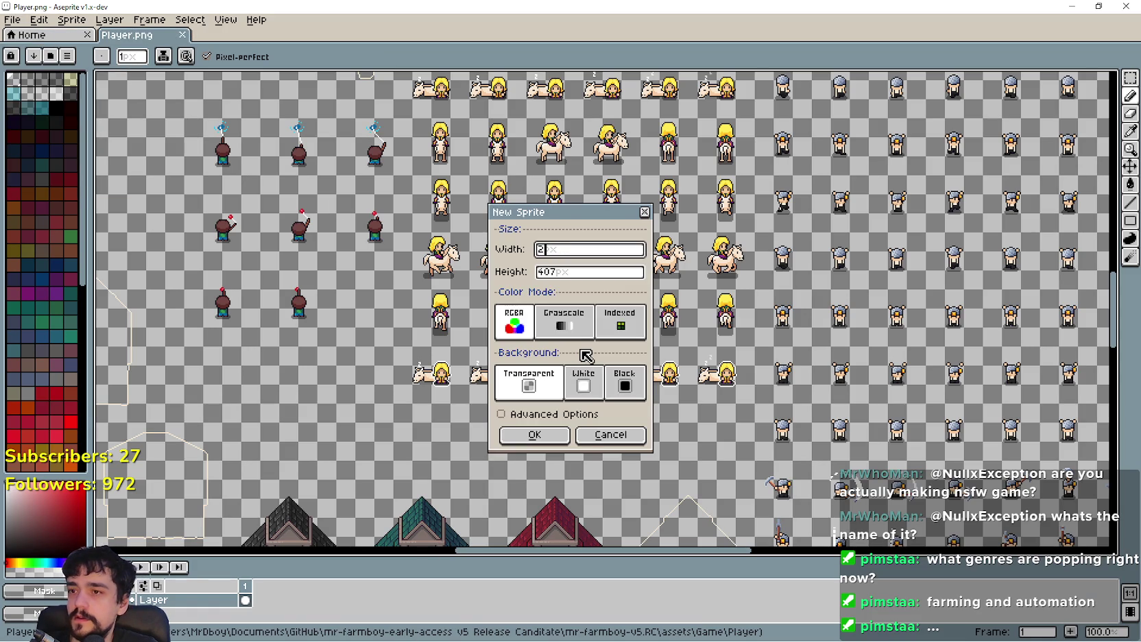
{"action": "type", "text": "048"}
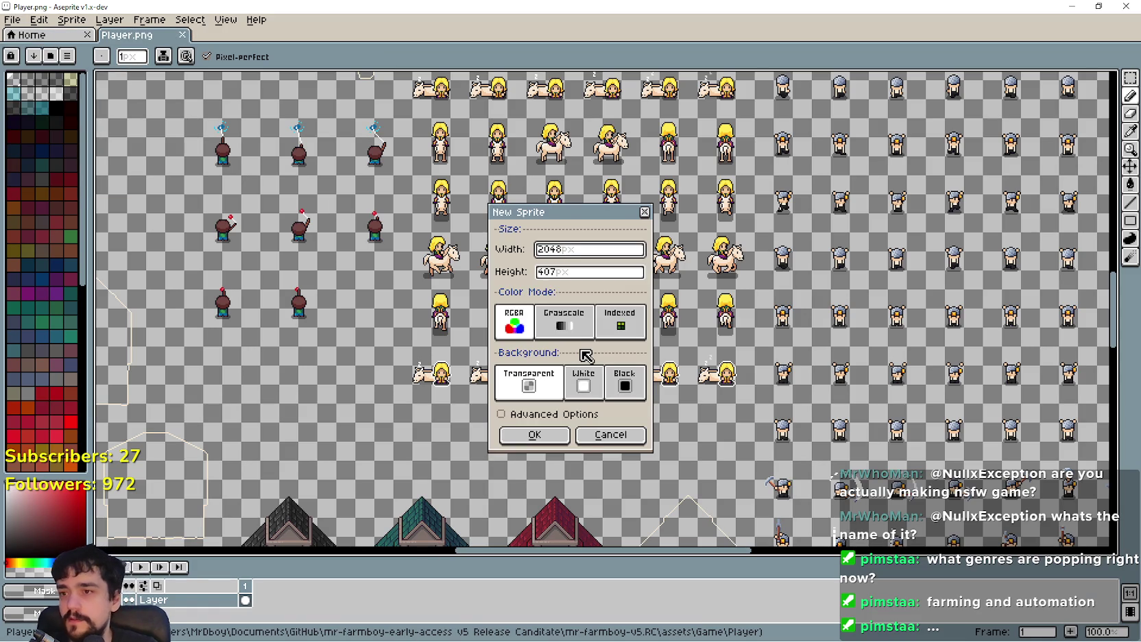
{"action": "left_click", "coordinate": [581, 274]}
{"action": "type", "text": "2048"}
{"action": "left_click", "coordinate": [558, 436]}
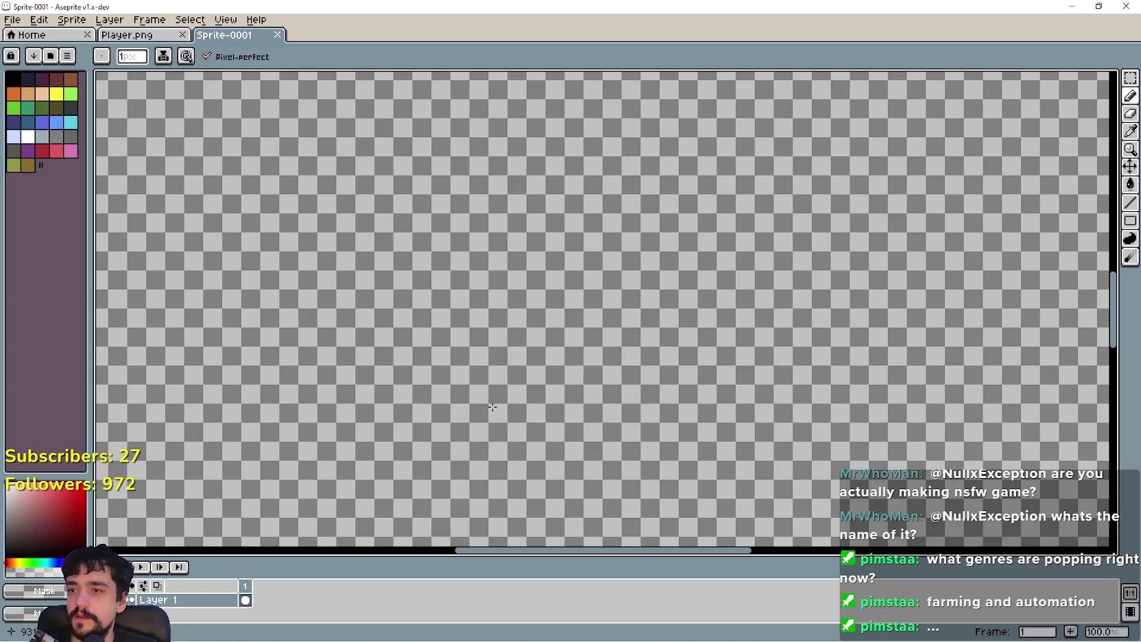
{"action": "scroll", "coordinate": [394, 310], "scroll_direction": "down", "scroll_amount": 3}
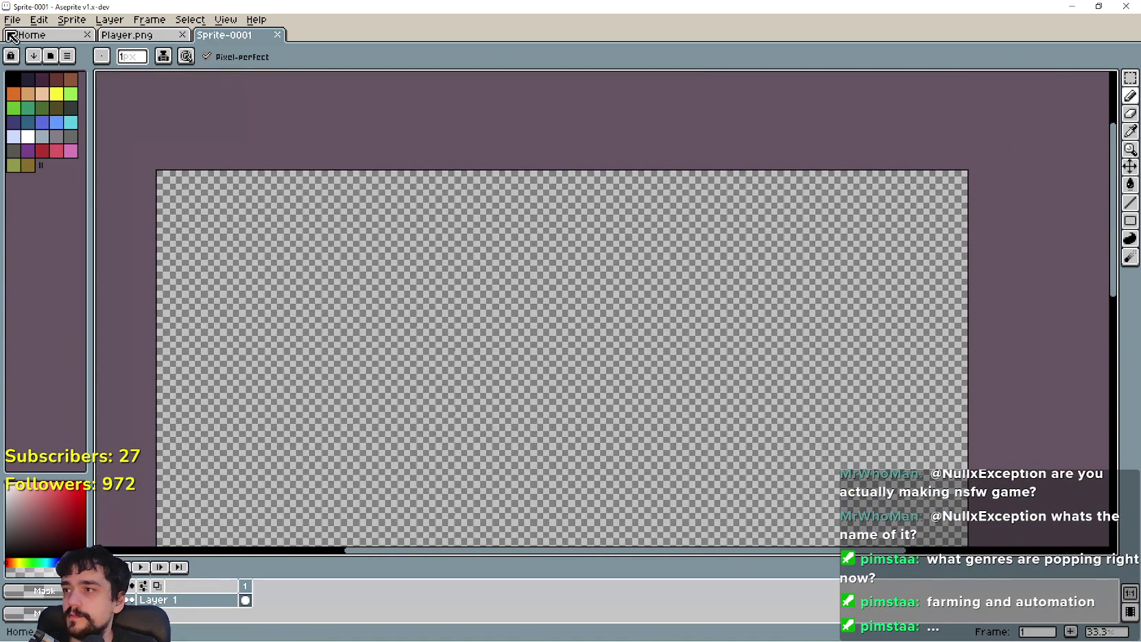
Step: Start saving the new blank sprite under a chosen name
{"action": "left_click", "coordinate": [12, 19]}
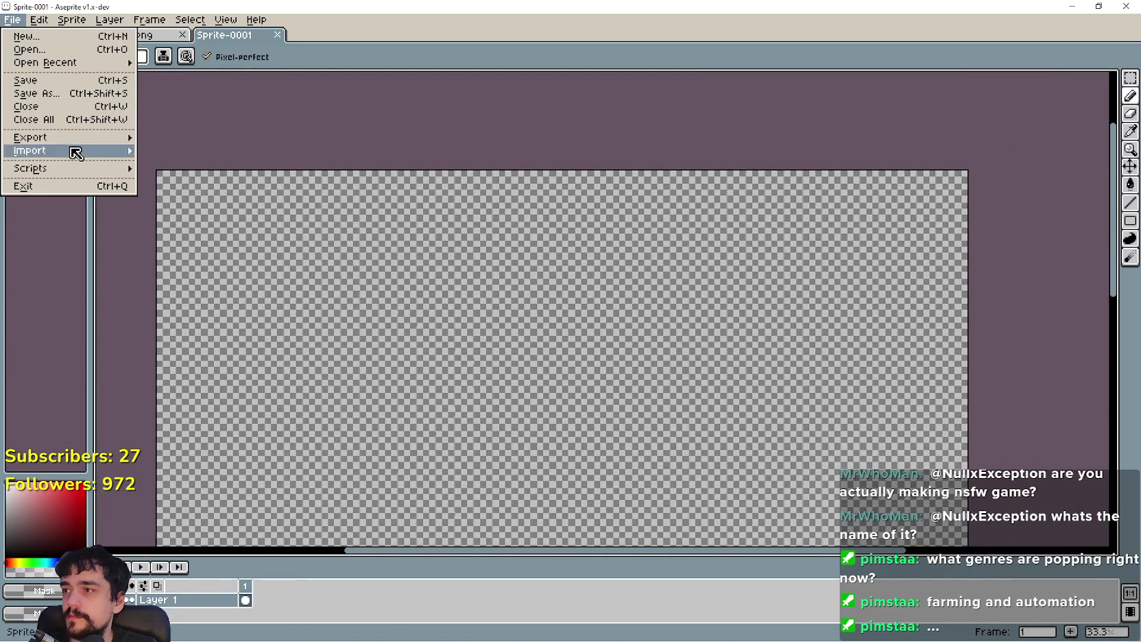
{"action": "mouse_move", "coordinate": [69, 138]}
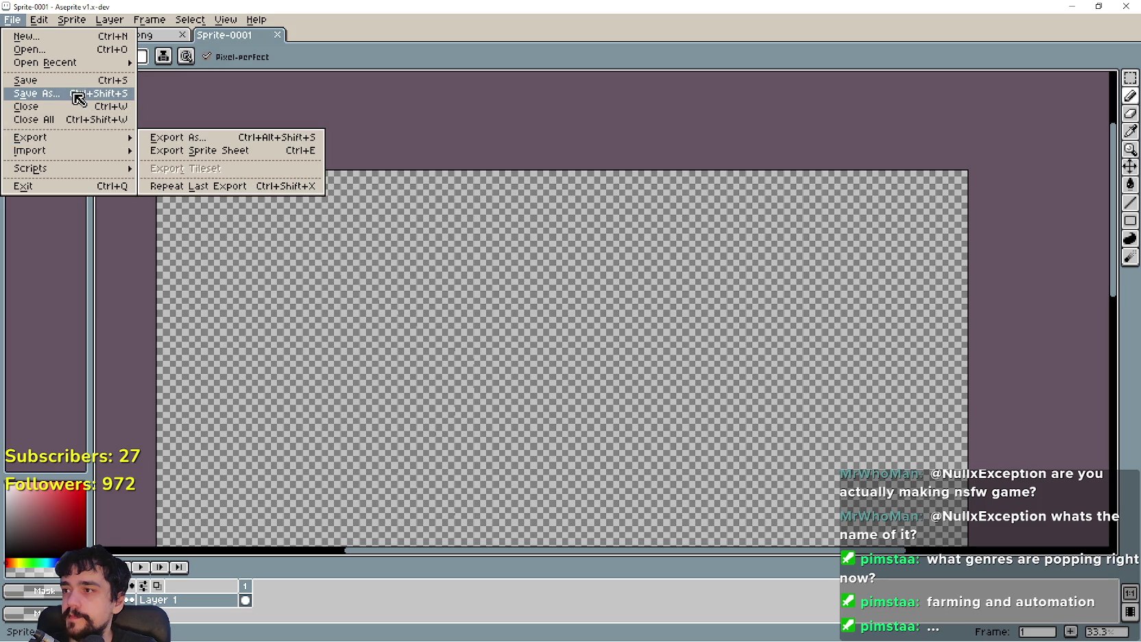
{"action": "left_click", "coordinate": [76, 101]}
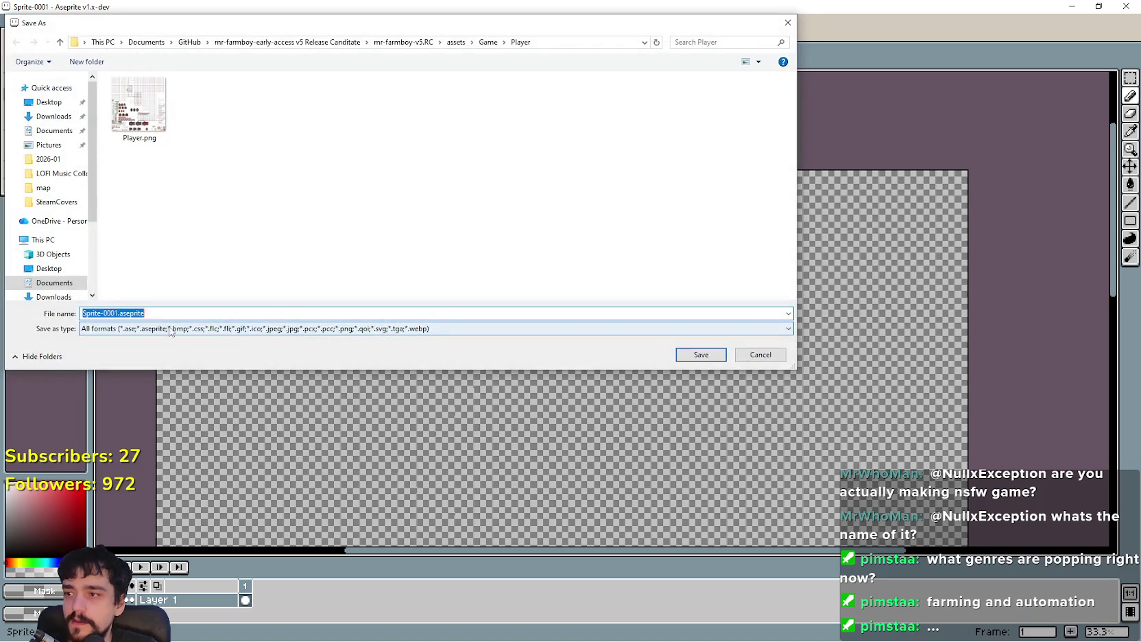
Step: Set the save format to PNG and begin replacing the default Sprite-0001 file name
{"action": "left_click", "coordinate": [152, 328]}
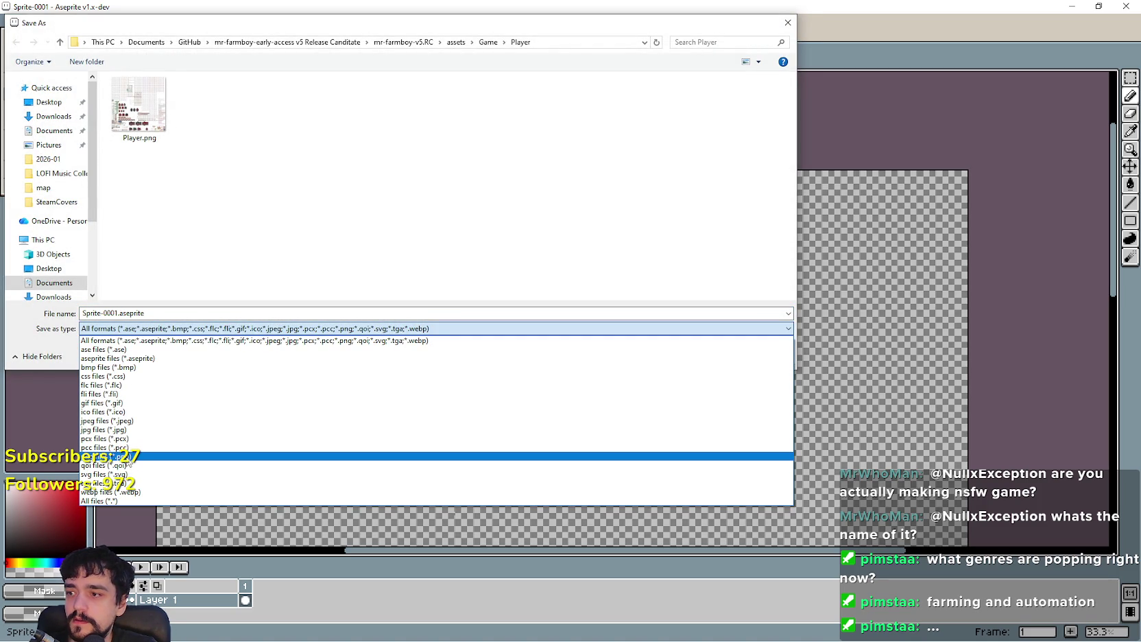
{"action": "left_click", "coordinate": [127, 456]}
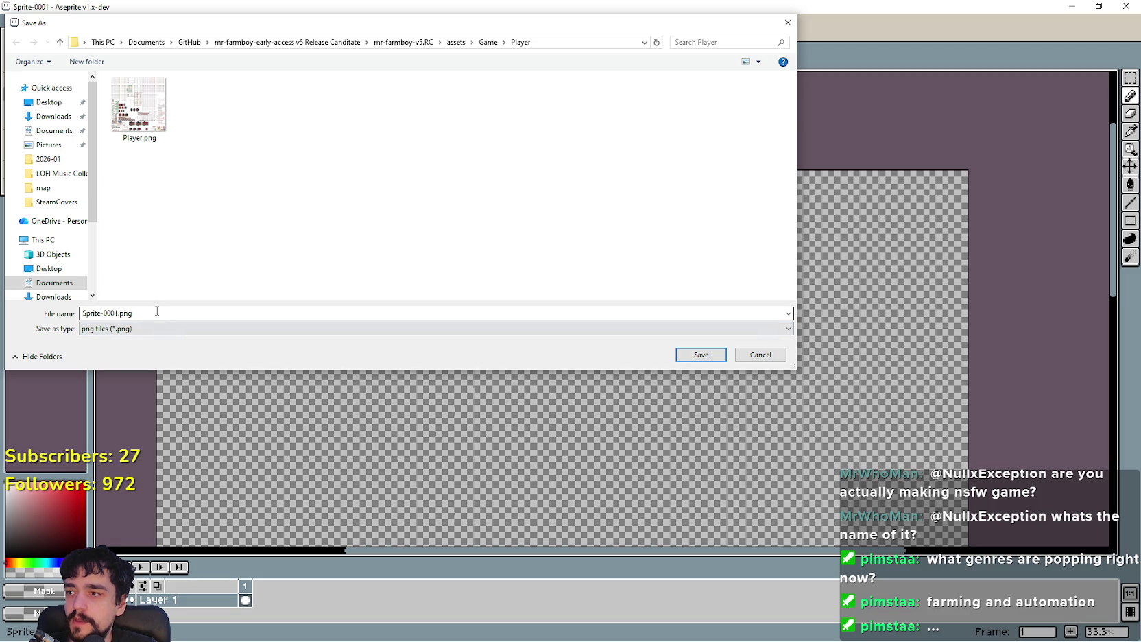
{"action": "left_click", "coordinate": [114, 313]}
{"action": "left_click", "coordinate": [105, 312]}
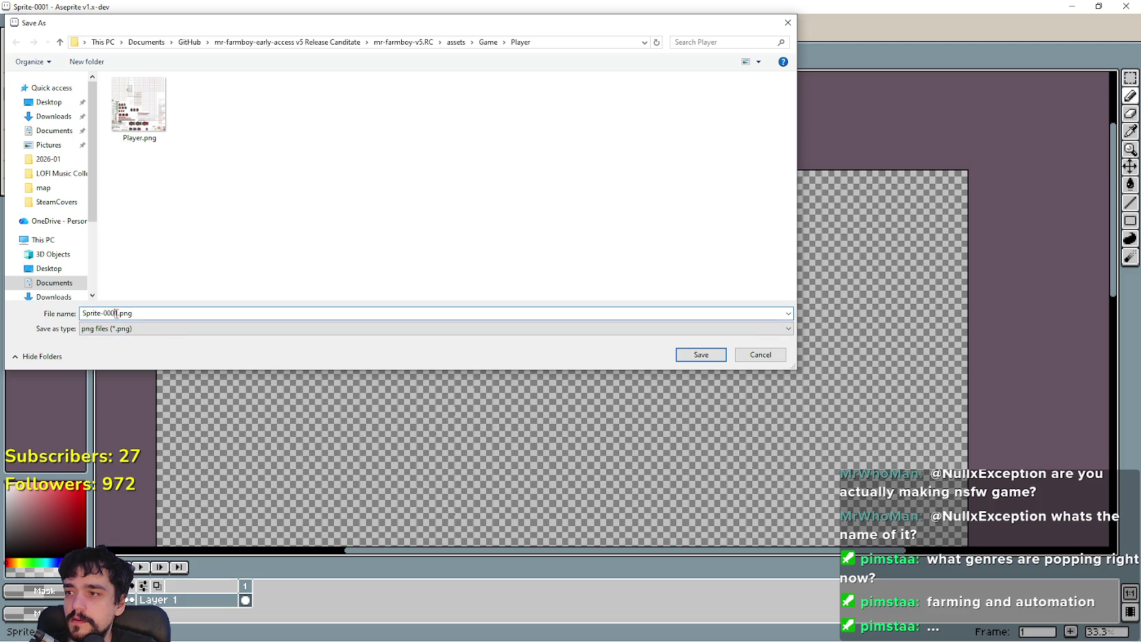
{"action": "double_click", "coordinate": [118, 313]}
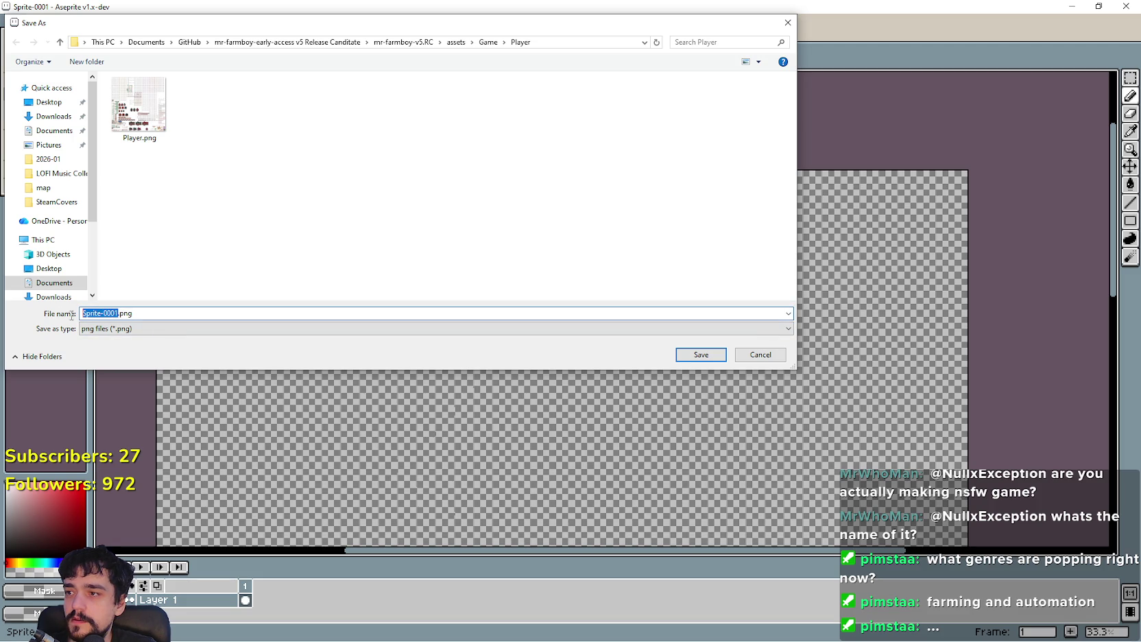
{"action": "left_click", "coordinate": [115, 312]}
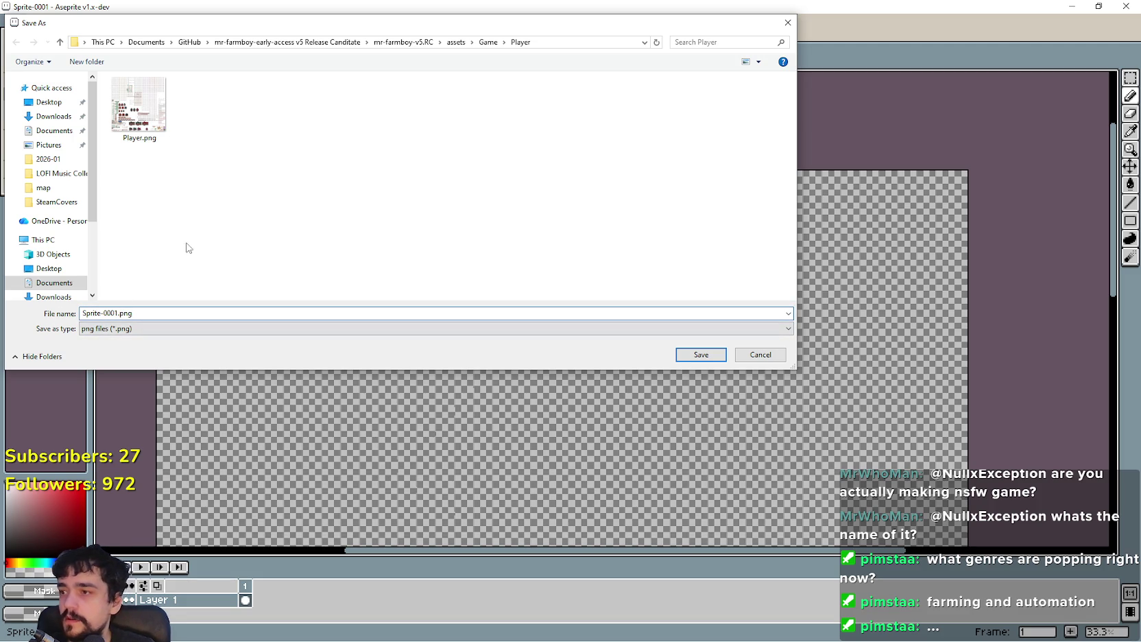
{"action": "double_click", "coordinate": [118, 313]}
{"action": "type", "text": "texture"}
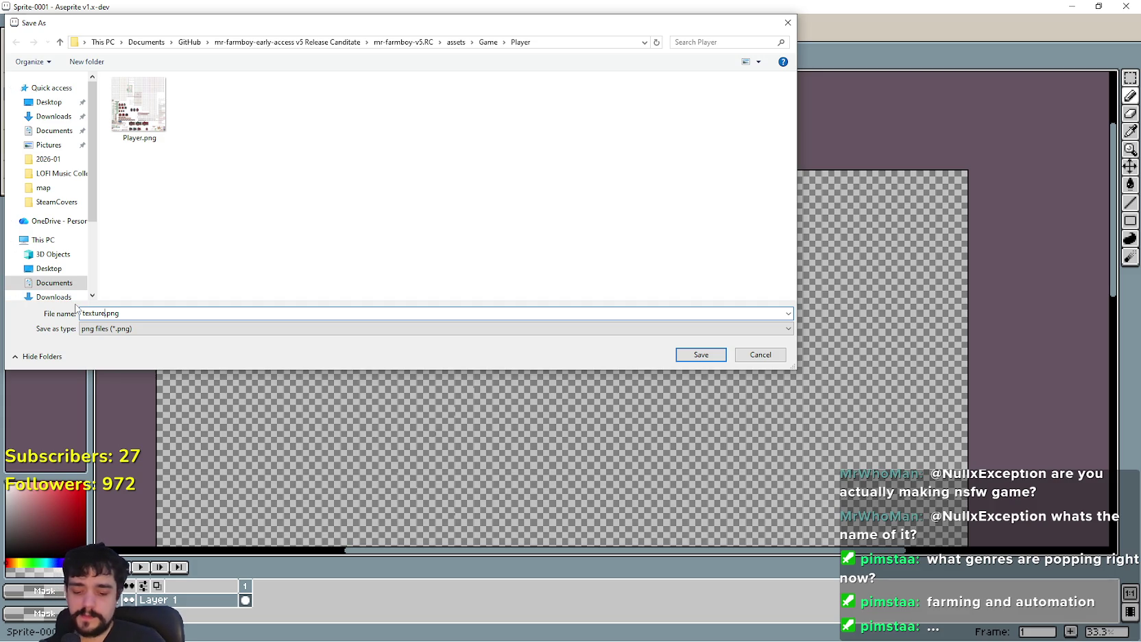
{"action": "double_click", "coordinate": [95, 313]}
{"action": "left_click", "coordinate": [104, 314]}
{"action": "left_click_drag", "start_coordinate": [106, 313], "coordinate": [81, 314]}
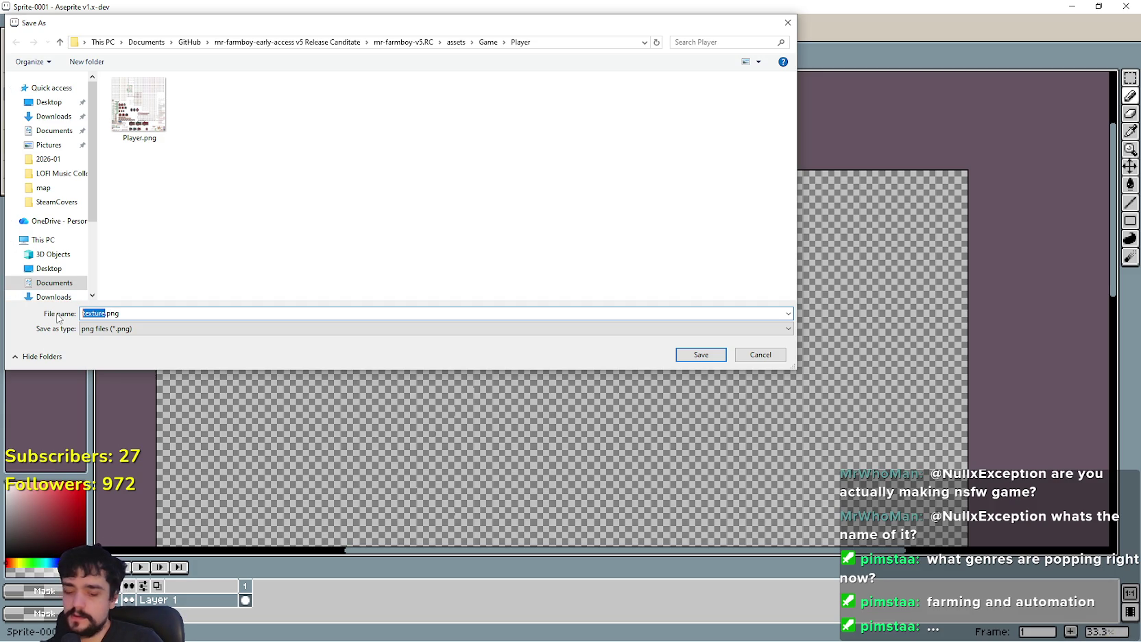
{"action": "type", "text": "t"}
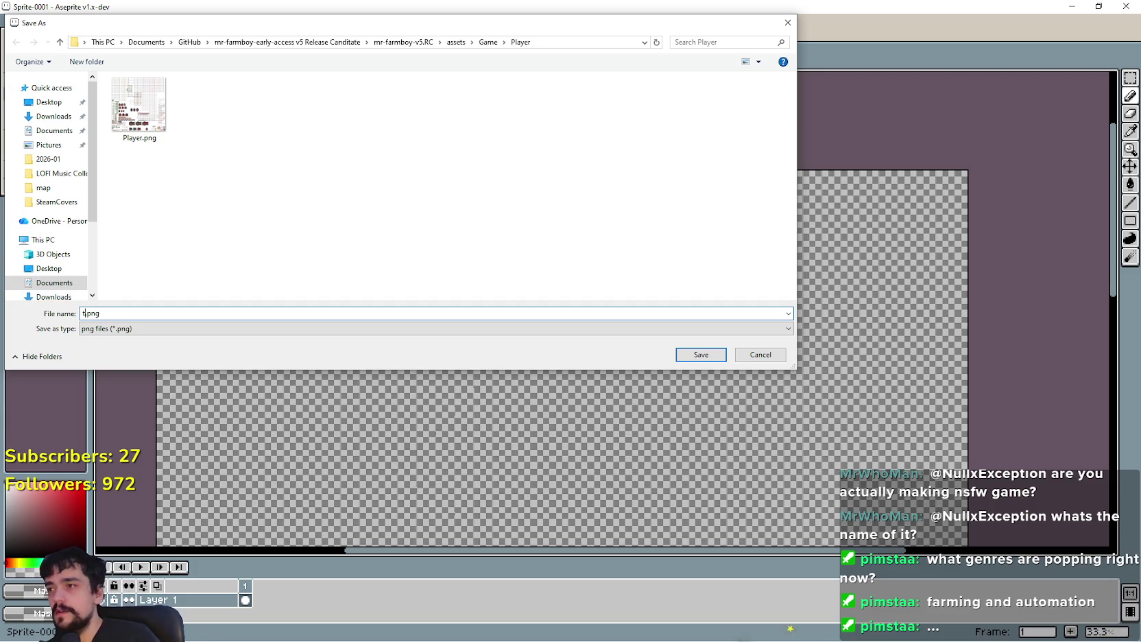
Step: Save it as atlas_texture.png in GitHub/incremental-kingdom/assets and confirm Godot lists it
{"action": "left_click", "coordinate": [195, 42]}
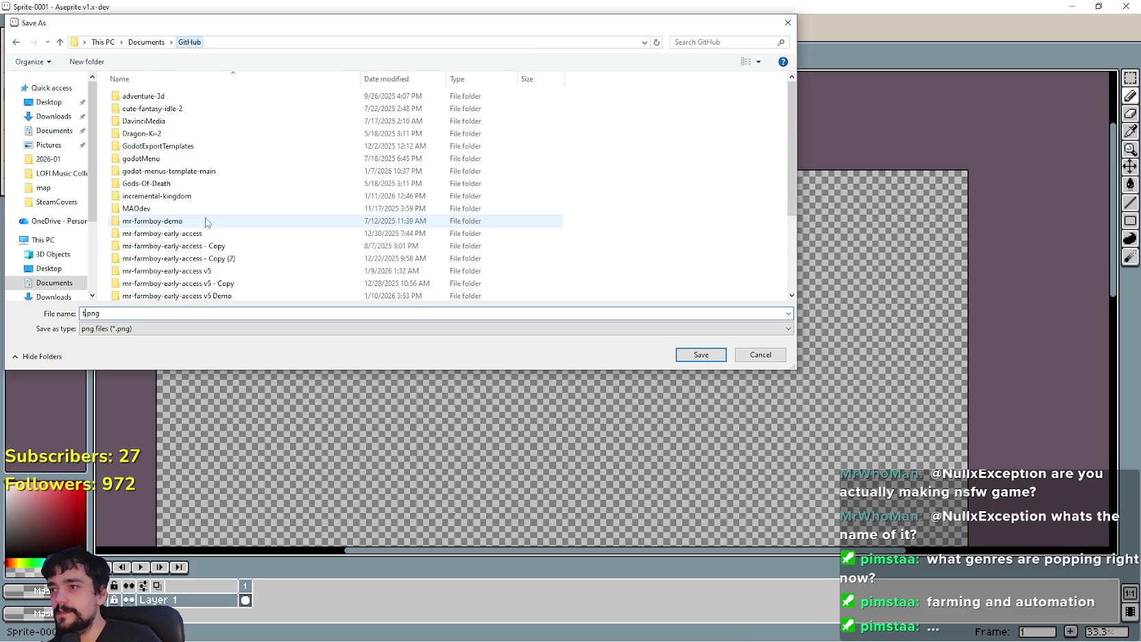
{"action": "scroll", "coordinate": [226, 226], "scroll_direction": "down", "scroll_amount": 2}
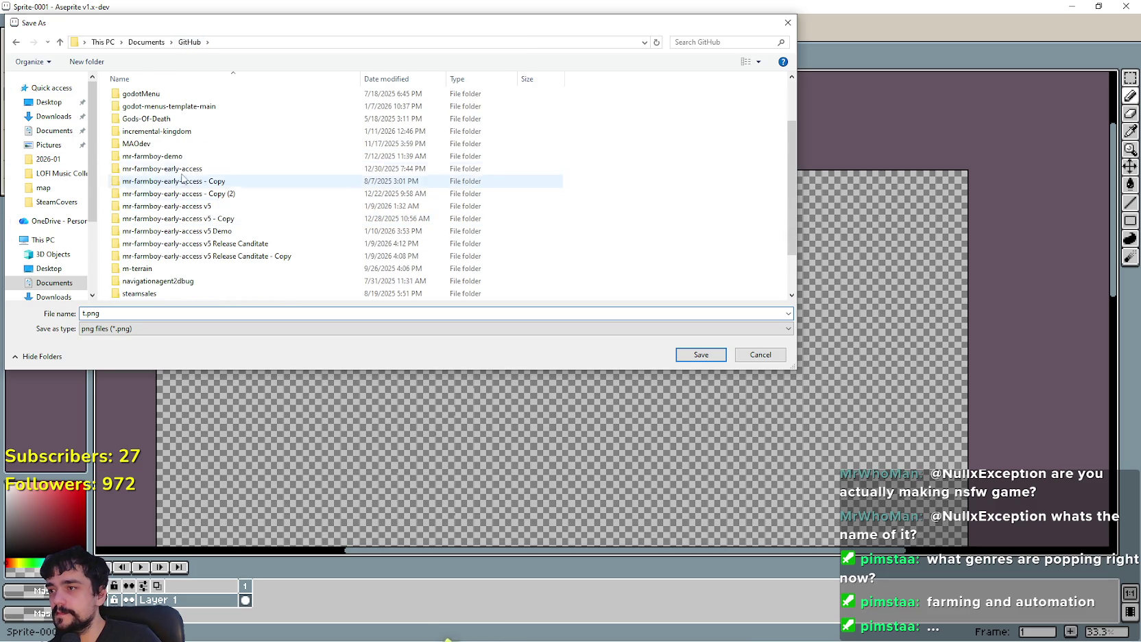
{"action": "double_click", "coordinate": [179, 131]}
{"action": "double_click", "coordinate": [149, 96]}
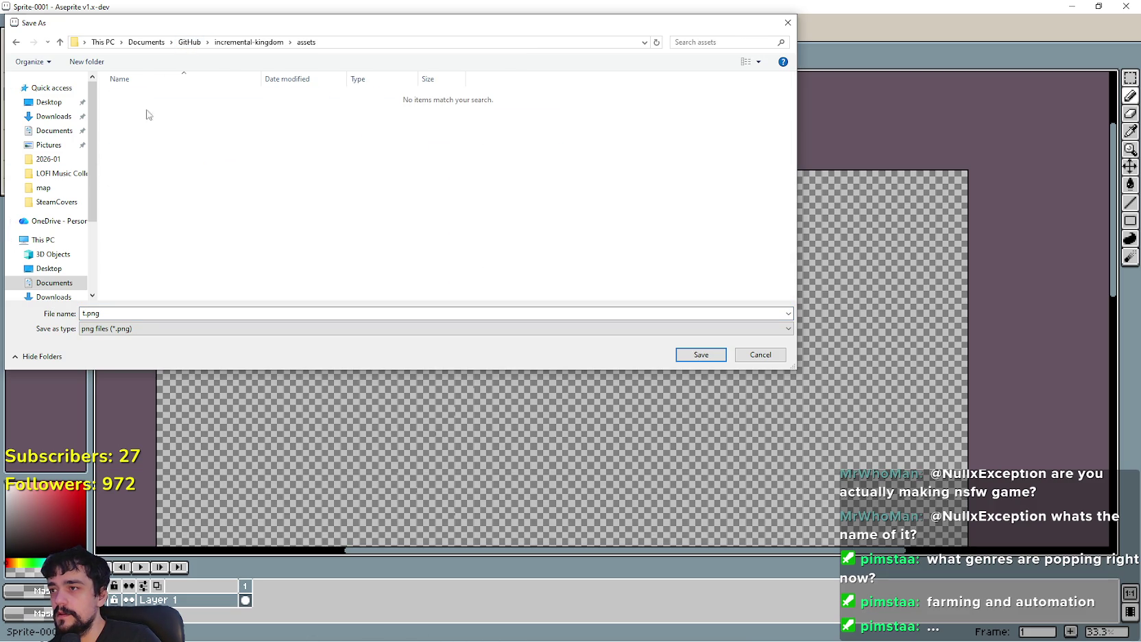
{"action": "double_click", "coordinate": [123, 314]}
{"action": "left_click", "coordinate": [95, 314]}
{"action": "key", "text": "BackSpace"}
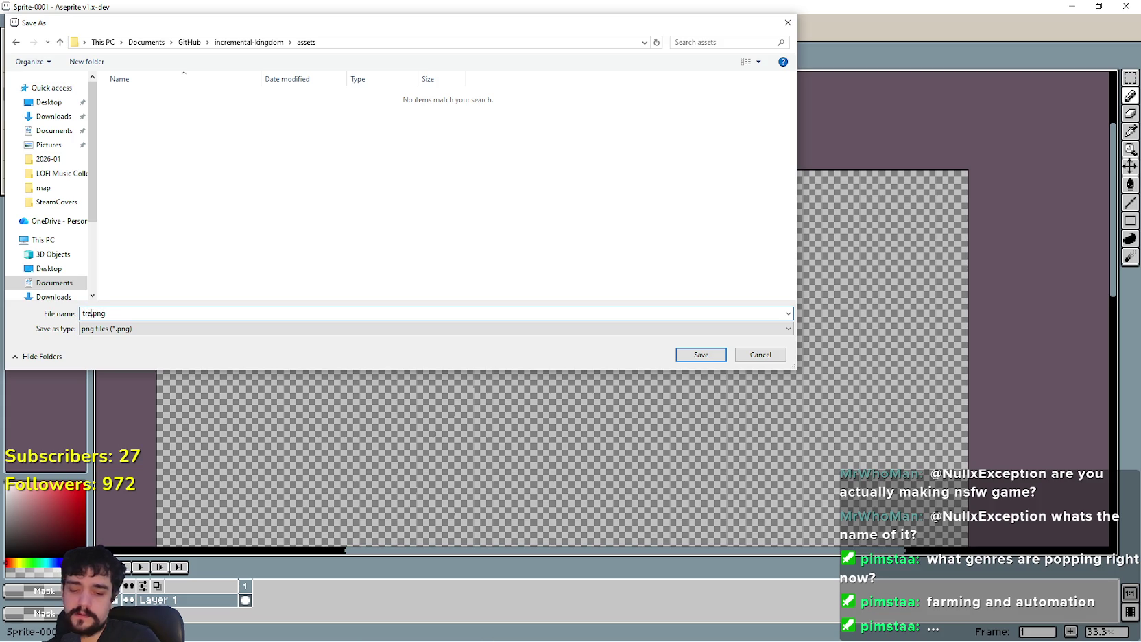
{"action": "type", "text": "las"}
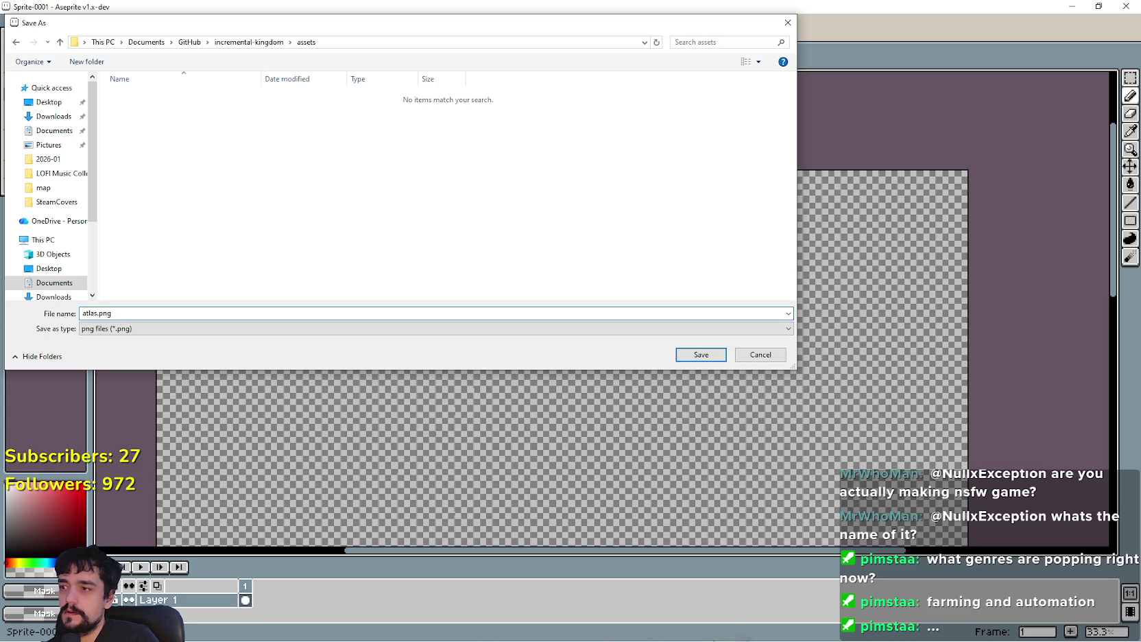
{"action": "type", "text": "_tileset"}
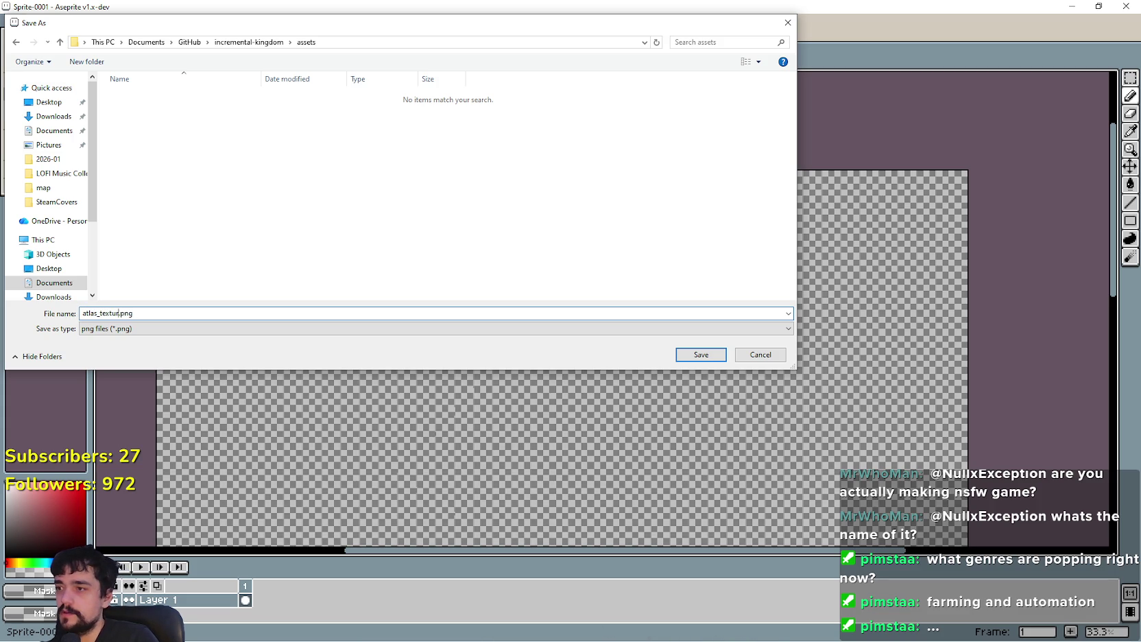
{"action": "key", "text": "Return"}
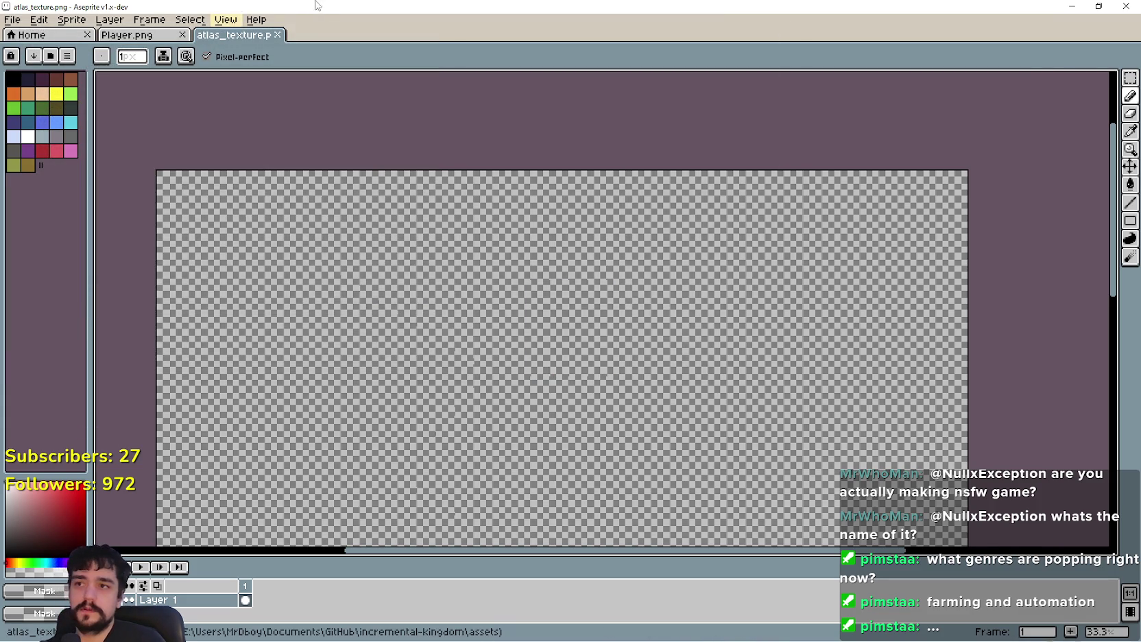
{"action": "key", "text": "alt+Tab"}
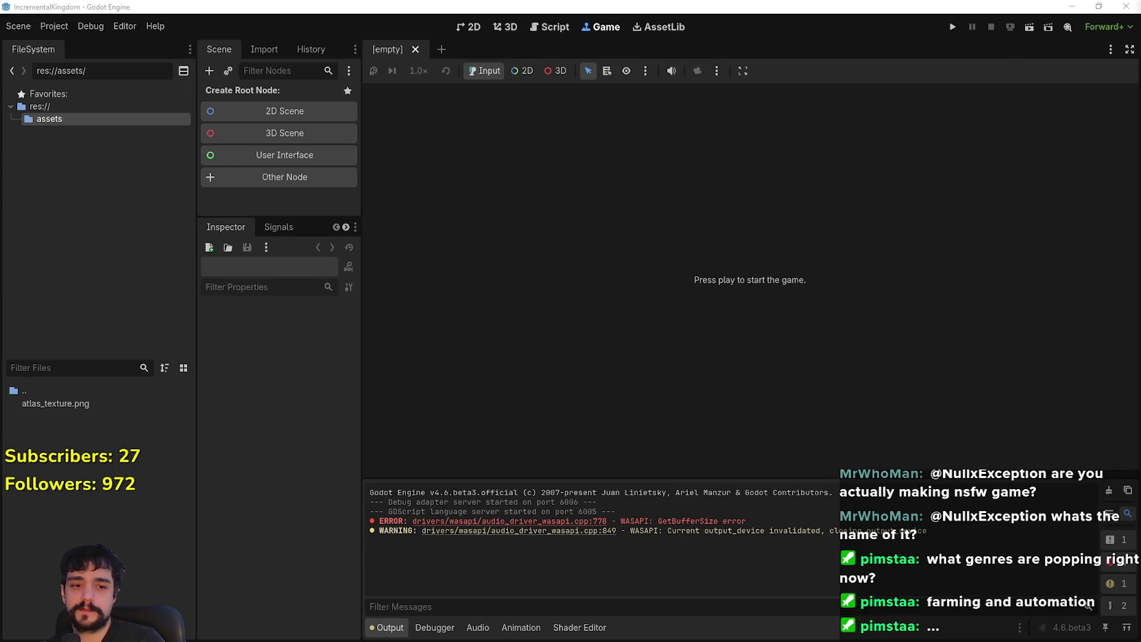
{"action": "key", "text": "alt+Tab"}
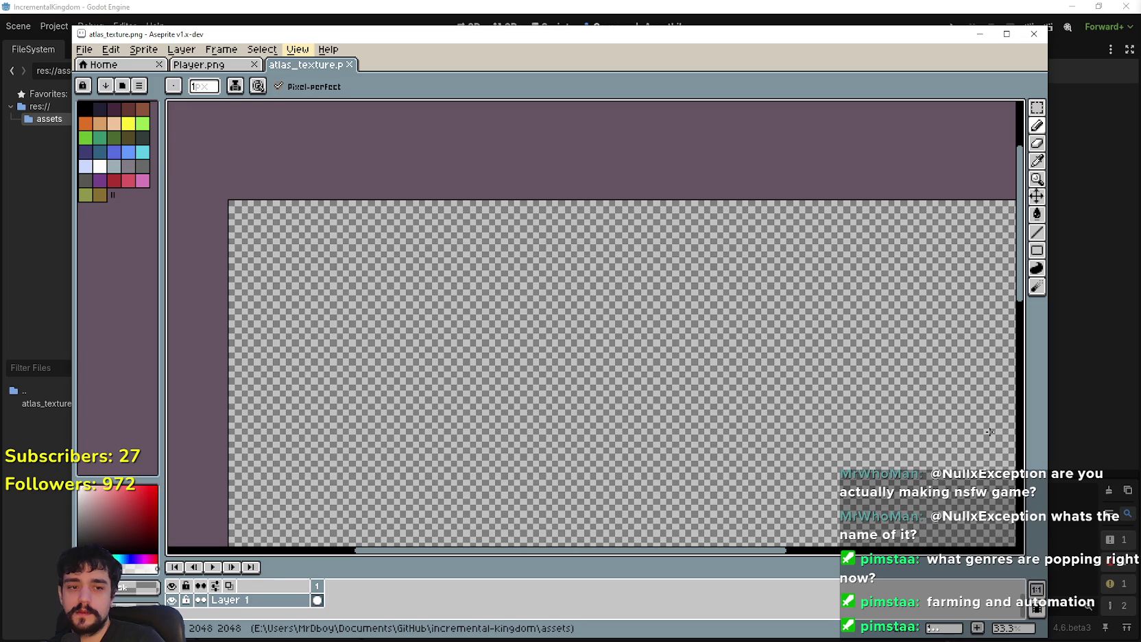
Step: Create another new blank sprite with the default settings
{"action": "left_click", "coordinate": [83, 50]}
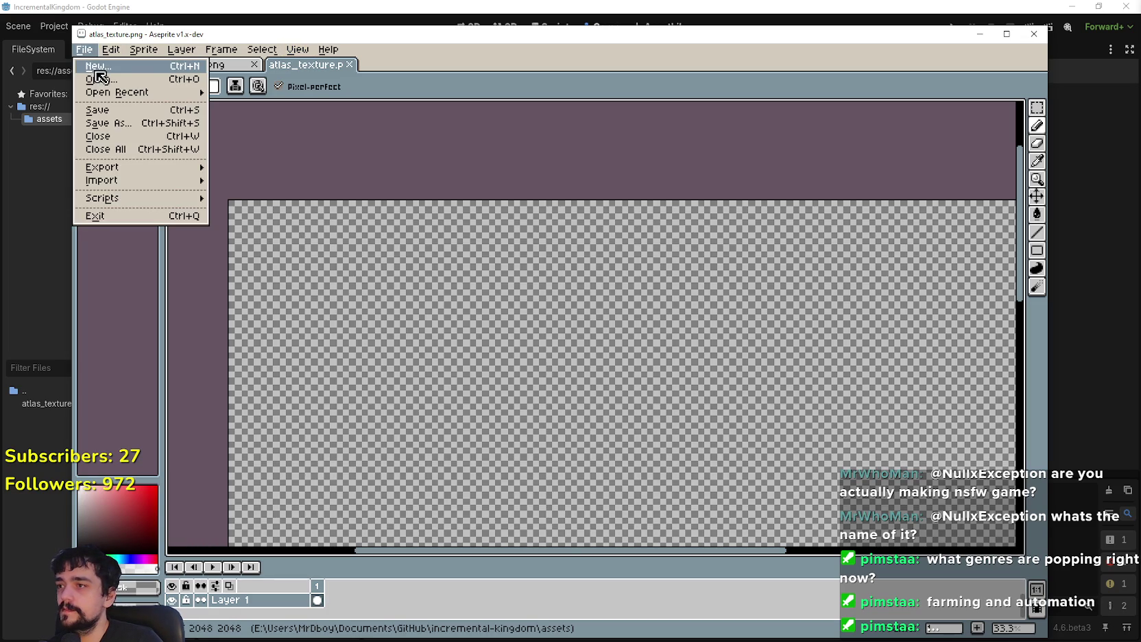
{"action": "left_click", "coordinate": [100, 76]}
{"action": "left_click", "coordinate": [522, 449]}
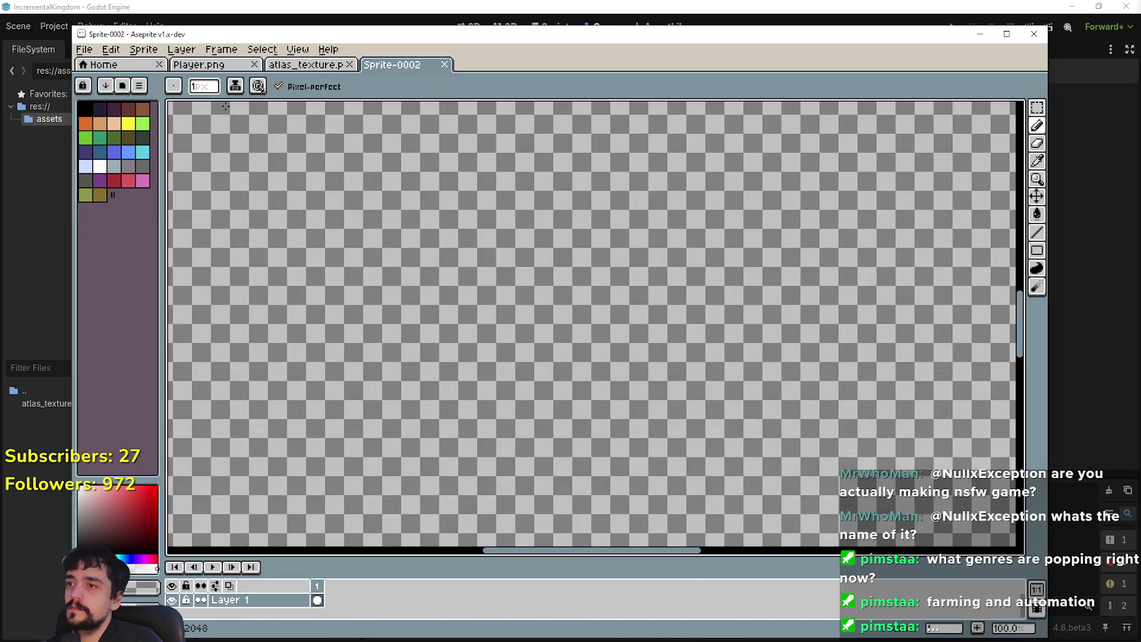
Step: Save the second sprite as tileset_texture.png in PNG format
{"action": "left_click", "coordinate": [87, 50]}
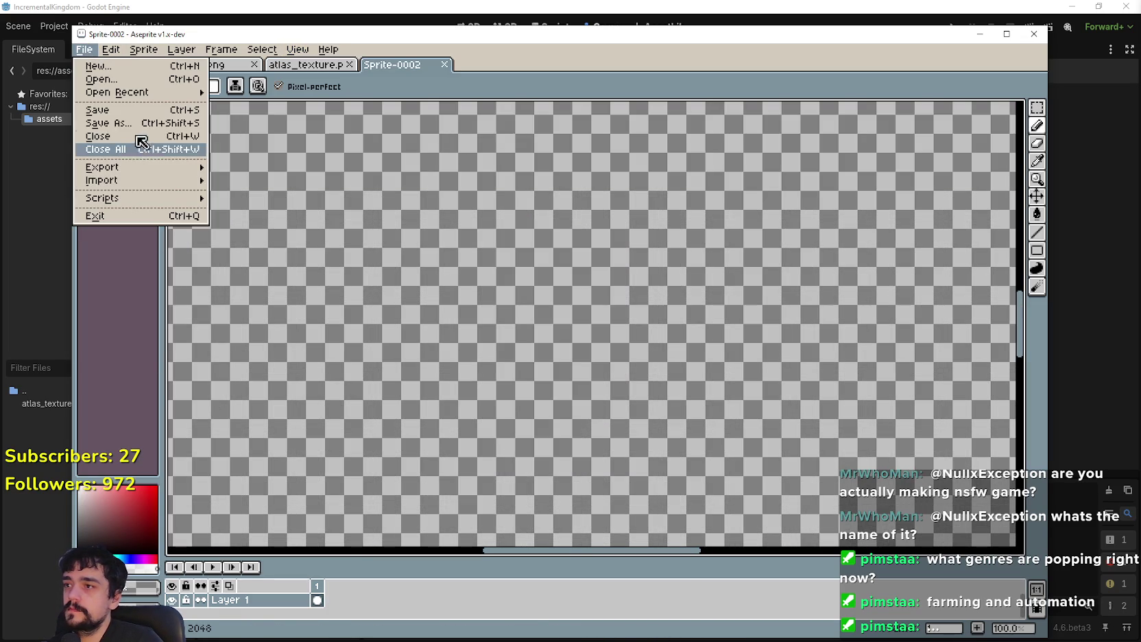
{"action": "left_click", "coordinate": [144, 123]}
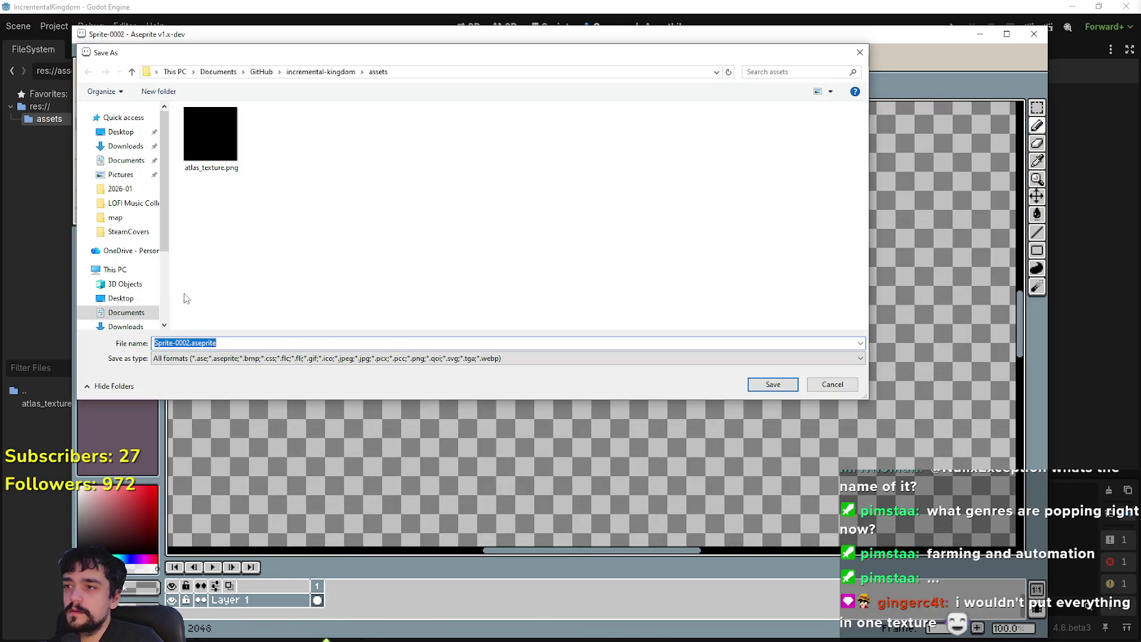
{"action": "left_click", "coordinate": [264, 358]}
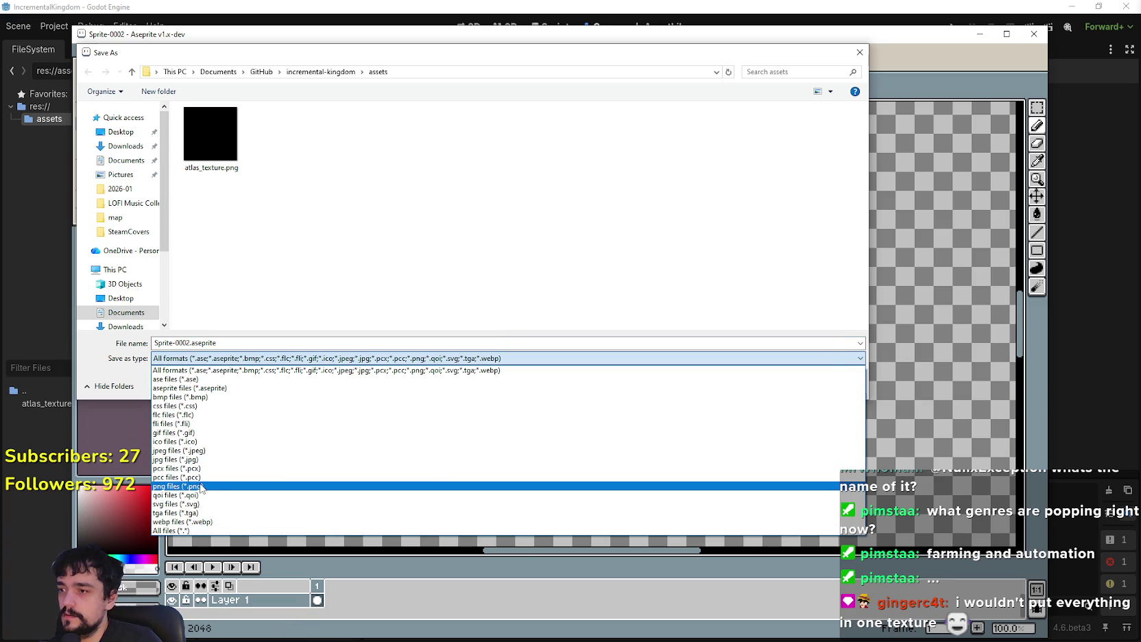
{"action": "left_click", "coordinate": [200, 486]}
{"action": "left_click_drag", "start_coordinate": [191, 343], "coordinate": [150, 346]}
{"action": "type", "text": "tileset_texture.png"}
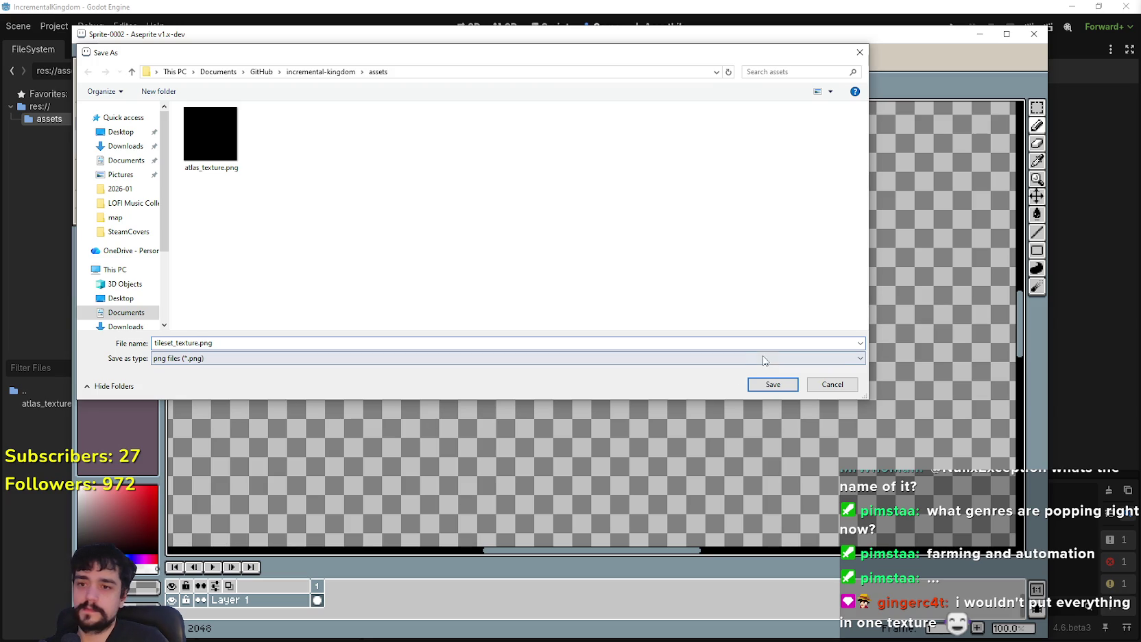
{"action": "left_click", "coordinate": [771, 385]}
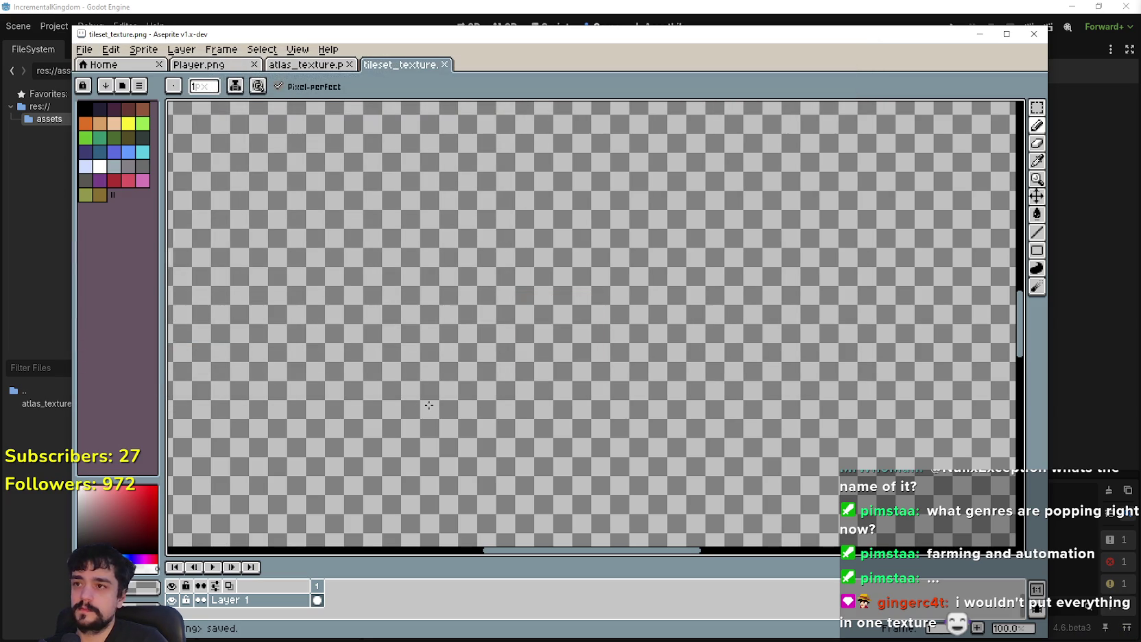
Step: Make atlas_texture the first, active sprite tab, then return to Godot
{"action": "left_click", "coordinate": [325, 68]}
{"action": "mouse_move", "coordinate": [325, 77]}
{"action": "left_mouse_down"}
{"action": "mouse_move", "coordinate": [343, 76]}
{"action": "mouse_move", "coordinate": [219, 69]}
{"action": "left_mouse_up"}
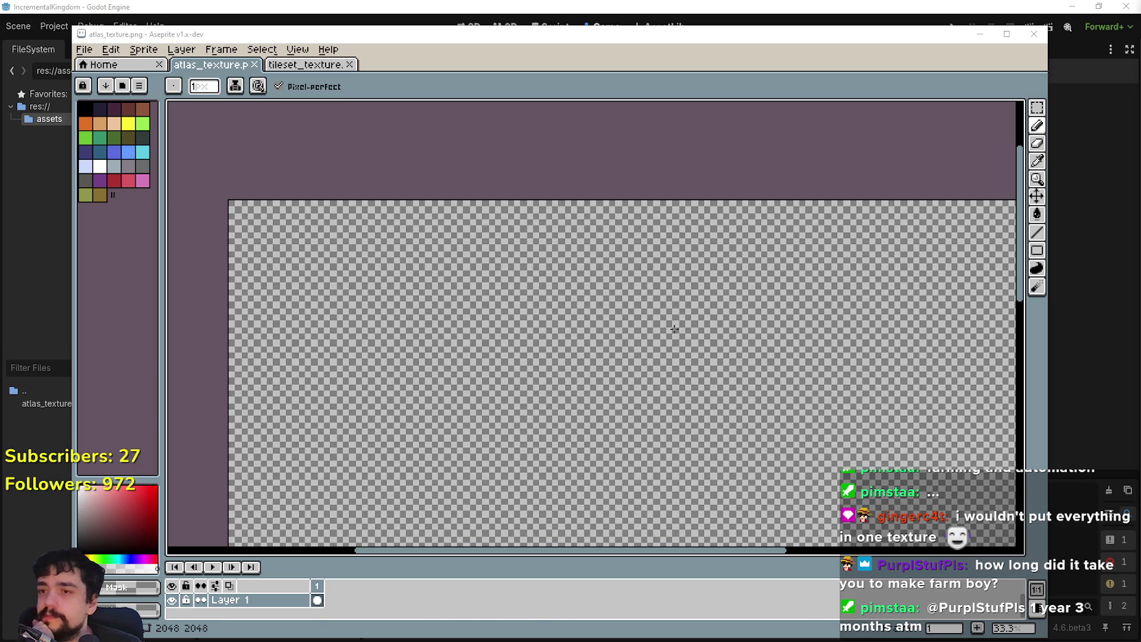
{"action": "mouse_move", "coordinate": [649, 367]}
{"action": "left_mouse_down"}
{"action": "mouse_move", "coordinate": [522, 324]}
{"action": "mouse_move", "coordinate": [597, 230]}
{"action": "left_mouse_up"}
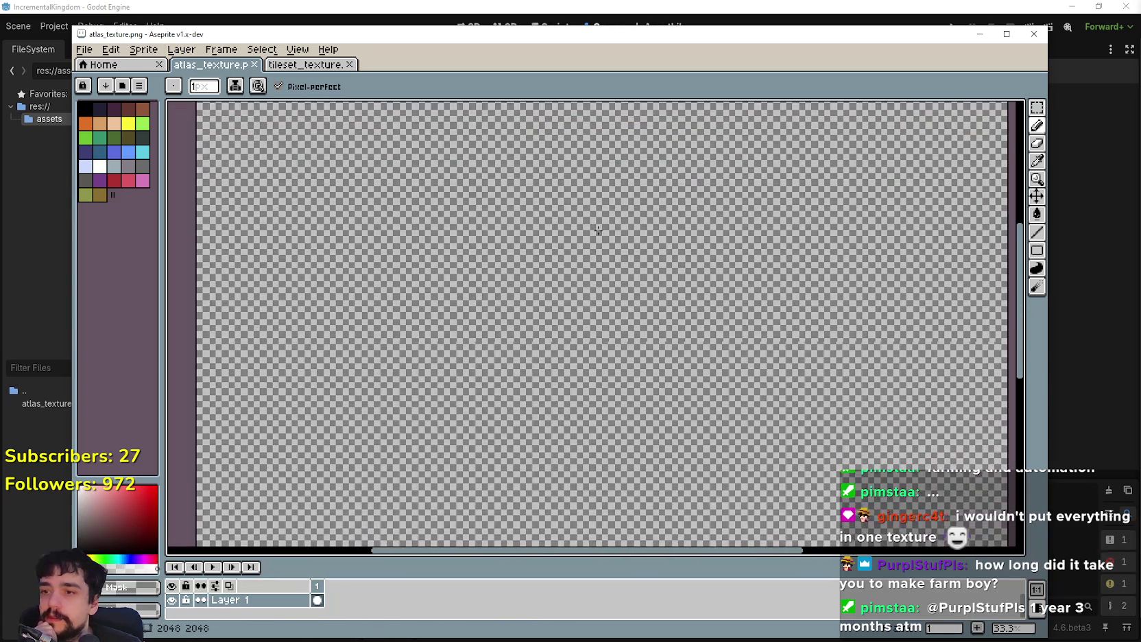
{"action": "mouse_move", "coordinate": [580, 331]}
{"action": "left_mouse_down"}
{"action": "mouse_move", "coordinate": [525, 331]}
{"action": "mouse_move", "coordinate": [507, 263]}
{"action": "mouse_move", "coordinate": [669, 357]}
{"action": "left_mouse_up"}
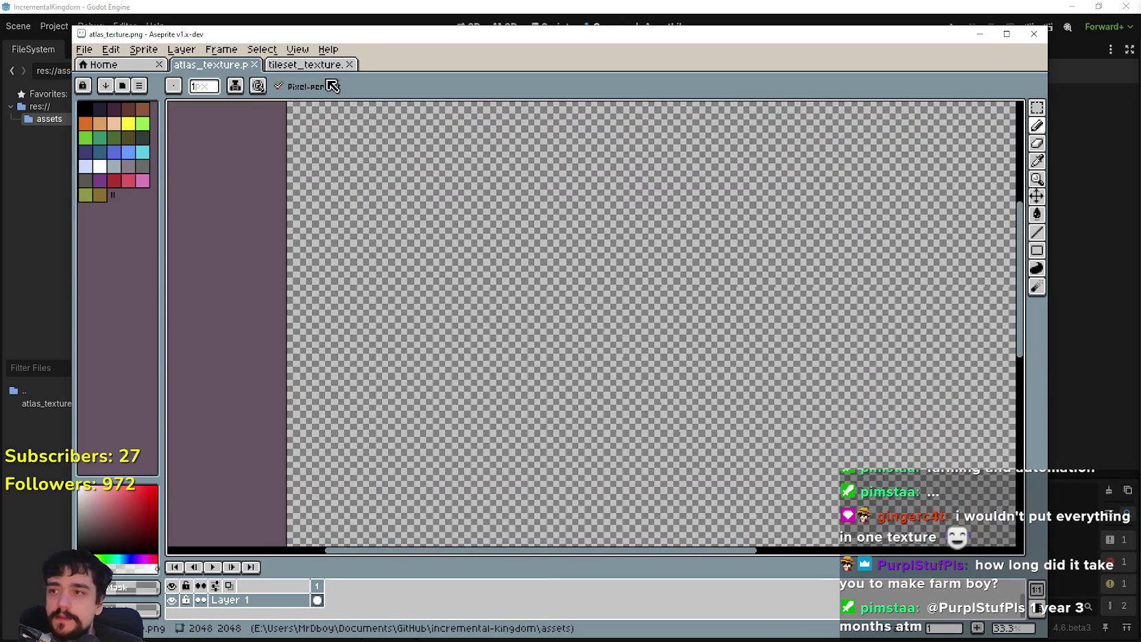
{"action": "key", "text": "alt+Tab"}
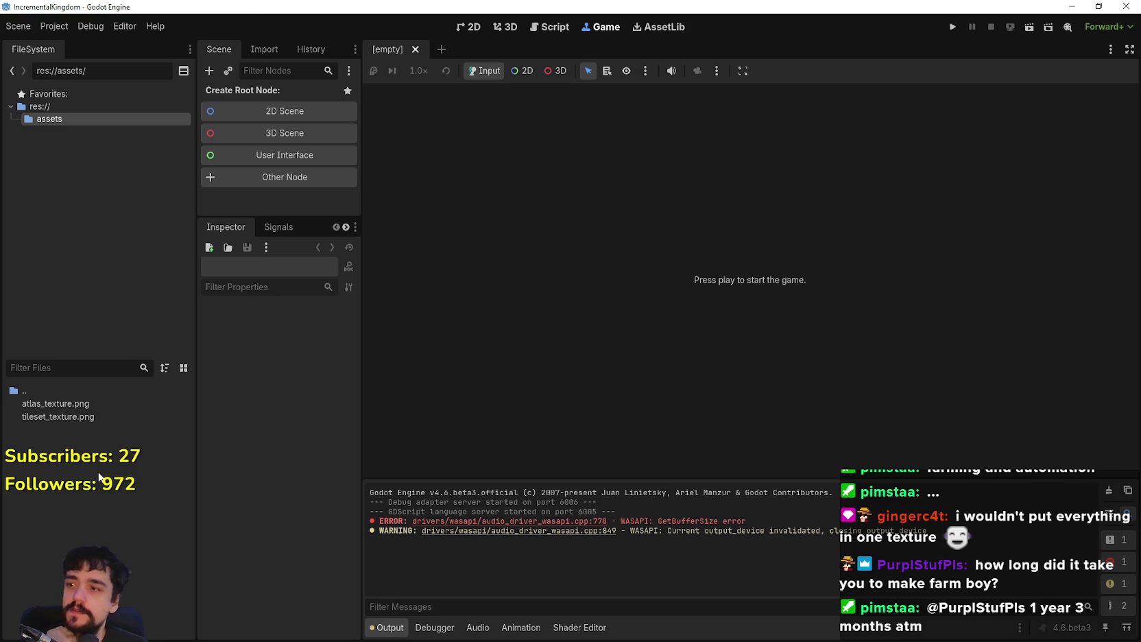
Step: Delete icon.svg from the project root
{"action": "double_click", "coordinate": [56, 388]}
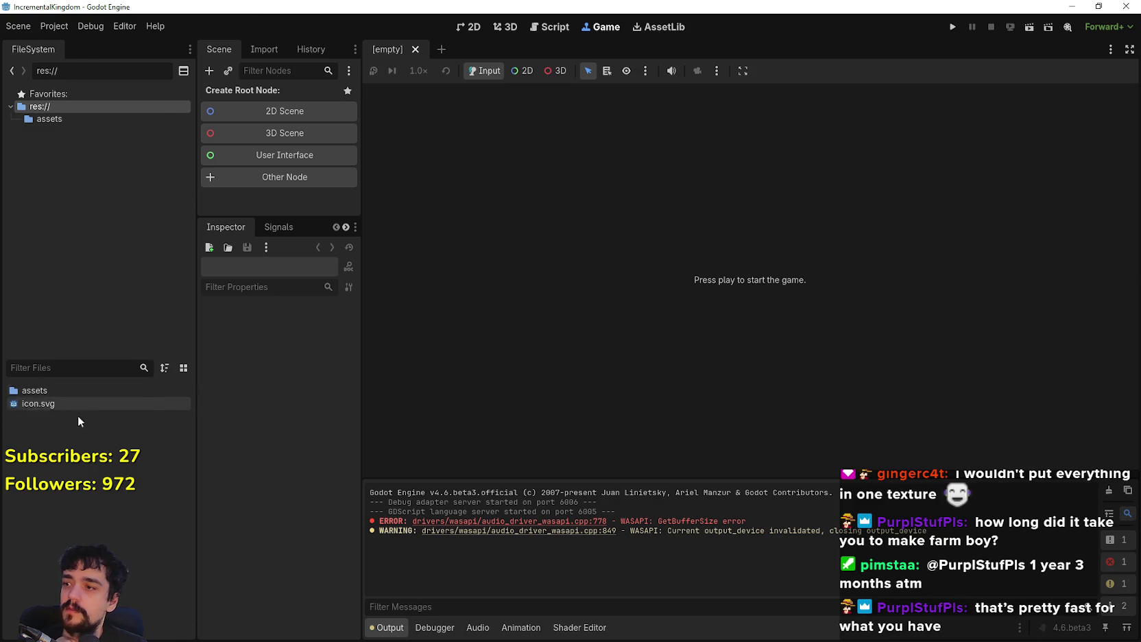
{"action": "right_click", "coordinate": [39, 404]}
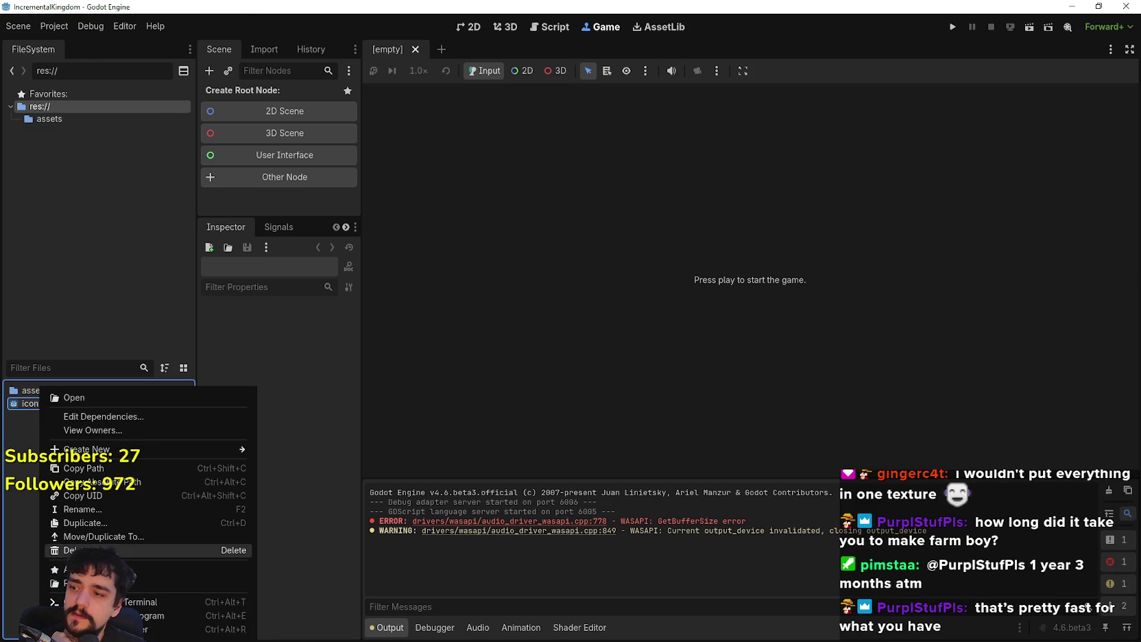
{"action": "left_click", "coordinate": [75, 550]}
{"action": "left_click", "coordinate": [478, 378]}
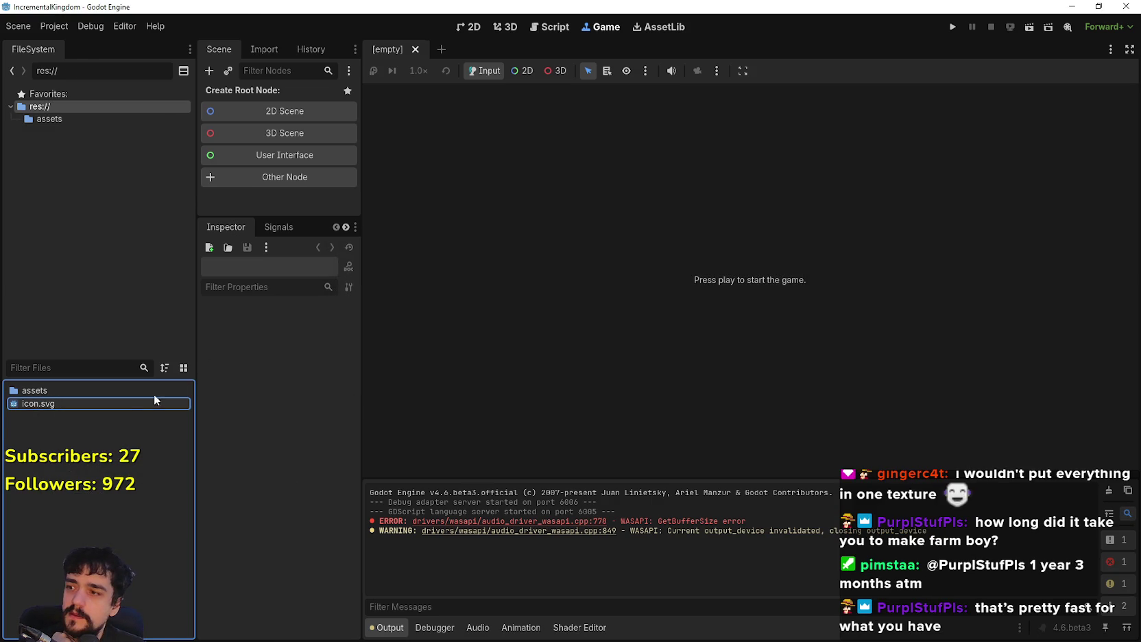
Step: Create a new script named scenes at the project root
{"action": "double_click", "coordinate": [83, 389]}
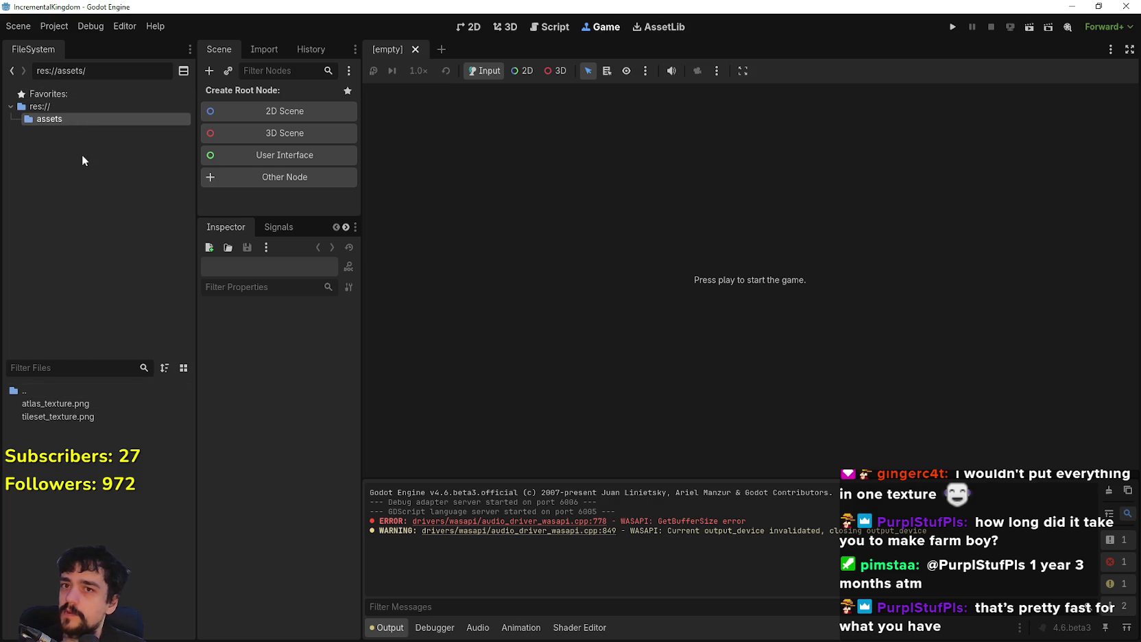
{"action": "right_click", "coordinate": [57, 111]}
{"action": "mouse_move", "coordinate": [164, 120]}
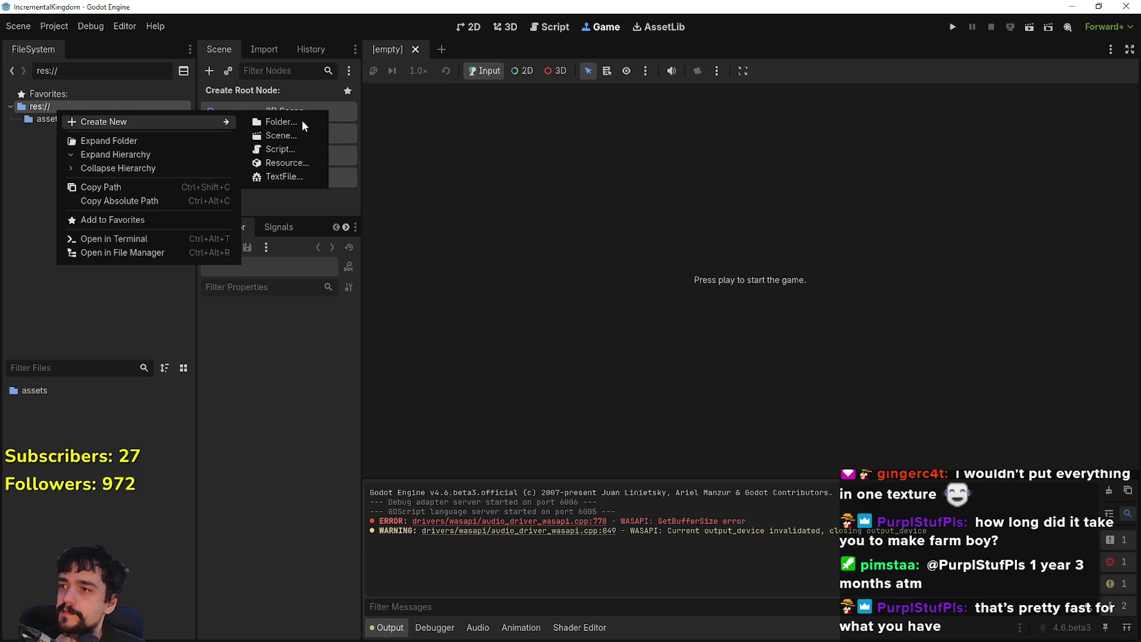
{"action": "left_click", "coordinate": [288, 148]}
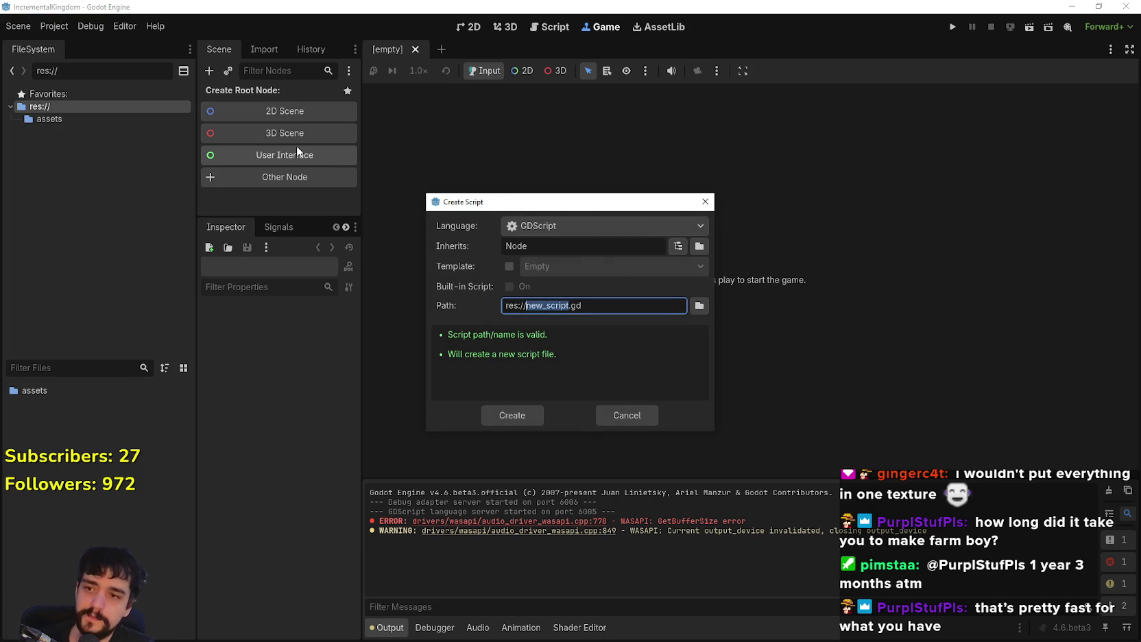
{"action": "type", "text": "scenes"}
{"action": "key", "text": "Return"}
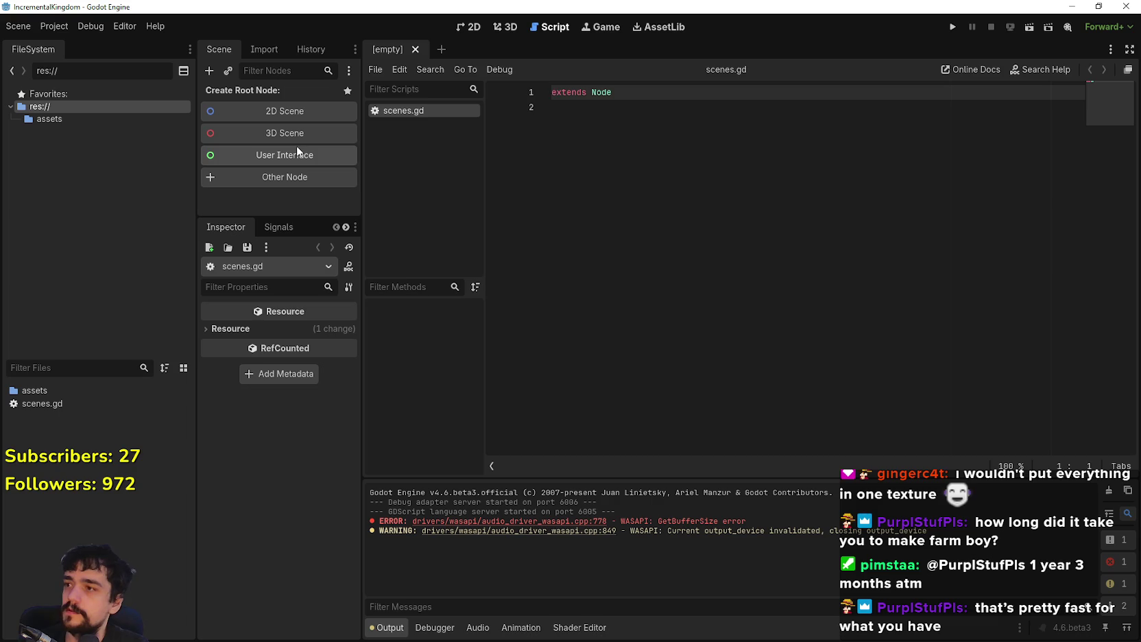
Step: Delete the scenes.gd script from the project
{"action": "right_click", "coordinate": [55, 410]}
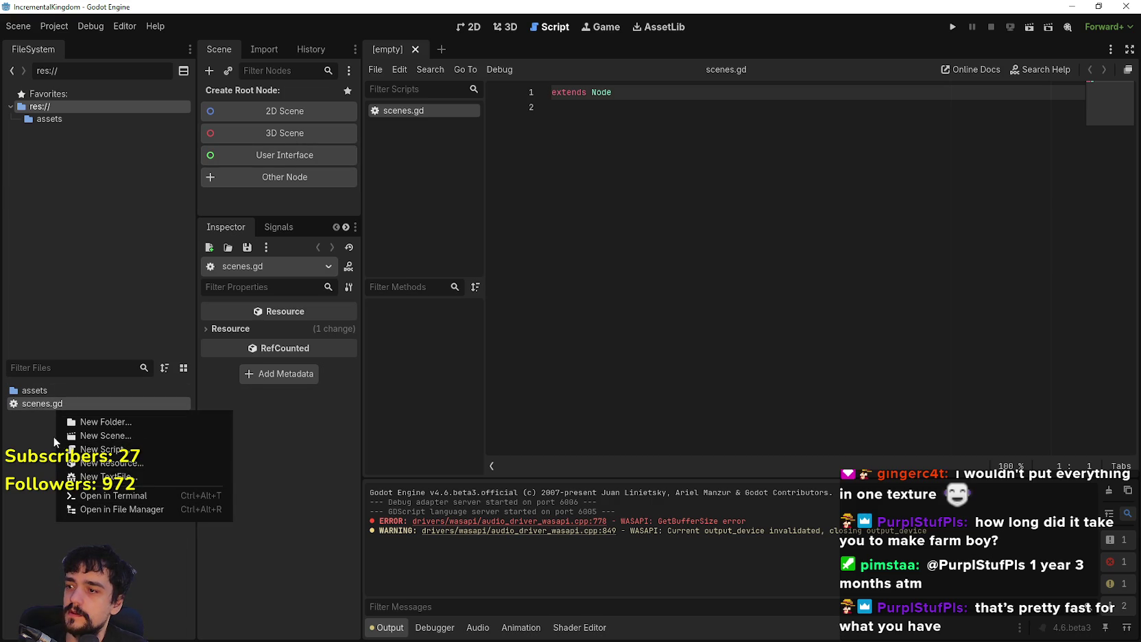
{"action": "left_click", "coordinate": [50, 407]}
{"action": "right_click", "coordinate": [50, 408]}
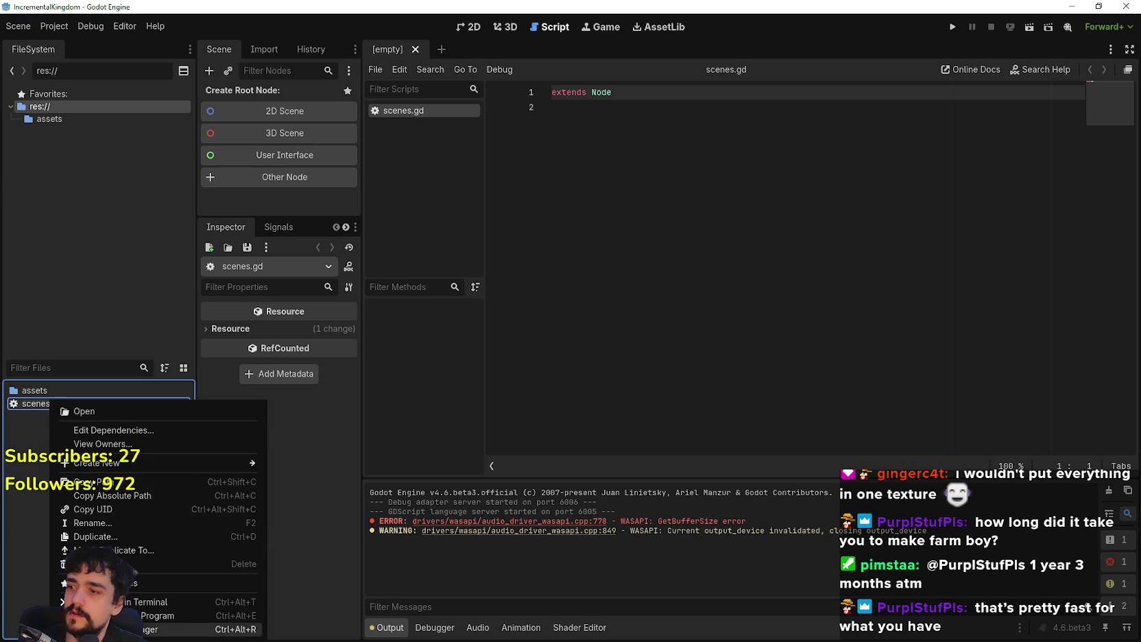
{"action": "left_click", "coordinate": [164, 564]}
{"action": "left_click", "coordinate": [484, 375]}
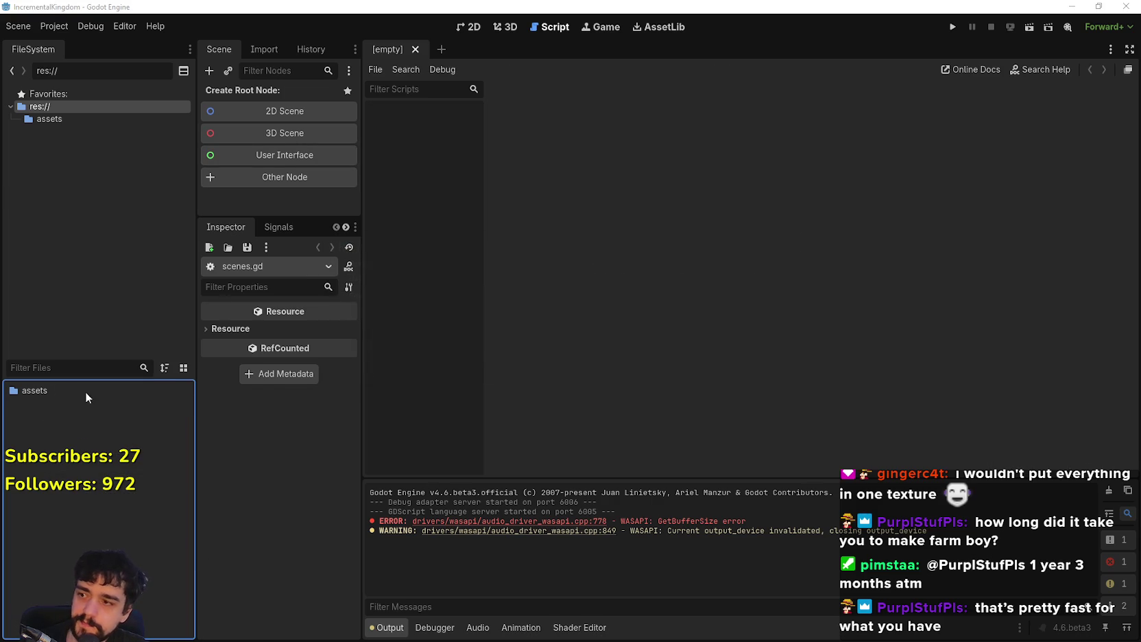
Step: Create new folders named scenes, scripts and an autoload folder at res://
{"action": "right_click", "coordinate": [40, 151]}
{"action": "left_click", "coordinate": [83, 165]}
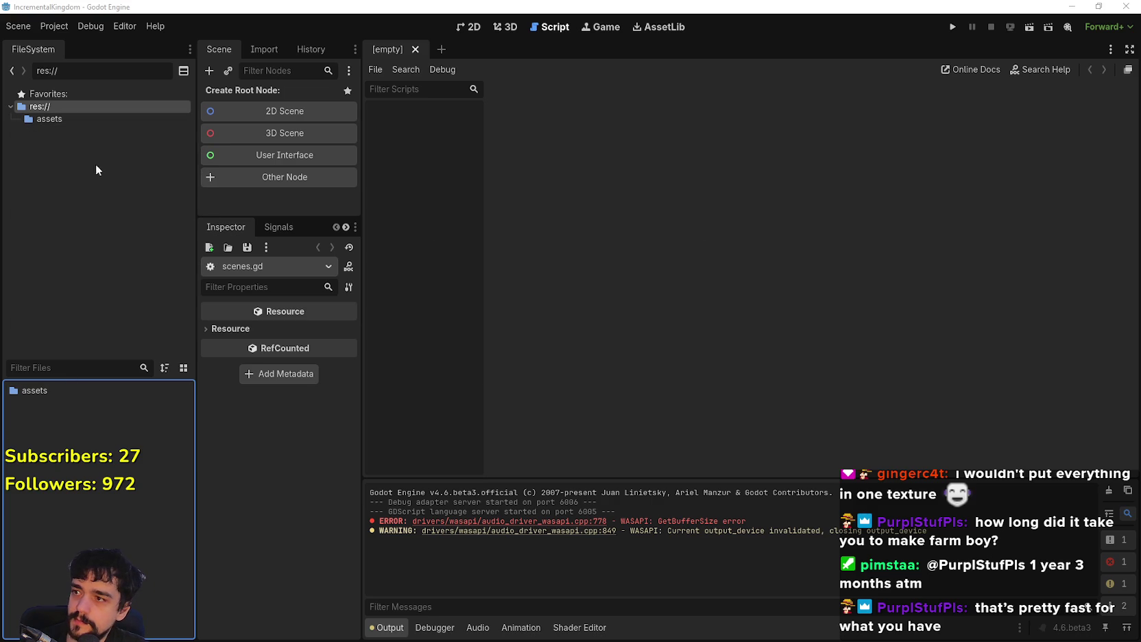
{"action": "type", "text": "scenes"}
{"action": "key", "text": "Return"}
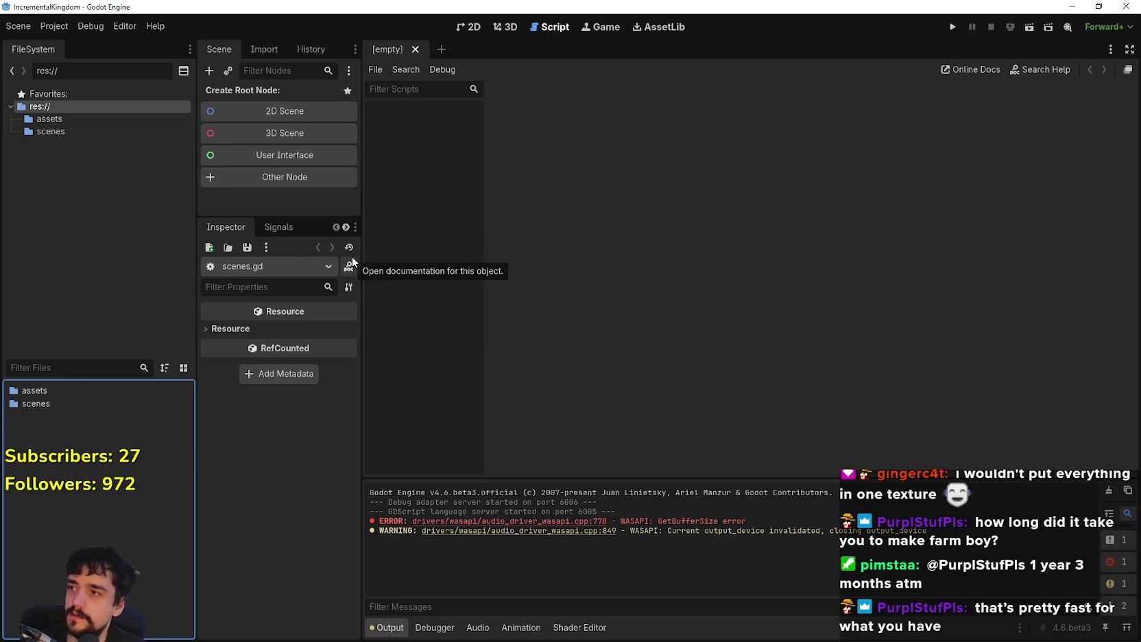
{"action": "right_click", "coordinate": [103, 186]}
{"action": "left_click", "coordinate": [141, 199]}
{"action": "type", "text": "sc"}
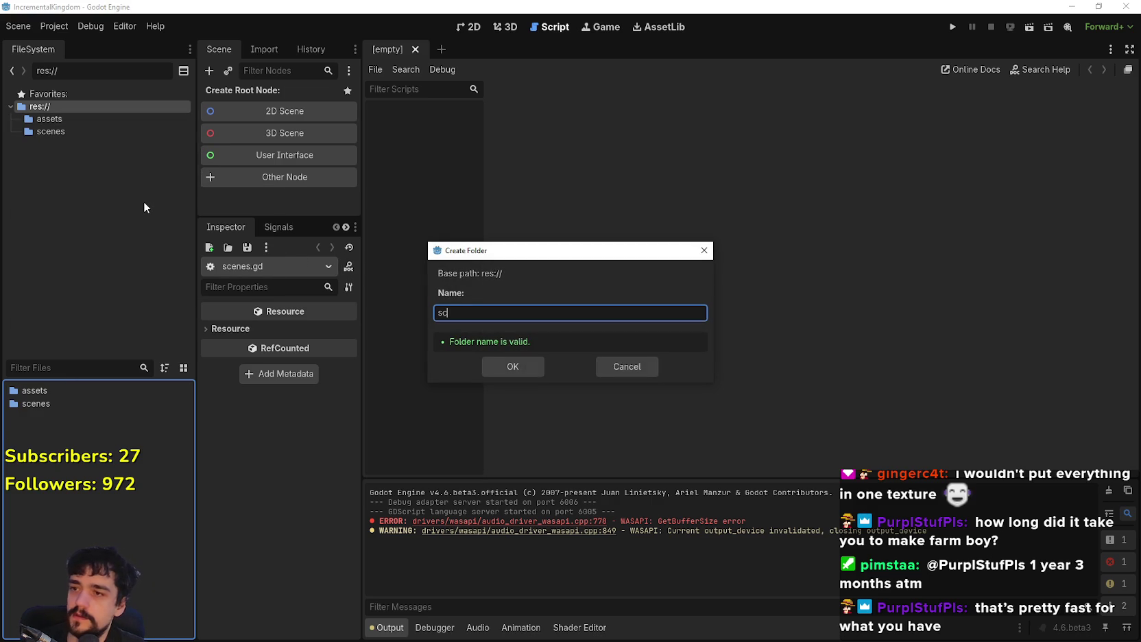
{"action": "type", "text": "ripts"}
{"action": "key", "text": "Return"}
{"action": "right_click", "coordinate": [111, 193]}
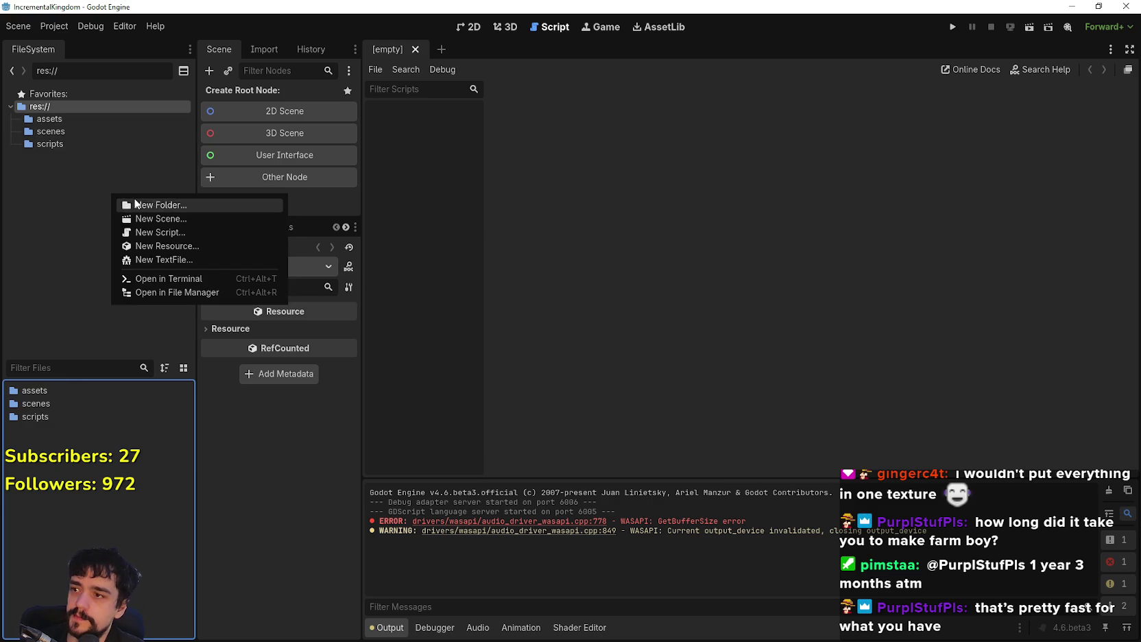
{"action": "left_click", "coordinate": [142, 201]}
{"action": "type", "text": "autoloders"}
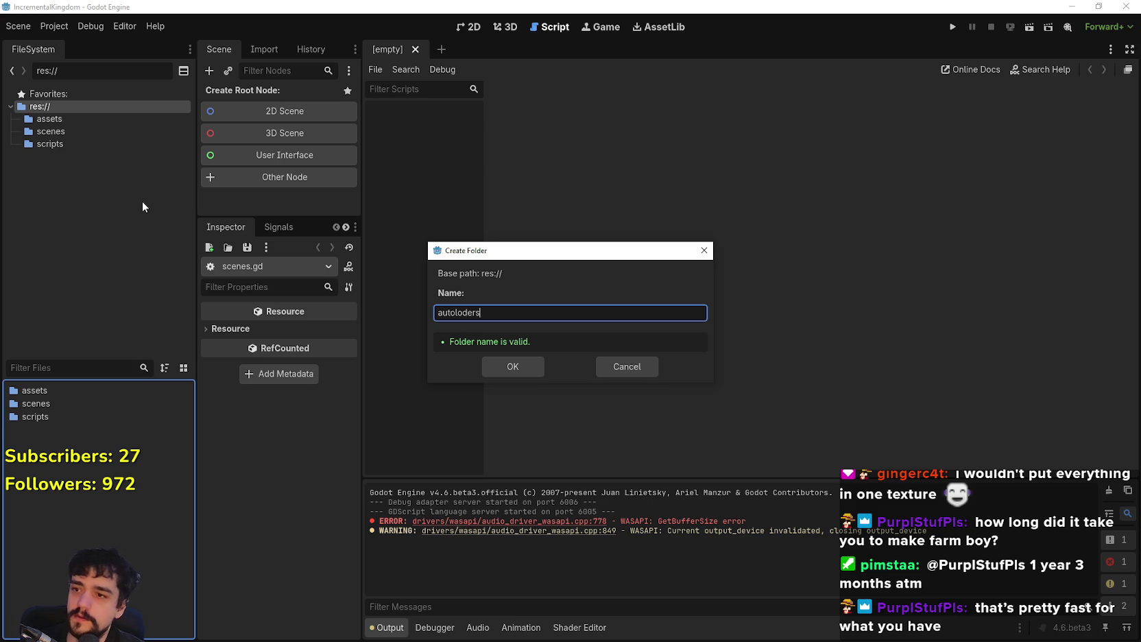
{"action": "key", "text": "Return"}
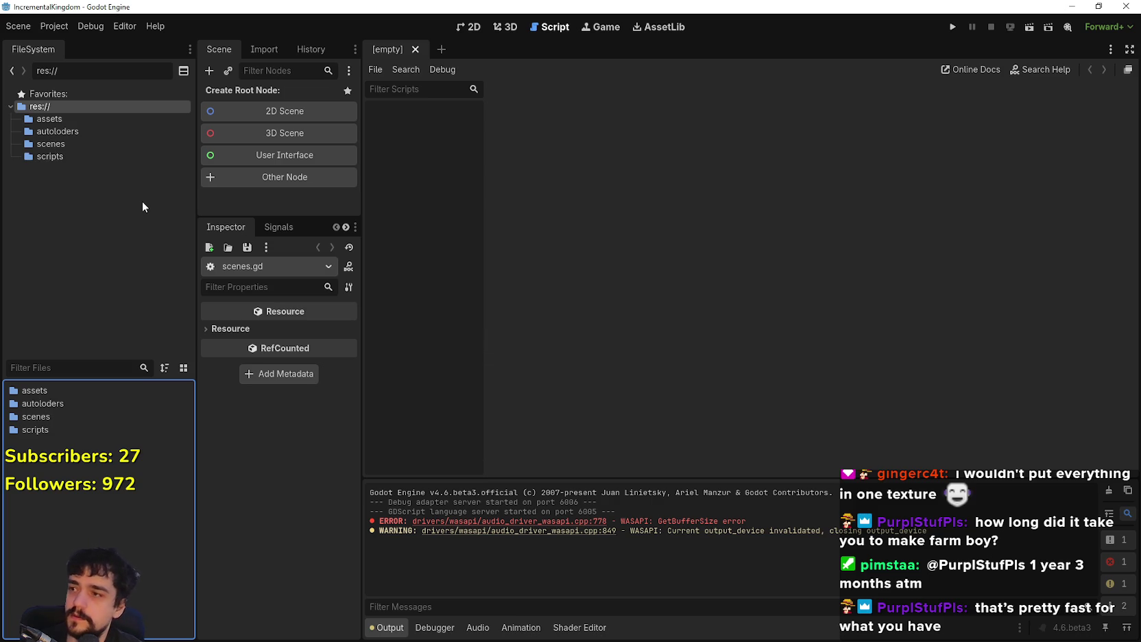
Step: Check the Autoload list in Project Settings
{"action": "left_click", "coordinate": [43, 25]}
{"action": "left_click", "coordinate": [55, 45]}
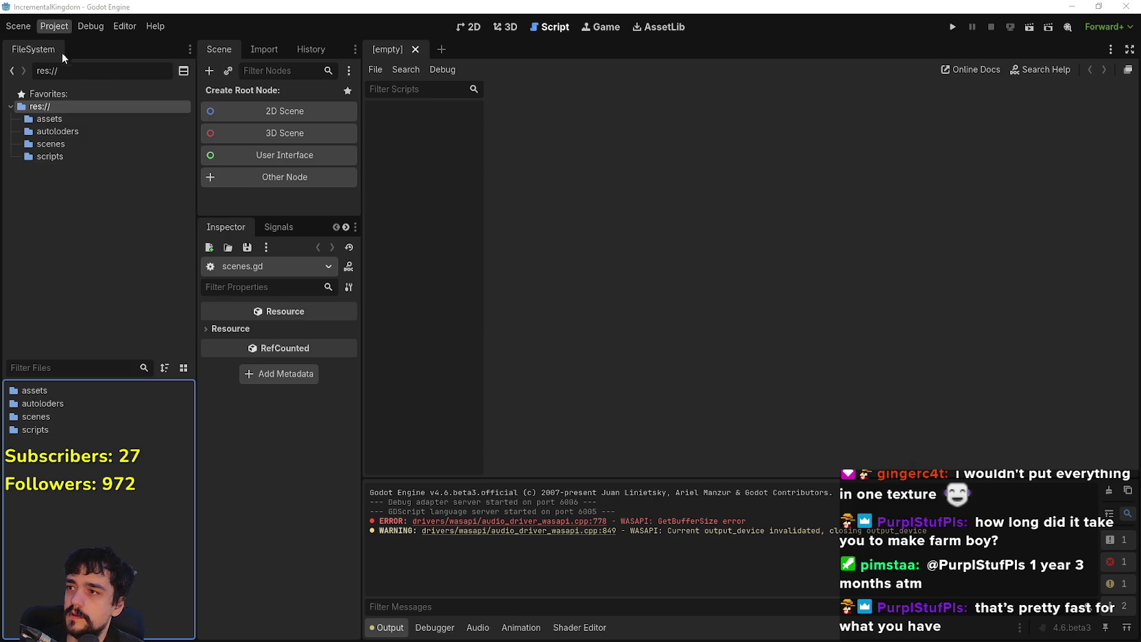
{"action": "left_click", "coordinate": [363, 128]}
{"action": "left_click", "coordinate": [412, 131]}
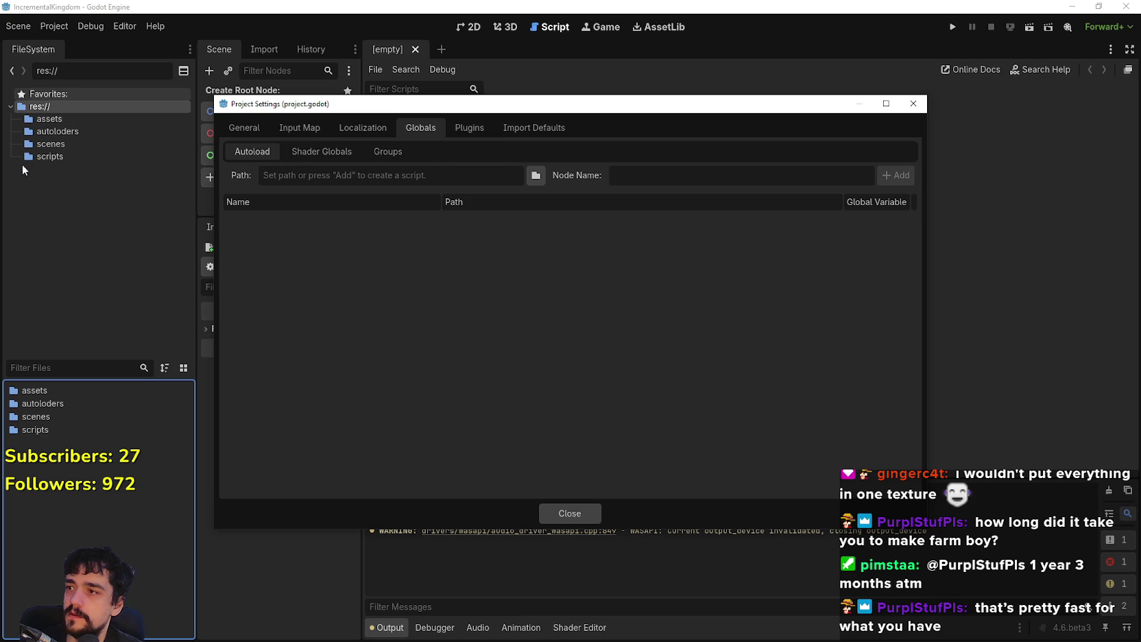
{"action": "key", "text": "Escape"}
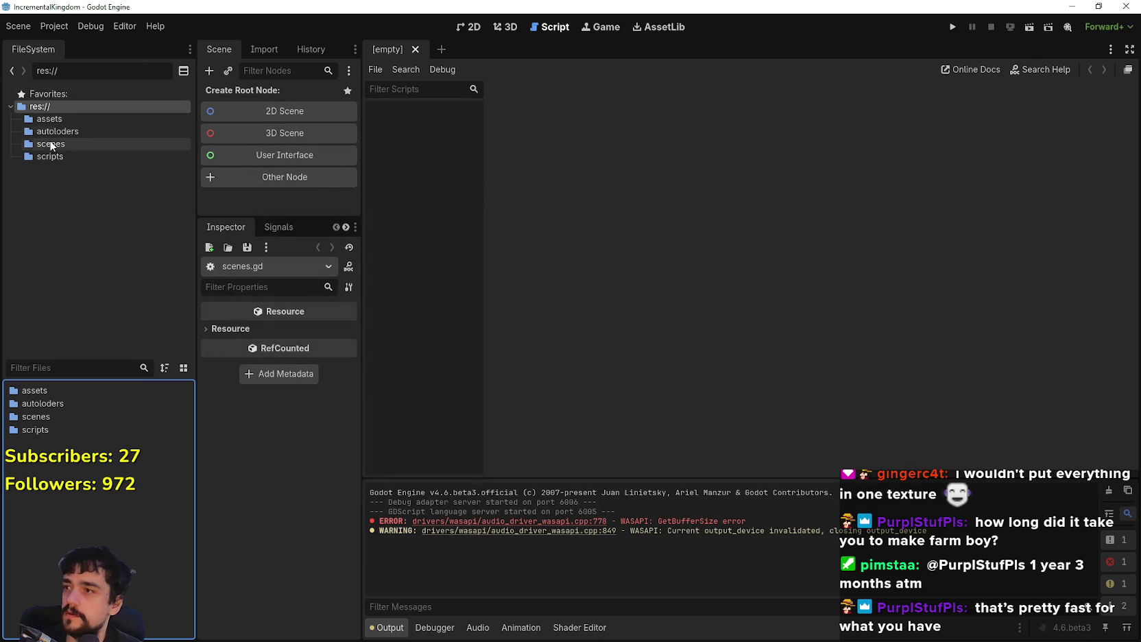
Step: Rename the misspelled folder to autoload
{"action": "right_click", "coordinate": [50, 135]}
{"action": "left_click", "coordinate": [119, 249]}
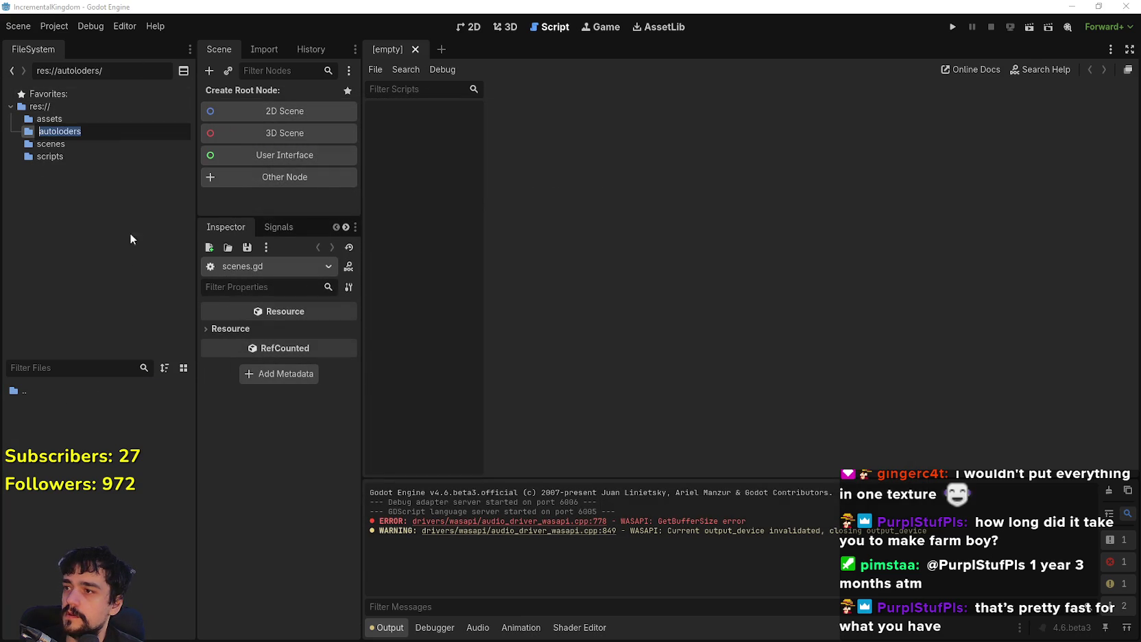
{"action": "type", "text": "autolod"}
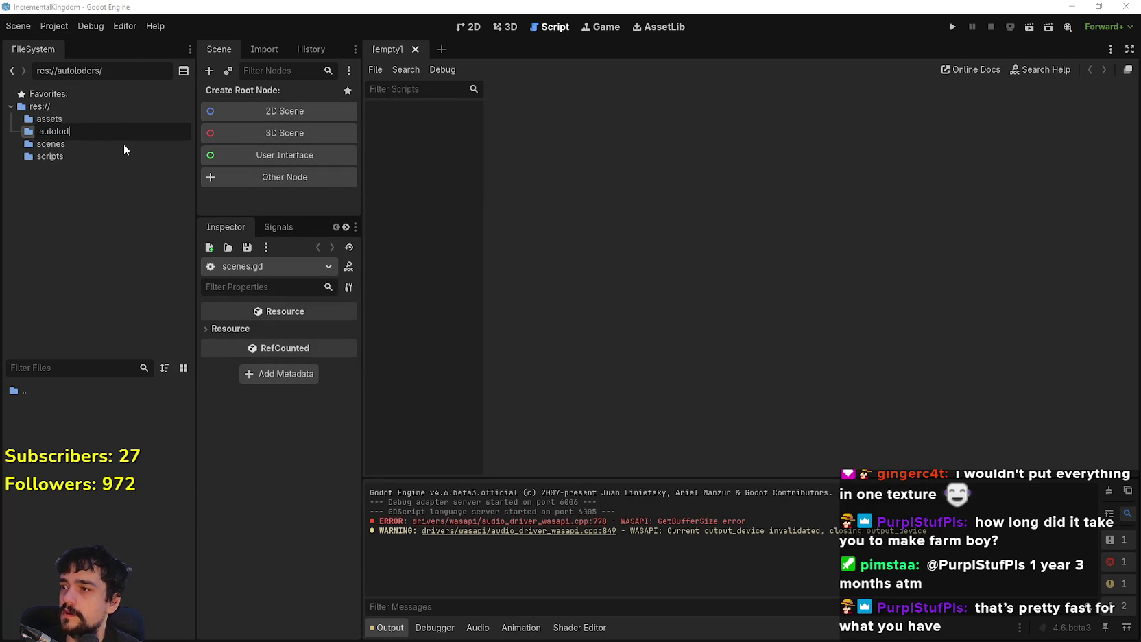
{"action": "key", "text": "BackSpace"}
{"action": "type", "text": "ad"}
{"action": "key", "text": "Return"}
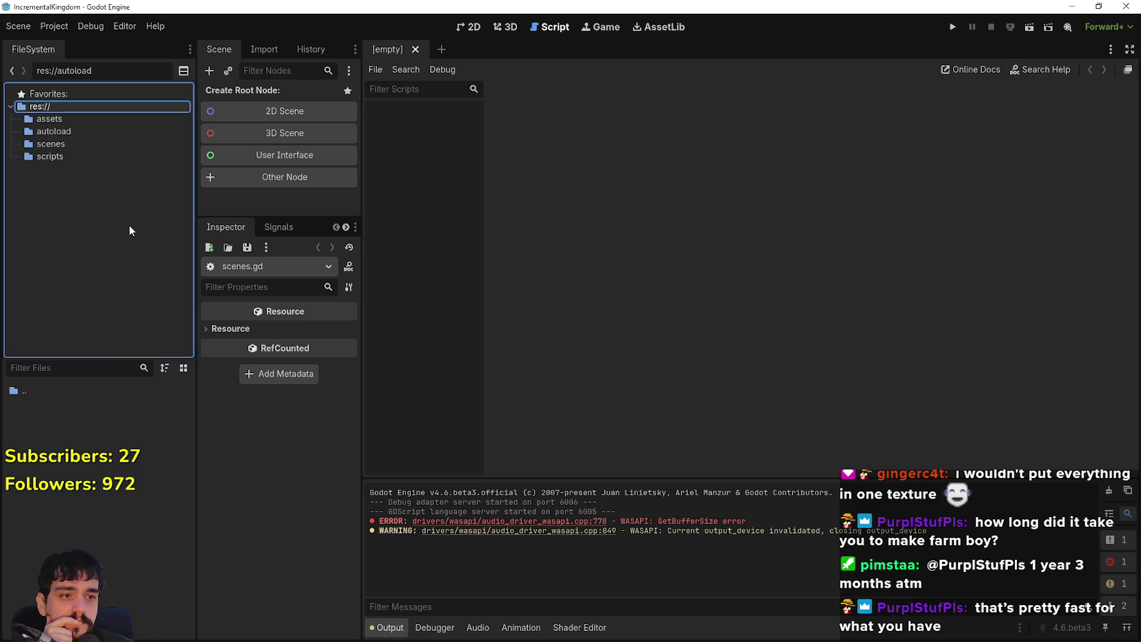
Step: Browse the assets, autoload, scenes and scripts folders to review their contents
{"action": "left_click", "coordinate": [57, 375]}
{"action": "left_click", "coordinate": [69, 120]}
{"action": "left_click", "coordinate": [65, 131]}
{"action": "left_click", "coordinate": [66, 158]}
{"action": "left_click", "coordinate": [65, 144]}
{"action": "left_click", "coordinate": [70, 117]}
{"action": "left_click", "coordinate": [65, 131]}
{"action": "left_click", "coordinate": [60, 145]}
{"action": "left_click", "coordinate": [65, 156]}
{"action": "left_click", "coordinate": [67, 120]}
{"action": "right_click", "coordinate": [75, 455]}
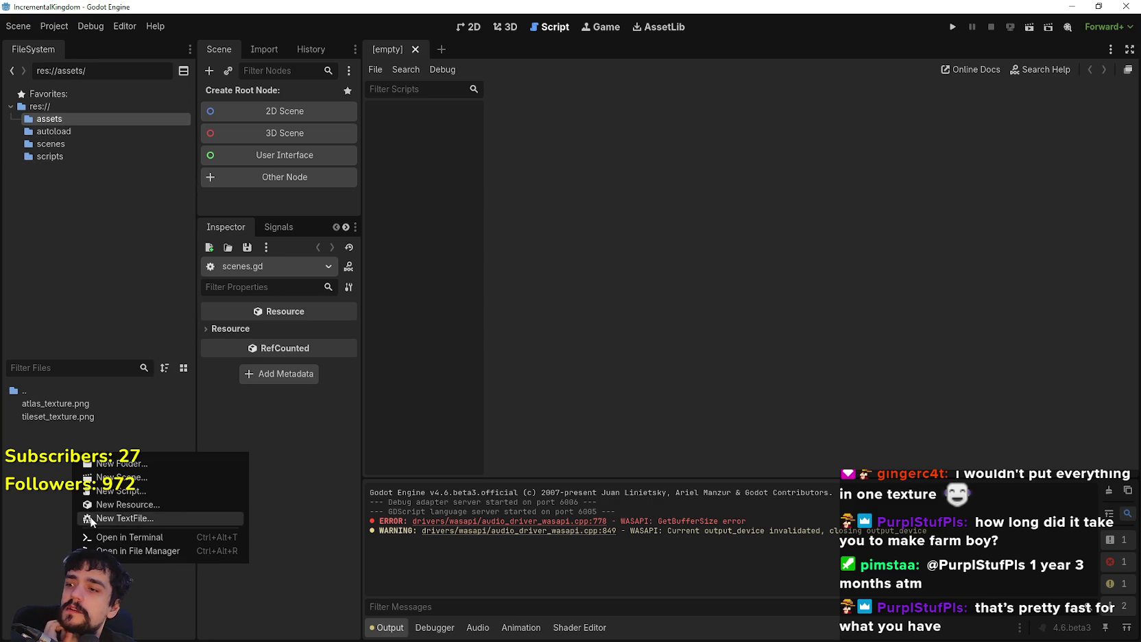
{"action": "left_click", "coordinate": [48, 484]}
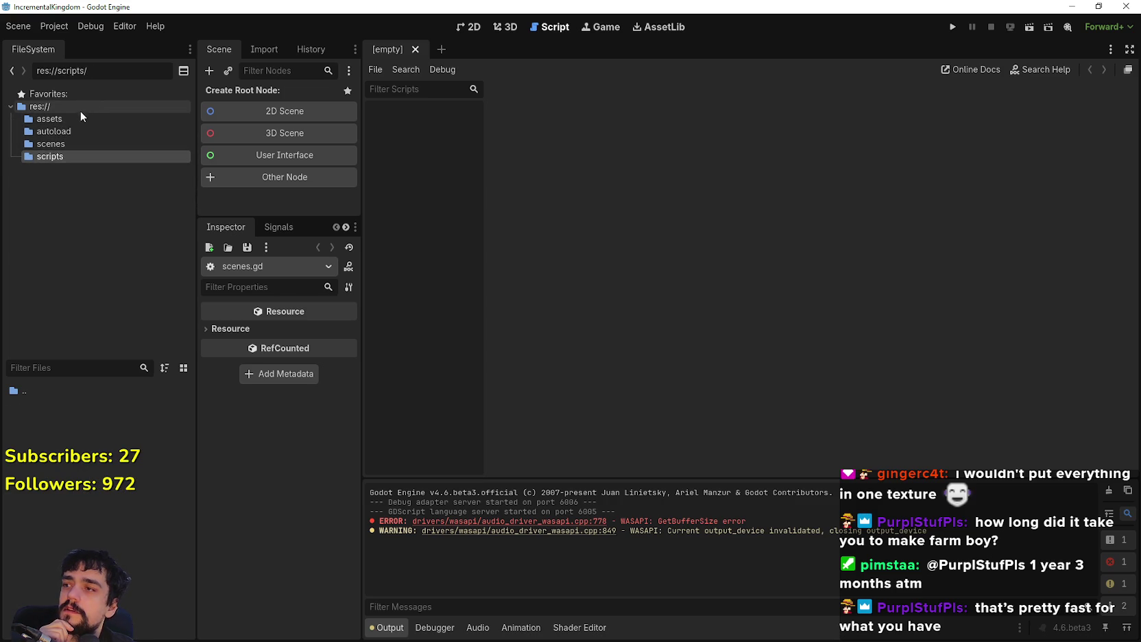
{"action": "left_click", "coordinate": [74, 157]}
Step: Check the project's assets folder, then return to the Cute Fantasy downloads folder
{"action": "left_click", "coordinate": [67, 132]}
{"action": "left_click", "coordinate": [51, 120]}
{"action": "key", "text": "alt+Tab"}
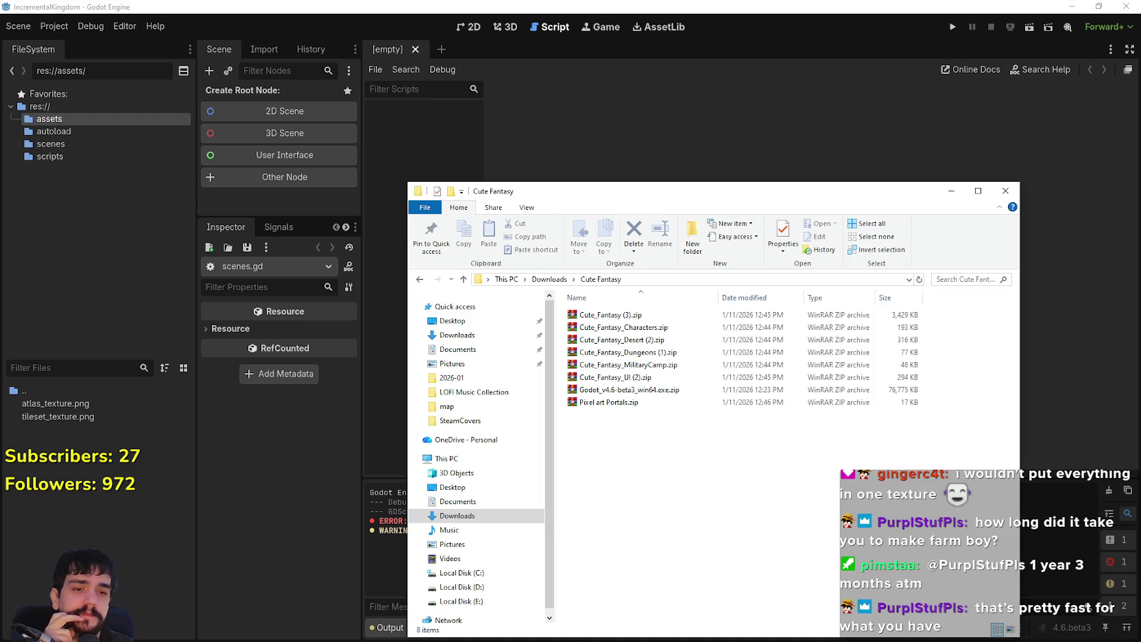
Step: Extract the Cute_Fantasy (3), Characters, Desert and Dungeons zips into their own folders
{"action": "right_click", "coordinate": [610, 315]}
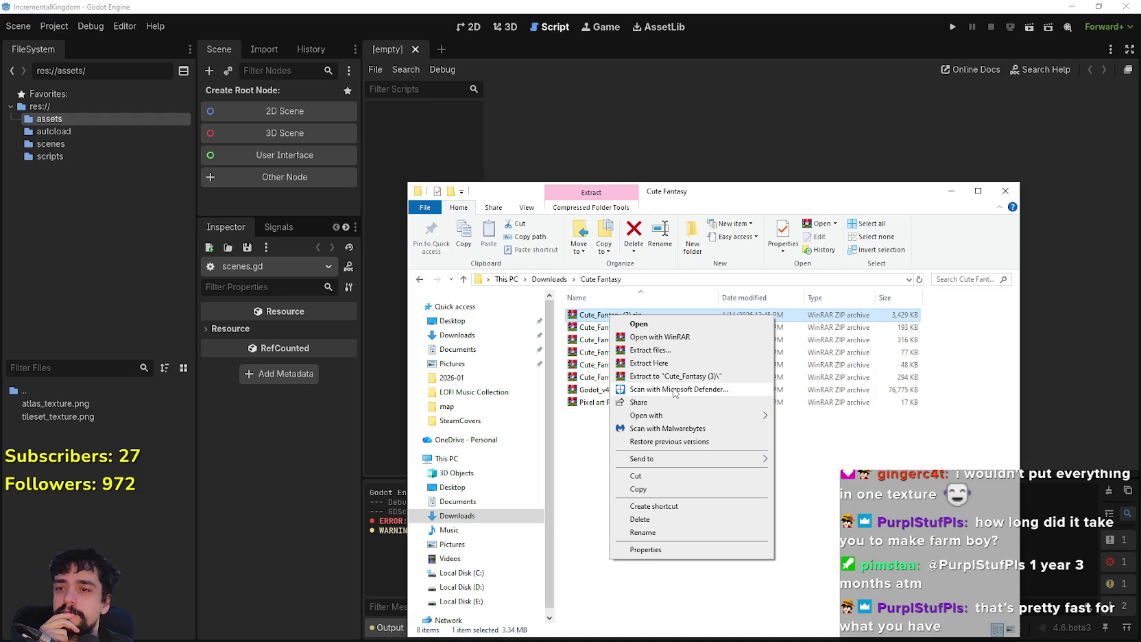
{"action": "left_click", "coordinate": [675, 378]}
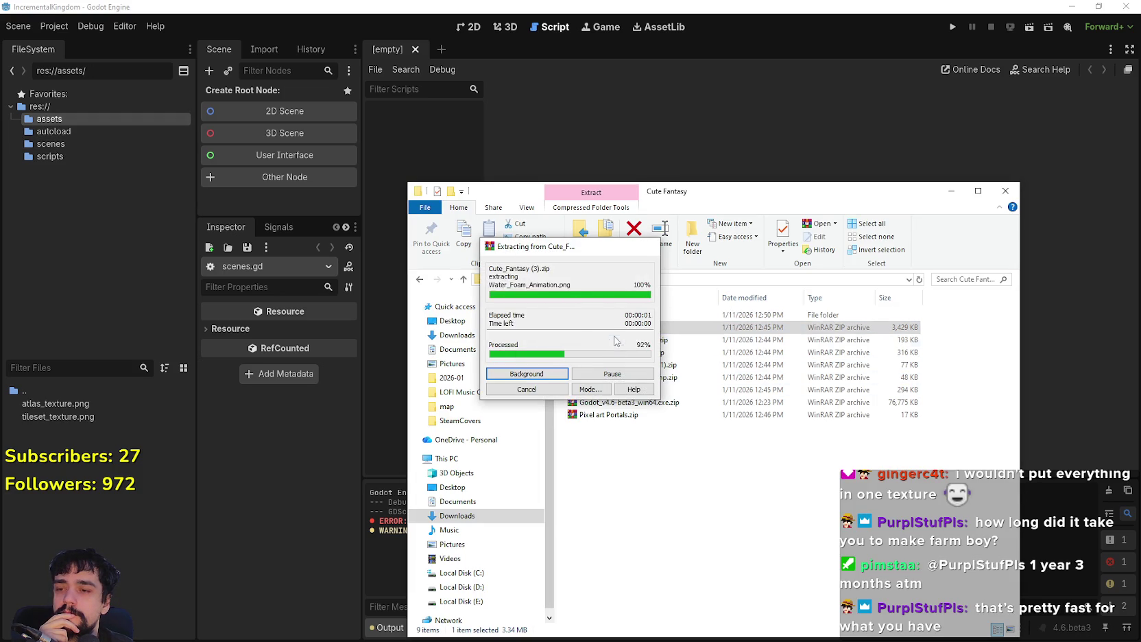
{"action": "right_click", "coordinate": [615, 342]}
{"action": "left_click", "coordinate": [675, 403]}
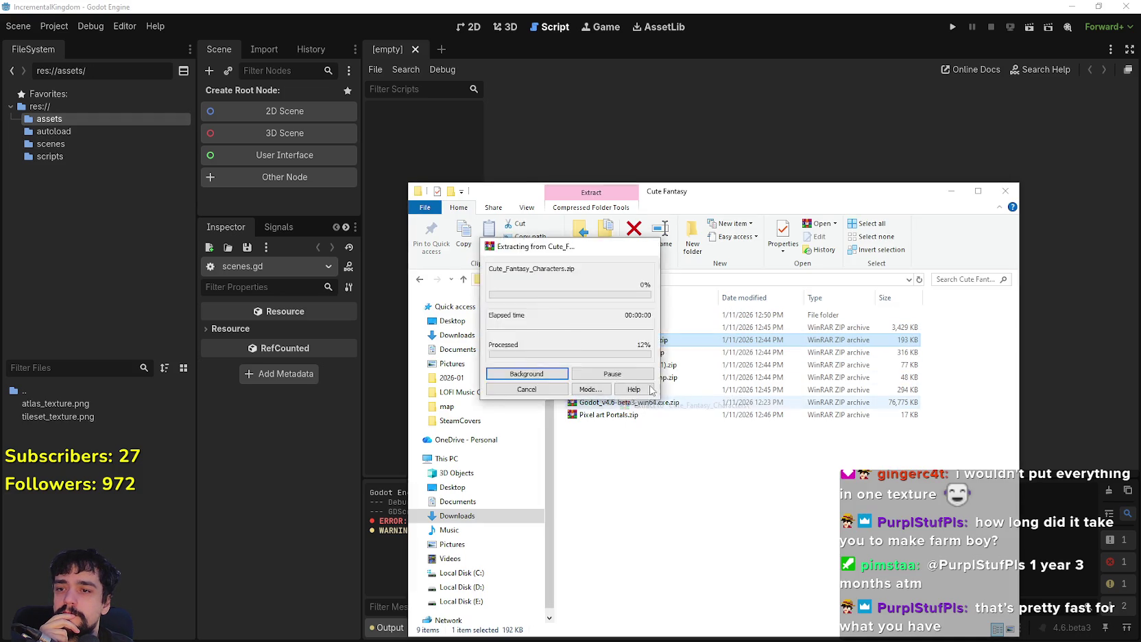
{"action": "right_click", "coordinate": [628, 353]}
{"action": "left_click", "coordinate": [676, 411]}
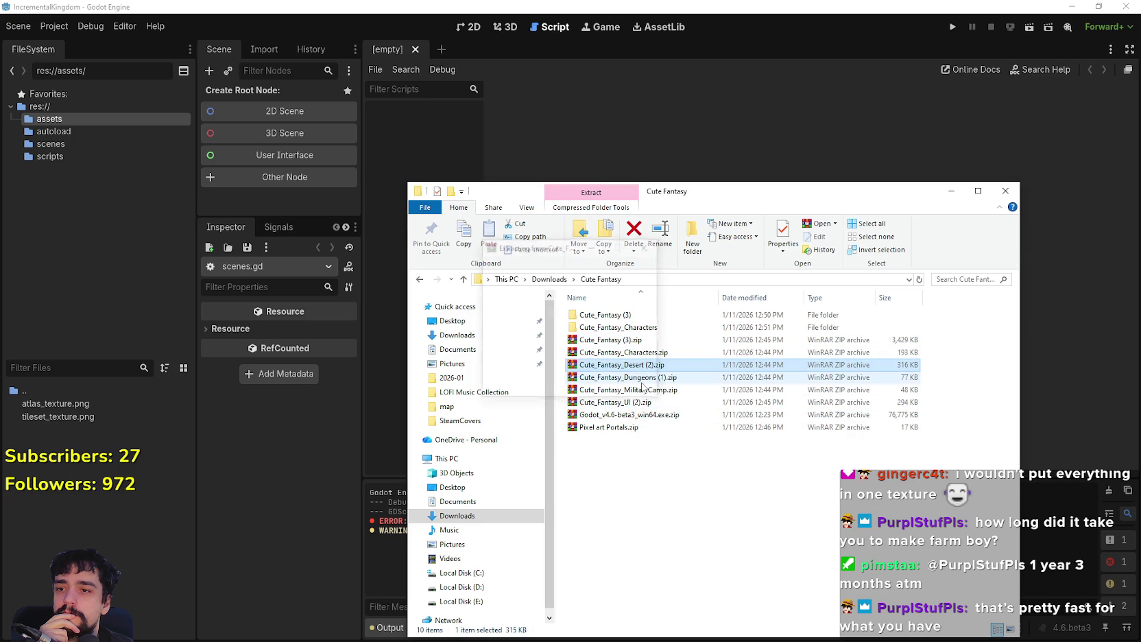
{"action": "right_click", "coordinate": [643, 379]}
{"action": "right_click", "coordinate": [642, 379]}
{"action": "left_click", "coordinate": [747, 437]}
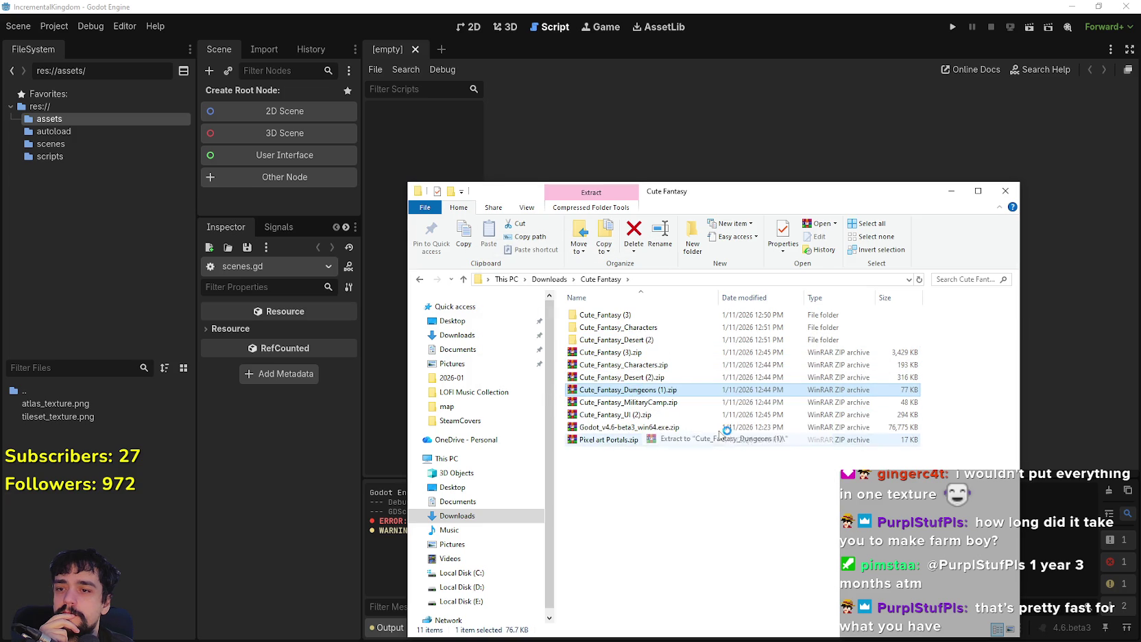
Step: Extract the MilitaryCamp, UI and Pixel art Portals zips into their own folders
{"action": "right_click", "coordinate": [645, 403]}
{"action": "left_click", "coordinate": [746, 219]}
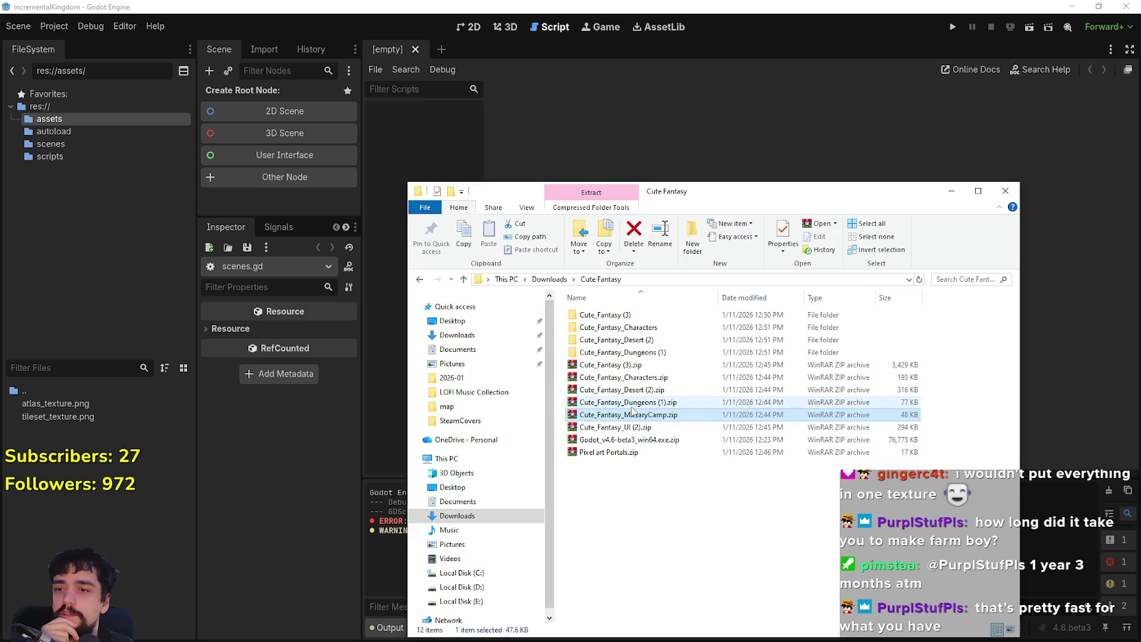
{"action": "right_click", "coordinate": [626, 415]}
{"action": "left_click", "coordinate": [741, 226]}
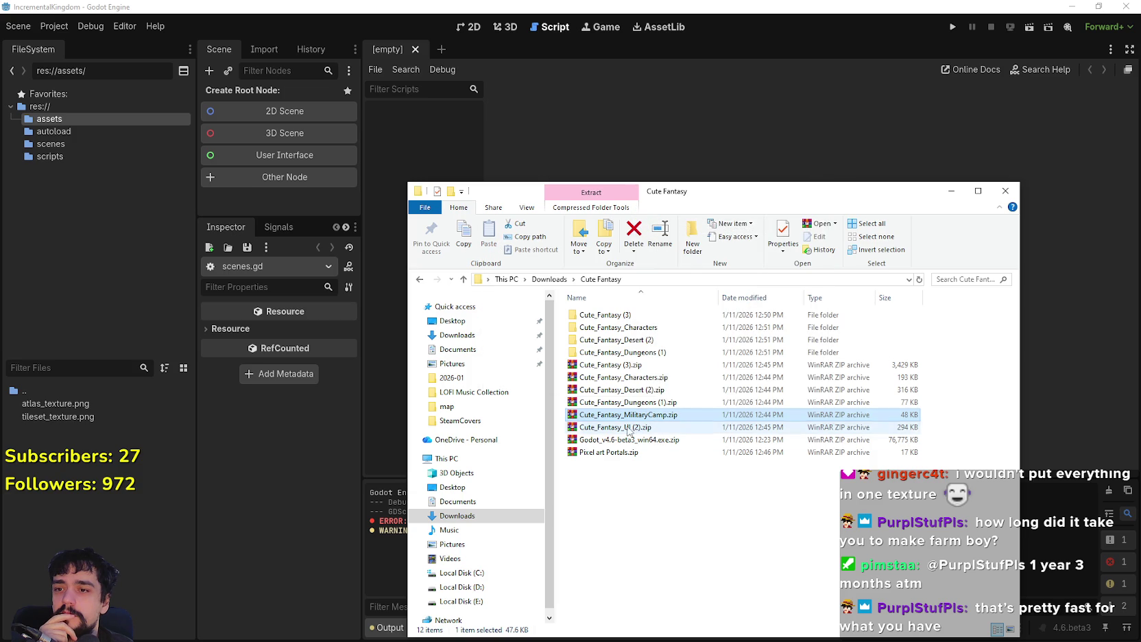
{"action": "right_click", "coordinate": [628, 428]}
{"action": "left_click", "coordinate": [686, 244]}
{"action": "left_click", "coordinate": [629, 452]}
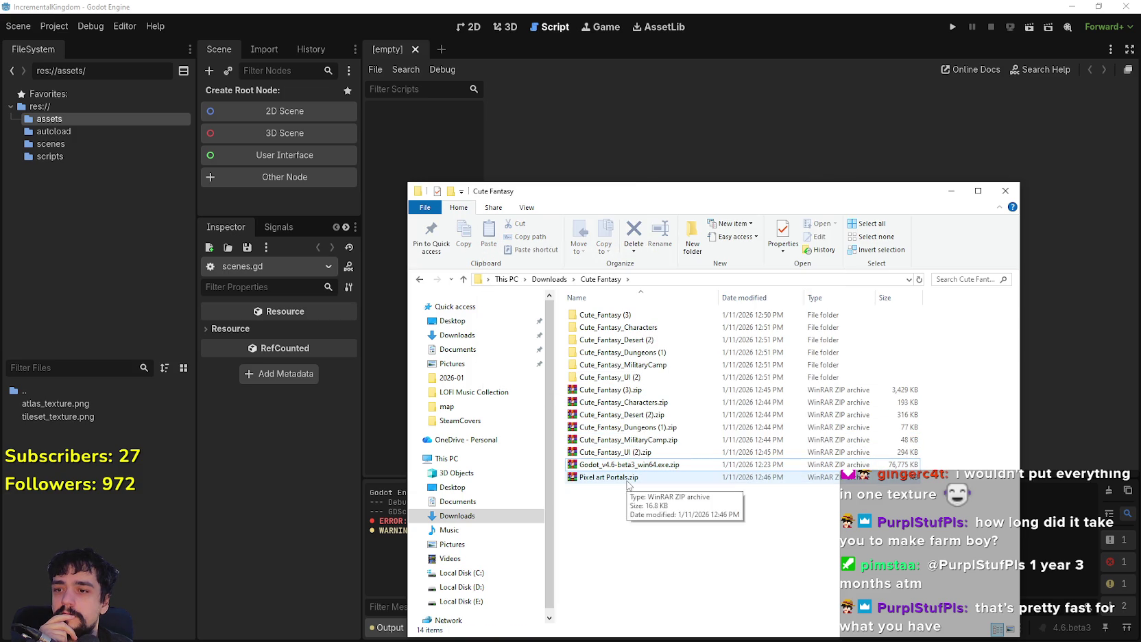
{"action": "left_click", "coordinate": [627, 481]}
{"action": "right_click", "coordinate": [587, 478]}
{"action": "left_click", "coordinate": [678, 299]}
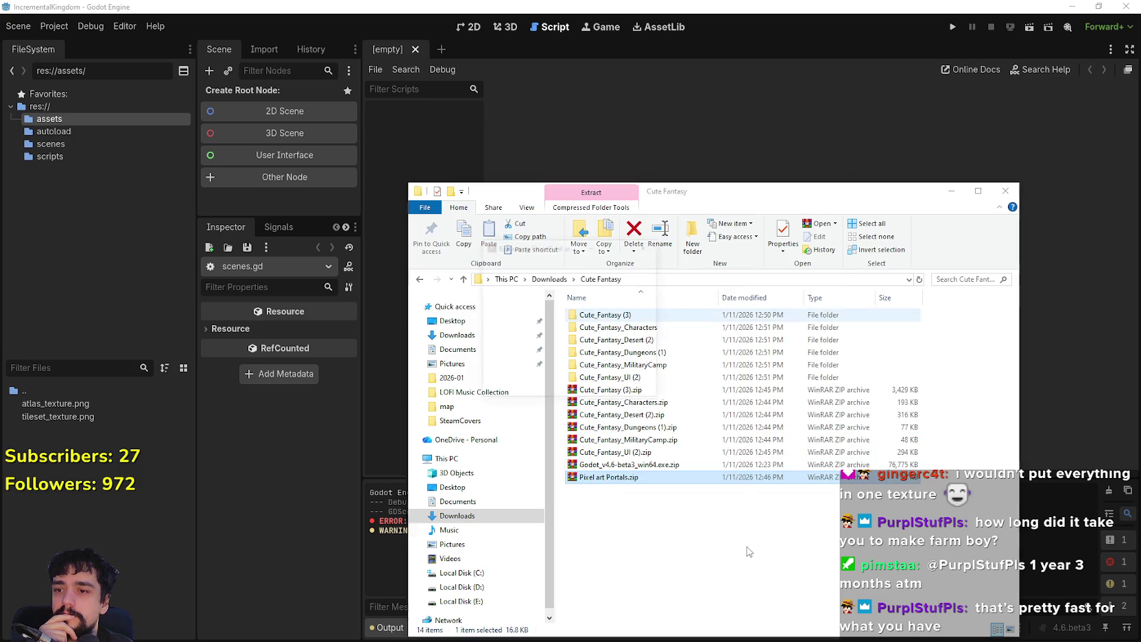
Step: Select all the extracted zip archives and delete them
{"action": "mouse_move", "coordinate": [797, 545]}
{"action": "left_mouse_down"}
{"action": "mouse_move", "coordinate": [617, 423]}
{"action": "mouse_move", "coordinate": [610, 405]}
{"action": "mouse_move", "coordinate": [609, 416]}
{"action": "left_mouse_up"}
{"action": "left_click_drag", "start_coordinate": [681, 556], "coordinate": [605, 410]}
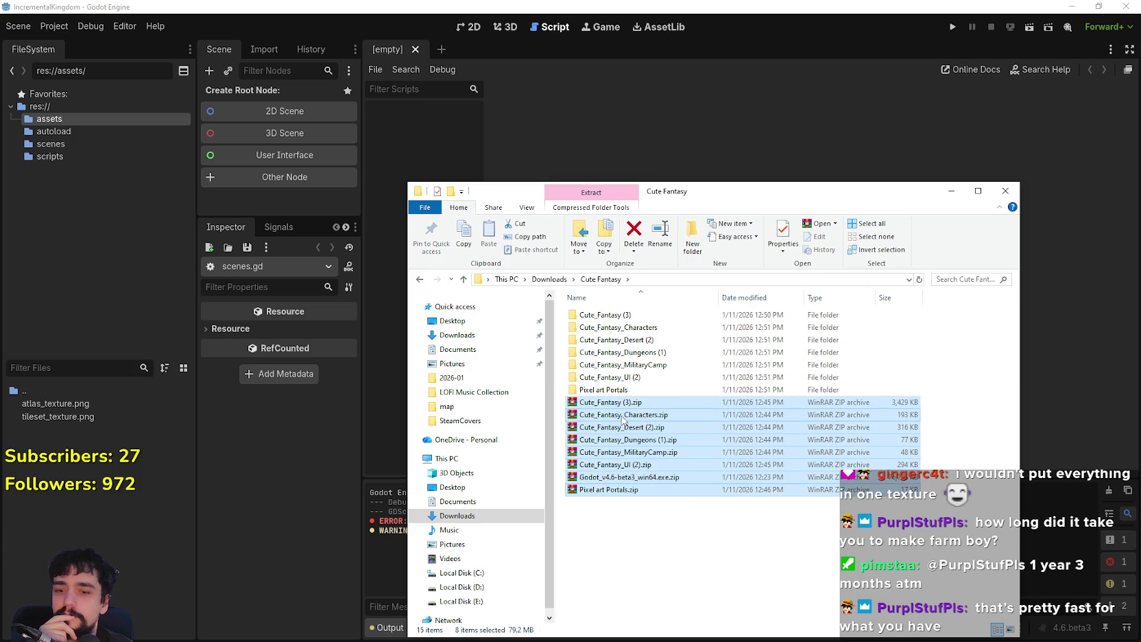
{"action": "key", "text": "Delete"}
{"action": "right_click", "coordinate": [694, 403]}
{"action": "key", "text": "Escape"}
Step: Open the inner Cute_Fantasy_MilitaryCamp folder and preview Lookout_Towers.png in Aseprite, then close it
{"action": "double_click", "coordinate": [658, 365]}
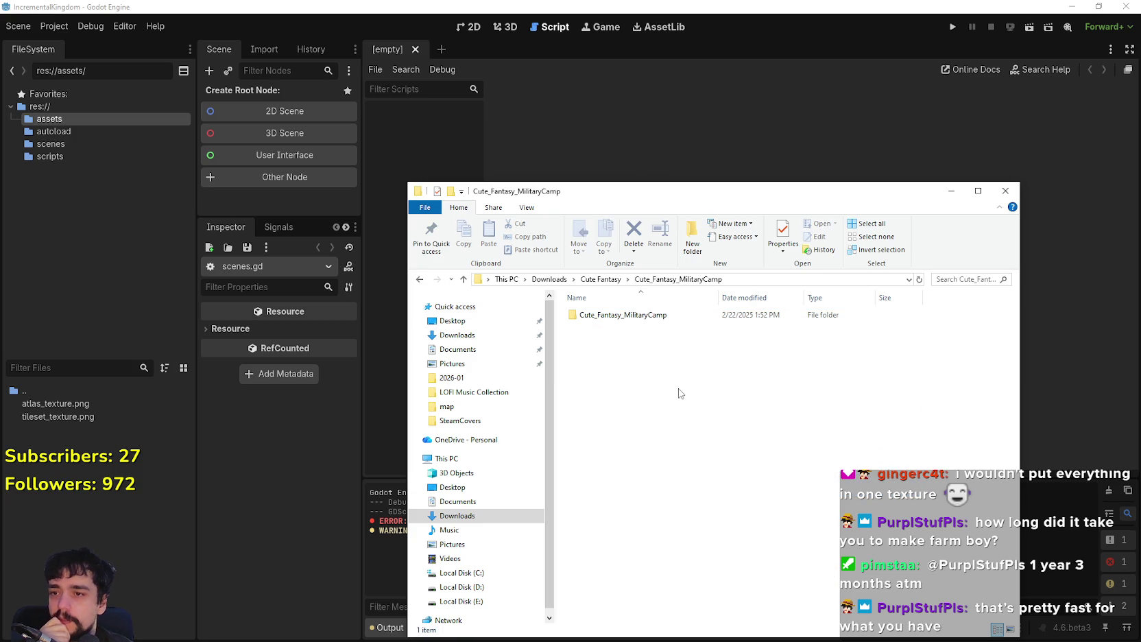
{"action": "double_click", "coordinate": [651, 317]}
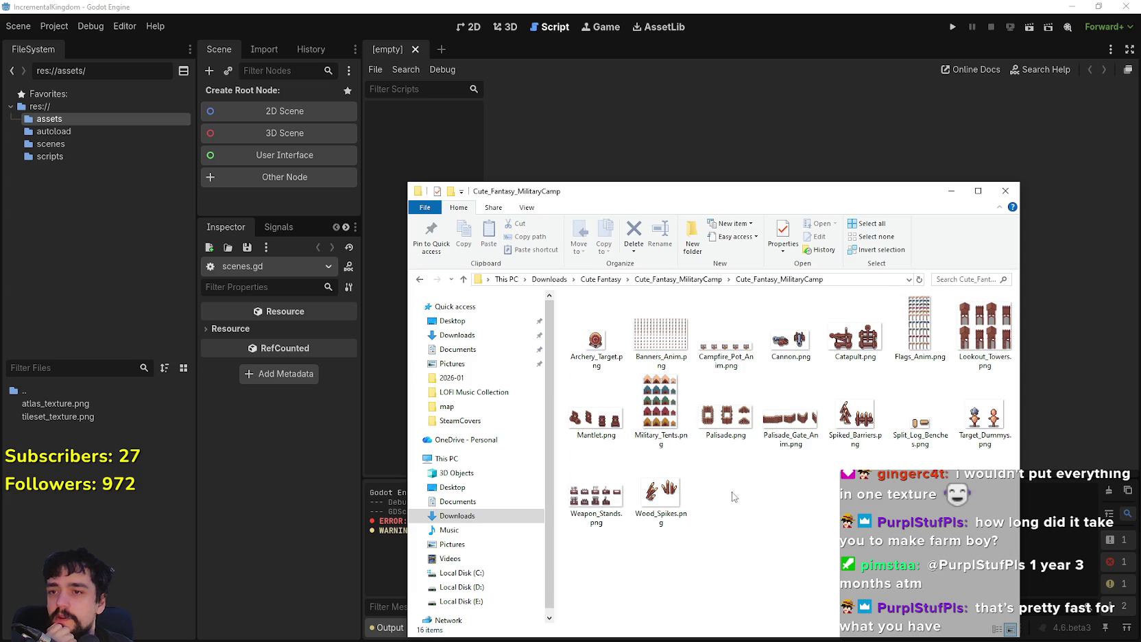
{"action": "double_click", "coordinate": [985, 335]}
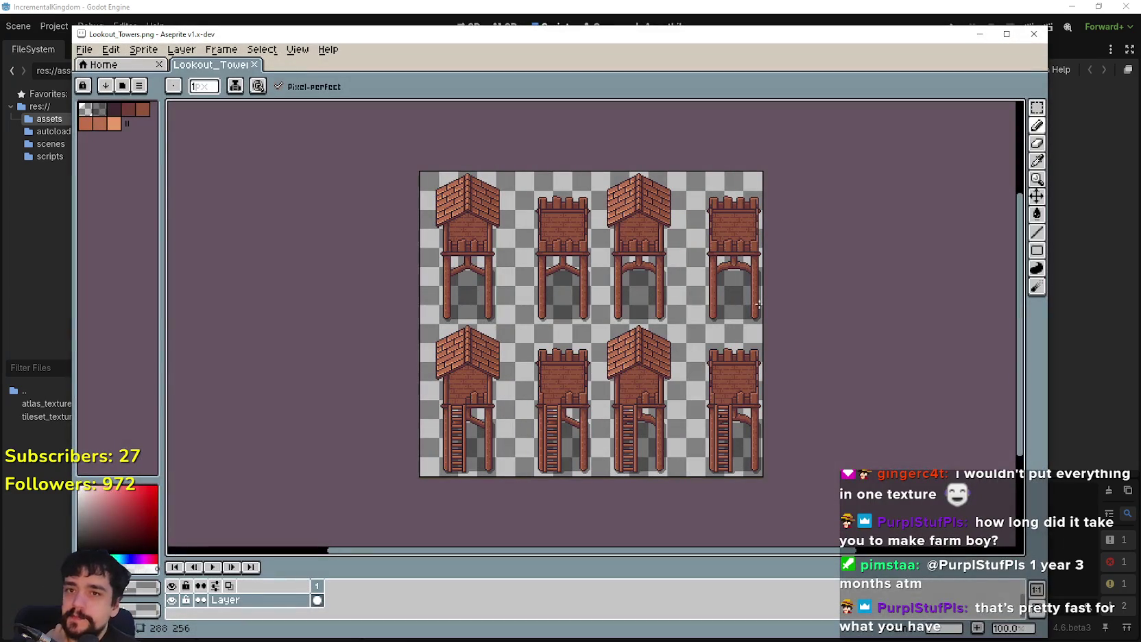
{"action": "scroll", "coordinate": [744, 299], "scroll_direction": "up", "scroll_amount": 1}
{"action": "scroll", "coordinate": [749, 287], "scroll_direction": "down", "scroll_amount": 1}
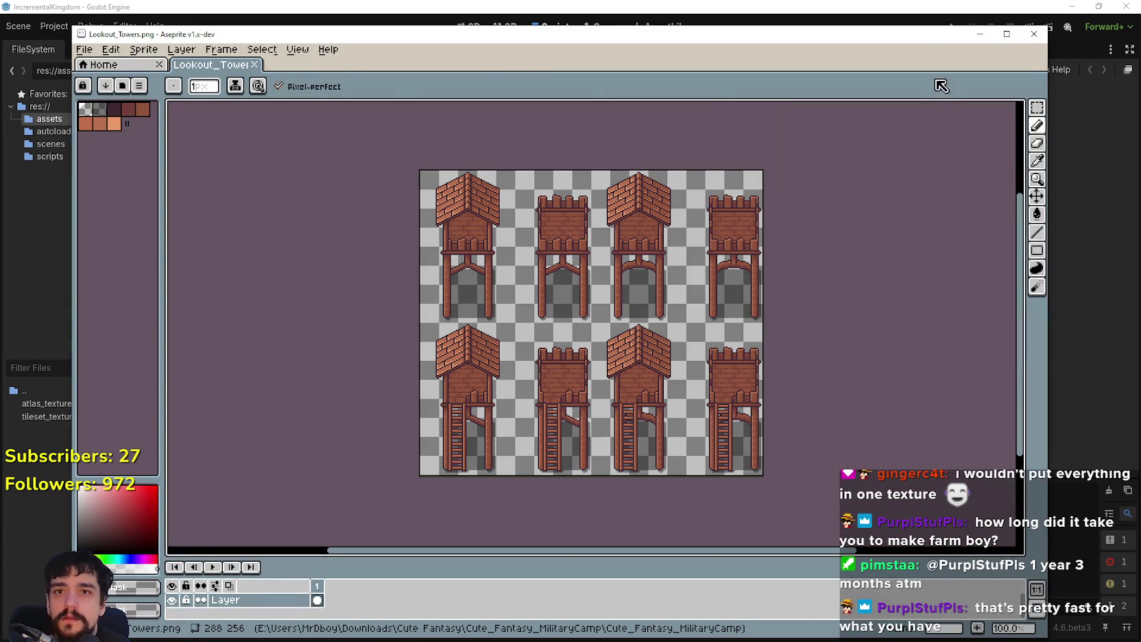
{"action": "left_click", "coordinate": [1033, 34]}
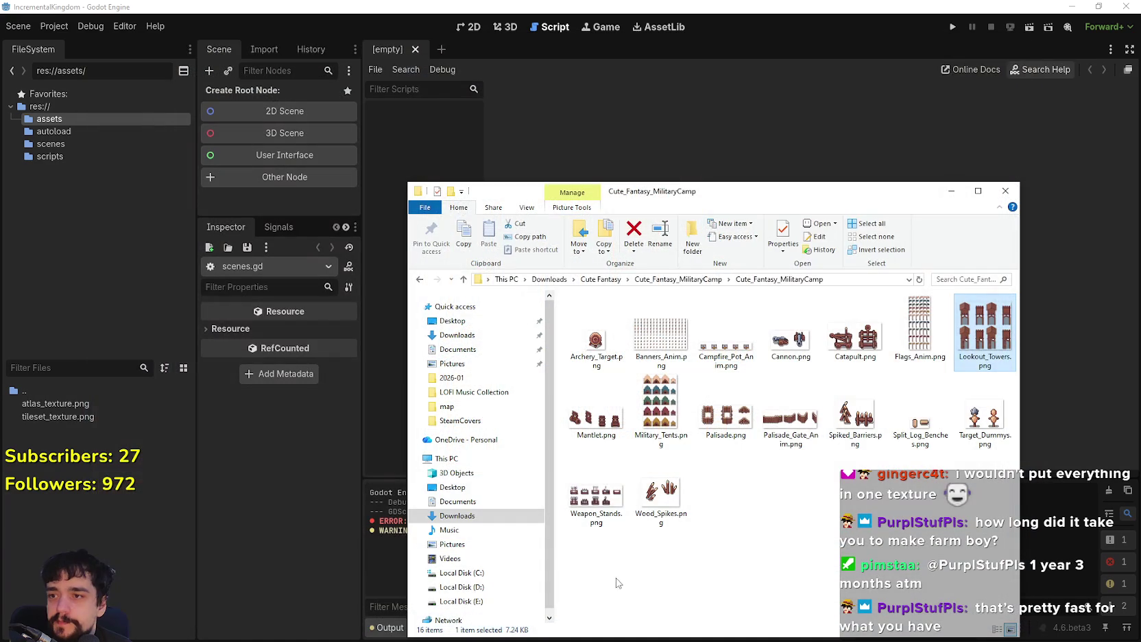
Step: Preview Palisade.png, Palisade_Gate_Anim.png and Mantlet.png in Aseprite, closing each afterwards
{"action": "left_click", "coordinate": [749, 427]}
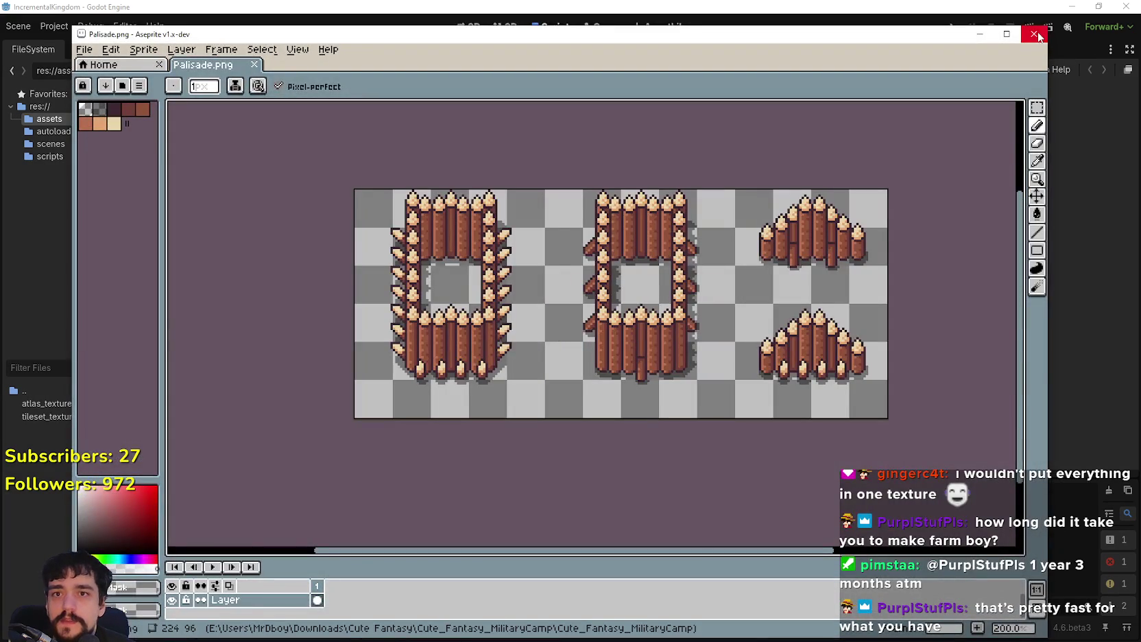
{"action": "left_click", "coordinate": [1037, 36]}
{"action": "double_click", "coordinate": [725, 411]}
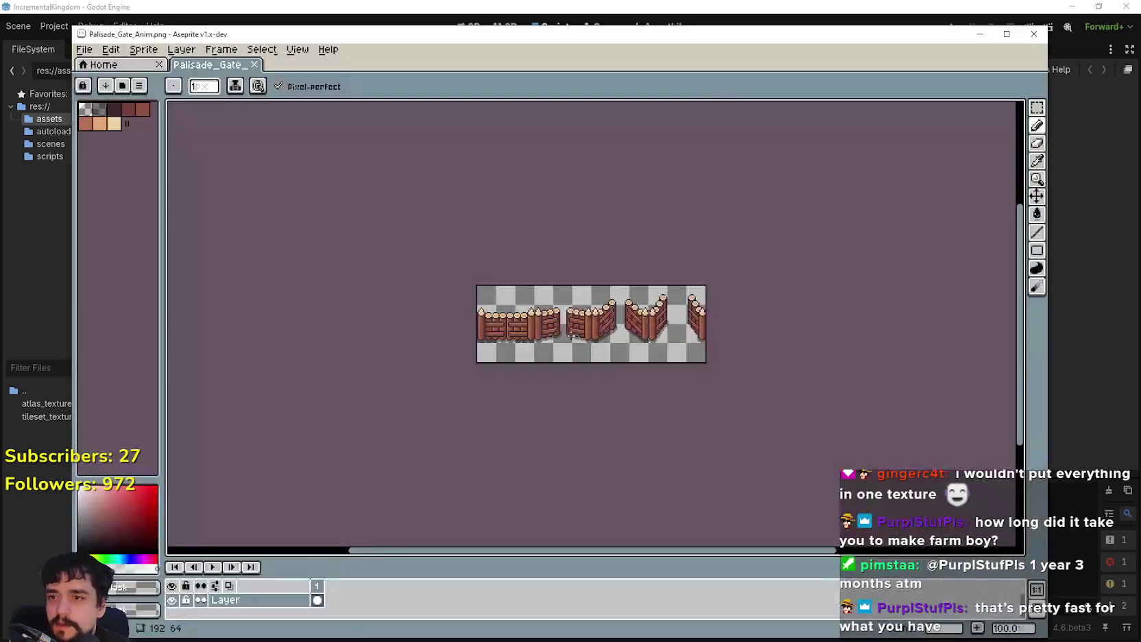
{"action": "scroll", "coordinate": [569, 333], "scroll_direction": "up", "scroll_amount": 3}
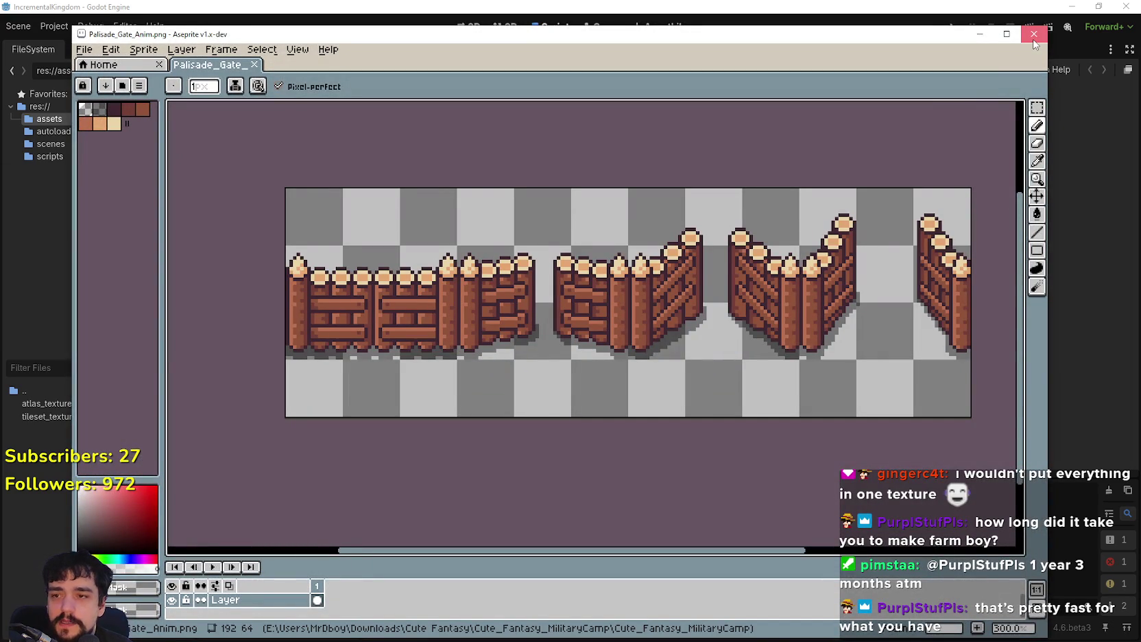
{"action": "left_click", "coordinate": [1034, 41]}
{"action": "double_click", "coordinate": [618, 415]}
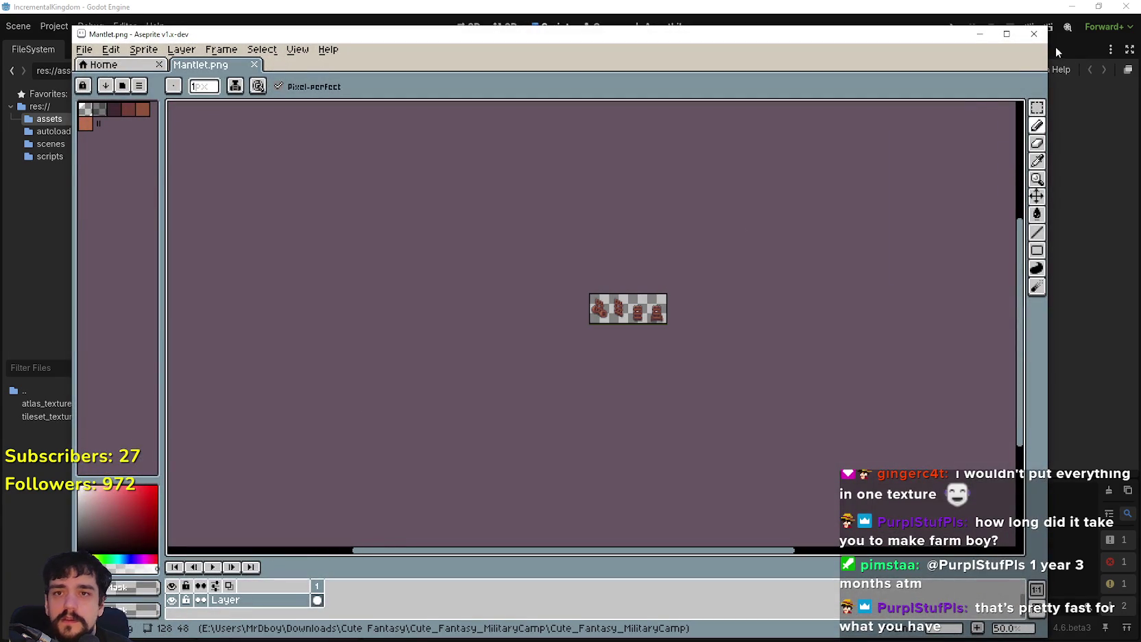
{"action": "left_click", "coordinate": [1033, 34]}
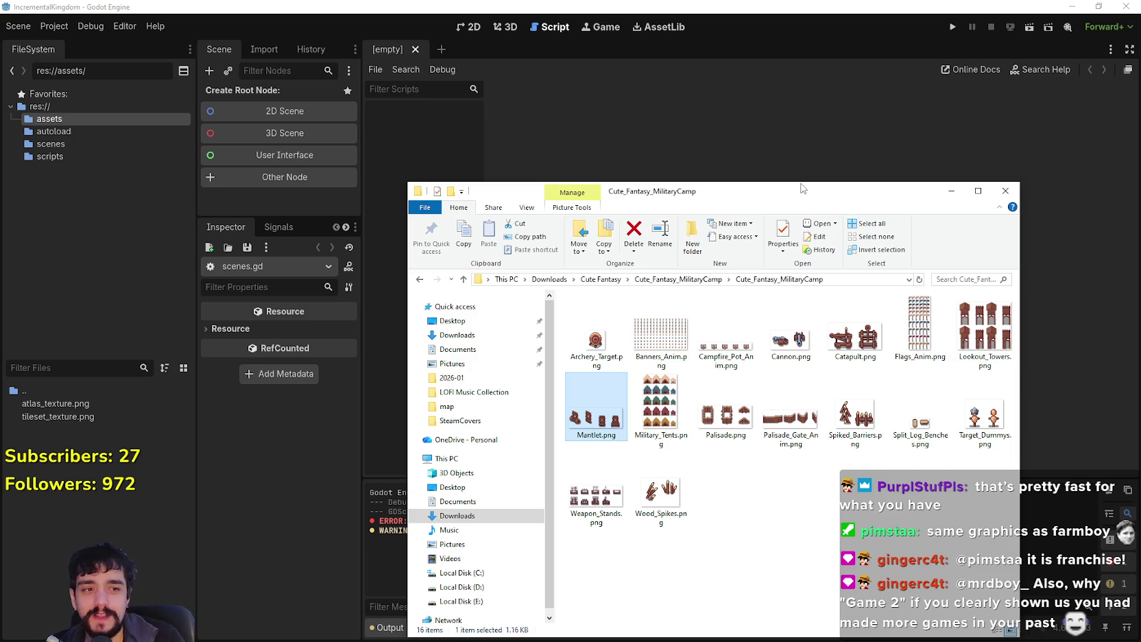
{"action": "right_click", "coordinate": [785, 464]}
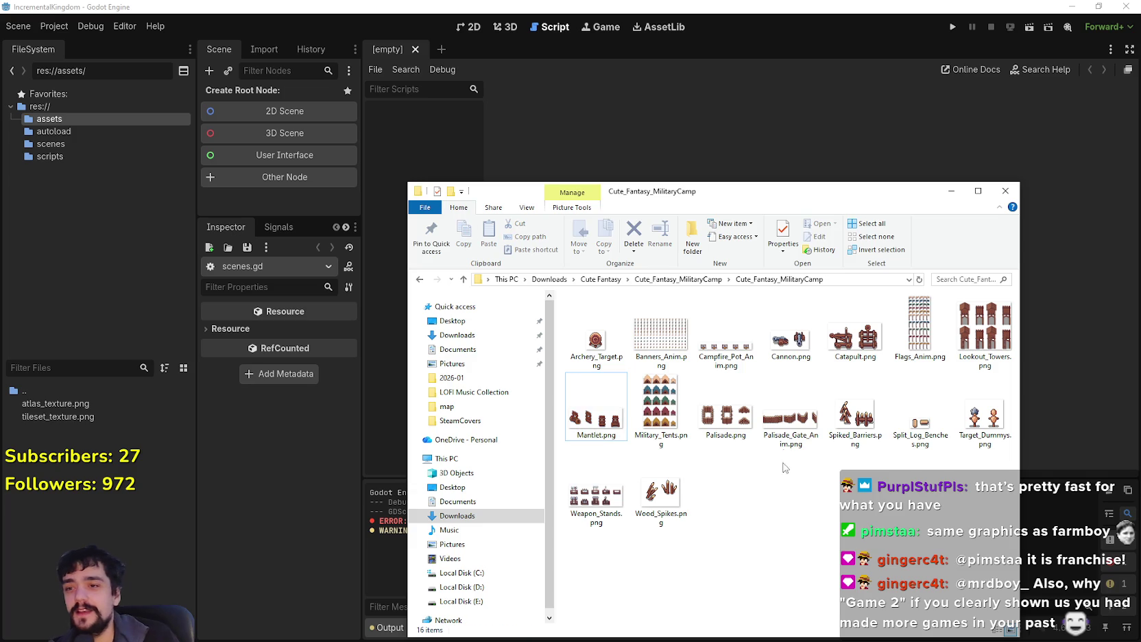
Step: Switch the MilitaryCamp folder to Extra large icons view and scroll through the sprite sheets
{"action": "left_click", "coordinate": [882, 236]}
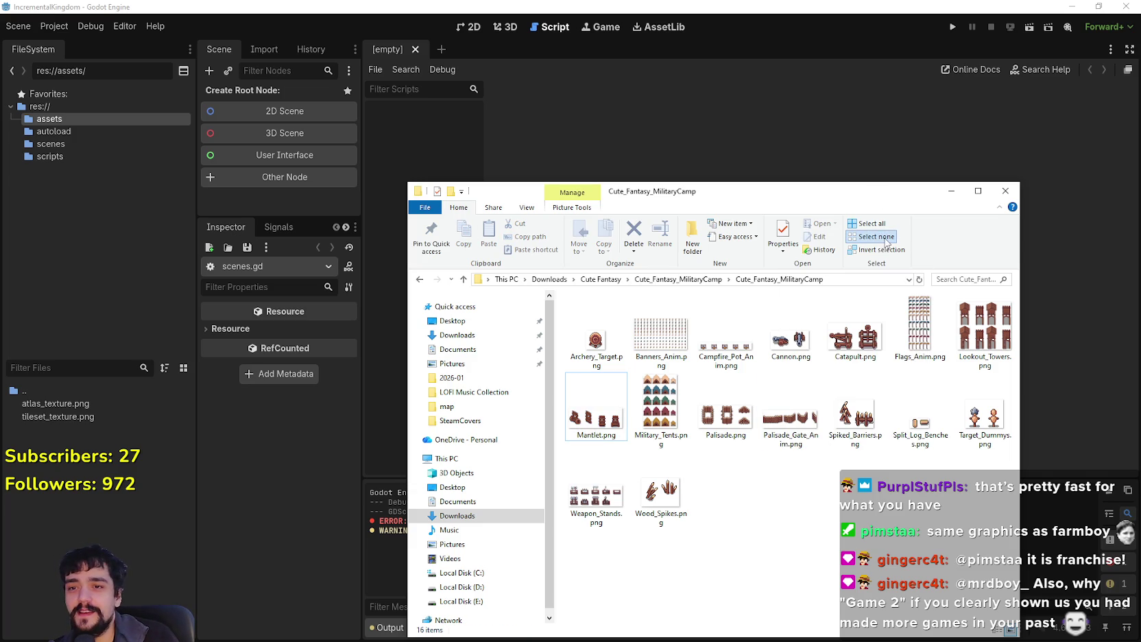
{"action": "right_click", "coordinate": [819, 541]}
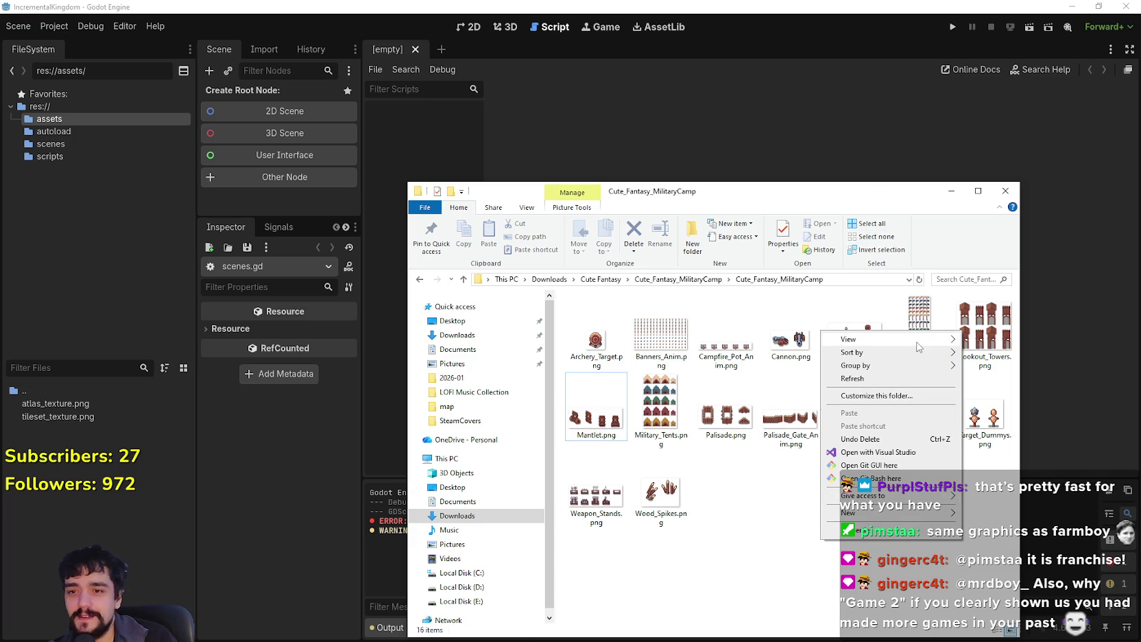
{"action": "mouse_move", "coordinate": [919, 341]}
{"action": "left_click", "coordinate": [1004, 338]}
{"action": "scroll", "coordinate": [665, 488], "scroll_direction": "down", "scroll_amount": 5}
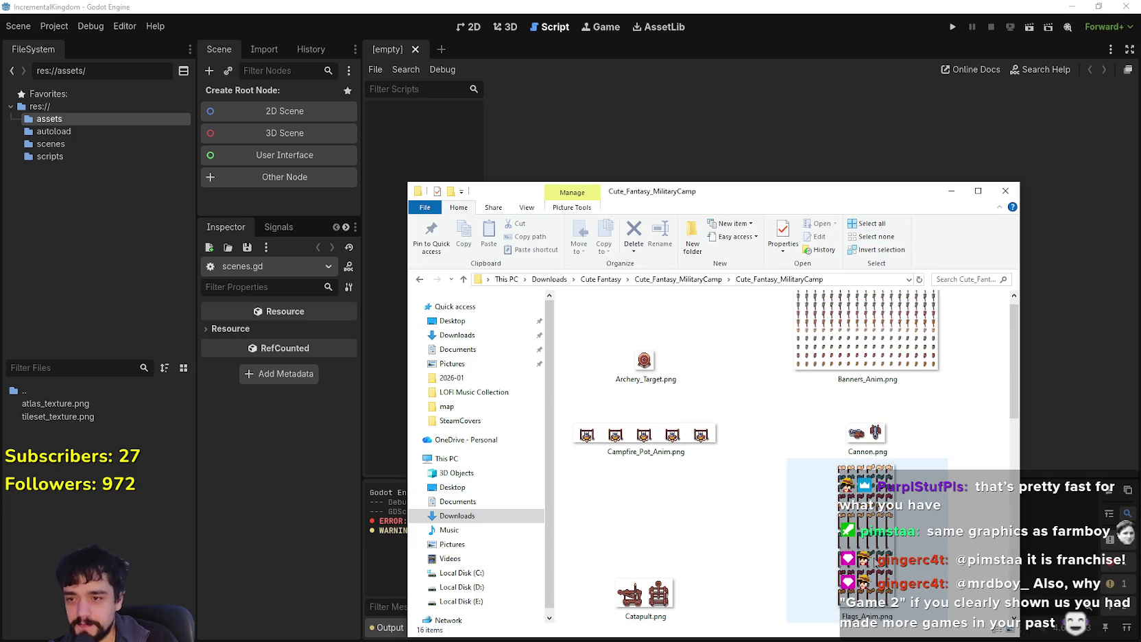
{"action": "scroll", "coordinate": [665, 488], "scroll_direction": "up", "scroll_amount": 3}
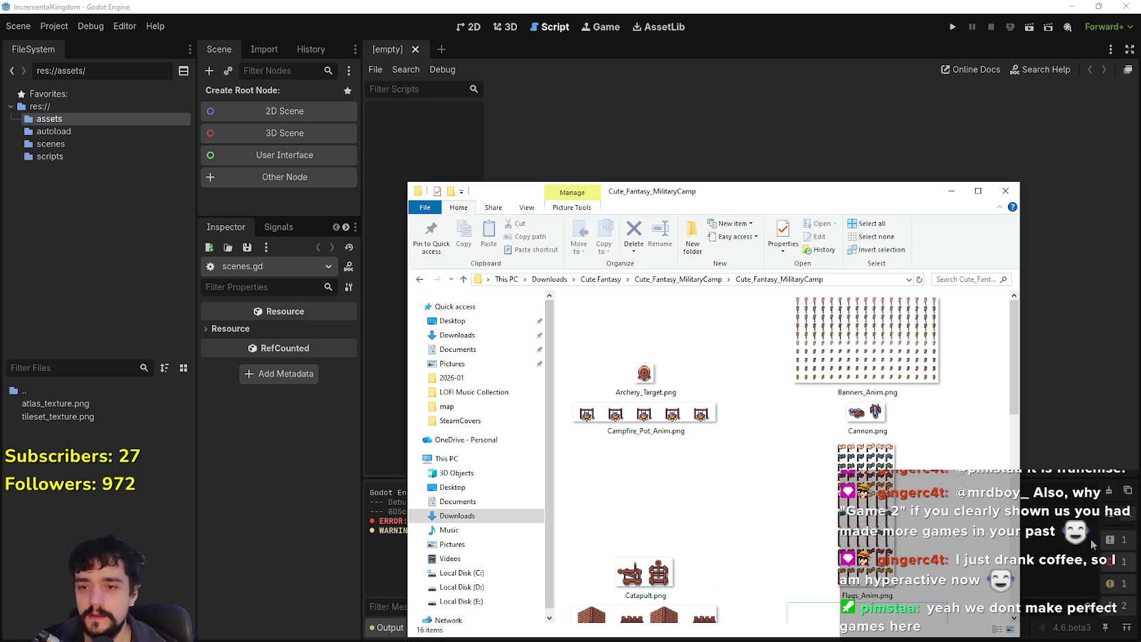
Step: Inspect Flags_Anim.png and Military_Tents.png in Aseprite, closing each afterwards
{"action": "left_click", "coordinate": [863, 440]}
{"action": "double_click", "coordinate": [863, 439]}
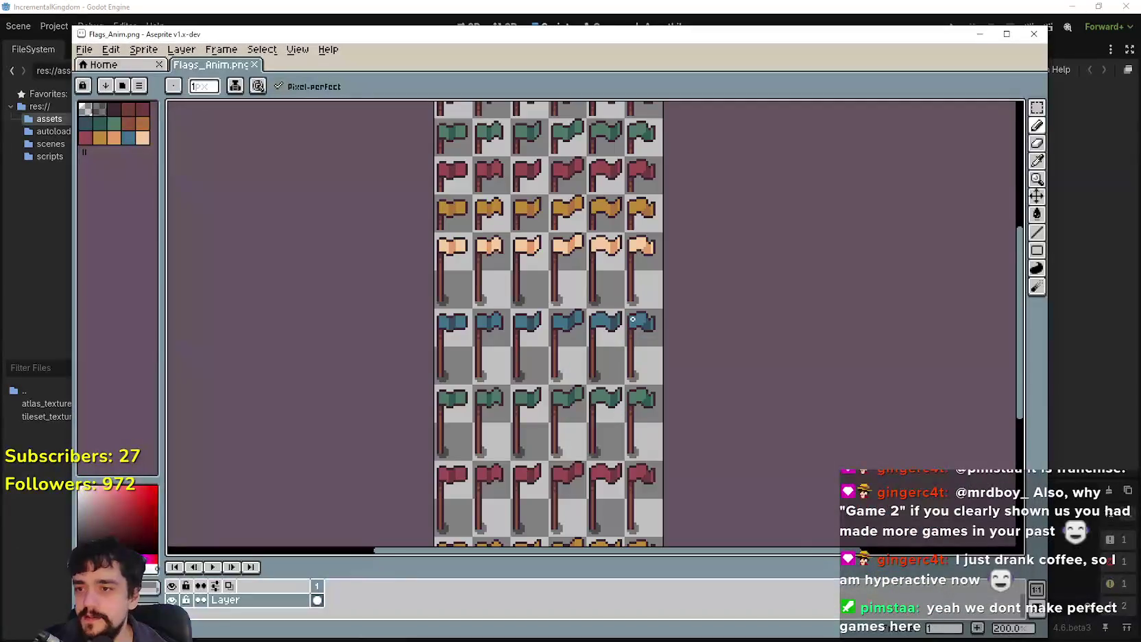
{"action": "scroll", "coordinate": [633, 318], "scroll_direction": "down", "scroll_amount": 3}
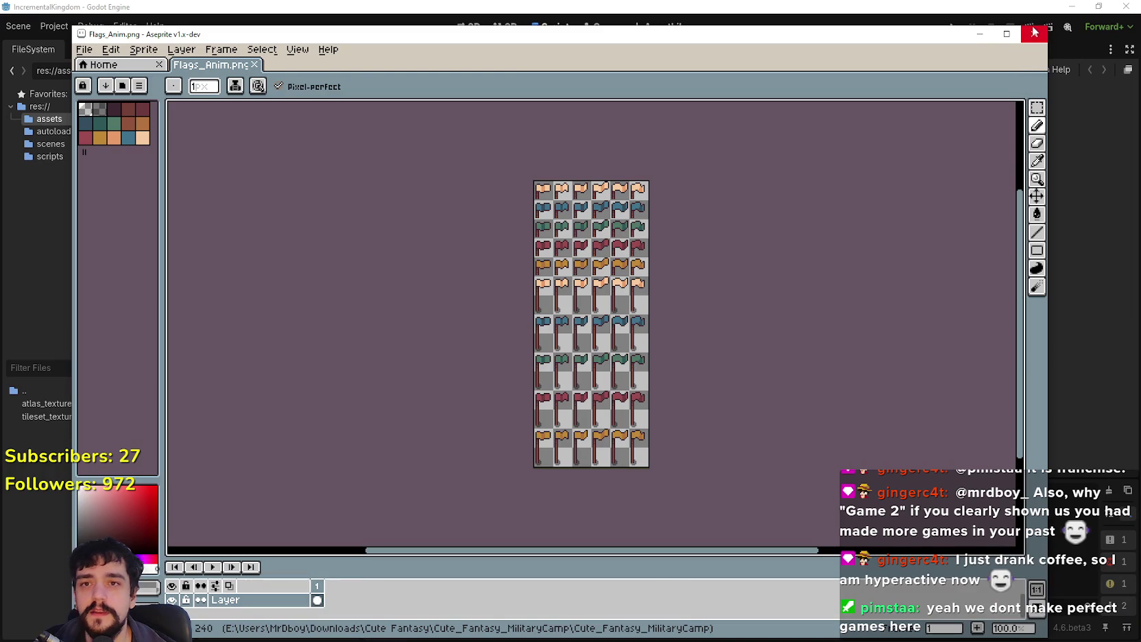
{"action": "left_click", "coordinate": [1034, 34]}
{"action": "scroll", "coordinate": [779, 413], "scroll_direction": "down", "scroll_amount": 5}
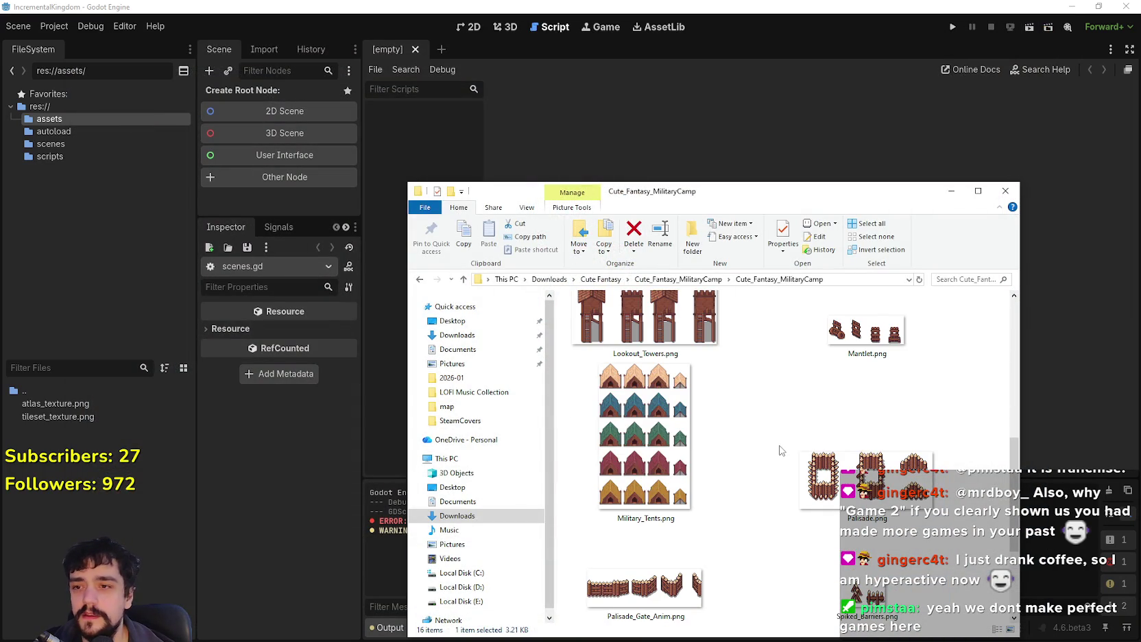
{"action": "double_click", "coordinate": [658, 432]}
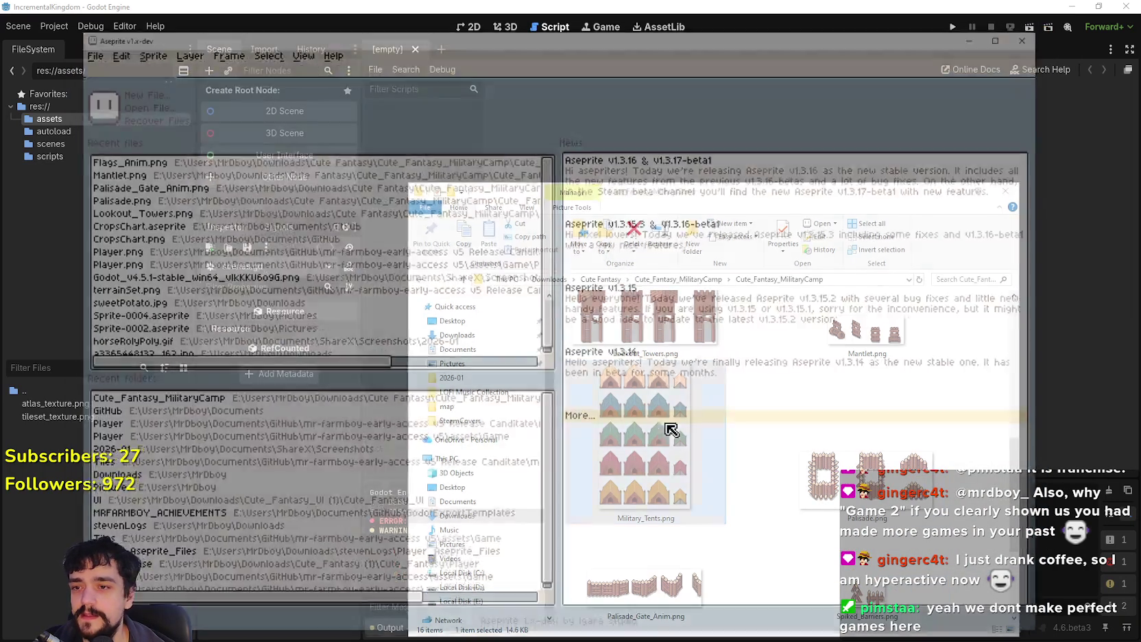
{"action": "scroll", "coordinate": [656, 395], "scroll_direction": "up", "scroll_amount": 1}
{"action": "scroll", "coordinate": [679, 364], "scroll_direction": "down", "scroll_amount": 5}
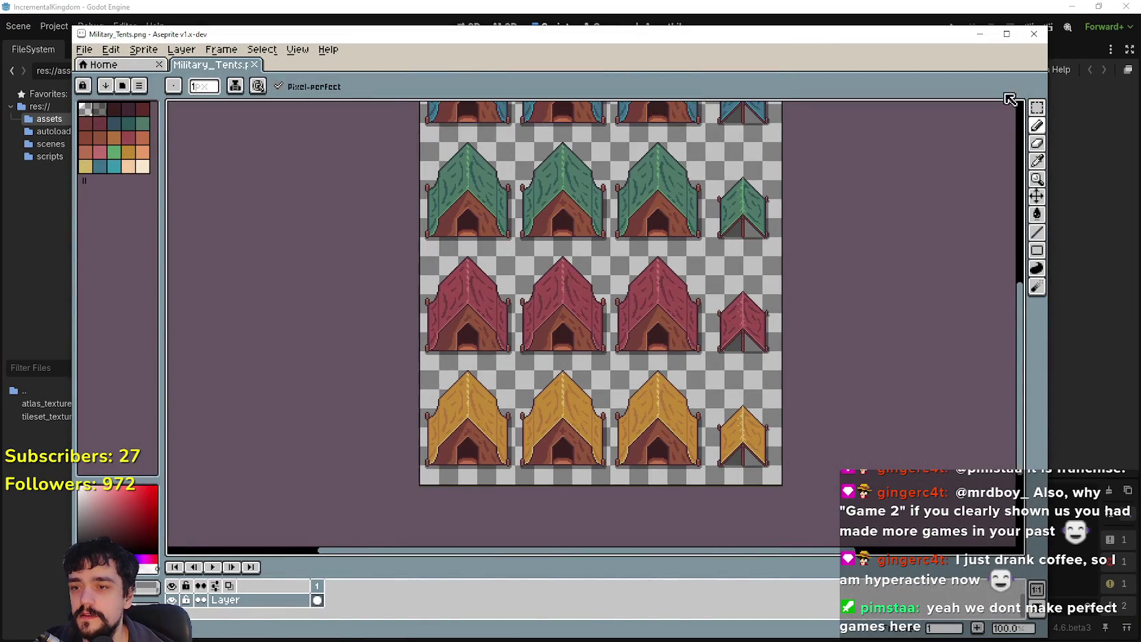
{"action": "left_click", "coordinate": [1033, 34]}
{"action": "scroll", "coordinate": [797, 461], "scroll_direction": "down", "scroll_amount": 2}
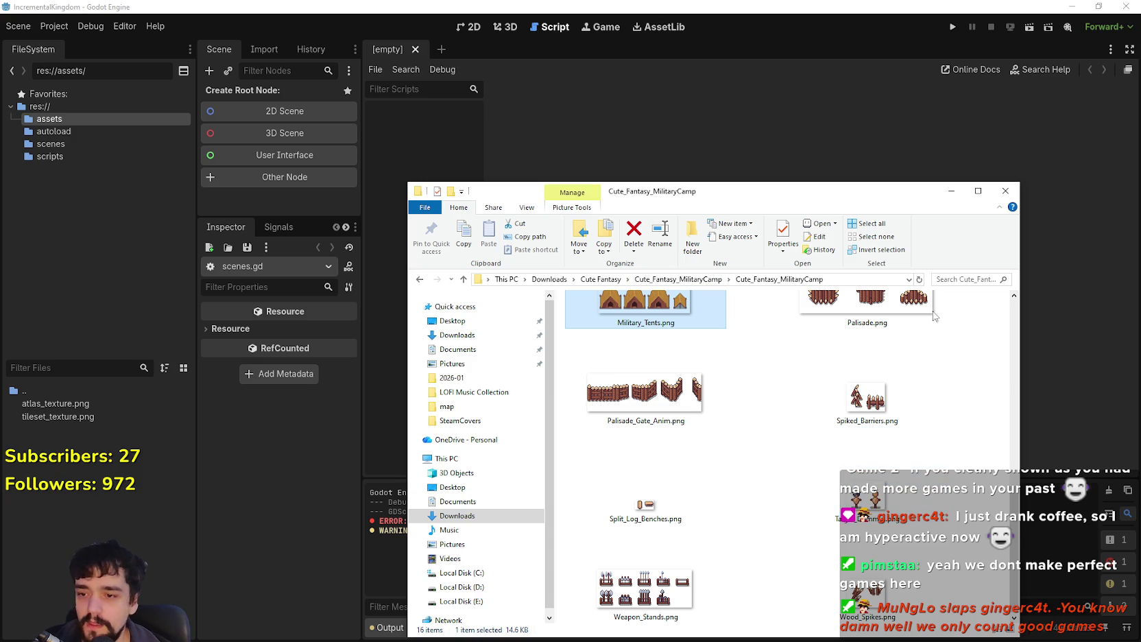
Step: Open Weapon_Stands.png in Aseprite
{"action": "left_click", "coordinate": [667, 569]}
{"action": "double_click", "coordinate": [667, 568]}
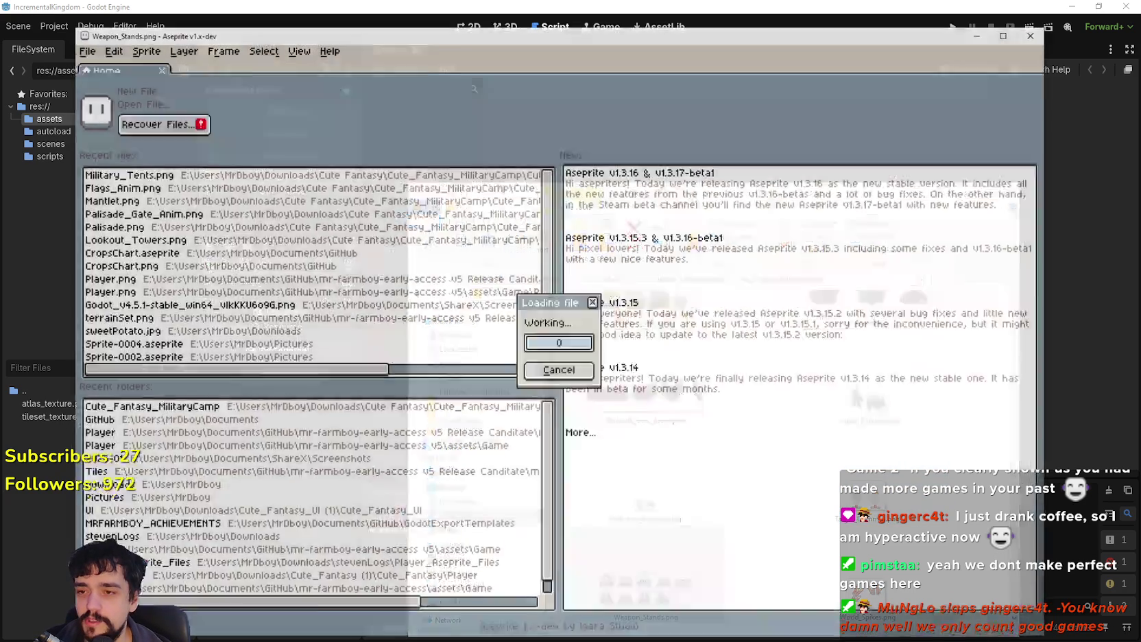
{"action": "scroll", "coordinate": [628, 316], "scroll_direction": "up", "scroll_amount": 3}
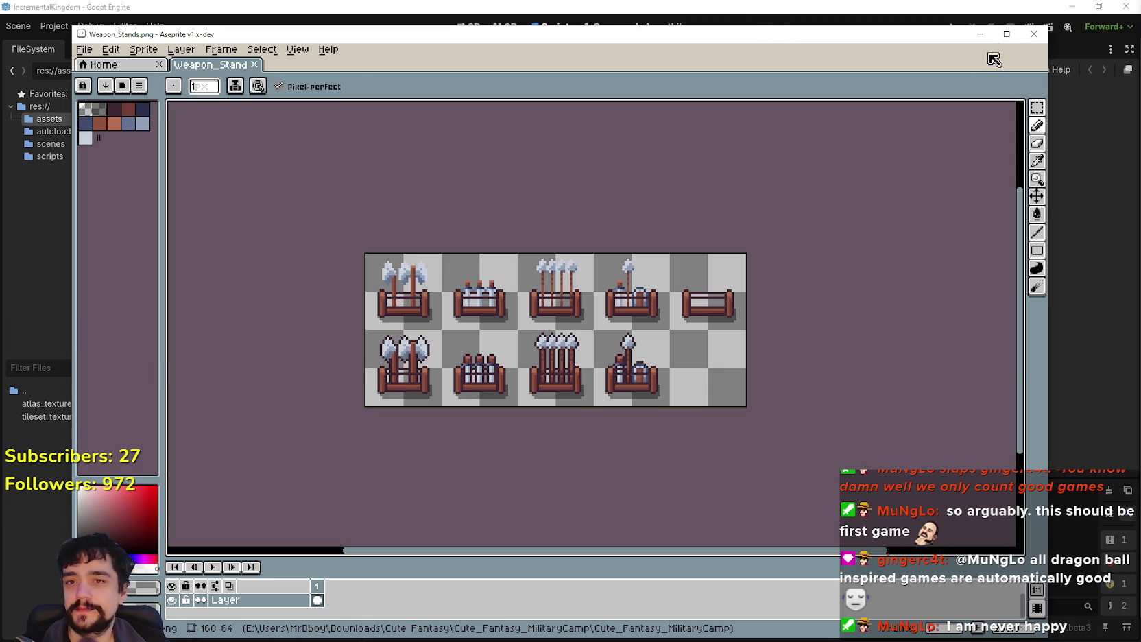
Step: Shrink the Aseprite window until Explorer shows, then bring Explorer to the front
{"action": "left_click_drag", "start_coordinate": [1050, 51], "coordinate": [824, 50]}
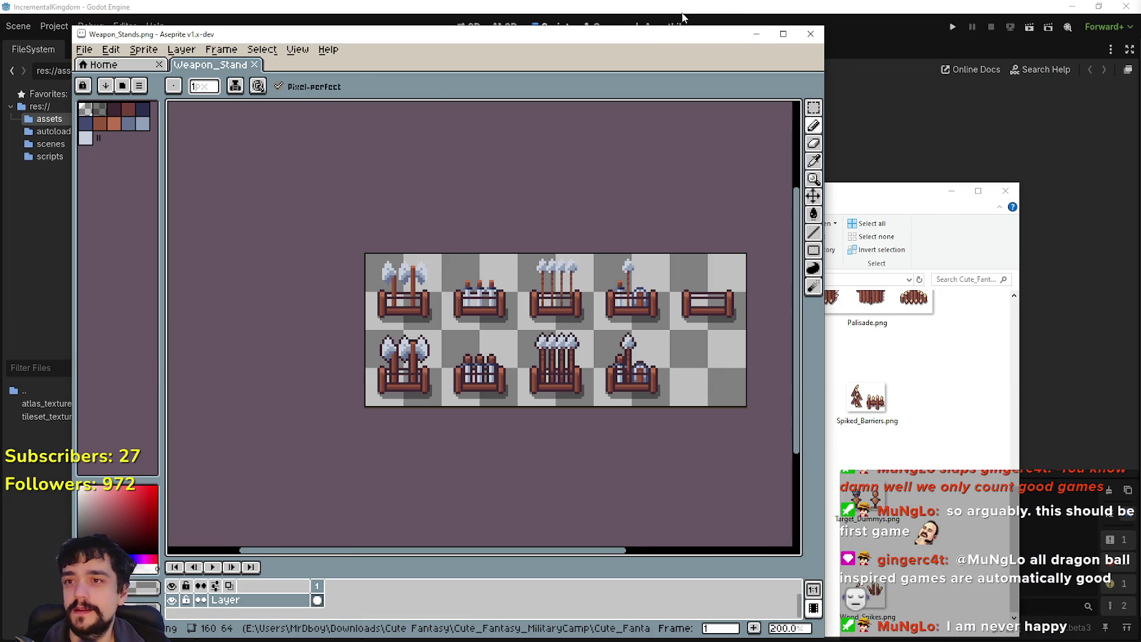
{"action": "left_click_drag", "start_coordinate": [684, 28], "coordinate": [684, 204]}
{"action": "scroll", "coordinate": [596, 476], "scroll_direction": "down", "scroll_amount": 2}
{"action": "scroll", "coordinate": [596, 476], "scroll_direction": "up", "scroll_amount": 2}
{"action": "left_click_drag", "start_coordinate": [596, 476], "coordinate": [564, 397]}
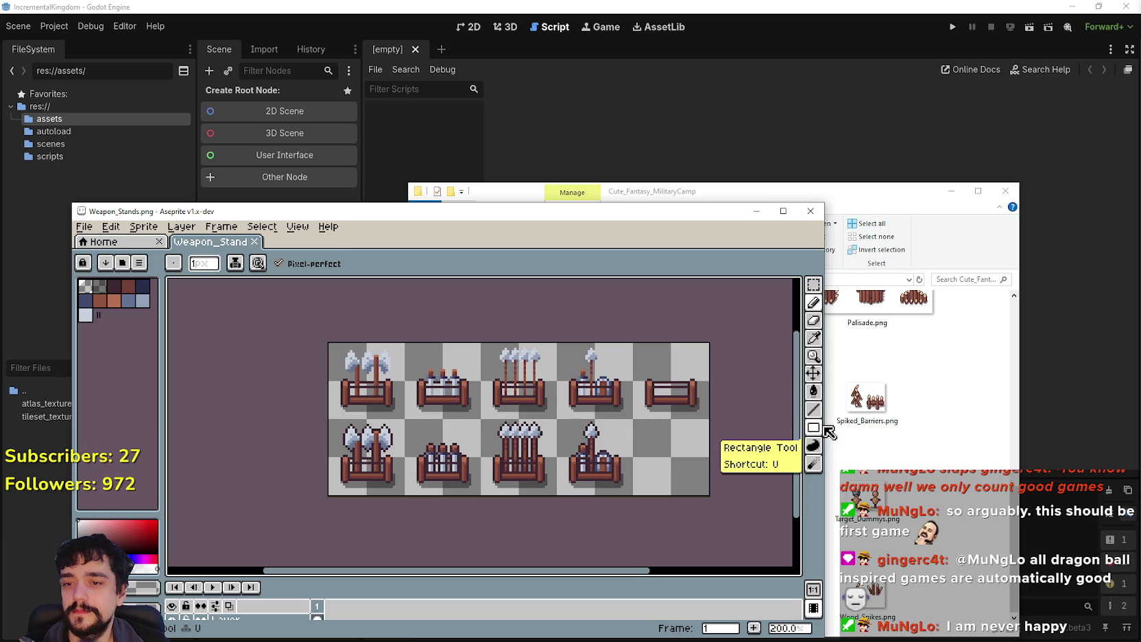
{"action": "mouse_move", "coordinate": [826, 425]}
{"action": "left_mouse_down"}
{"action": "mouse_move", "coordinate": [732, 425]}
{"action": "mouse_move", "coordinate": [766, 425]}
{"action": "left_mouse_up"}
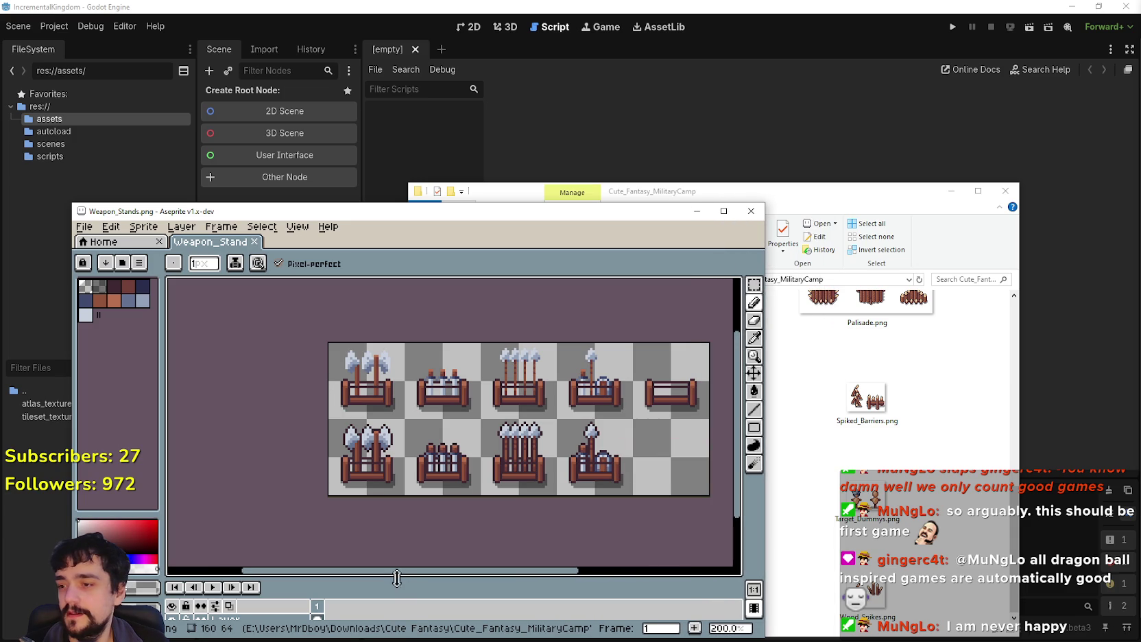
{"action": "left_click_drag", "start_coordinate": [491, 572], "coordinate": [579, 573]}
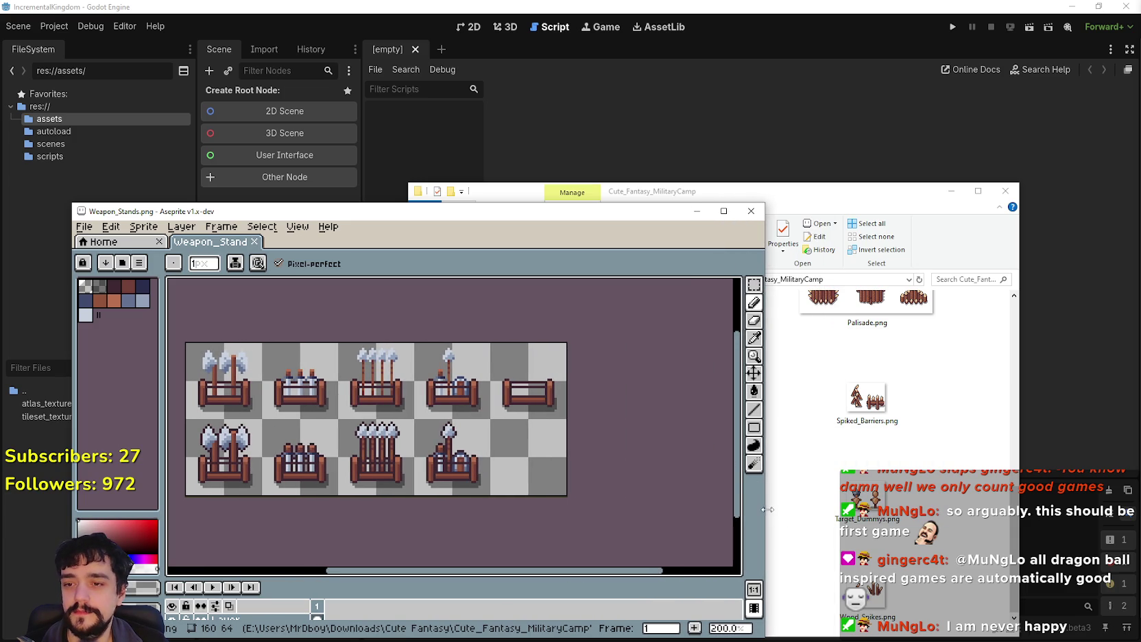
{"action": "left_click_drag", "start_coordinate": [764, 515], "coordinate": [615, 494]}
{"action": "left_click", "coordinate": [613, 197]}
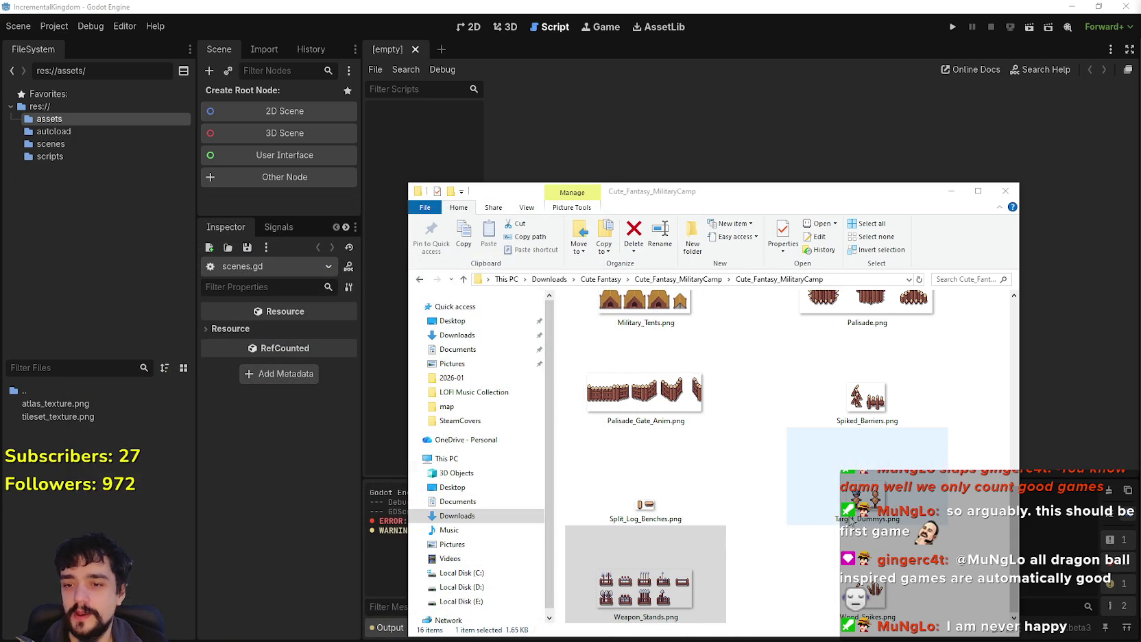
{"action": "left_click", "coordinate": [784, 517]}
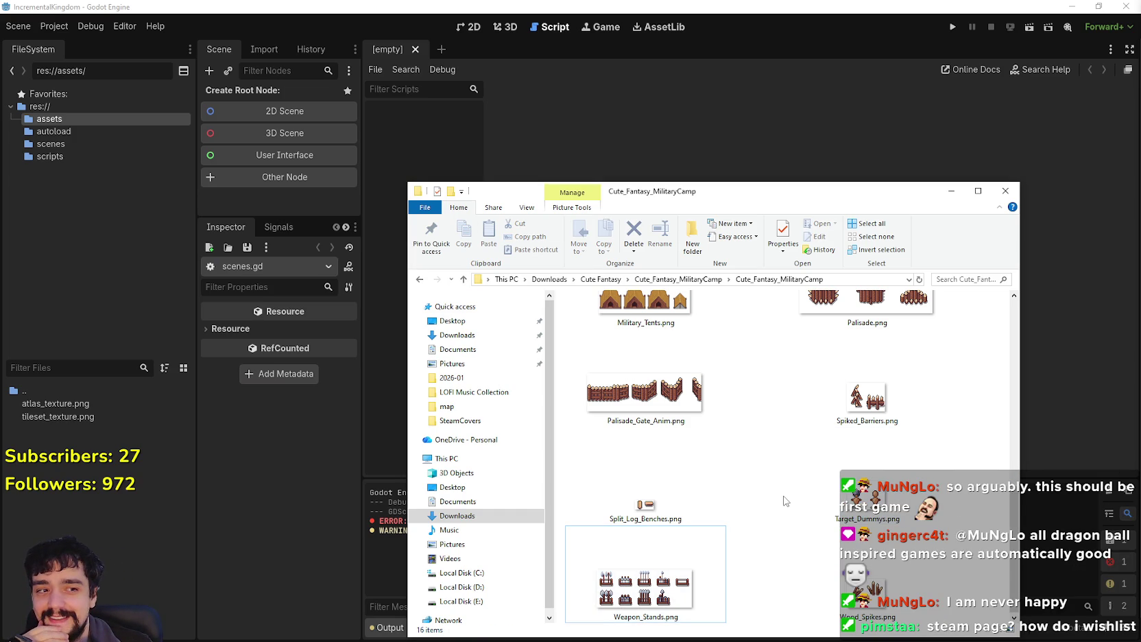
{"action": "scroll", "coordinate": [785, 500], "scroll_direction": "up", "scroll_amount": 5}
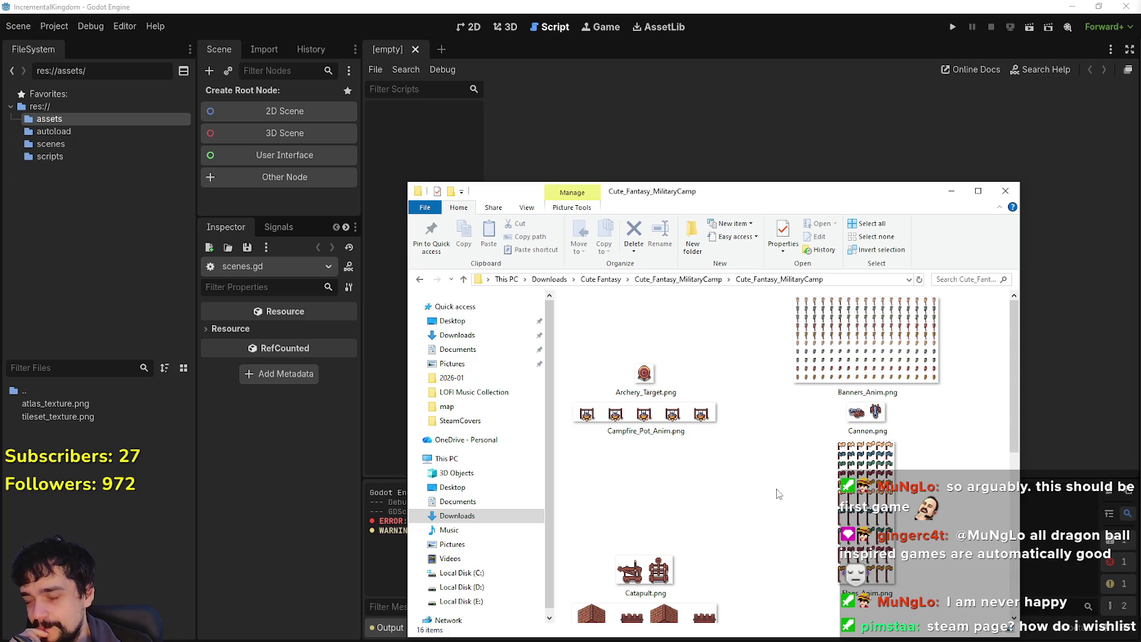
{"action": "left_click", "coordinate": [858, 326]}
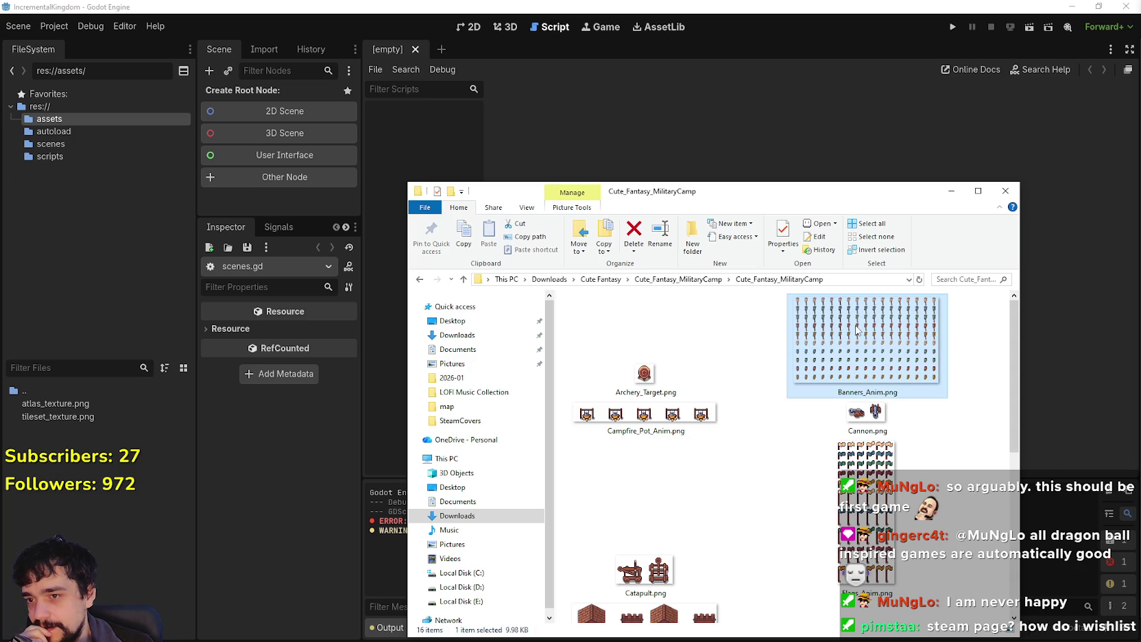
{"action": "double_click", "coordinate": [856, 329]}
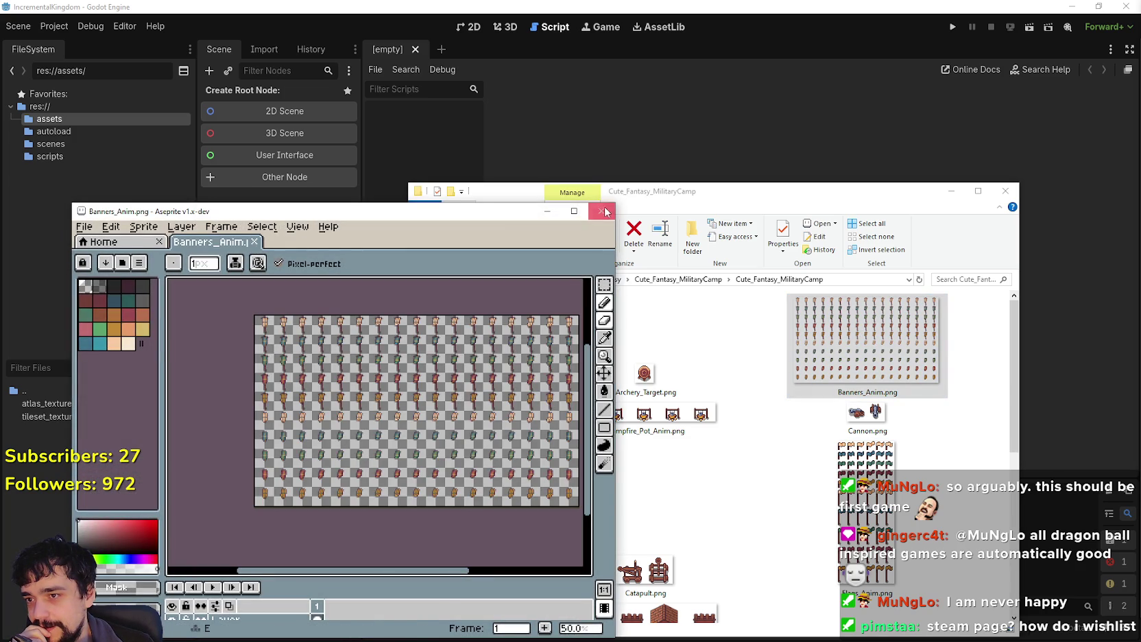
{"action": "left_click", "coordinate": [604, 211]}
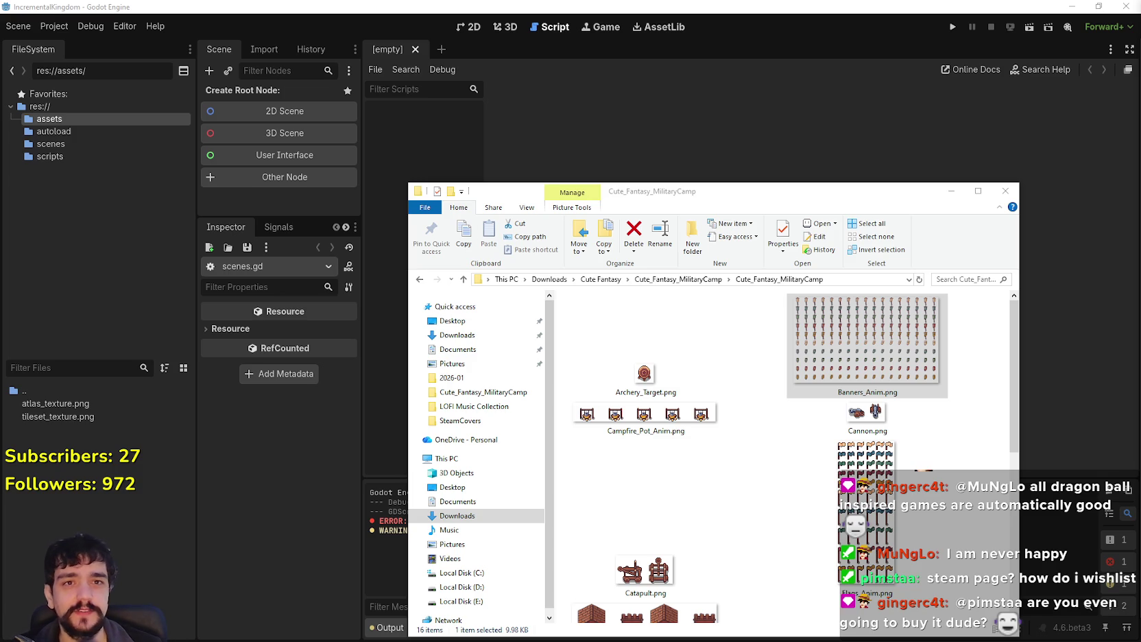
Step: Select Catapult.png and a file near the list's end, then switch to the Brave browser
{"action": "left_click", "coordinate": [725, 487]}
{"action": "scroll", "coordinate": [783, 487], "scroll_direction": "down", "scroll_amount": 2}
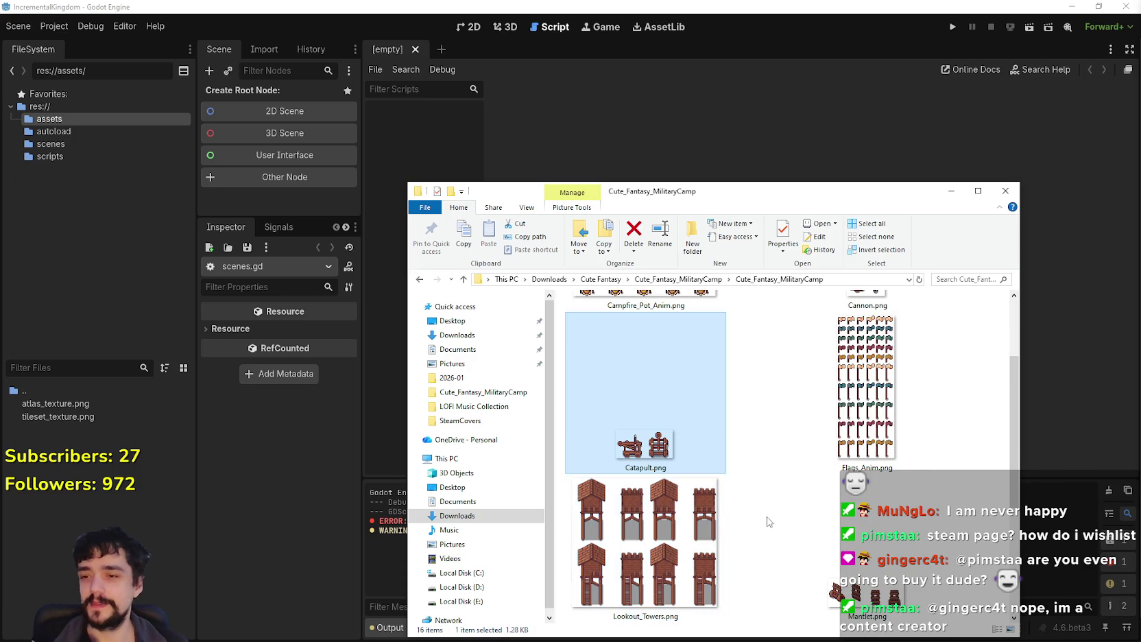
{"action": "scroll", "coordinate": [774, 526], "scroll_direction": "down", "scroll_amount": 2}
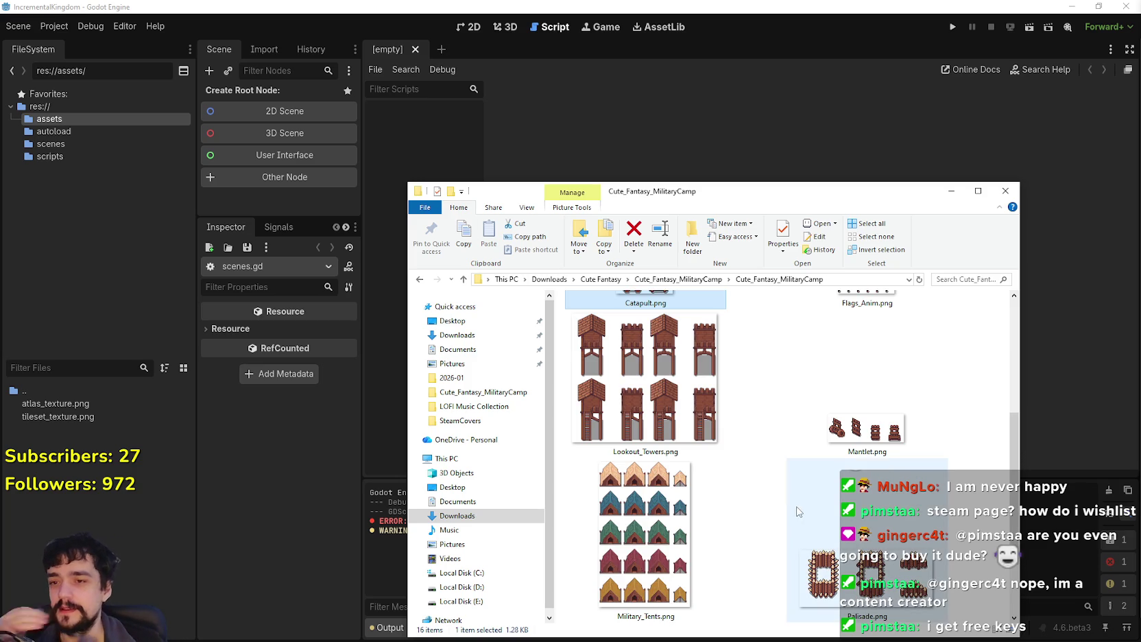
{"action": "scroll", "coordinate": [790, 526], "scroll_direction": "down", "scroll_amount": 2}
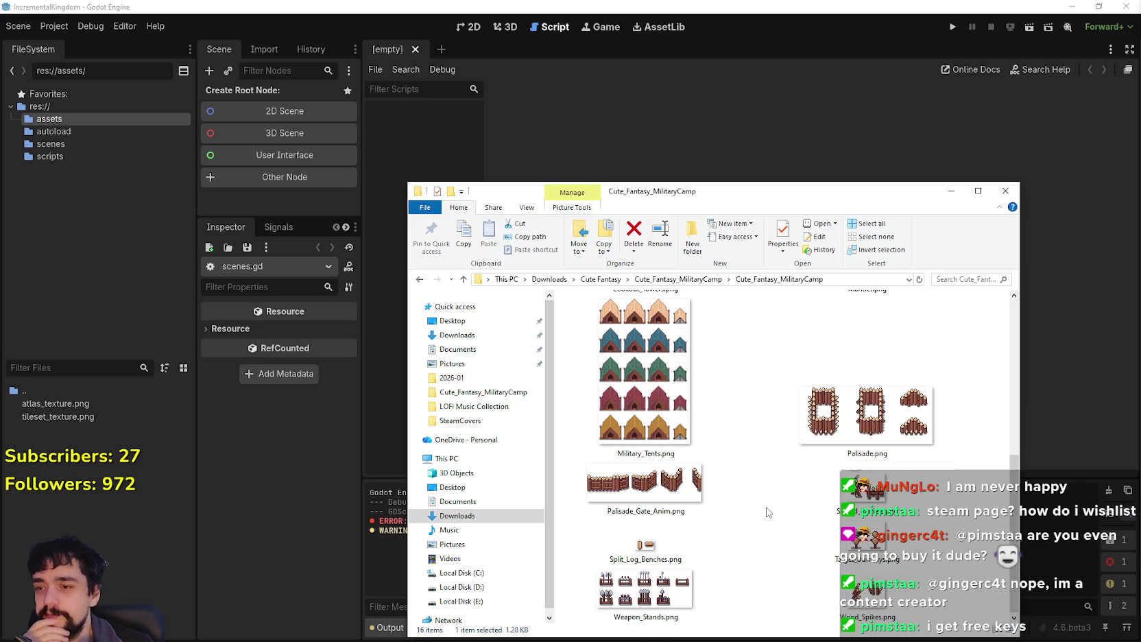
{"action": "mouse_move", "coordinate": [786, 517]}
{"action": "left_mouse_down"}
{"action": "mouse_move", "coordinate": [898, 549]}
{"action": "mouse_move", "coordinate": [942, 543]}
{"action": "mouse_move", "coordinate": [952, 566]}
{"action": "left_mouse_up"}
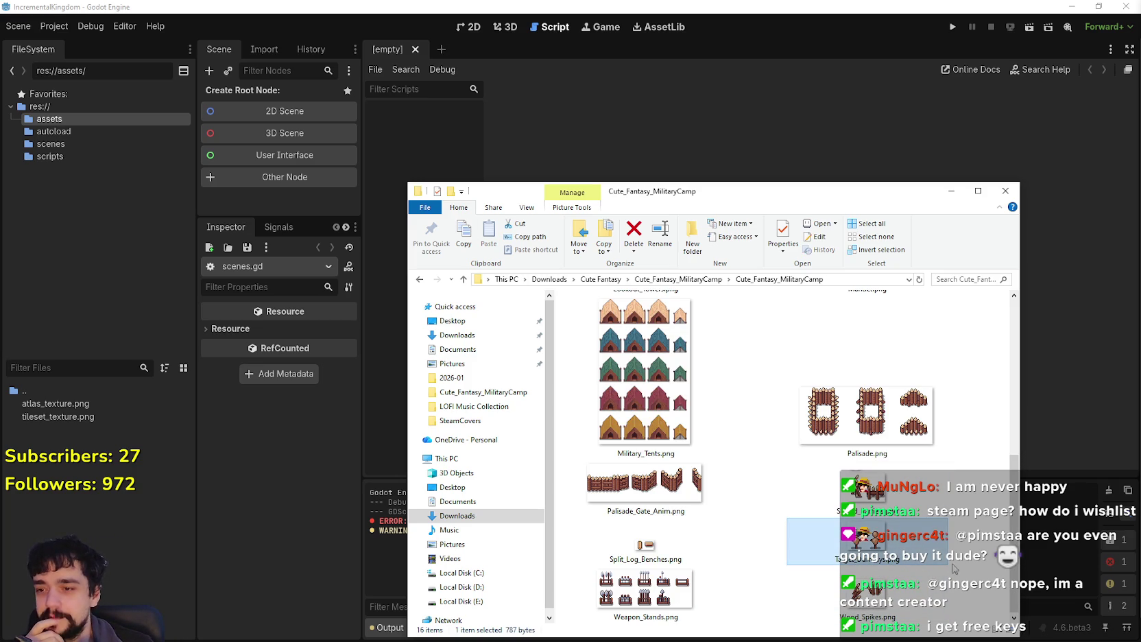
{"action": "scroll", "coordinate": [792, 514], "scroll_direction": "up", "scroll_amount": 5}
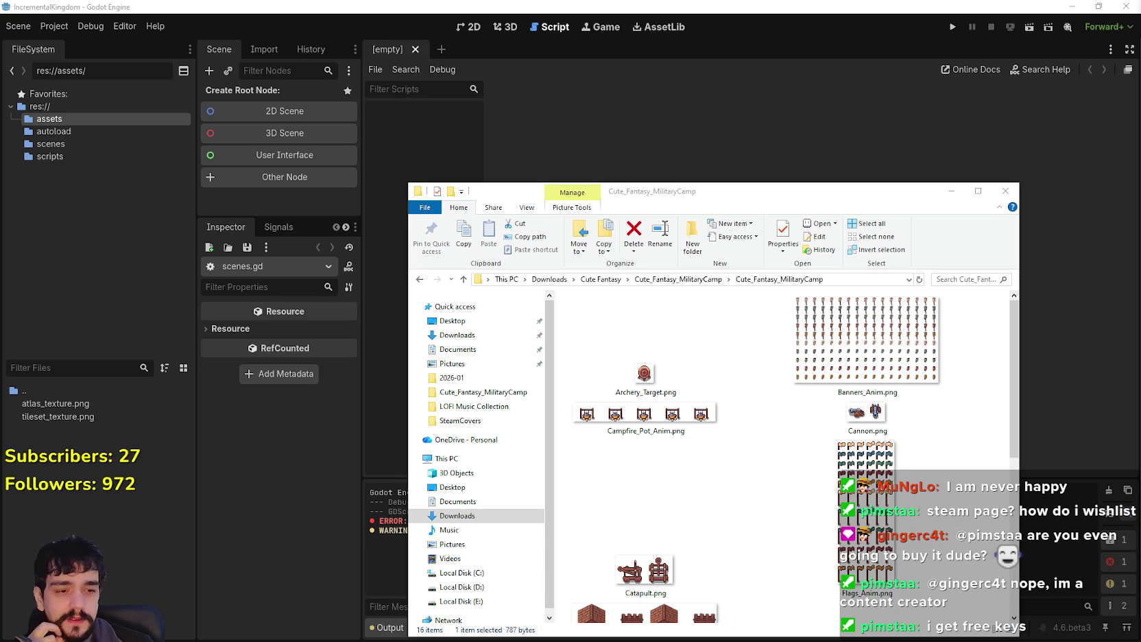
{"action": "key", "text": "alt+Tab"}
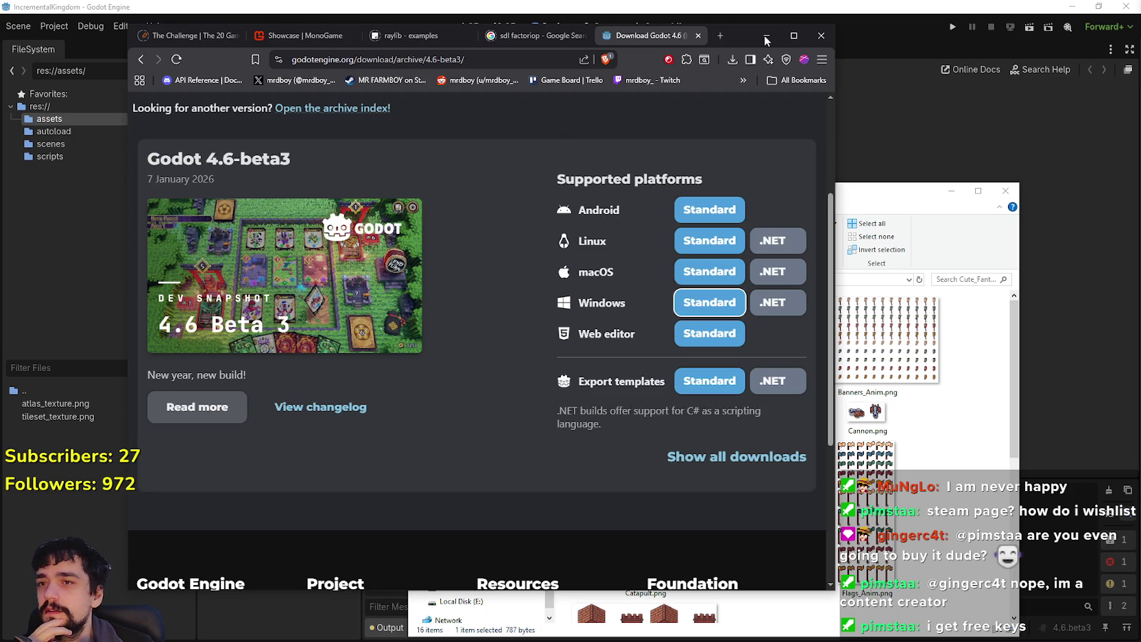
Step: Minimize the Godot download page, restore the itch.io generator page, and bring Explorer forward
{"action": "left_click", "coordinate": [765, 35]}
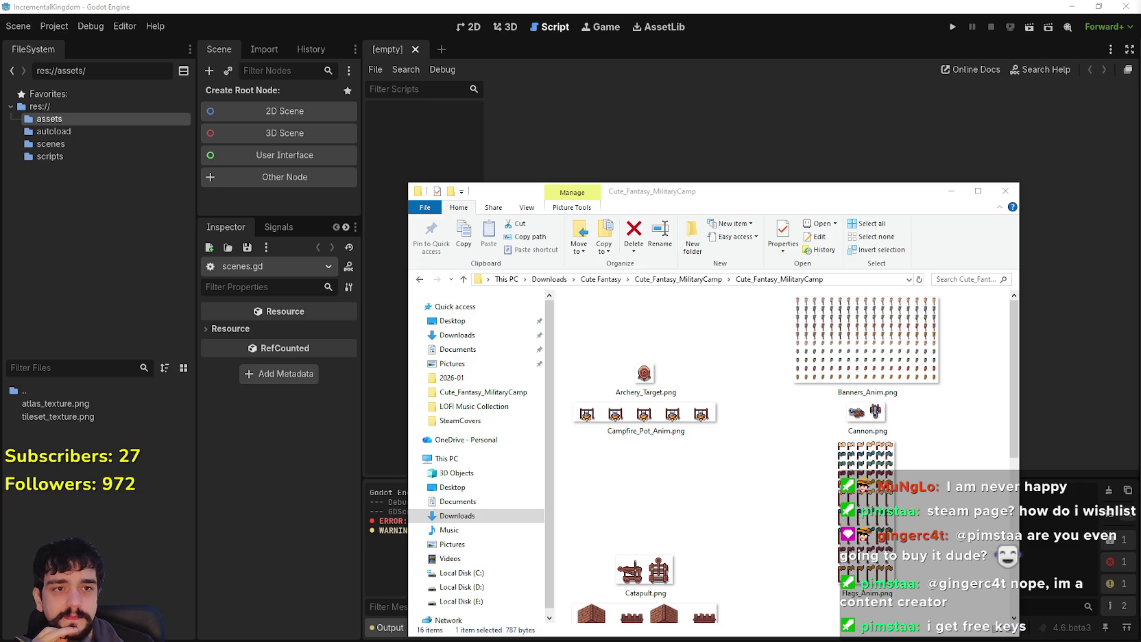
{"action": "key", "text": "alt+Tab"}
{"action": "left_click", "coordinate": [794, 199]}
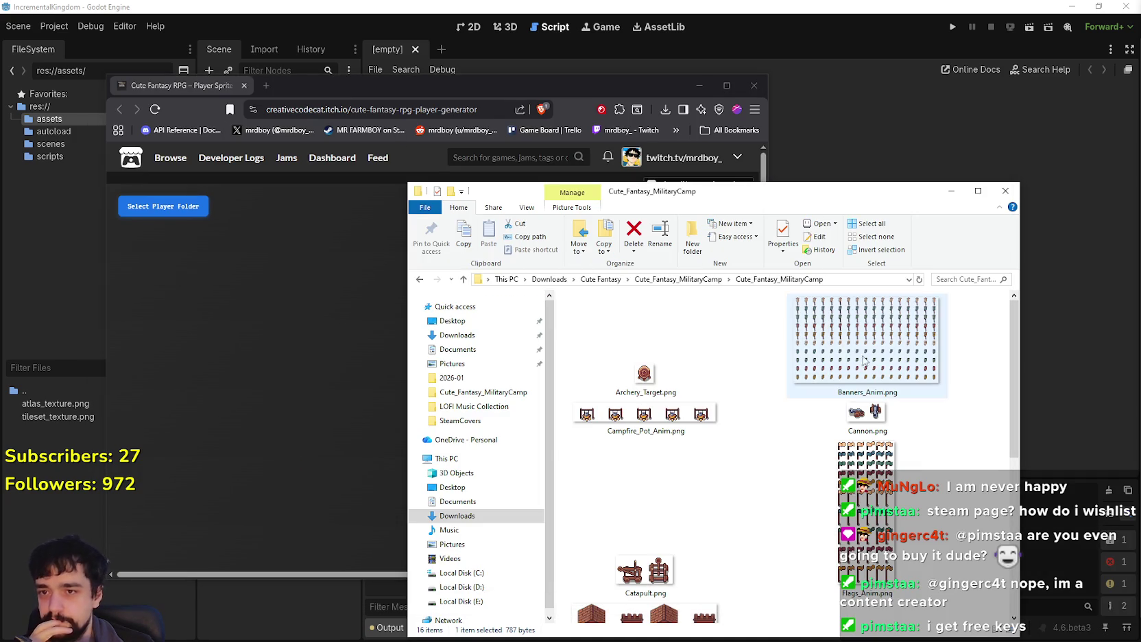
Step: Go to Cute_Fantasy_Characters > Angels and preview Angel_1.png and Angel_2.png in Aseprite
{"action": "left_click", "coordinate": [682, 283]}
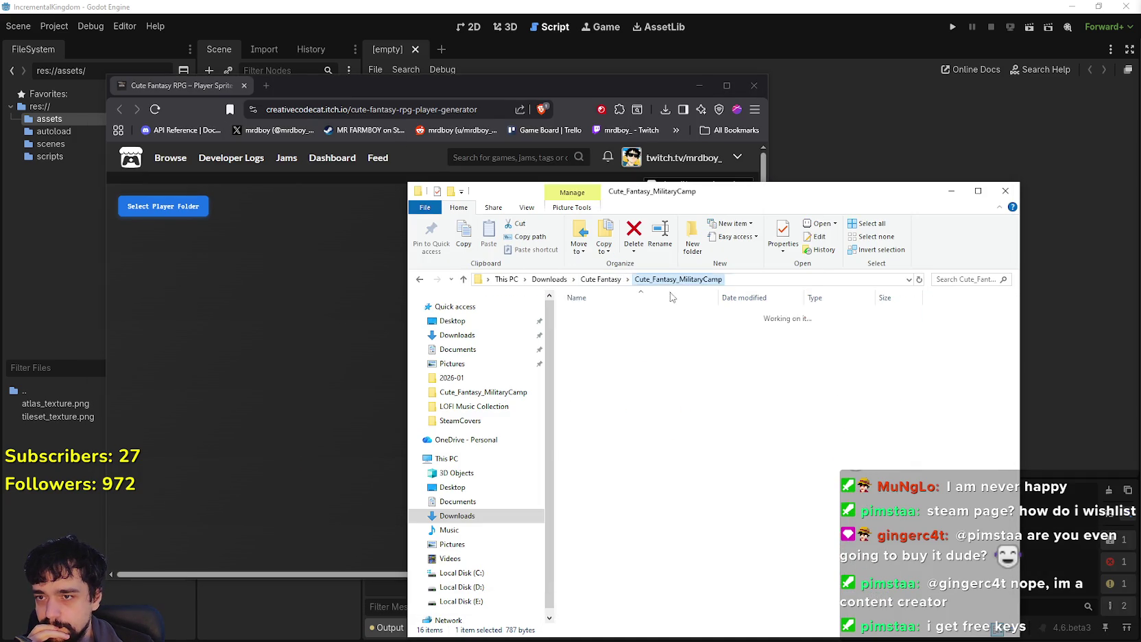
{"action": "left_click", "coordinate": [601, 279]}
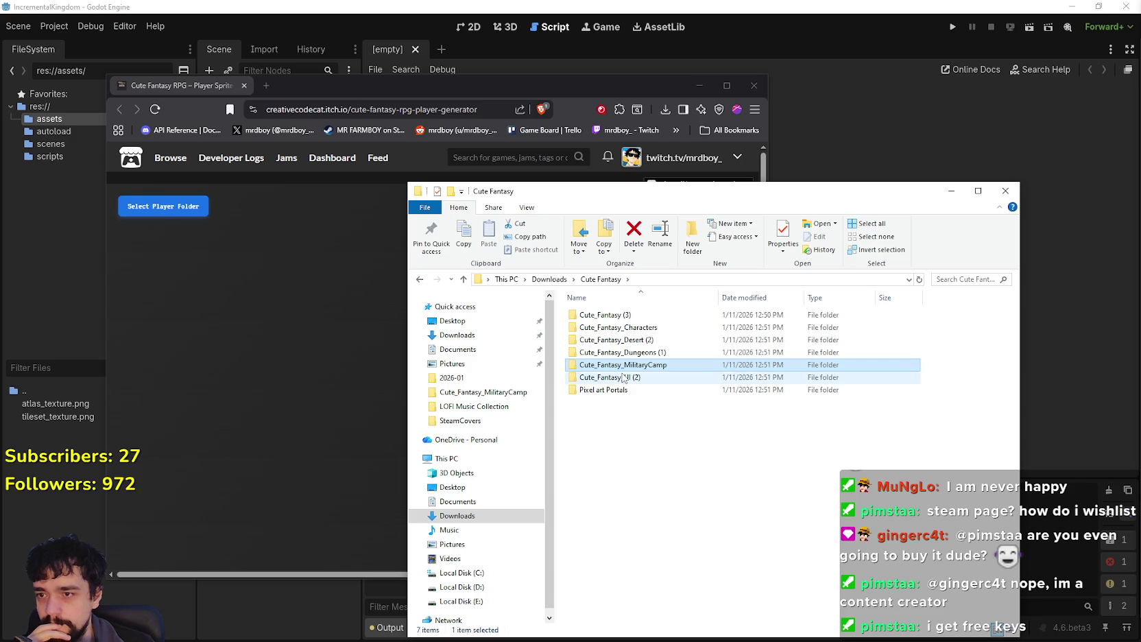
{"action": "double_click", "coordinate": [629, 328]}
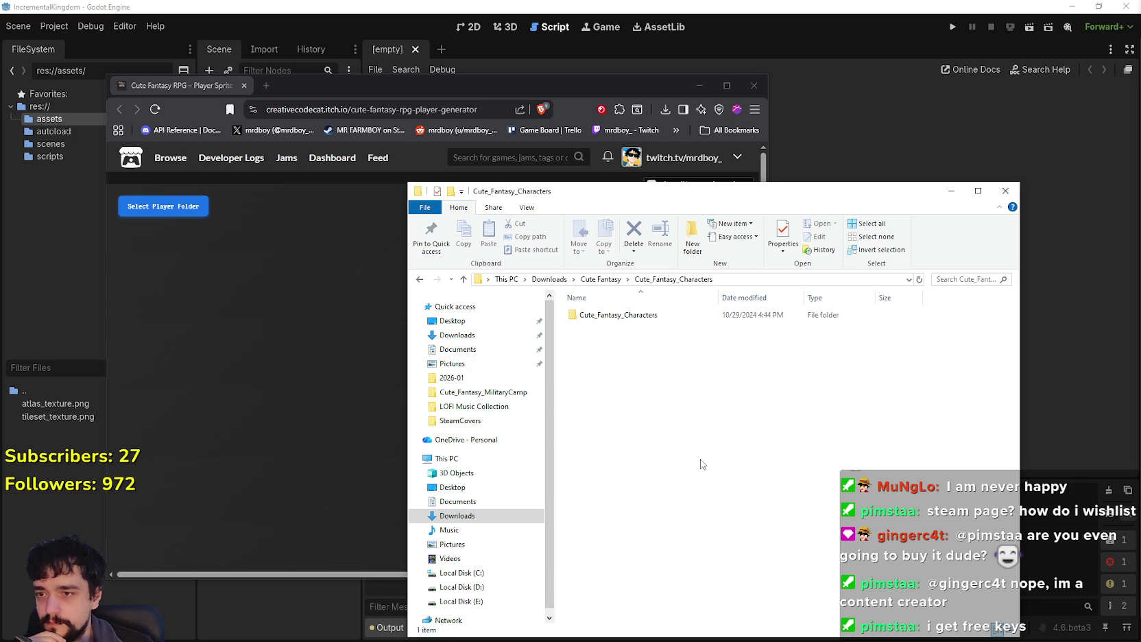
{"action": "double_click", "coordinate": [620, 315]}
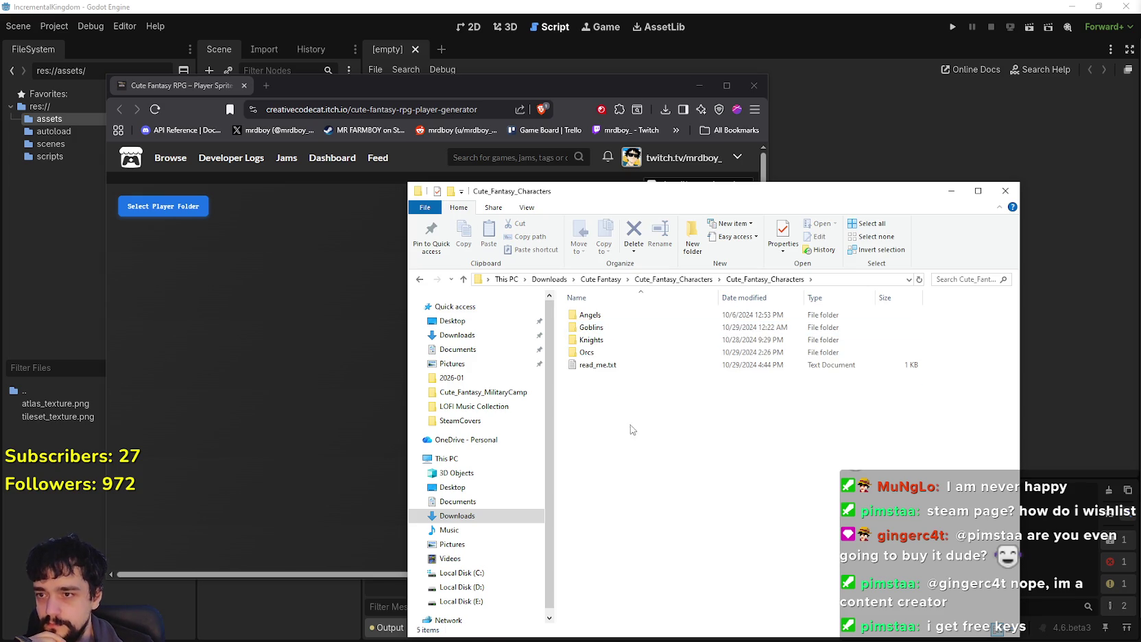
{"action": "double_click", "coordinate": [610, 319]}
{"action": "left_click", "coordinate": [606, 349]}
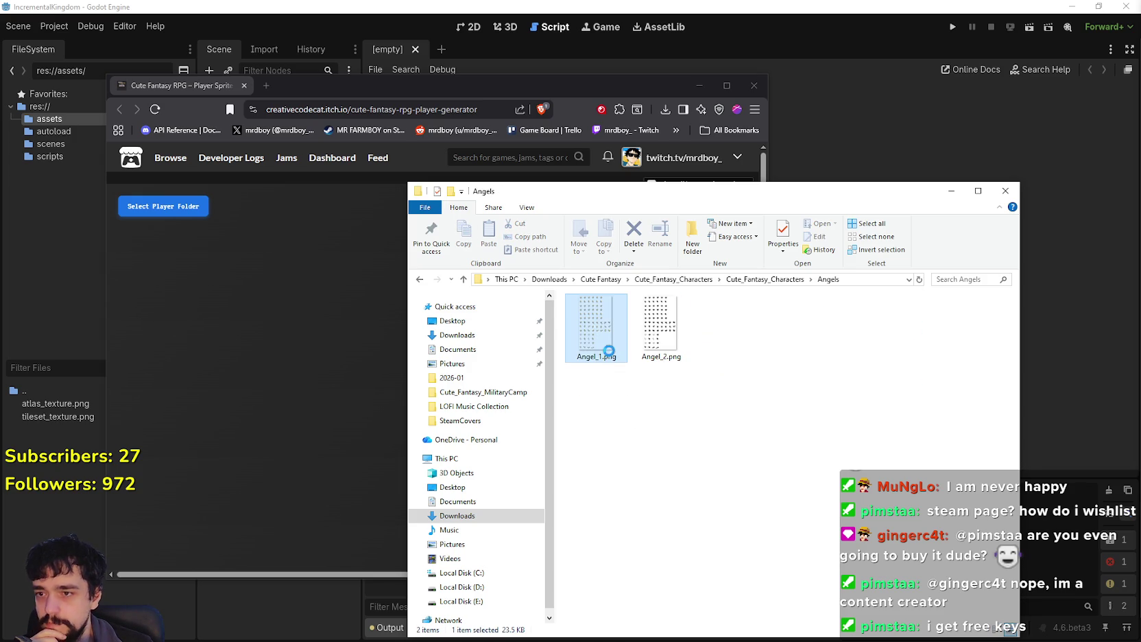
{"action": "key", "text": "Escape"}
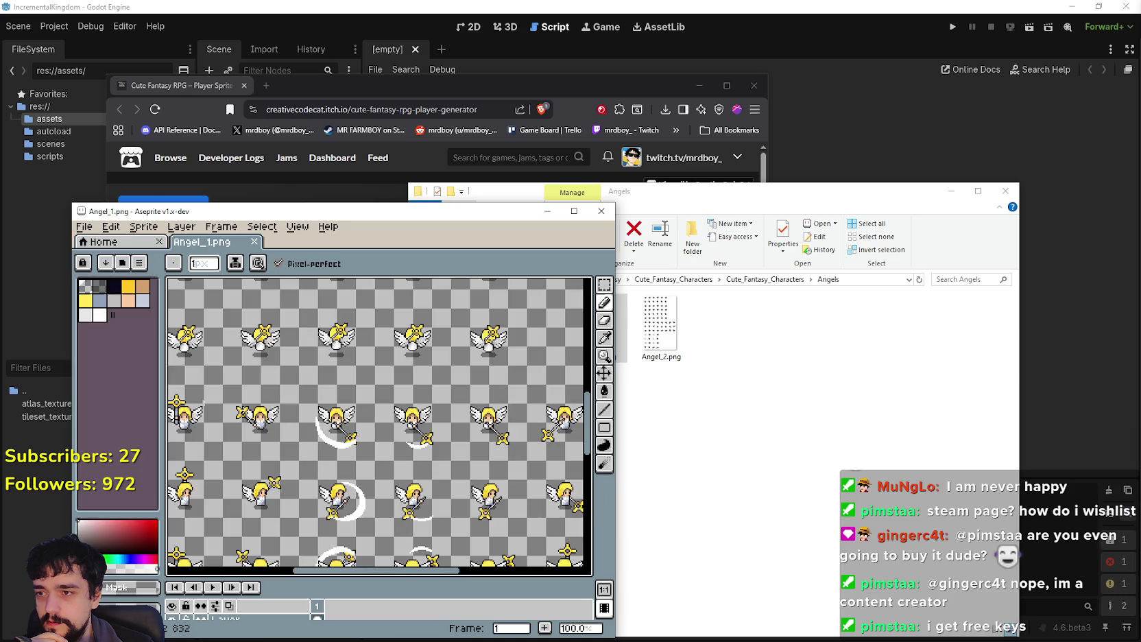
{"action": "scroll", "coordinate": [412, 438], "scroll_direction": "down", "scroll_amount": 2}
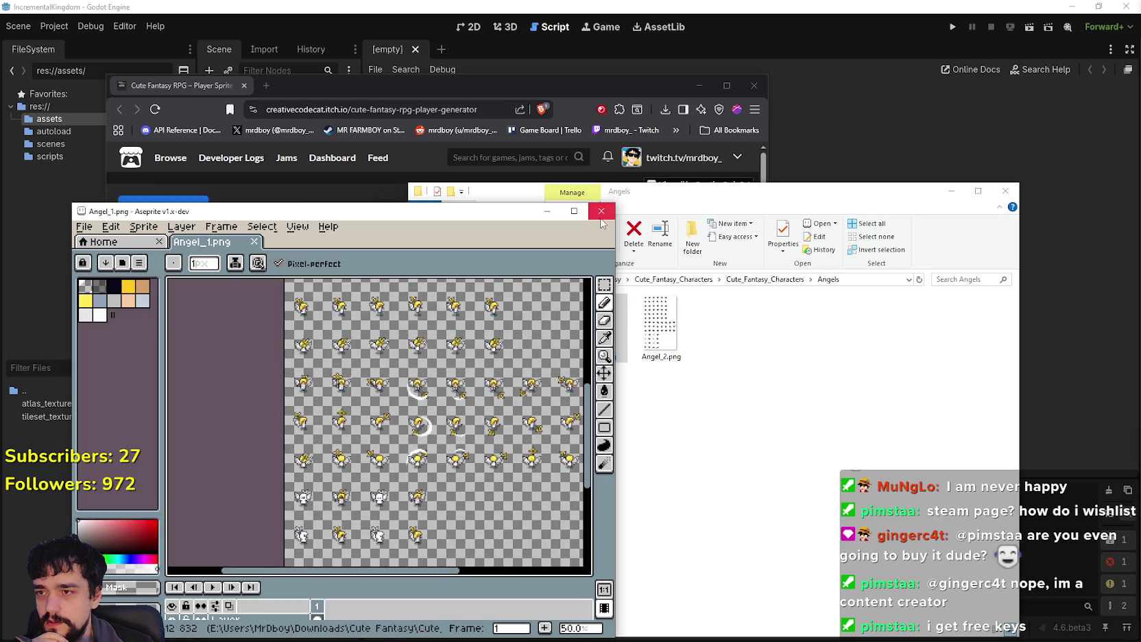
{"action": "left_click", "coordinate": [601, 210]}
{"action": "double_click", "coordinate": [679, 322]}
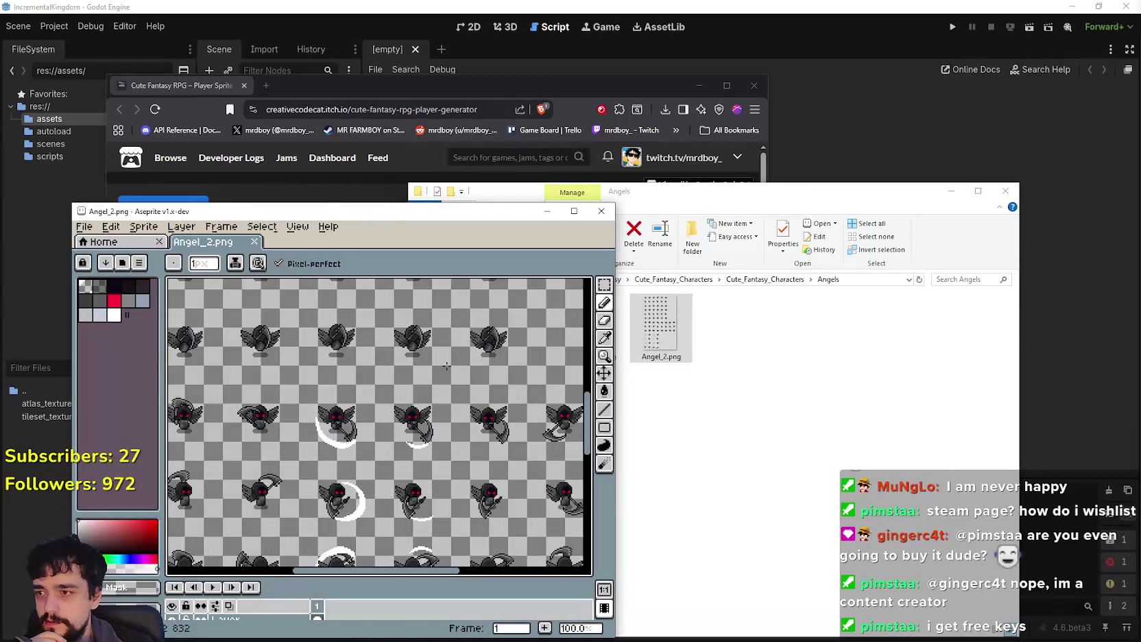
{"action": "left_click", "coordinate": [601, 210]}
Step: Preview Goblin_Archer.png from the Goblins folder in Aseprite
{"action": "left_click", "coordinate": [765, 279]}
{"action": "left_click", "coordinate": [594, 329]}
{"action": "double_click", "coordinate": [594, 329]}
{"action": "double_click", "coordinate": [593, 327]}
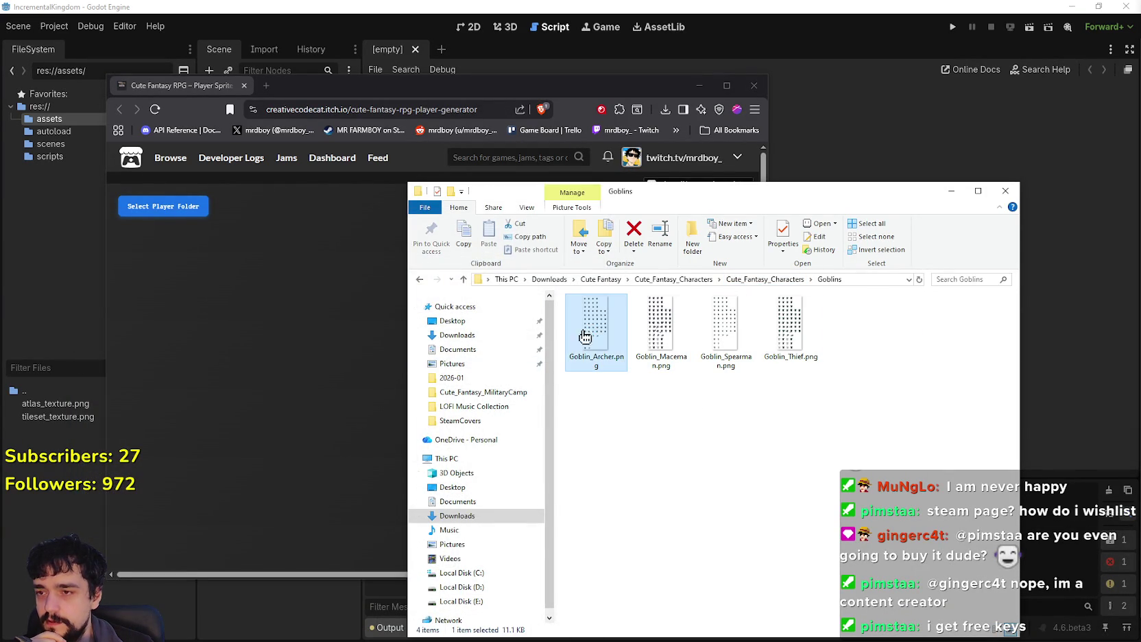
{"action": "scroll", "coordinate": [497, 346], "scroll_direction": "down", "scroll_amount": 2}
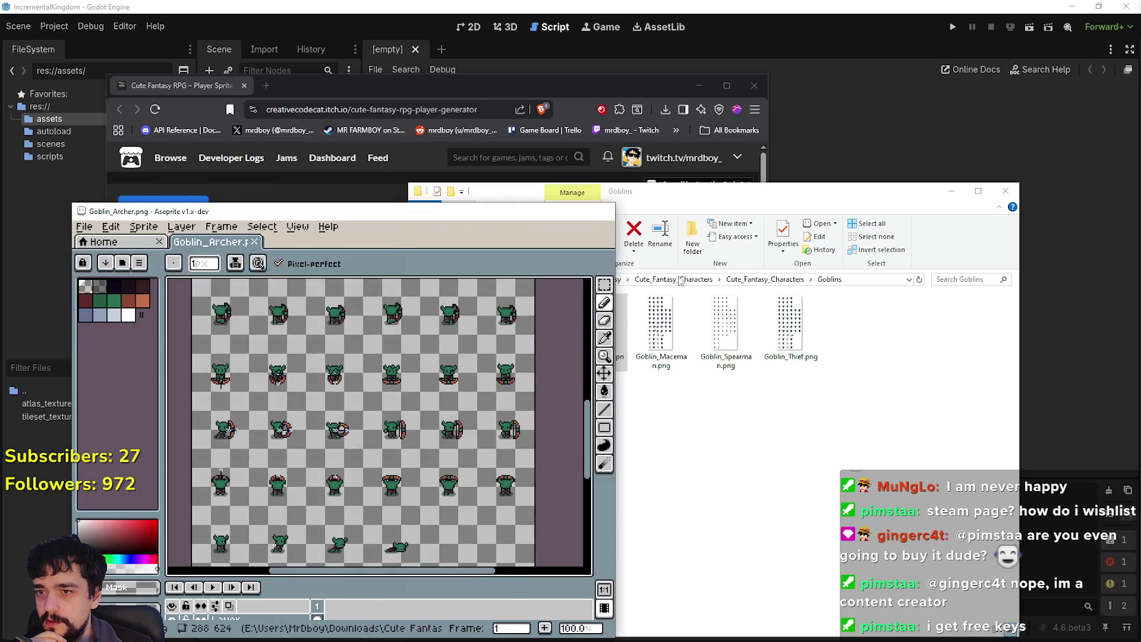
{"action": "left_click", "coordinate": [601, 210]}
Step: Preview Spearman.png from Knights and Orc_Chief.png from Orcs in Aseprite
{"action": "left_click", "coordinate": [773, 279]}
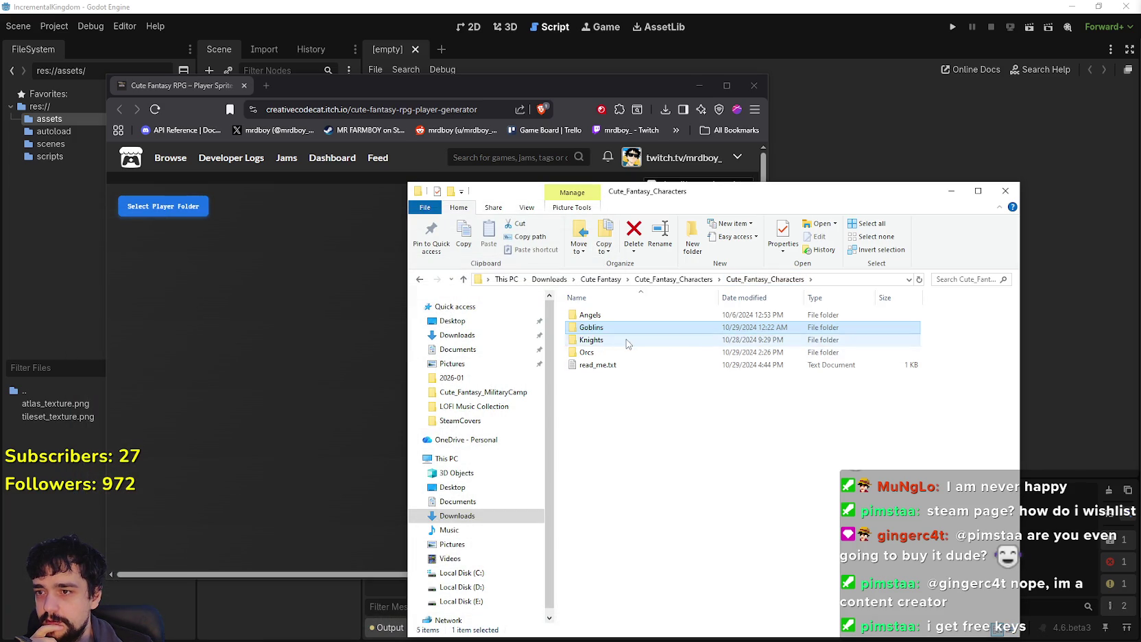
{"action": "double_click", "coordinate": [662, 341]}
{"action": "double_click", "coordinate": [669, 347]}
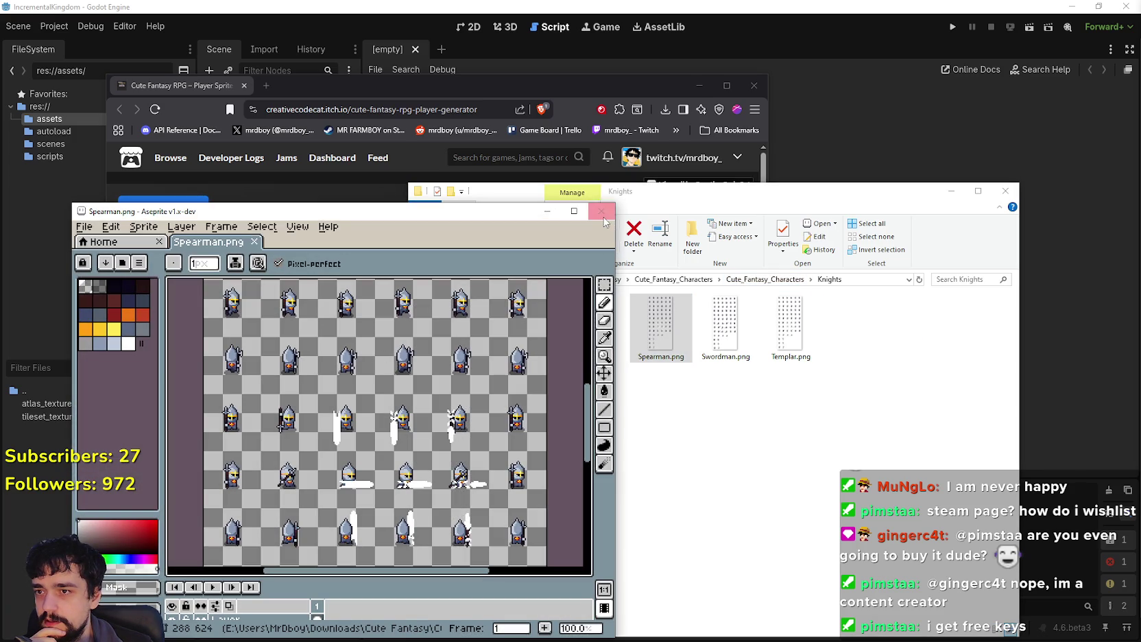
{"action": "left_click", "coordinate": [601, 210]}
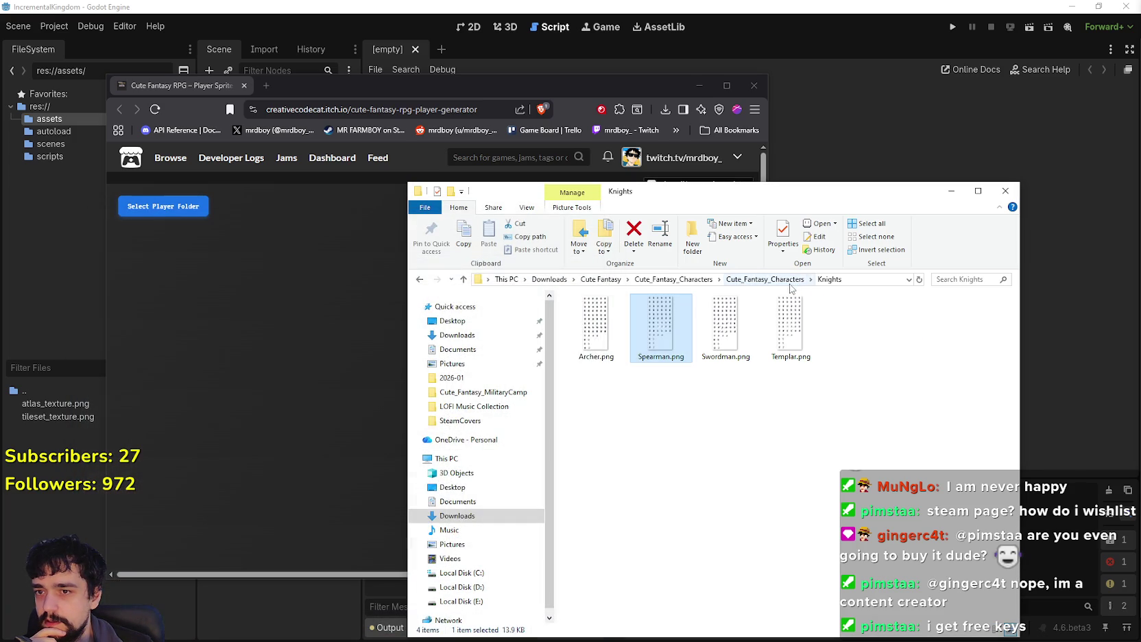
{"action": "left_click", "coordinate": [764, 279]}
{"action": "double_click", "coordinate": [588, 352]}
{"action": "double_click", "coordinate": [661, 326]}
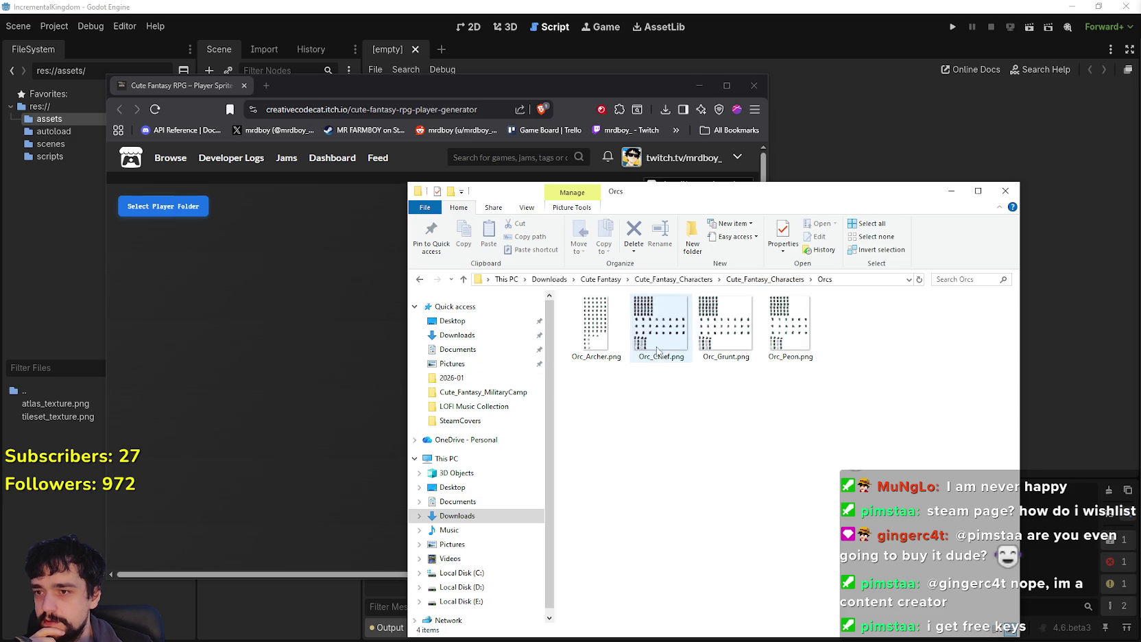
{"action": "left_click", "coordinate": [601, 210]}
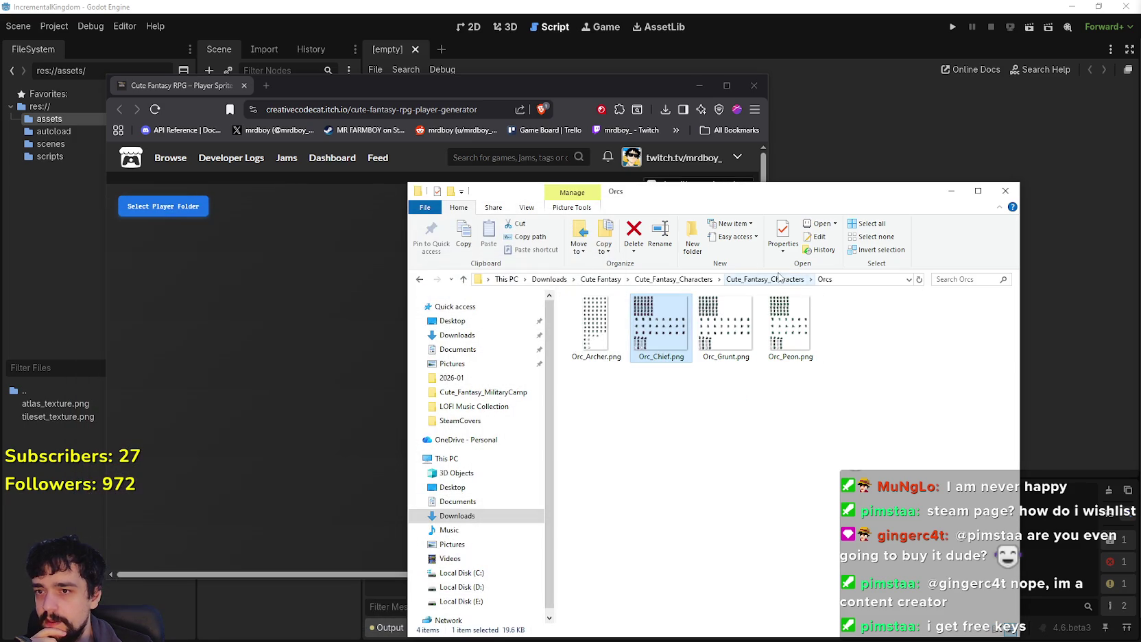
{"action": "left_click", "coordinate": [768, 279]}
Step: Preview Swordman.png from the Knights folder in Aseprite
{"action": "left_click", "coordinate": [704, 429]}
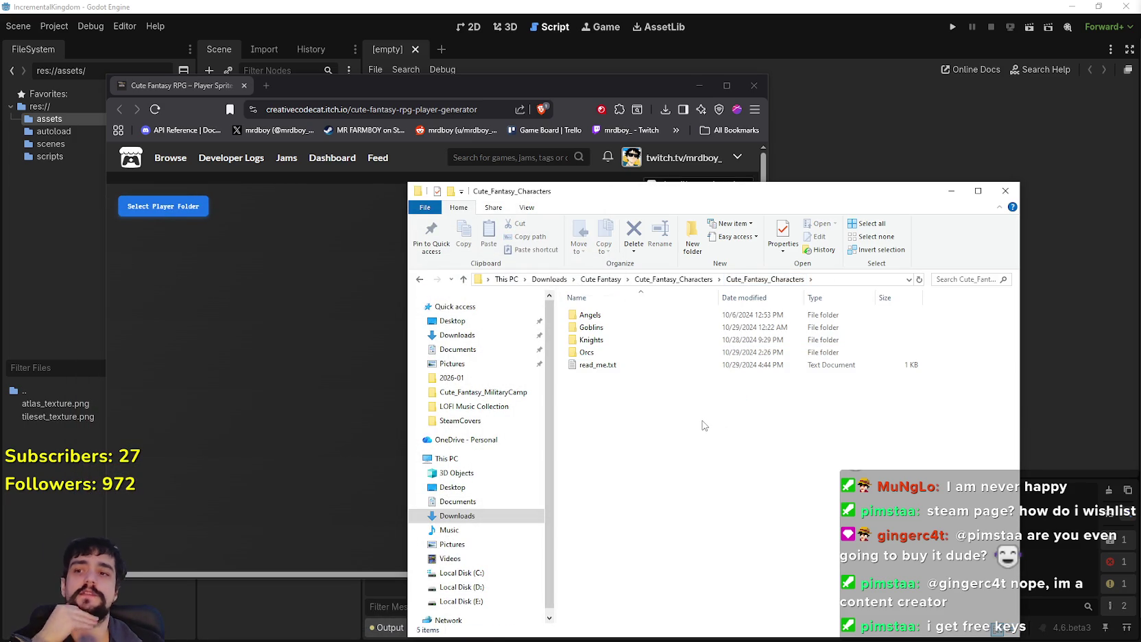
{"action": "double_click", "coordinate": [589, 340]}
{"action": "double_click", "coordinate": [728, 328]}
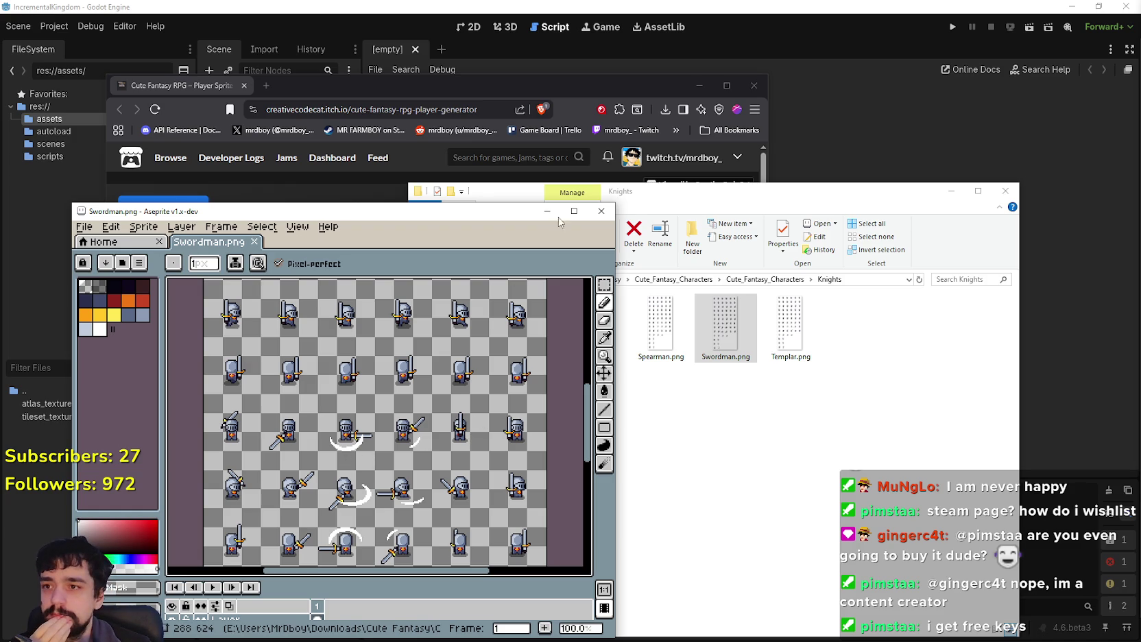
{"action": "left_click", "coordinate": [601, 210]}
Step: Go back up to Cute Fantasy and open Cute_Fantasy (3) > Cute_Fantasy
{"action": "left_click", "coordinate": [782, 280]}
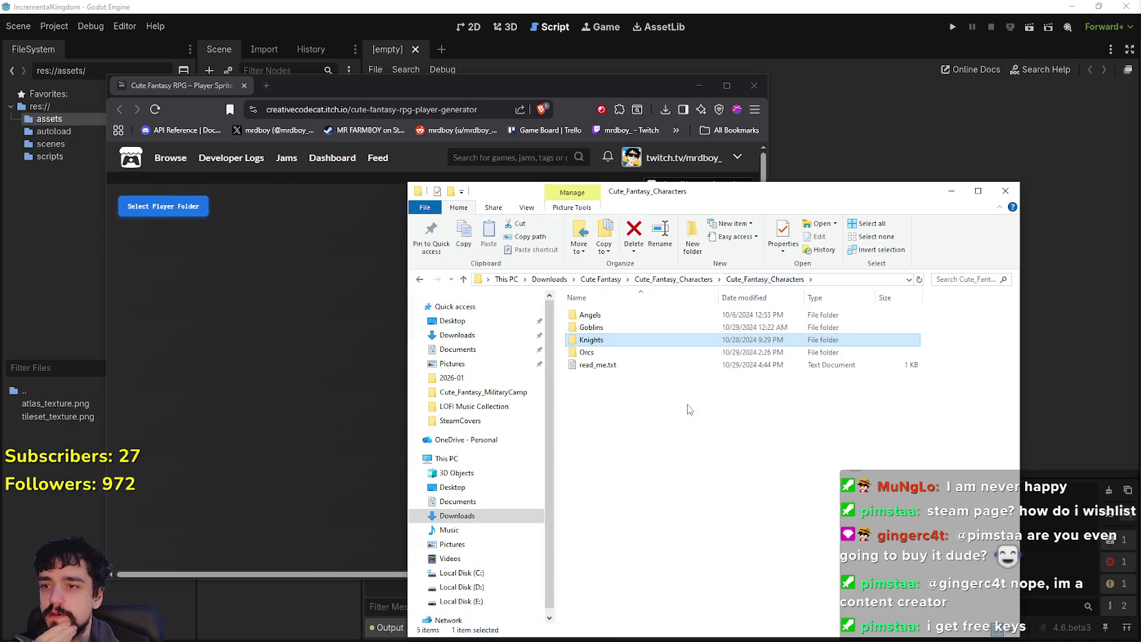
{"action": "left_click", "coordinate": [676, 279]}
{"action": "left_click", "coordinate": [602, 279]}
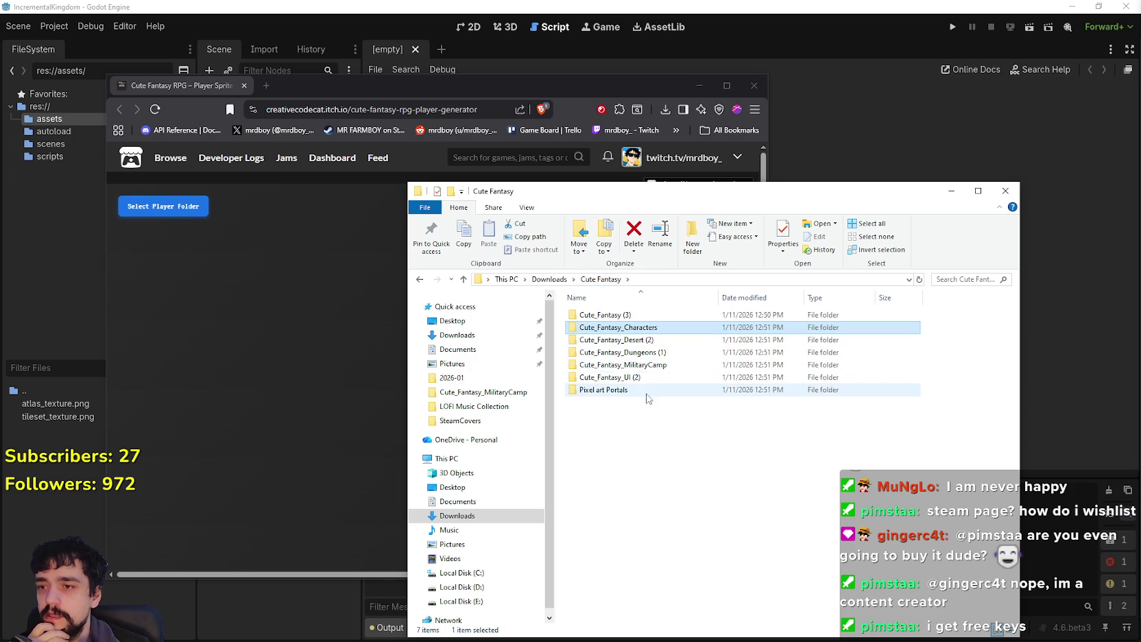
{"action": "left_click", "coordinate": [605, 315]}
{"action": "double_click", "coordinate": [605, 315]}
{"action": "double_click", "coordinate": [596, 314]}
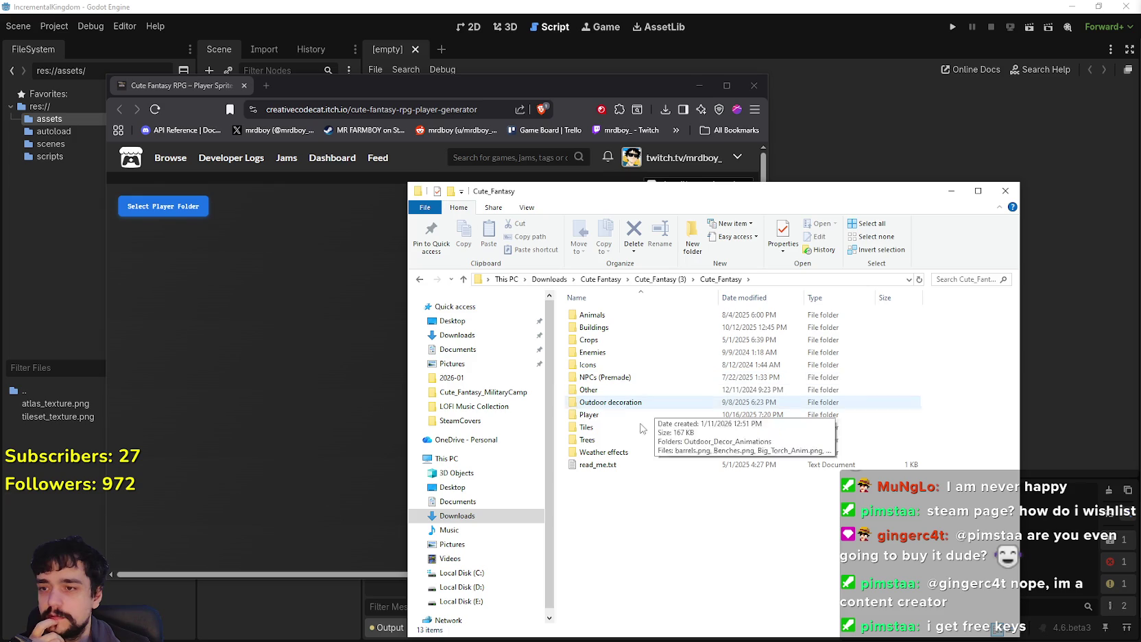
{"action": "left_click", "coordinate": [135, 206]}
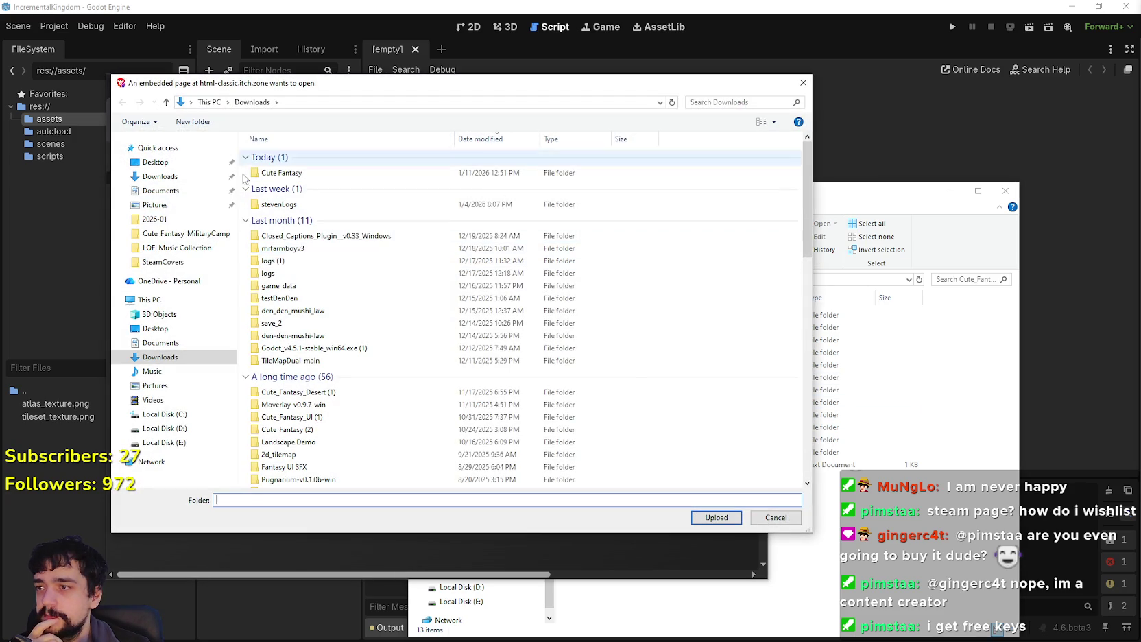
Step: Upload the Cute Fantasy > Cute_Fantasy (3) > Cute_Fantasy > Player folder, confirming all 143 files
{"action": "double_click", "coordinate": [309, 172]}
{"action": "double_click", "coordinate": [296, 157]}
{"action": "double_click", "coordinate": [296, 157]}
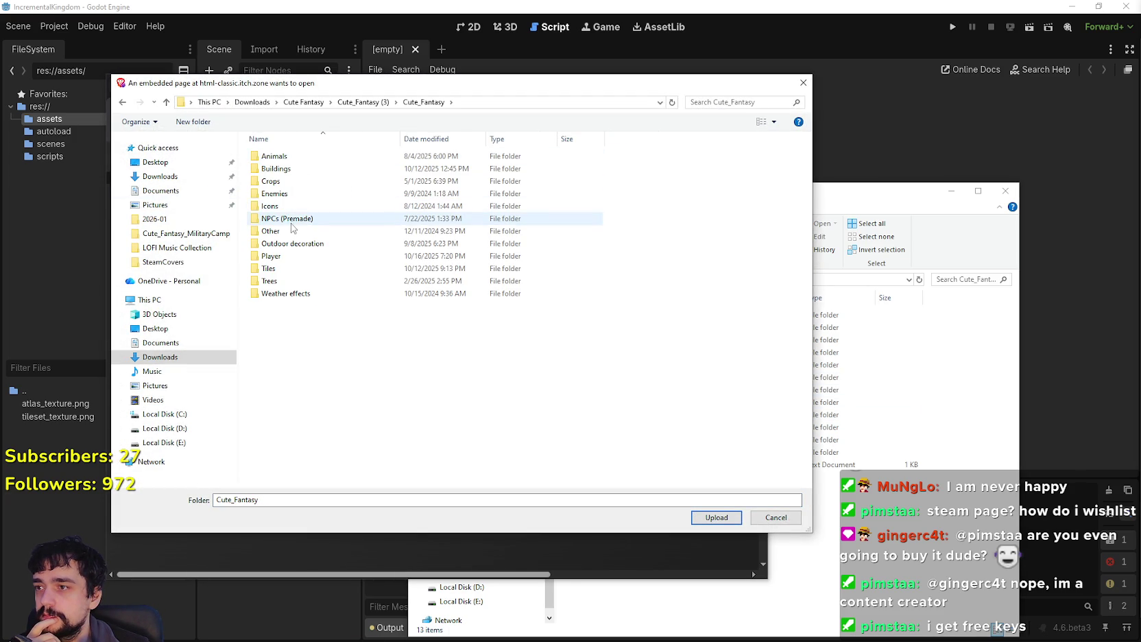
{"action": "double_click", "coordinate": [290, 256]}
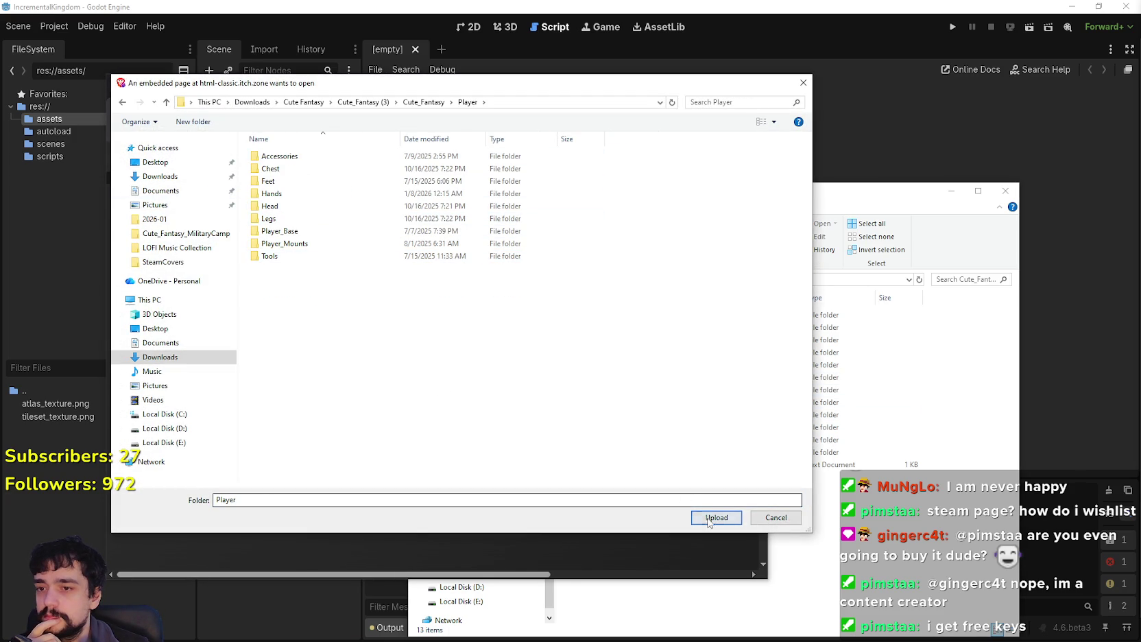
{"action": "left_click", "coordinate": [713, 516]}
{"action": "left_click", "coordinate": [483, 183]}
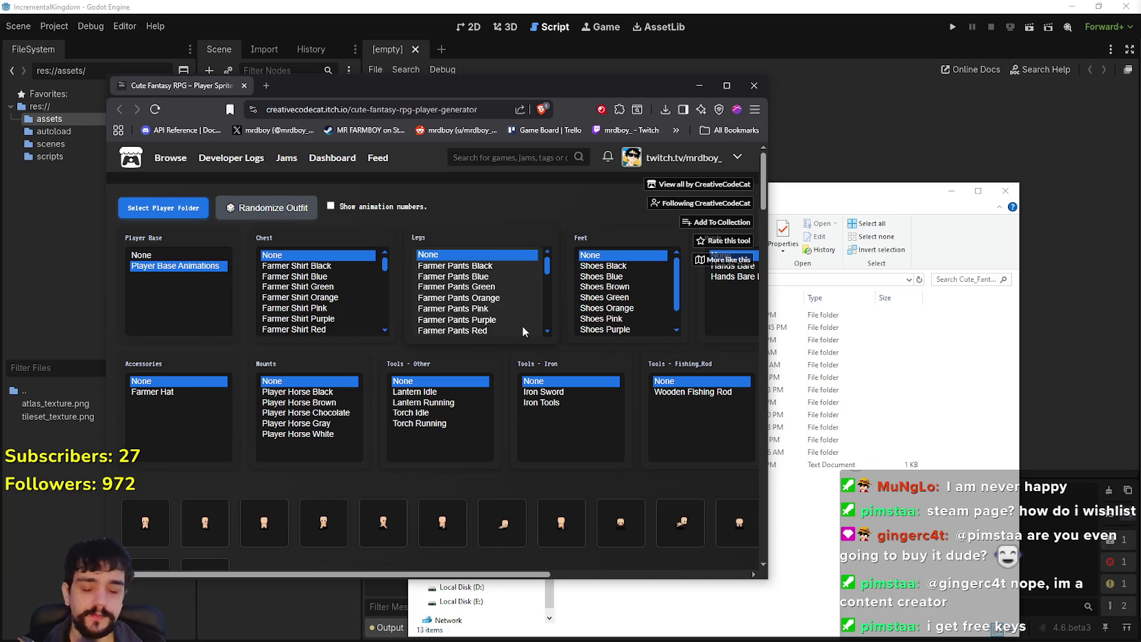
Step: Maximize the browser and set the mount to Player Horse Brown after trying Black and Chocolate
{"action": "left_click_drag", "start_coordinate": [768, 581], "coordinate": [900, 603]}
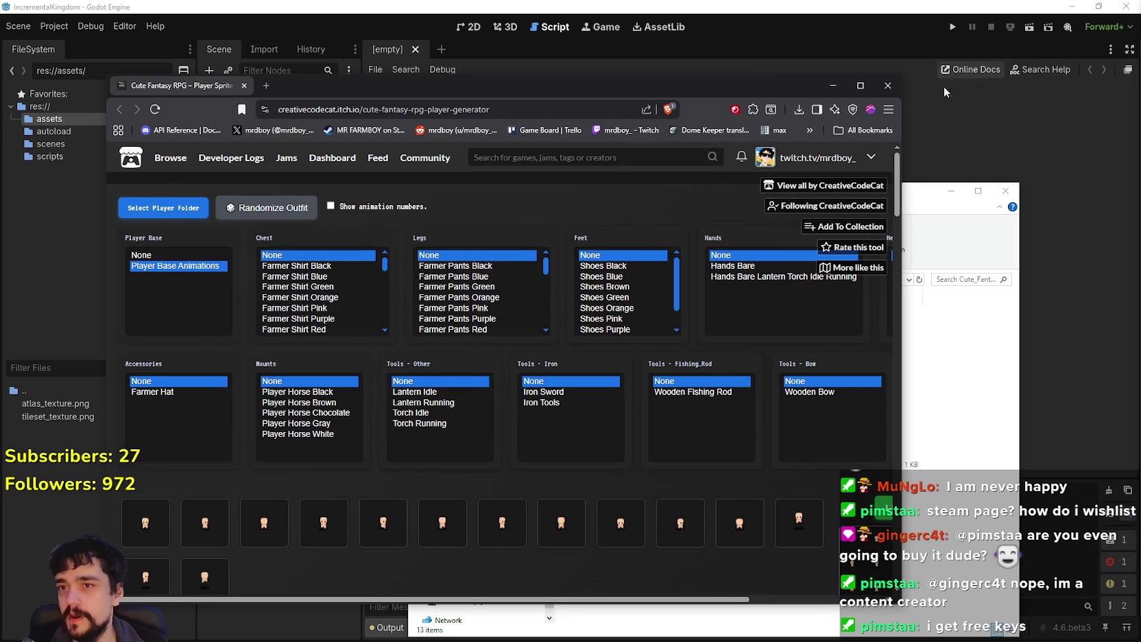
{"action": "left_click", "coordinate": [861, 85]}
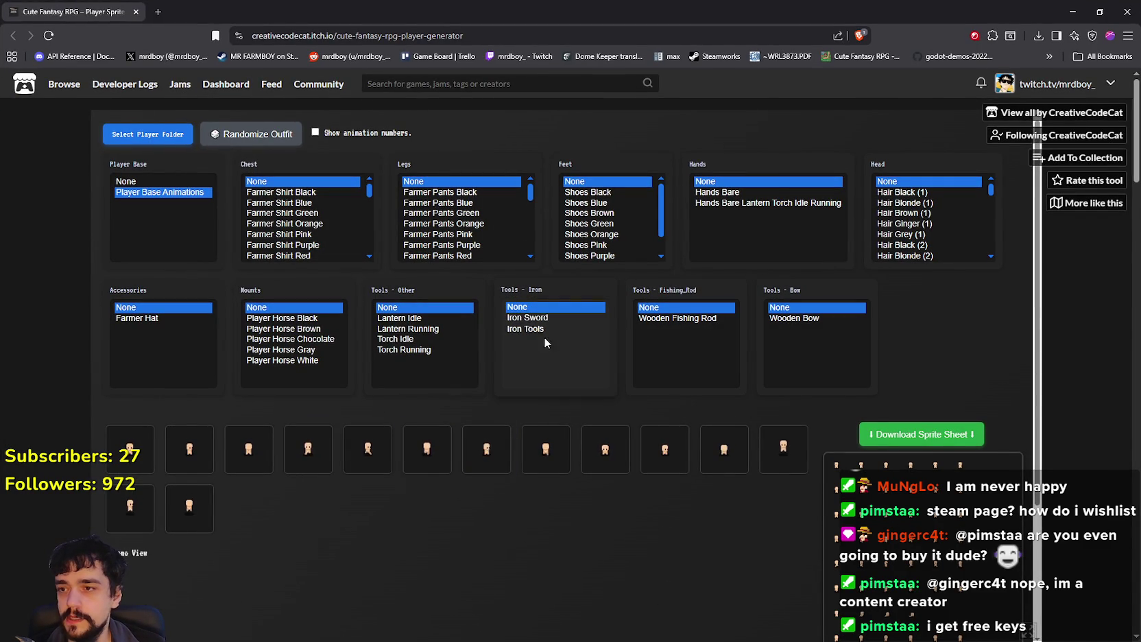
{"action": "left_click", "coordinate": [291, 317]}
{"action": "left_click", "coordinate": [293, 329]}
{"action": "left_click", "coordinate": [293, 339]}
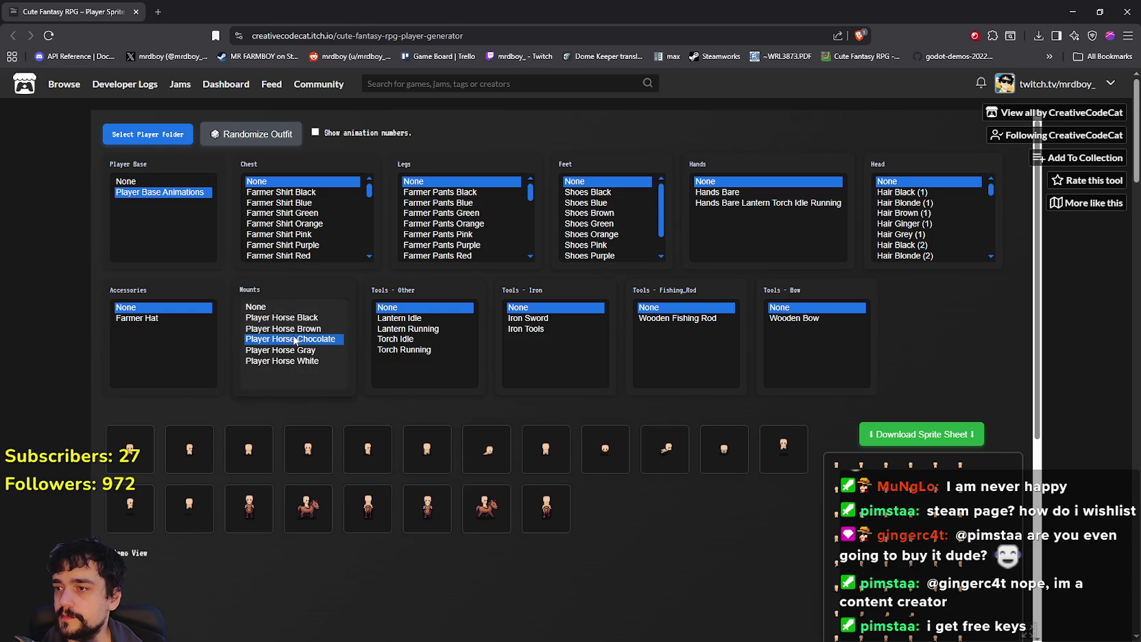
{"action": "left_click", "coordinate": [292, 329]}
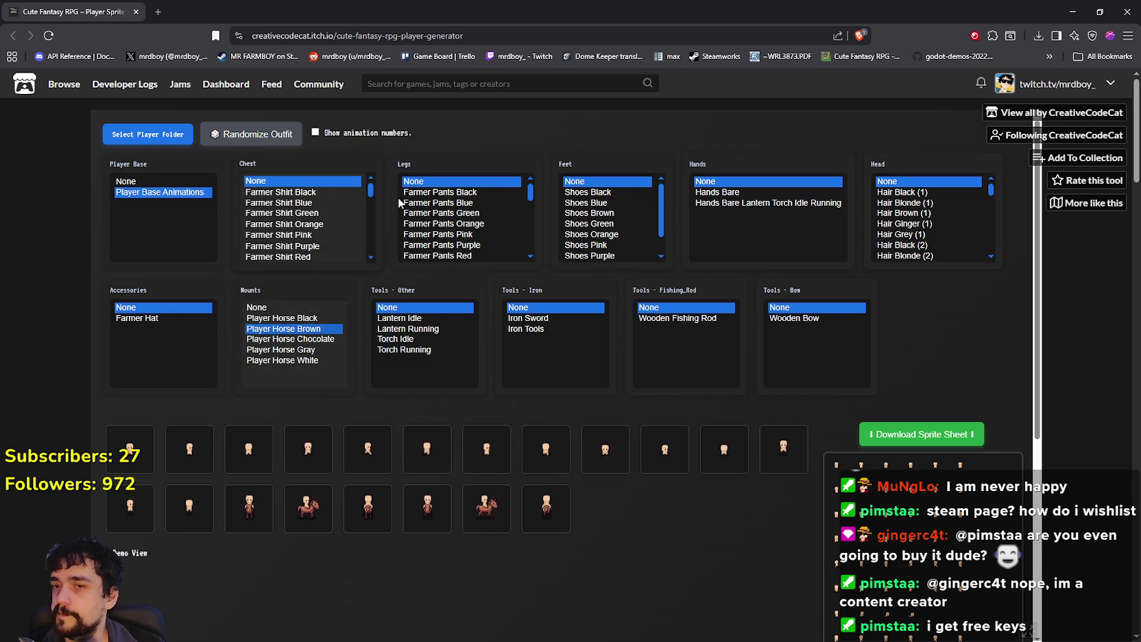
Step: Try Plate Chest Blue, Plate Chest Iron and Royal Shirt Green, settling on Royal Shirt Orange
{"action": "left_click", "coordinate": [487, 181]}
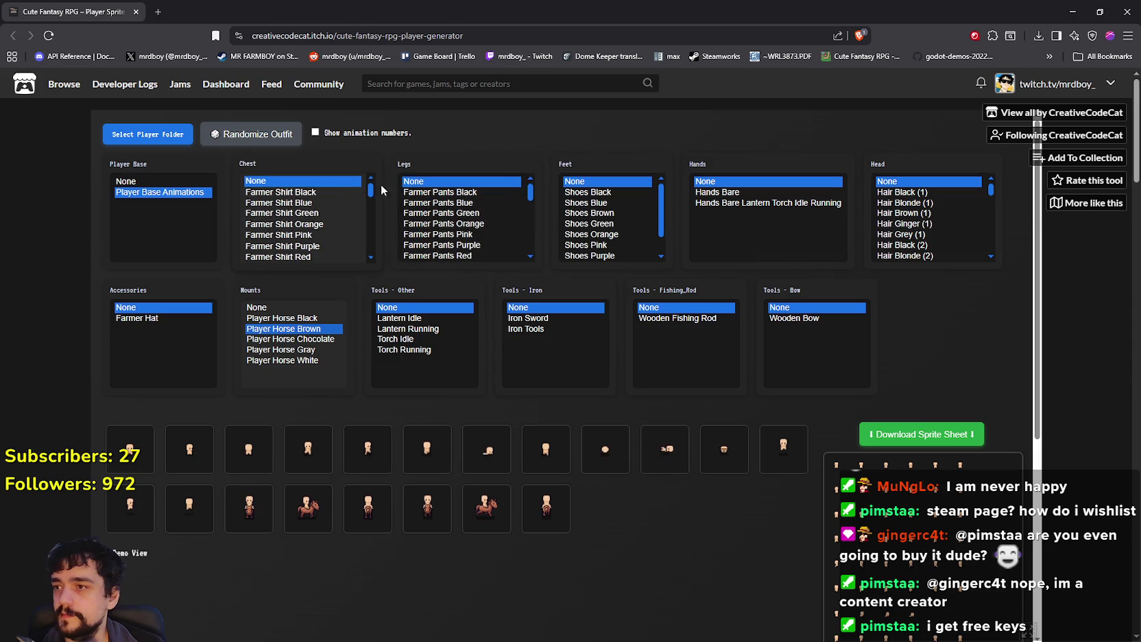
{"action": "scroll", "coordinate": [335, 203], "scroll_direction": "down", "scroll_amount": 5}
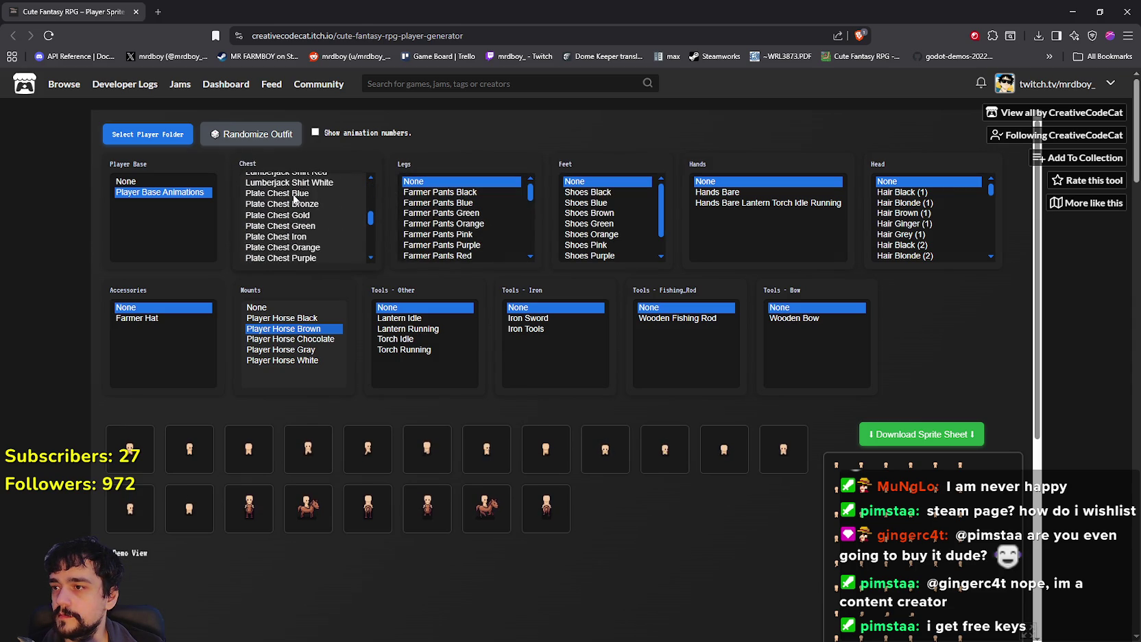
{"action": "left_click", "coordinate": [295, 196]}
{"action": "scroll", "coordinate": [368, 220], "scroll_direction": "up", "scroll_amount": 3}
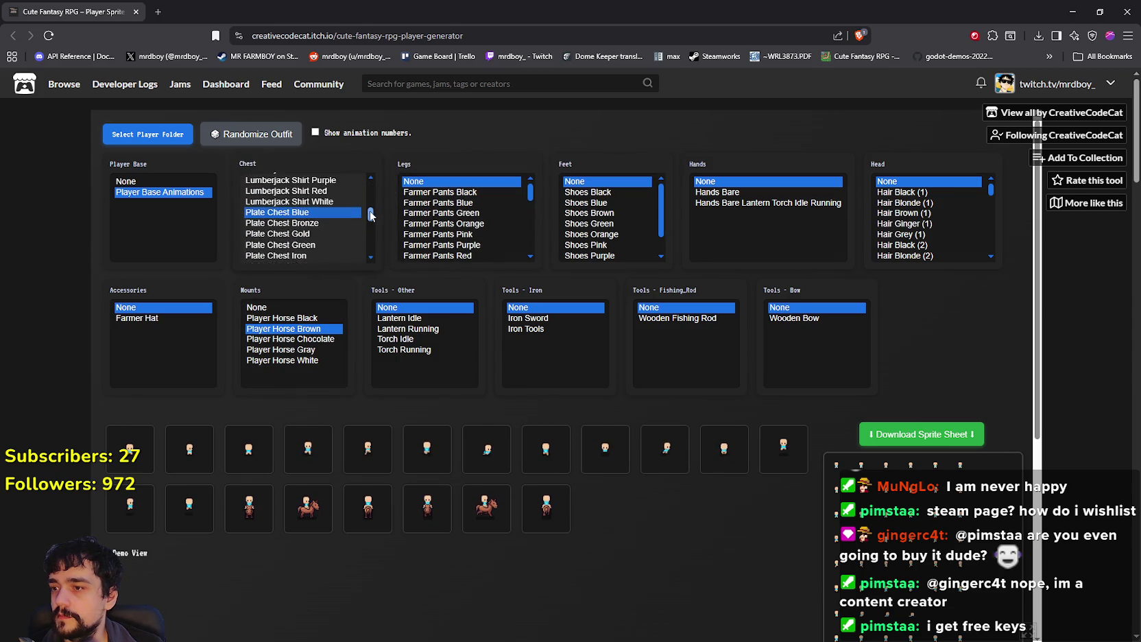
{"action": "scroll", "coordinate": [370, 223], "scroll_direction": "down", "scroll_amount": 5}
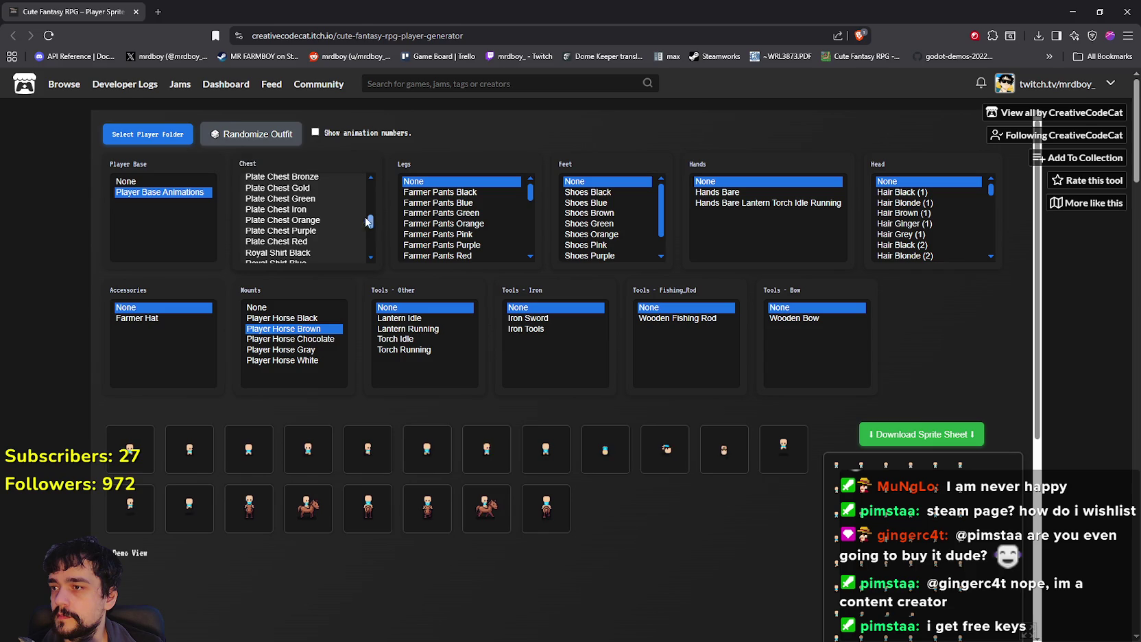
{"action": "left_click", "coordinate": [306, 209]}
{"action": "scroll", "coordinate": [307, 226], "scroll_direction": "down", "scroll_amount": 2}
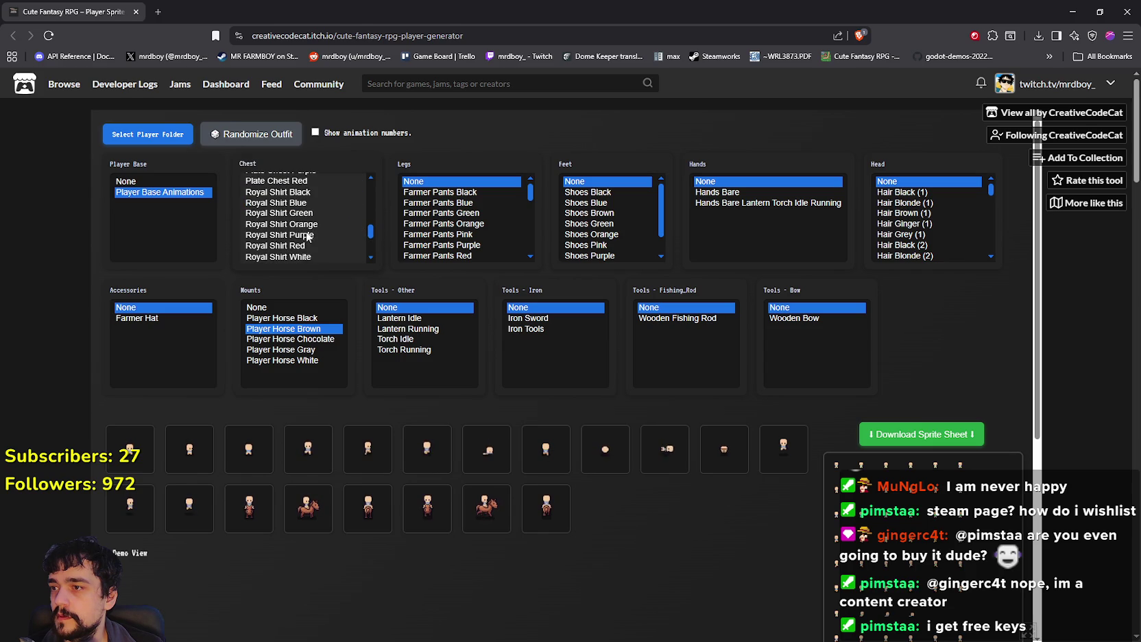
{"action": "left_click", "coordinate": [294, 214]}
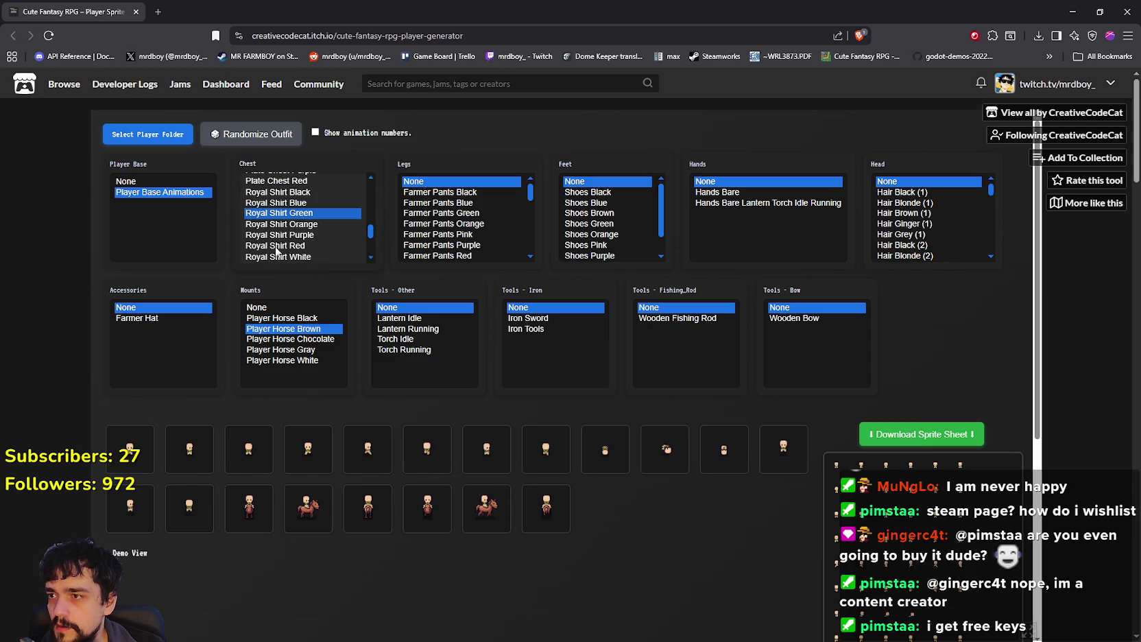
{"action": "left_click", "coordinate": [284, 225]}
{"action": "left_click", "coordinate": [283, 217]}
{"action": "left_click", "coordinate": [285, 226]}
{"action": "scroll", "coordinate": [336, 232], "scroll_direction": "up", "scroll_amount": 2}
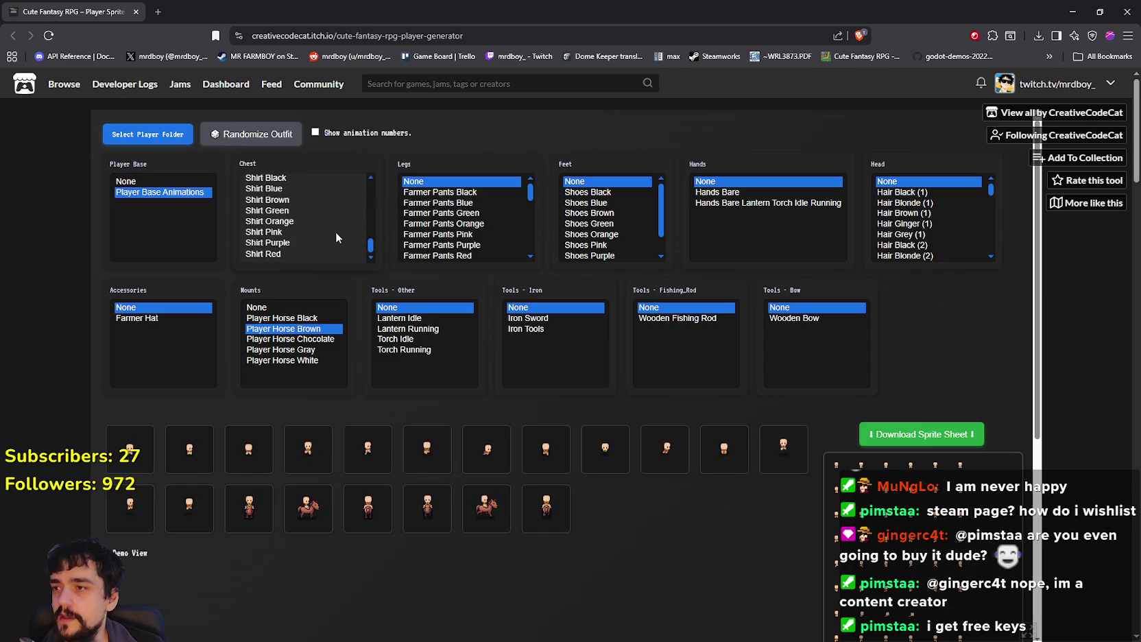
{"action": "scroll", "coordinate": [466, 225], "scroll_direction": "down", "scroll_amount": 5}
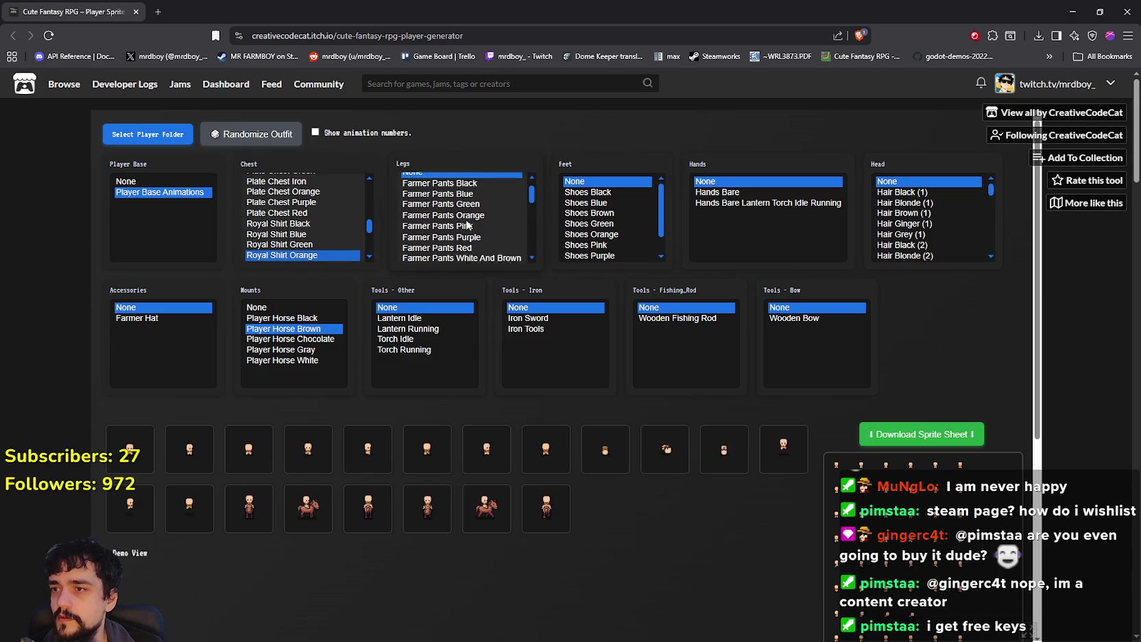
Step: Set the legs to Royal Pants Purple after trying the Orange and Green versions
{"action": "scroll", "coordinate": [470, 230], "scroll_direction": "down", "scroll_amount": 3}
{"action": "left_click", "coordinate": [463, 221]}
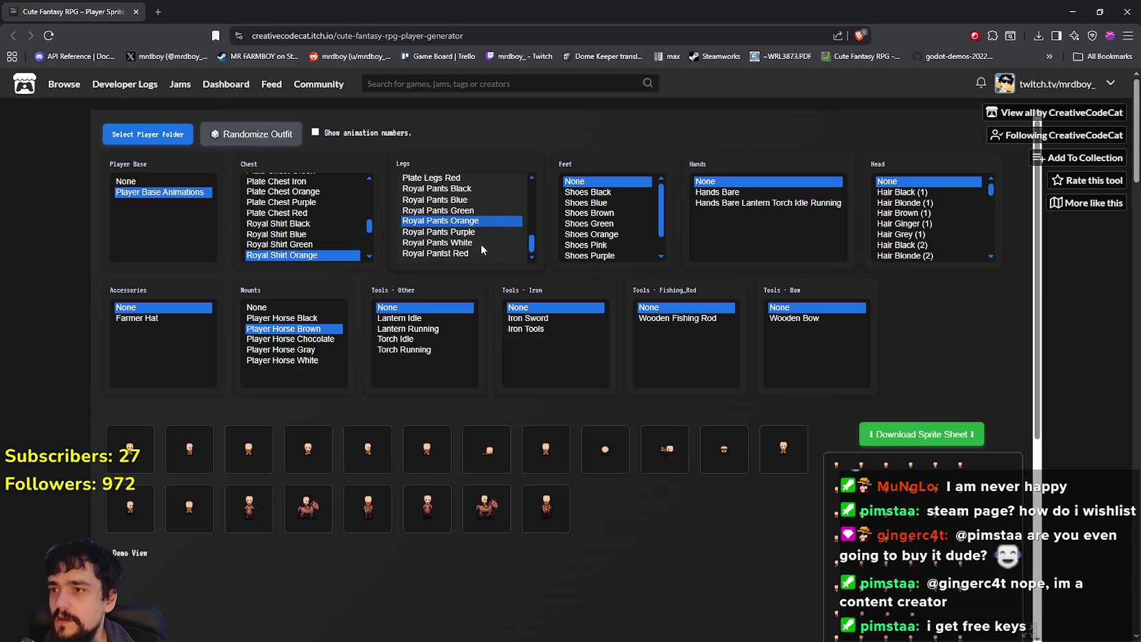
{"action": "left_click", "coordinate": [475, 211]}
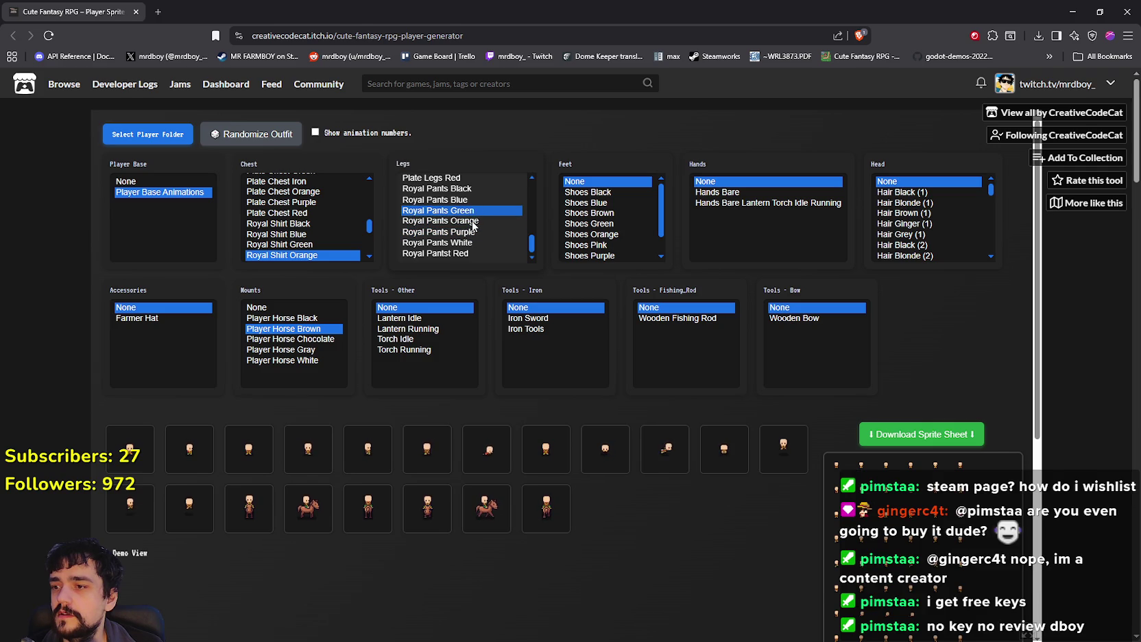
{"action": "left_click", "coordinate": [466, 232]}
Step: Give the character Shoes Purple feet after briefly trying Shoes Pink
{"action": "scroll", "coordinate": [466, 236], "scroll_direction": "down", "scroll_amount": 1}
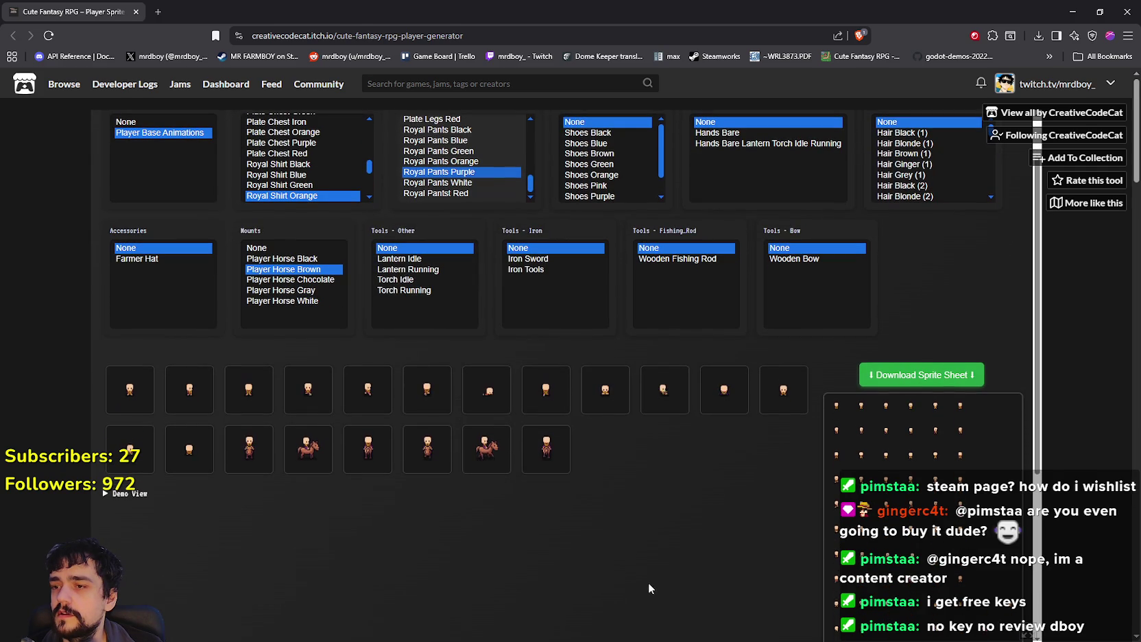
{"action": "scroll", "coordinate": [592, 492], "scroll_direction": "up", "scroll_amount": 1}
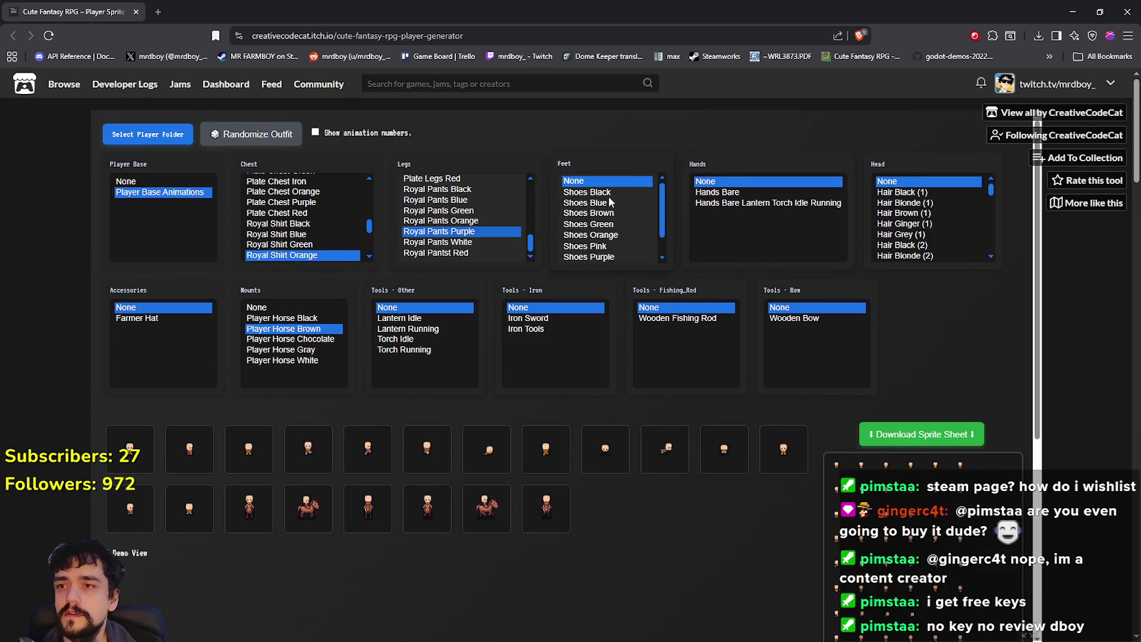
{"action": "scroll", "coordinate": [606, 199], "scroll_direction": "down", "scroll_amount": 1}
{"action": "left_click", "coordinate": [597, 221]}
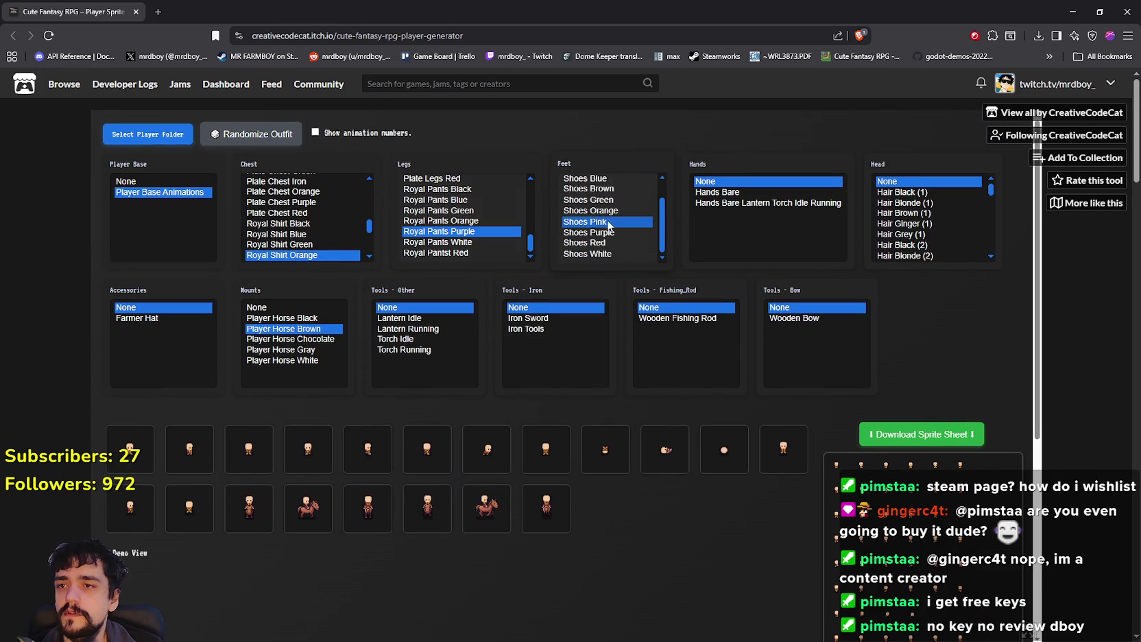
{"action": "left_click", "coordinate": [613, 236]}
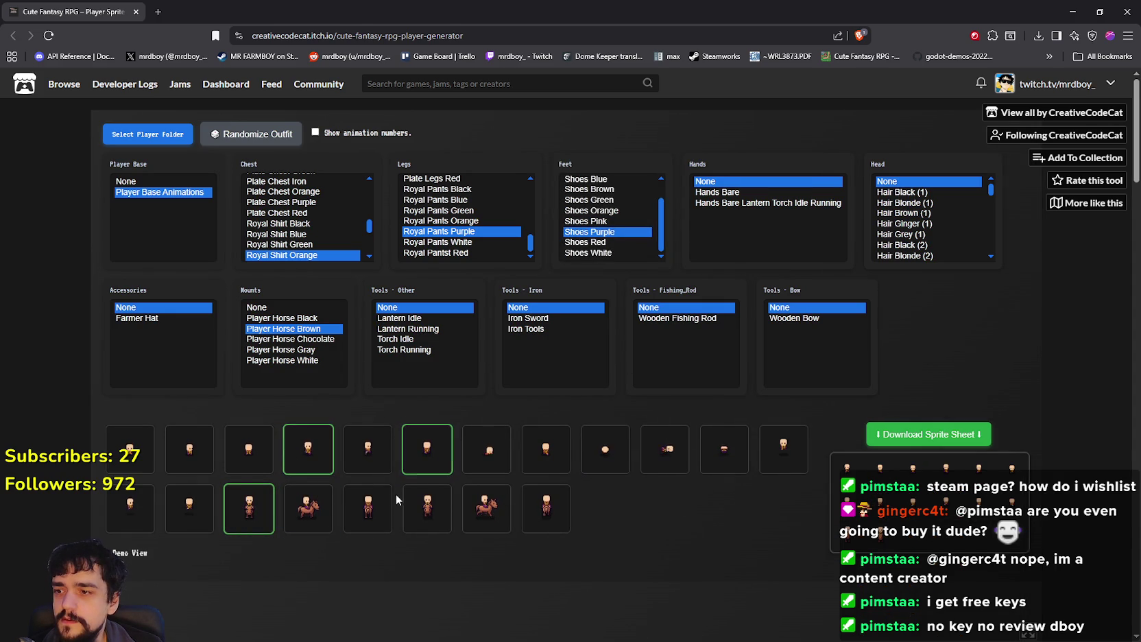
Step: Set the hands to Hands Bare and check the updated previews
{"action": "left_click", "coordinate": [745, 199]}
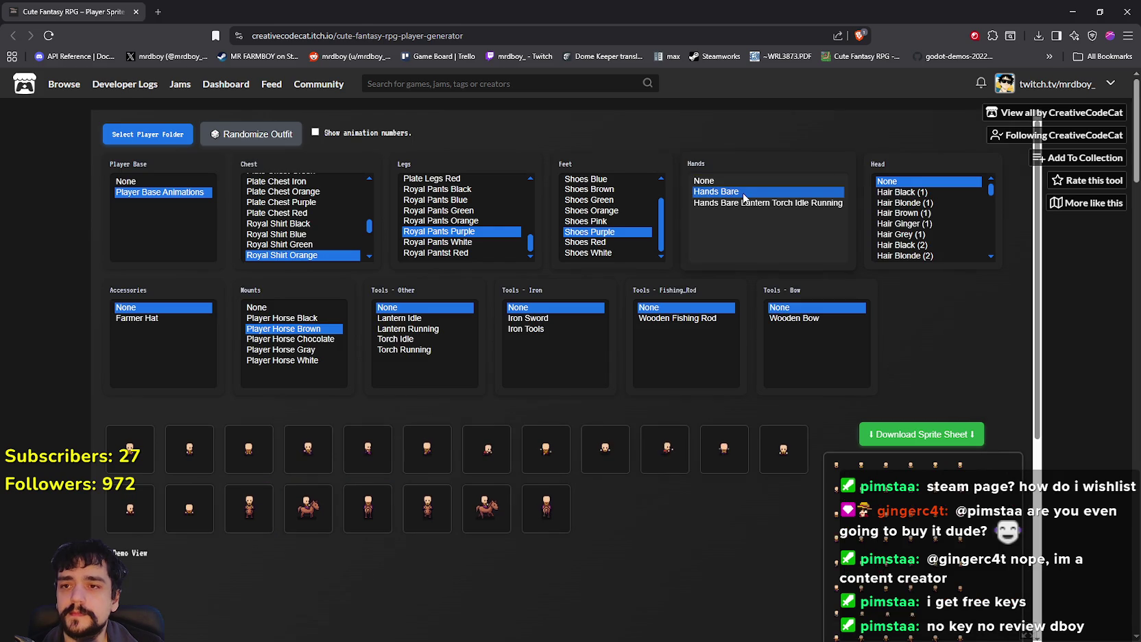
{"action": "scroll", "coordinate": [775, 528], "scroll_direction": "down", "scroll_amount": 3}
{"action": "scroll", "coordinate": [774, 524], "scroll_direction": "down", "scroll_amount": 2}
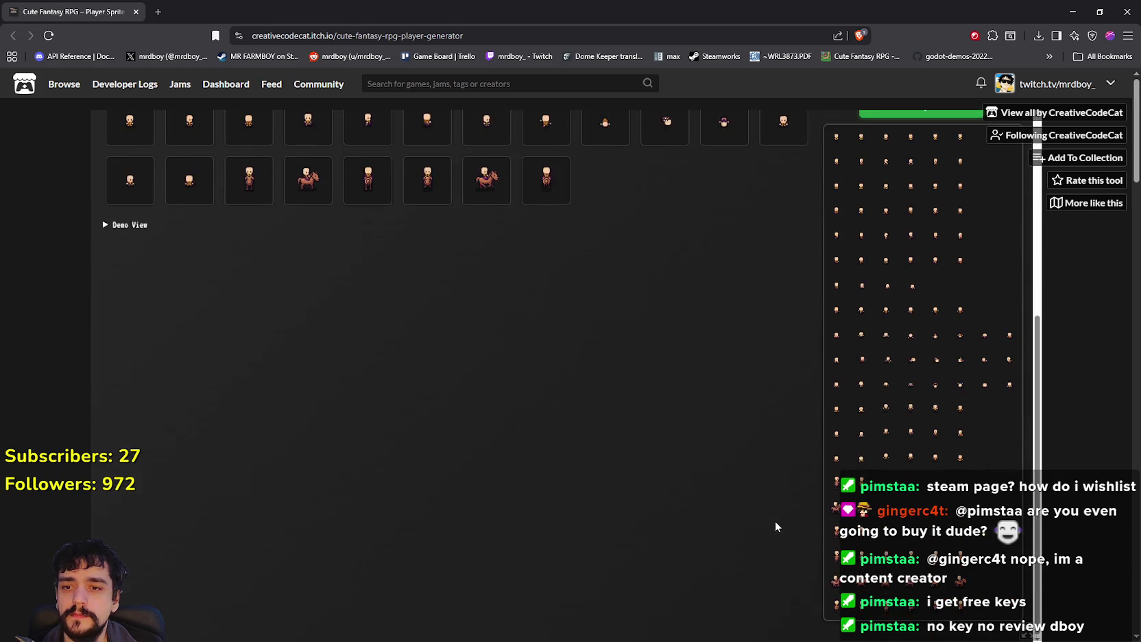
{"action": "scroll", "coordinate": [774, 521], "scroll_direction": "up", "scroll_amount": 5}
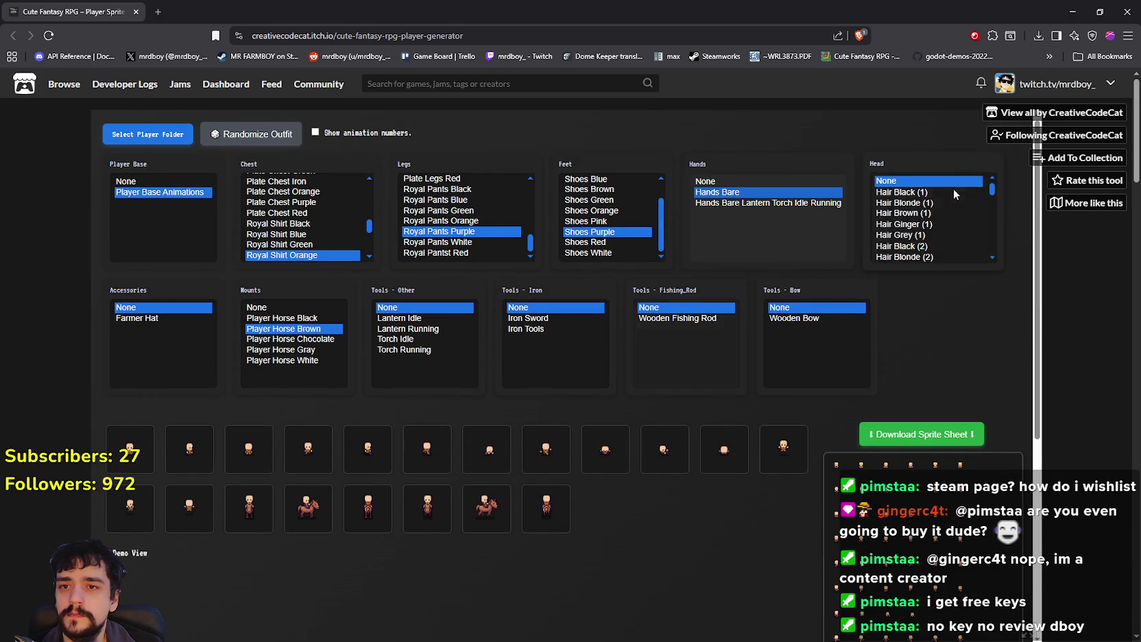
Step: Try several hair options on the head: Hair Brown (2), Ginger (2), Grey (5) and more
{"action": "scroll", "coordinate": [933, 196], "scroll_direction": "down", "scroll_amount": 3}
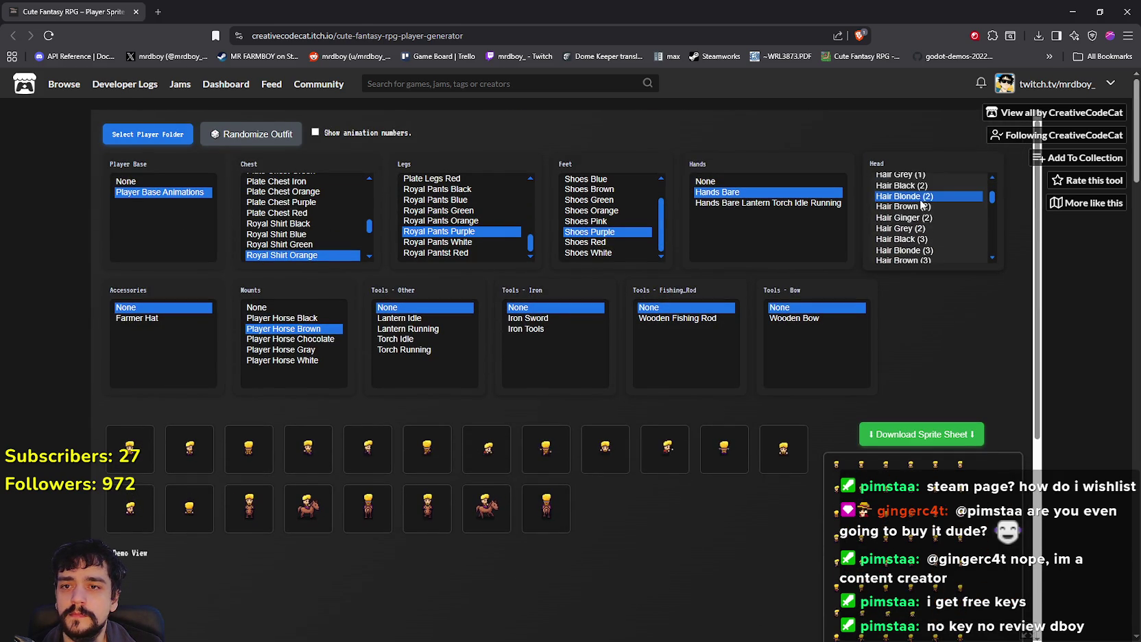
{"action": "left_click", "coordinate": [922, 206]}
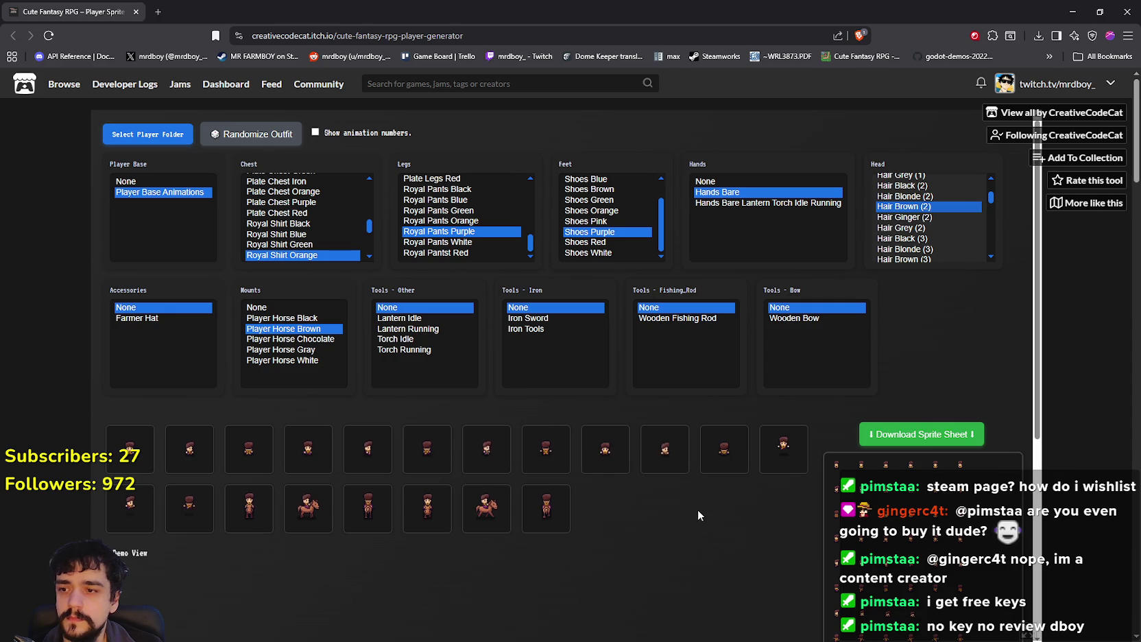
{"action": "left_click", "coordinate": [925, 218]}
{"action": "scroll", "coordinate": [926, 218], "scroll_direction": "down", "scroll_amount": 3}
{"action": "left_click", "coordinate": [925, 218]}
{"action": "scroll", "coordinate": [925, 218], "scroll_direction": "down", "scroll_amount": 3}
{"action": "left_click", "coordinate": [925, 213]}
{"action": "scroll", "coordinate": [926, 217], "scroll_direction": "down", "scroll_amount": 5}
Step: Preview Heavy Plate Helmets in Iron, Purple, Red, Gold and Blue
{"action": "left_click", "coordinate": [928, 209]}
{"action": "left_click", "coordinate": [932, 196]}
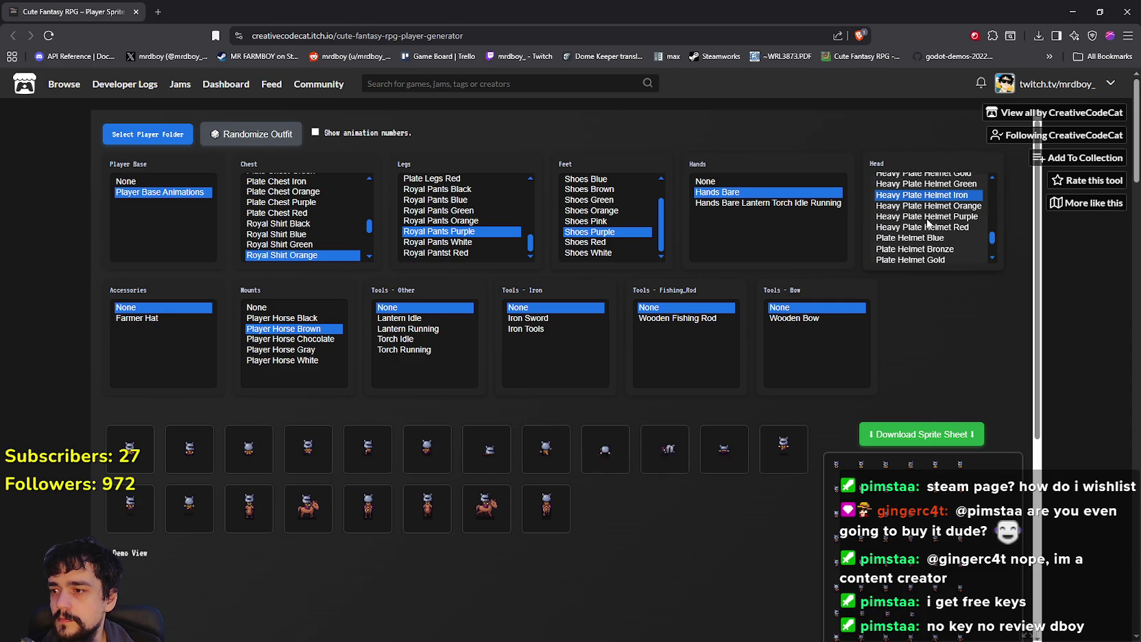
{"action": "left_click", "coordinate": [932, 216]}
{"action": "left_click", "coordinate": [932, 228]}
{"action": "scroll", "coordinate": [933, 243], "scroll_direction": "up", "scroll_amount": 2}
{"action": "left_click", "coordinate": [935, 234]}
{"action": "left_click", "coordinate": [937, 213]}
{"action": "scroll", "coordinate": [935, 216], "scroll_direction": "up", "scroll_amount": 2}
{"action": "scroll", "coordinate": [933, 217], "scroll_direction": "down", "scroll_amount": 2}
Step: Compare the Bronze, Gold, Green and Red heavy plate helmet colours
{"action": "left_click", "coordinate": [932, 223]}
{"action": "left_click", "coordinate": [928, 234]}
{"action": "left_click", "coordinate": [924, 245]}
{"action": "scroll", "coordinate": [922, 242], "scroll_direction": "down", "scroll_amount": 2}
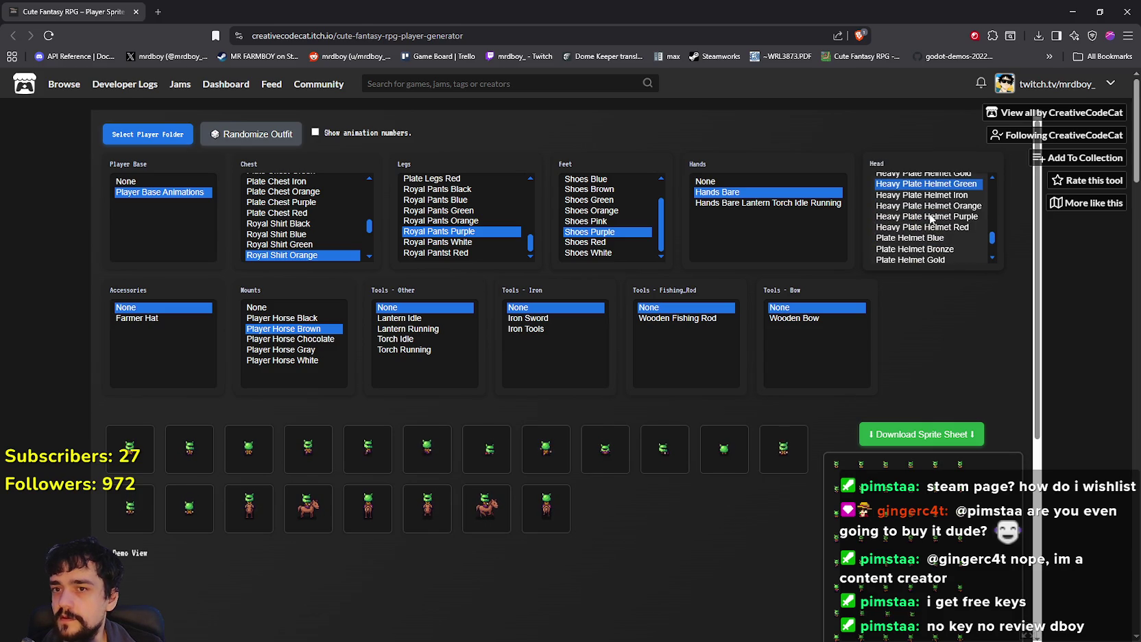
{"action": "key", "text": "Down"}
{"action": "key", "text": "Down"}
{"action": "key", "text": "Down"}
{"action": "key", "text": "Down"}
{"action": "key", "text": "Down"}
{"action": "key", "text": "Down"}
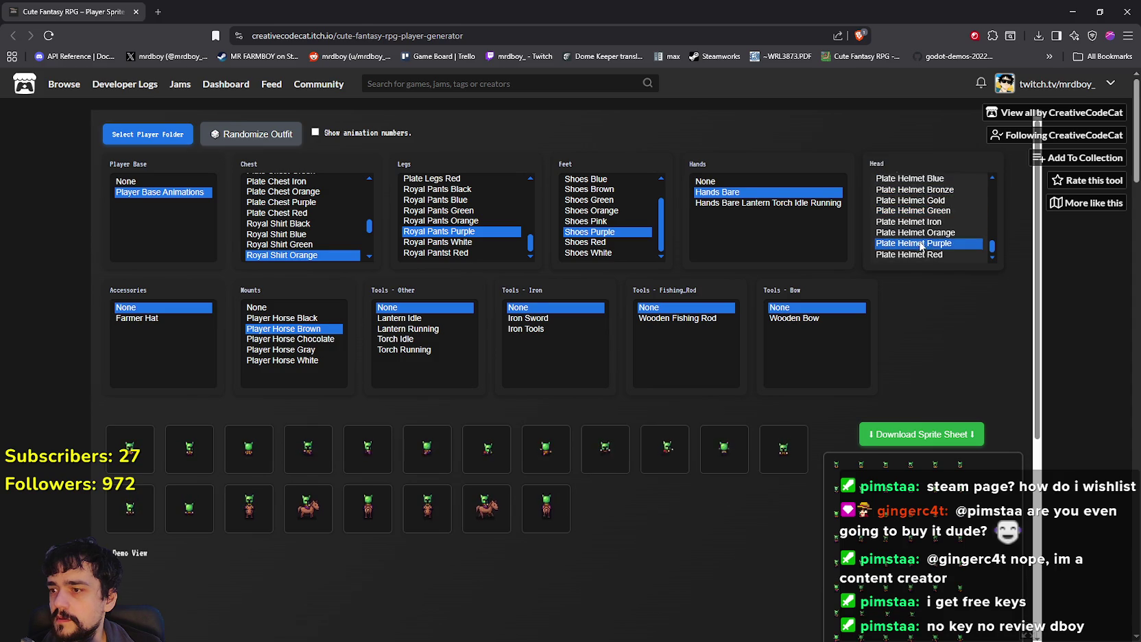
{"action": "scroll", "coordinate": [922, 220], "scroll_direction": "down", "scroll_amount": 1}
{"action": "scroll", "coordinate": [948, 247], "scroll_direction": "up", "scroll_amount": 1}
{"action": "left_click_drag", "start_coordinate": [992, 249], "coordinate": [989, 225]}
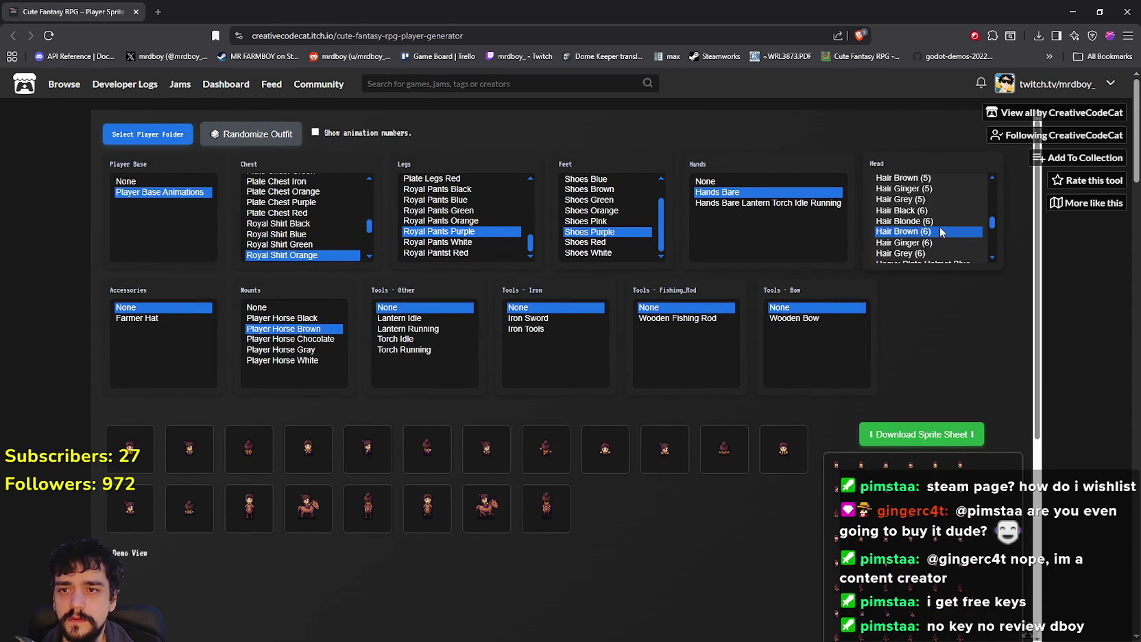
Step: Settle the head on Hair Brown (1) and give the character a Wooden Bow
{"action": "left_click", "coordinate": [943, 200]}
{"action": "scroll", "coordinate": [941, 209], "scroll_direction": "up", "scroll_amount": 1}
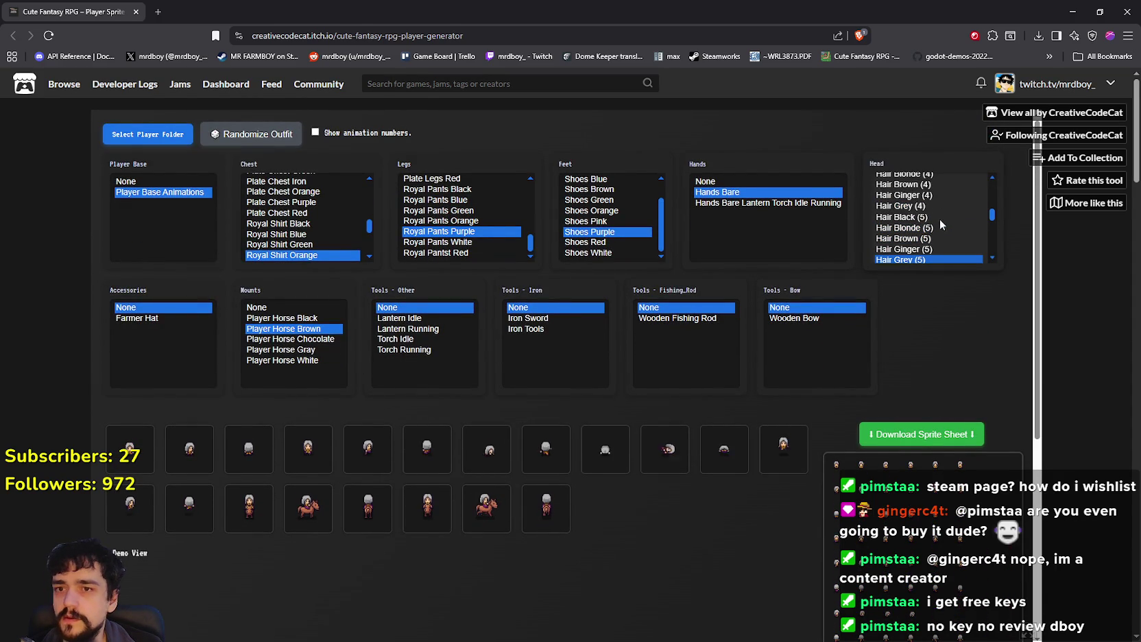
{"action": "scroll", "coordinate": [934, 201], "scroll_direction": "up", "scroll_amount": 2}
{"action": "left_click", "coordinate": [932, 219]}
{"action": "scroll", "coordinate": [932, 223], "scroll_direction": "up", "scroll_amount": 2}
{"action": "left_click", "coordinate": [932, 225]}
{"action": "scroll", "coordinate": [933, 219], "scroll_direction": "up", "scroll_amount": 3}
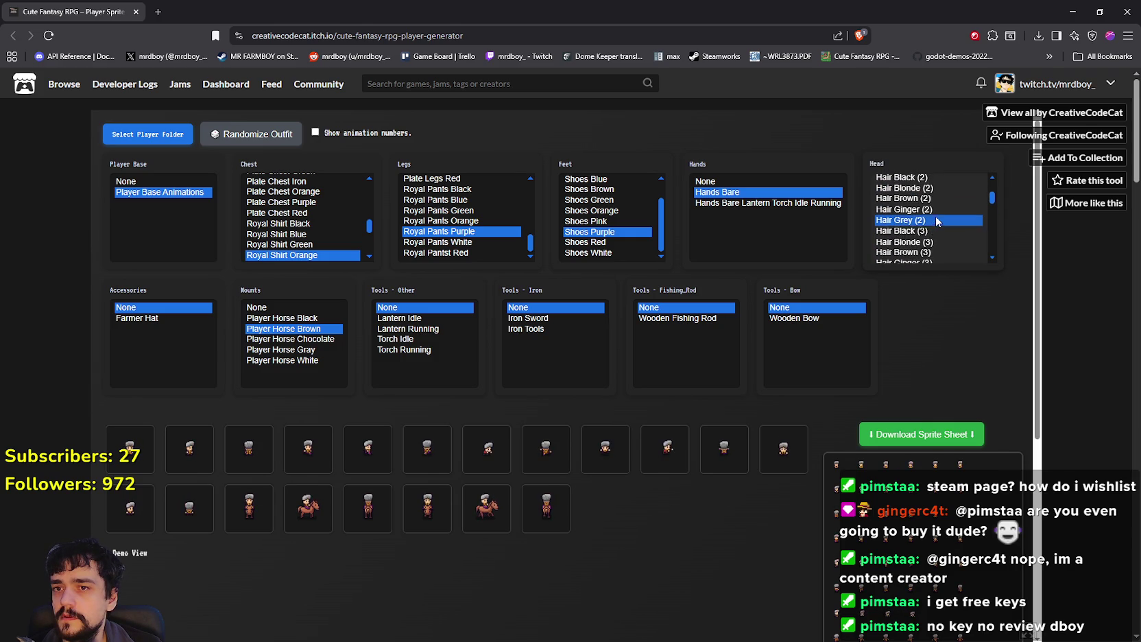
{"action": "left_click", "coordinate": [926, 197]}
{"action": "scroll", "coordinate": [925, 213], "scroll_direction": "up", "scroll_amount": 1}
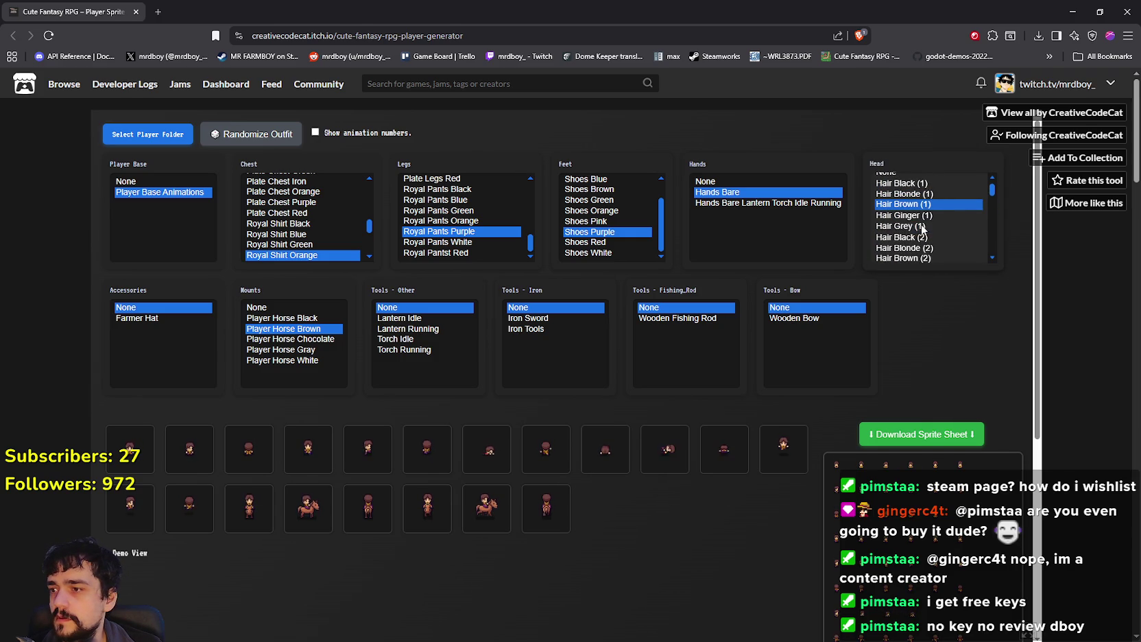
{"action": "scroll", "coordinate": [642, 548], "scroll_direction": "down", "scroll_amount": 3}
{"action": "scroll", "coordinate": [651, 494], "scroll_direction": "up", "scroll_amount": 3}
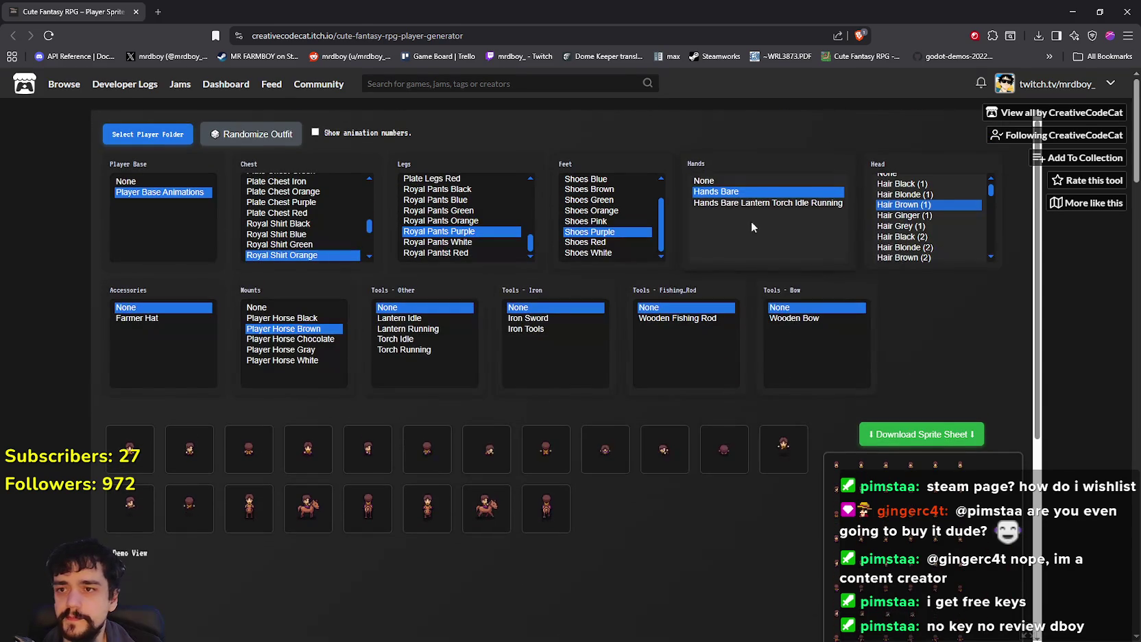
{"action": "left_click", "coordinate": [792, 318]}
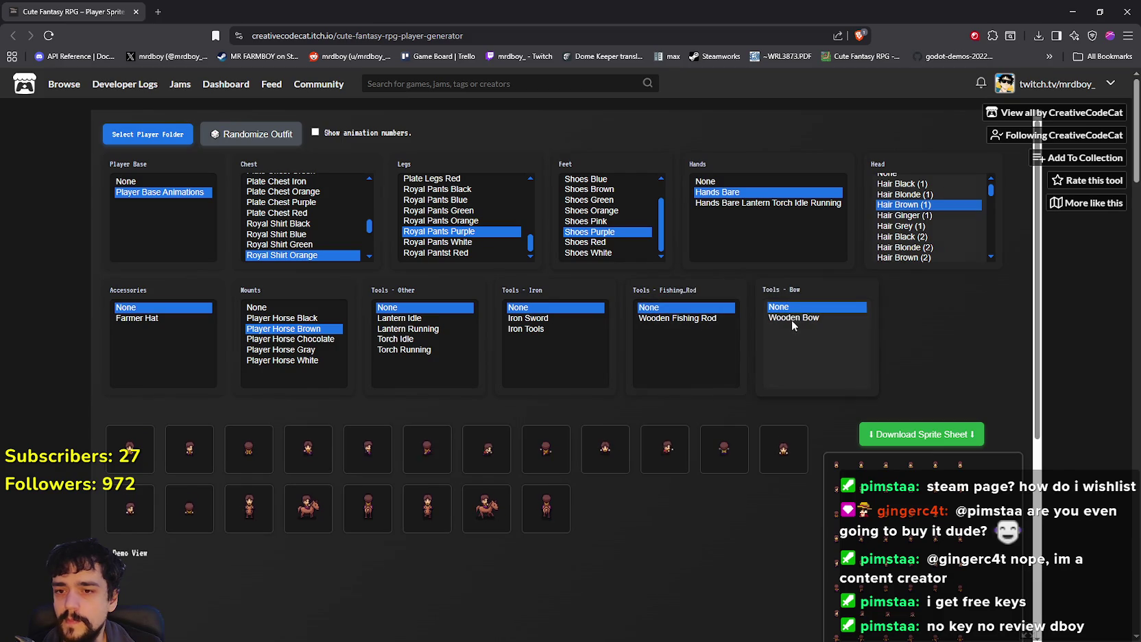
Step: Equip the Iron Sword, briefly comparing the Iron Tools animations first
{"action": "scroll", "coordinate": [697, 523], "scroll_direction": "down", "scroll_amount": 3}
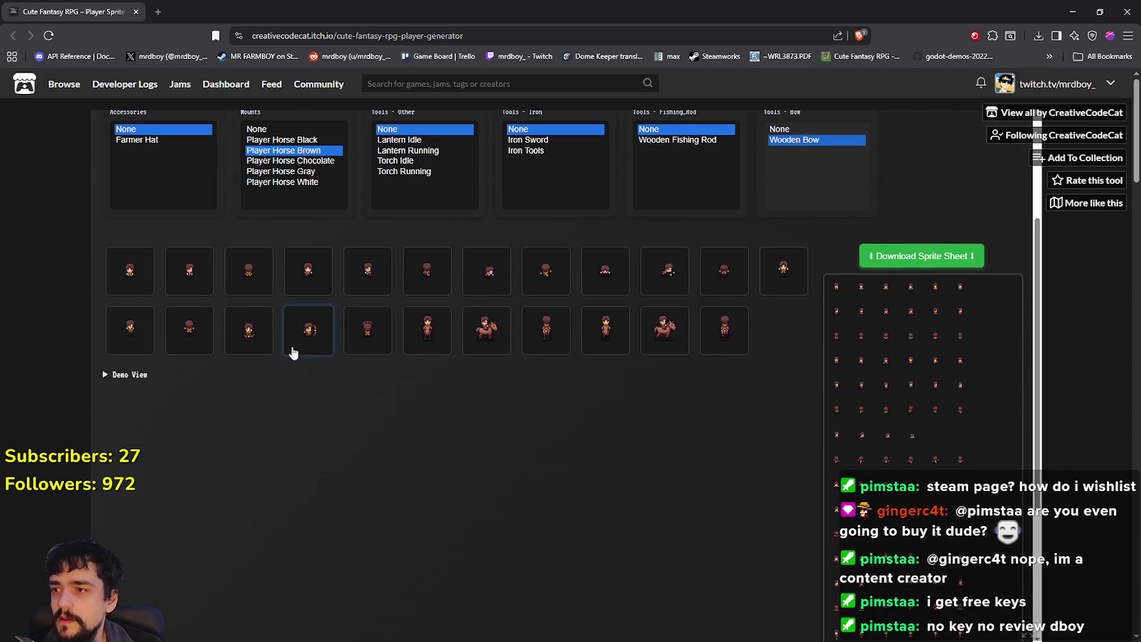
{"action": "scroll", "coordinate": [412, 354], "scroll_direction": "up", "scroll_amount": 3}
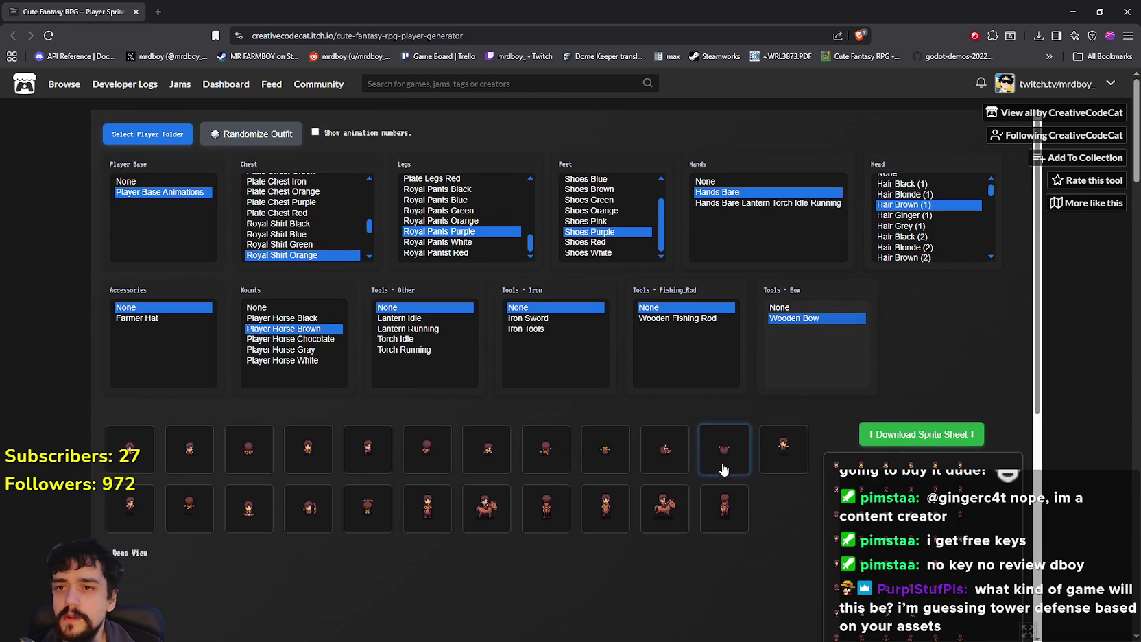
{"action": "left_click", "coordinate": [529, 317]}
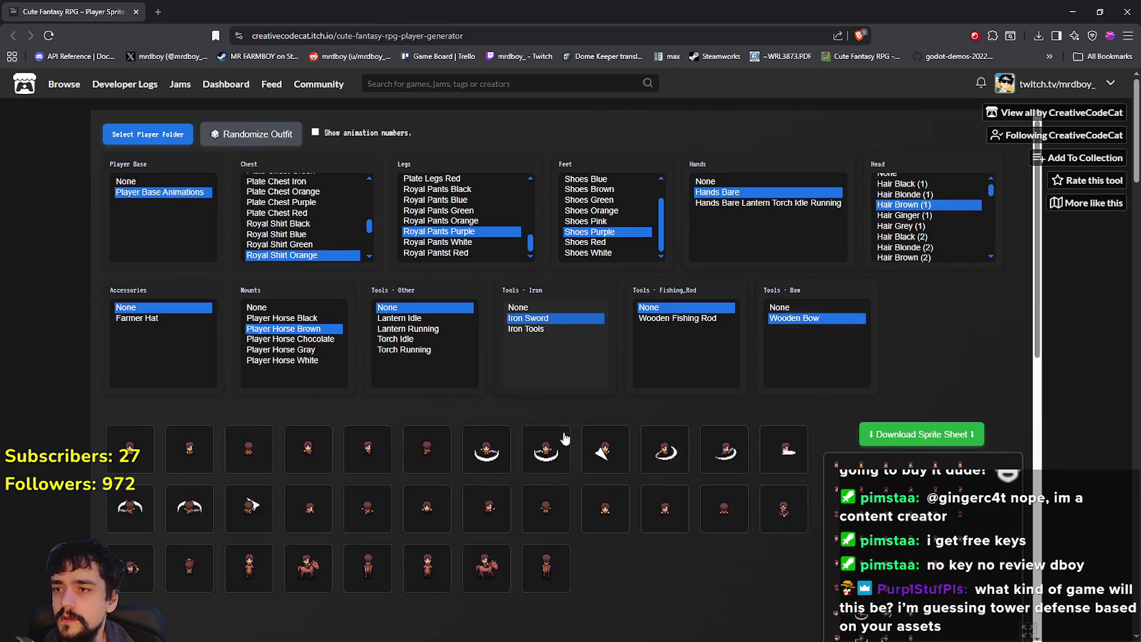
{"action": "scroll", "coordinate": [532, 322], "scroll_direction": "down", "scroll_amount": 1}
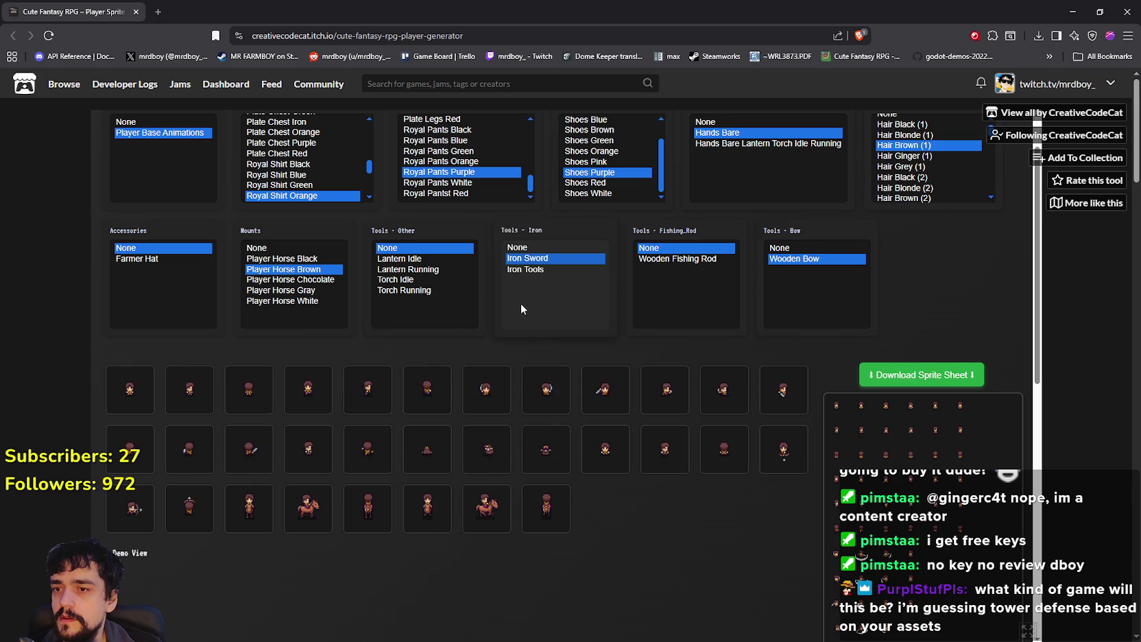
{"action": "left_click", "coordinate": [528, 270]}
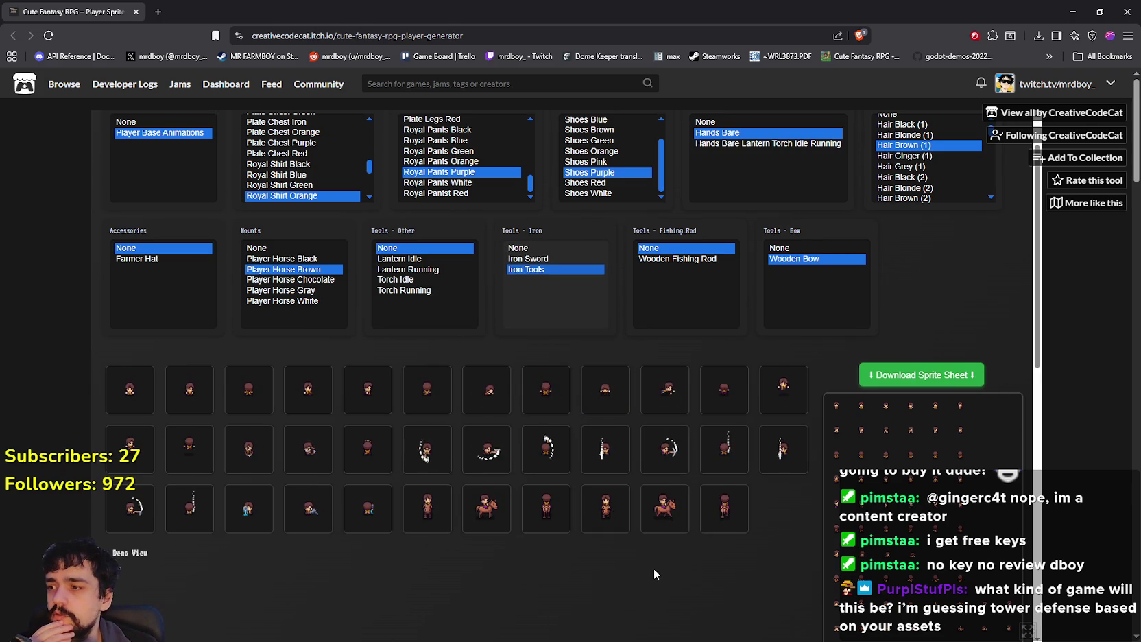
{"action": "left_click", "coordinate": [546, 258]}
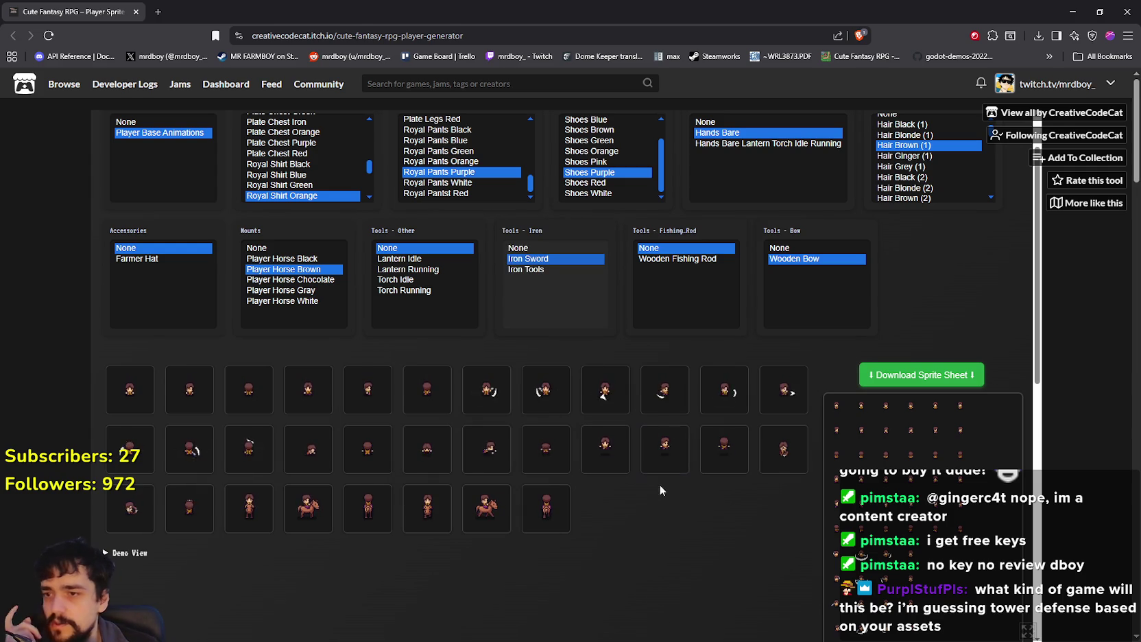
Step: Try Lantern Idle, then set the lantern back to None and review the previews
{"action": "left_click", "coordinate": [407, 259]}
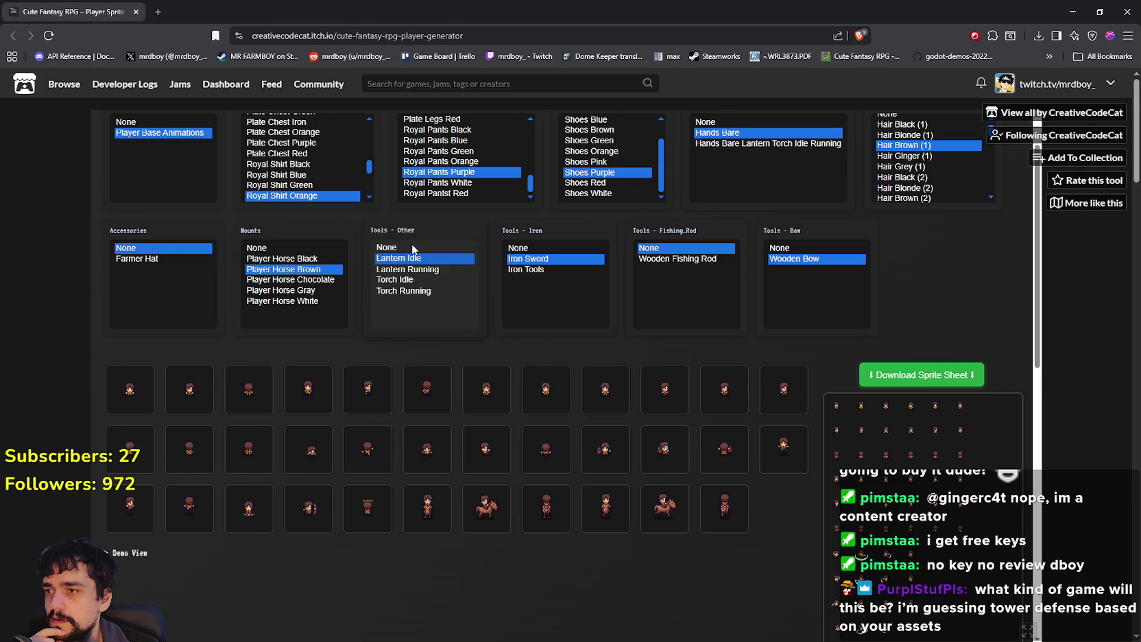
{"action": "left_click", "coordinate": [412, 246]}
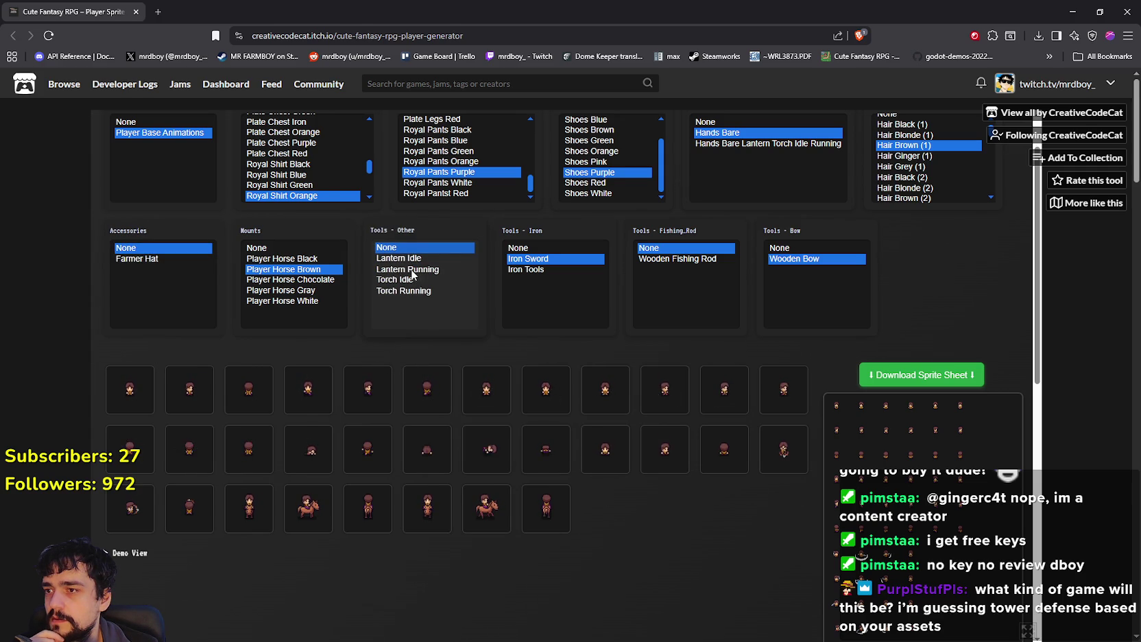
{"action": "scroll", "coordinate": [430, 338], "scroll_direction": "up", "scroll_amount": 2}
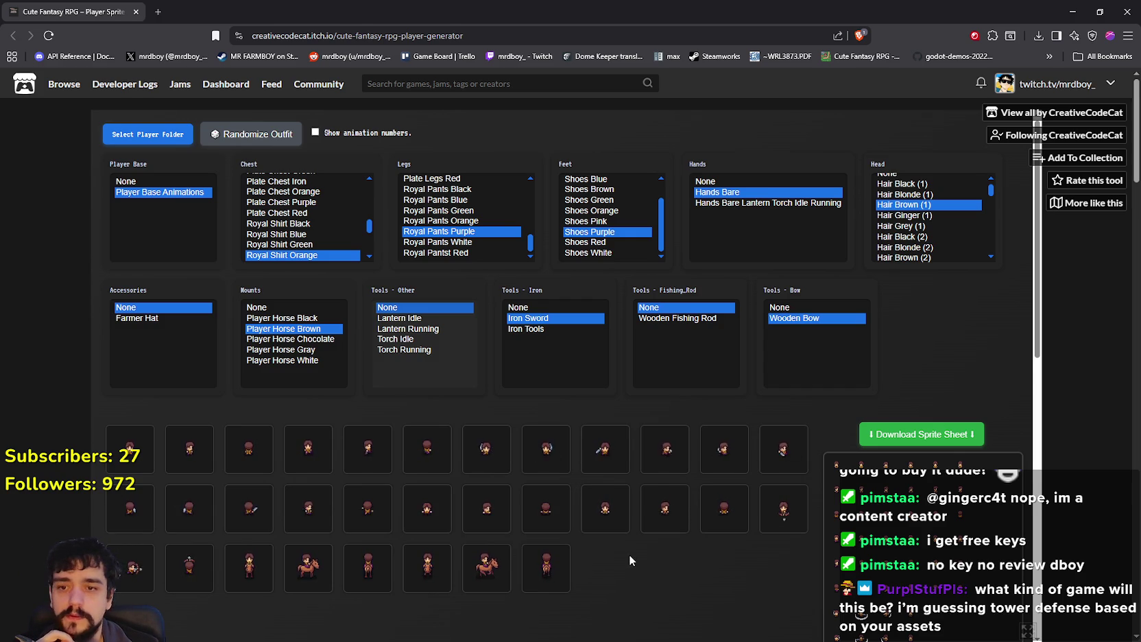
{"action": "scroll", "coordinate": [628, 555], "scroll_direction": "down", "scroll_amount": 1}
{"action": "scroll", "coordinate": [631, 551], "scroll_direction": "up", "scroll_amount": 1}
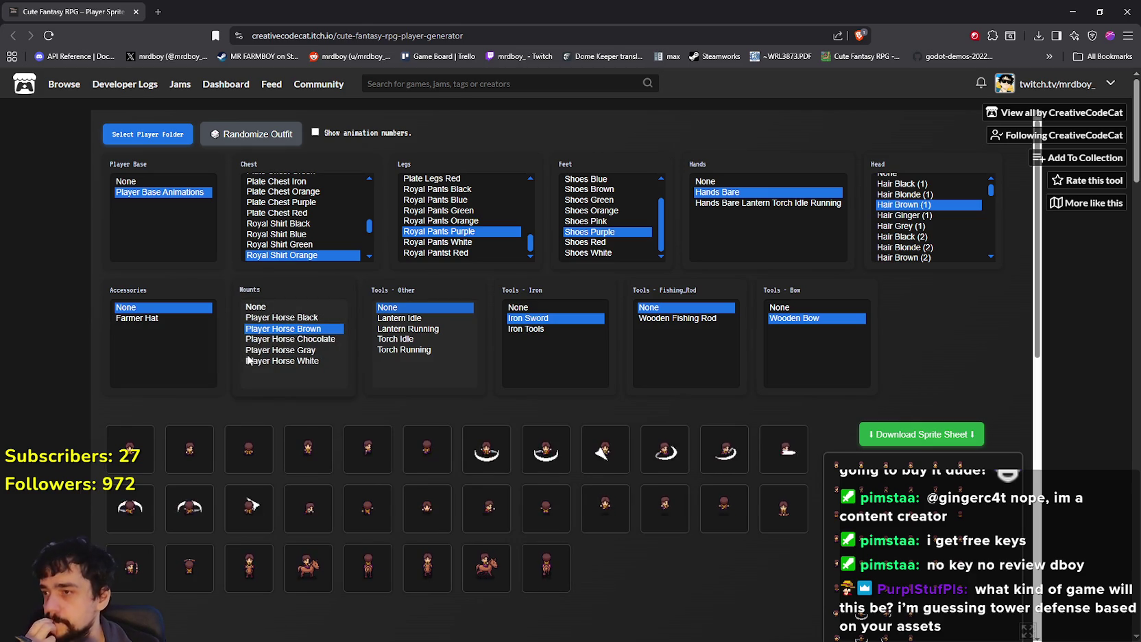
{"action": "scroll", "coordinate": [893, 204], "scroll_direction": "down", "scroll_amount": 5}
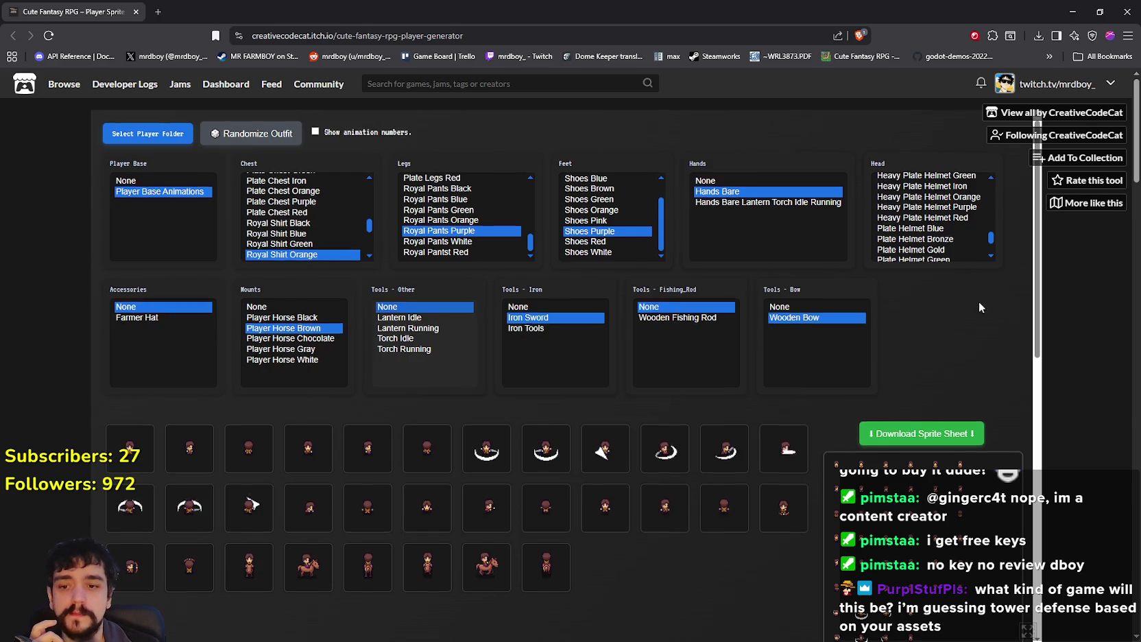
Step: Download the sprite sheet as sprite-sheet (3).png into the Cute Fantasy folder, then return to Aseprite
{"action": "scroll", "coordinate": [977, 308], "scroll_direction": "down", "scroll_amount": 10}
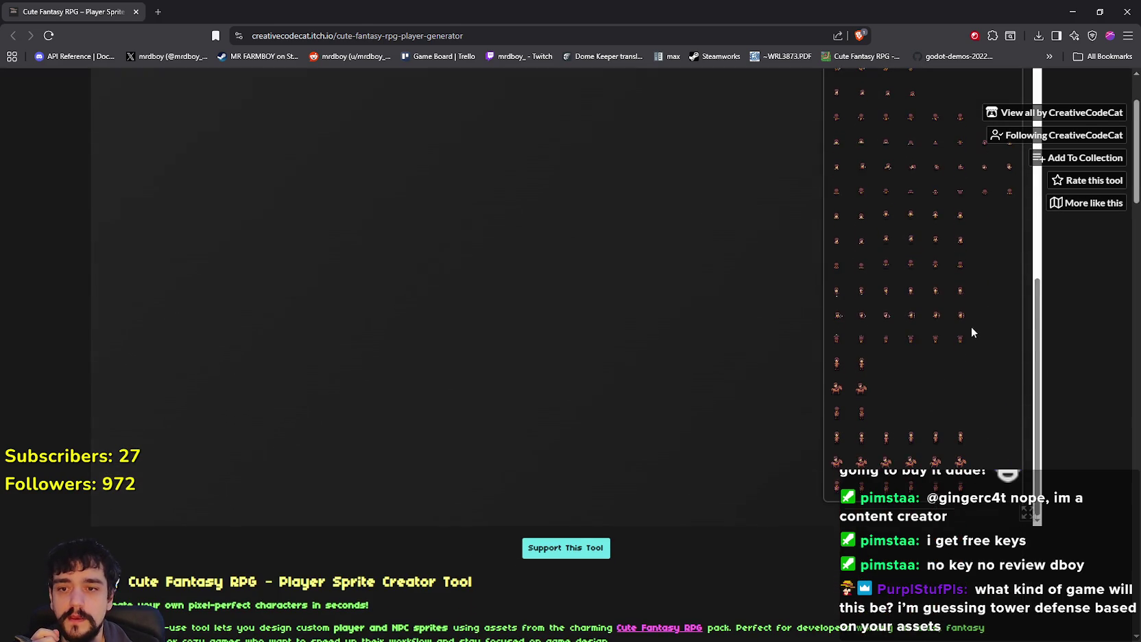
{"action": "scroll", "coordinate": [914, 418], "scroll_direction": "up", "scroll_amount": 6}
{"action": "left_click", "coordinate": [920, 315]}
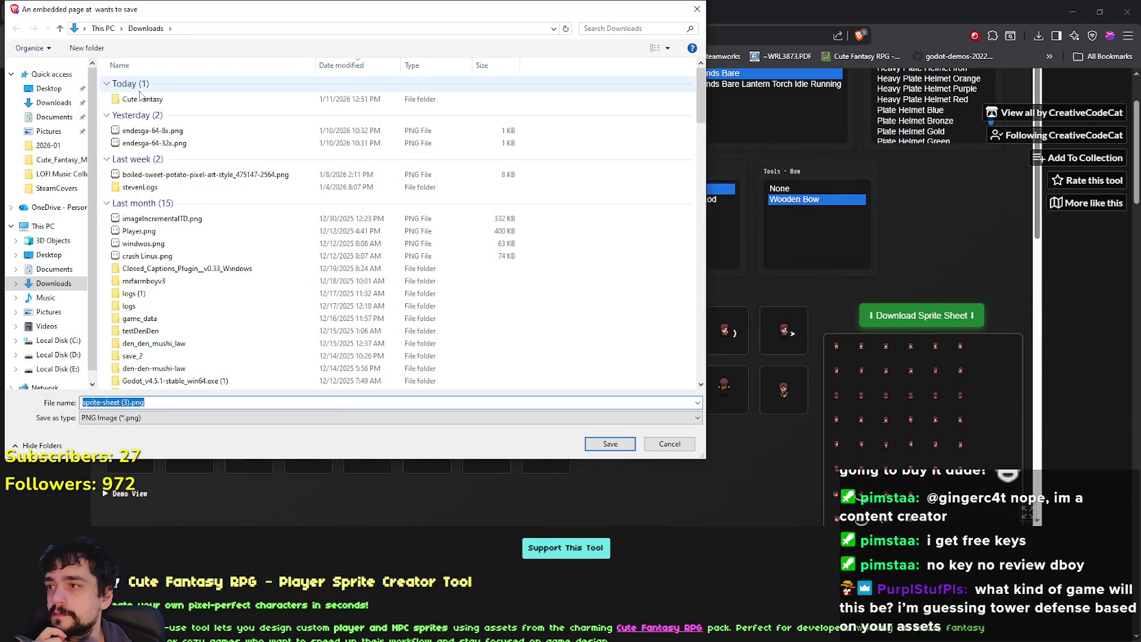
{"action": "double_click", "coordinate": [142, 99]}
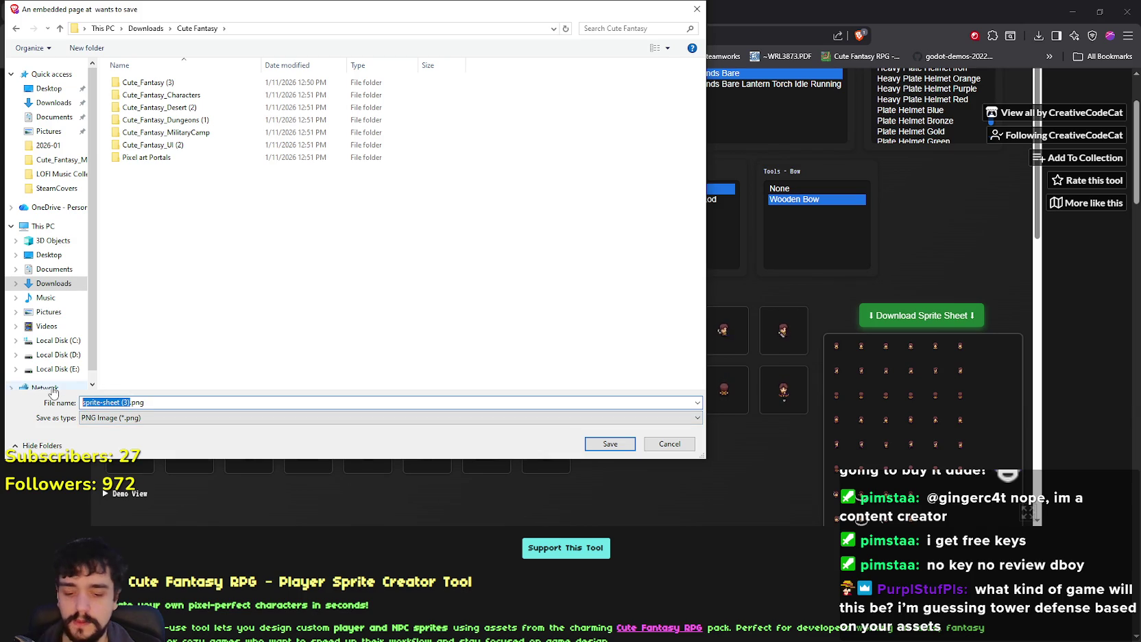
{"action": "type", "text": "Player"}
{"action": "key", "text": "Return"}
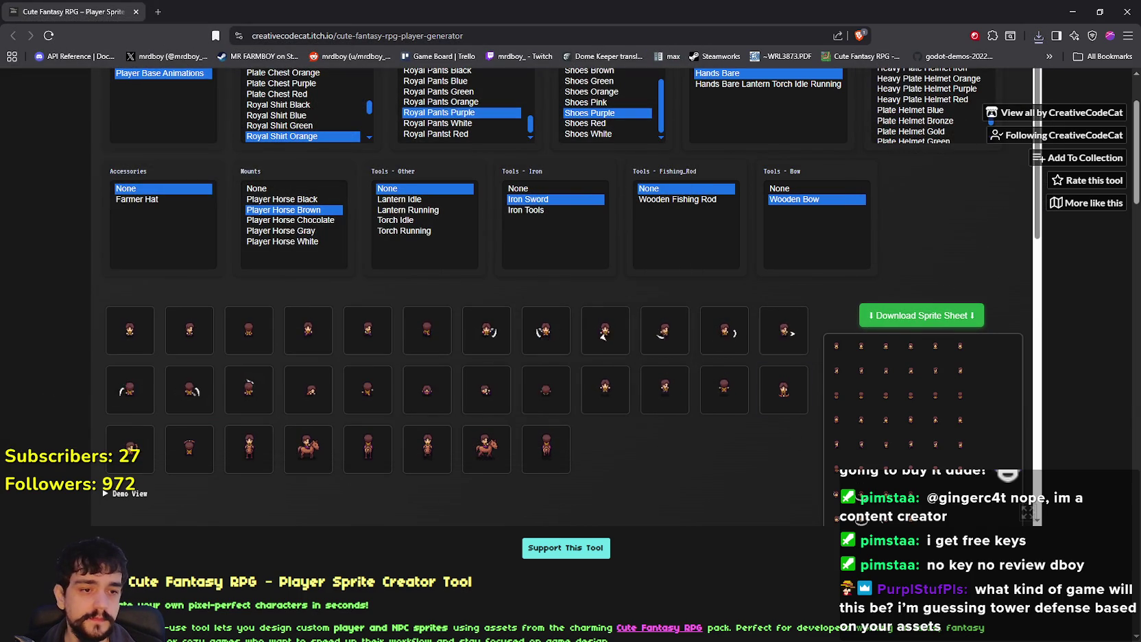
{"action": "key", "text": "alt+Tab"}
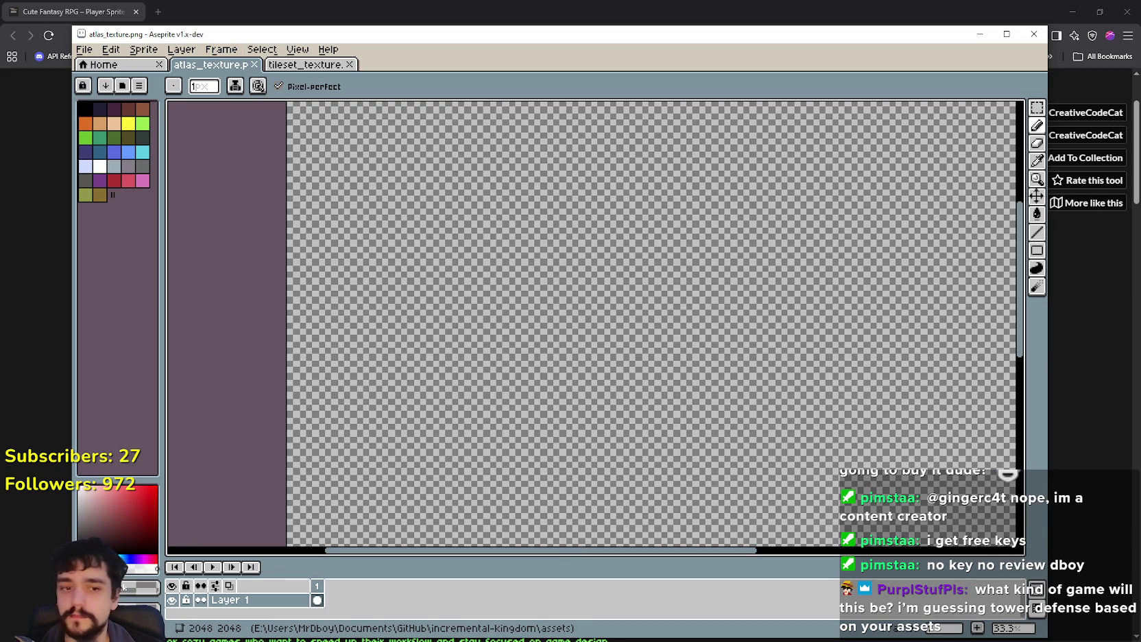
Step: Open Player.png from the Cute Fantasy folder and drag a rectangular selection over the top sprites
{"action": "key", "text": "alt+Tab"}
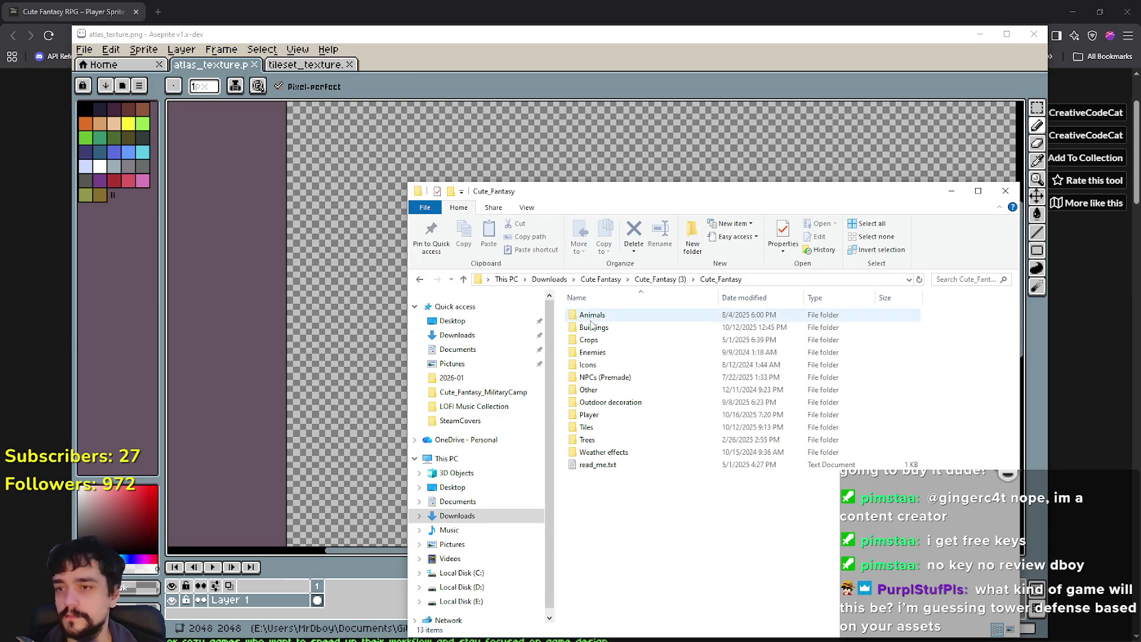
{"action": "left_click", "coordinate": [600, 279]}
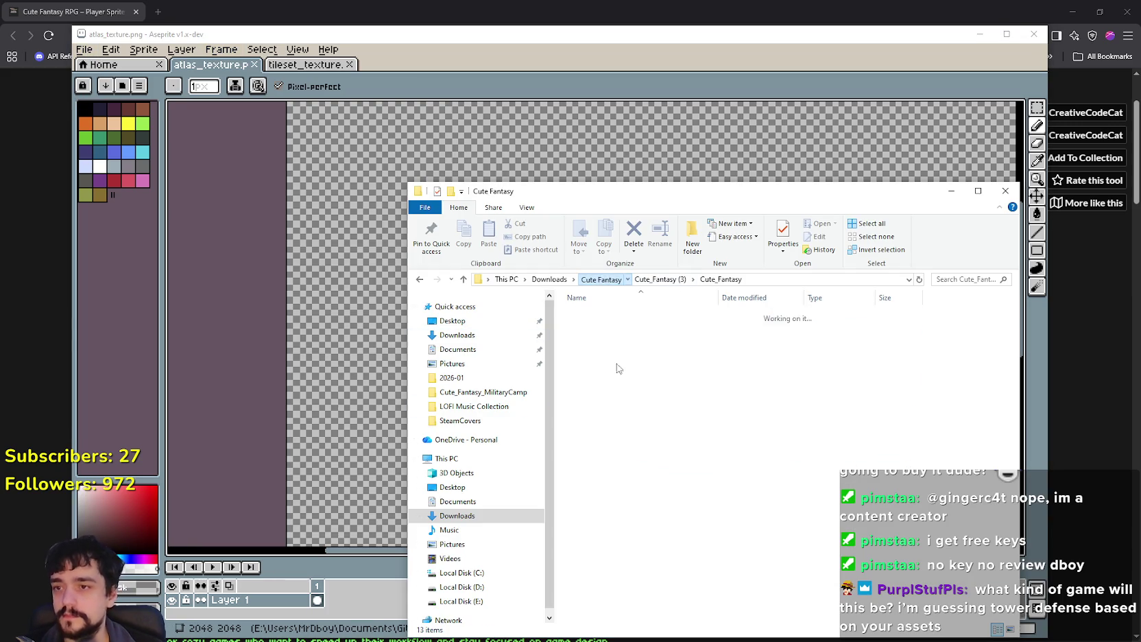
{"action": "left_click", "coordinate": [603, 402]}
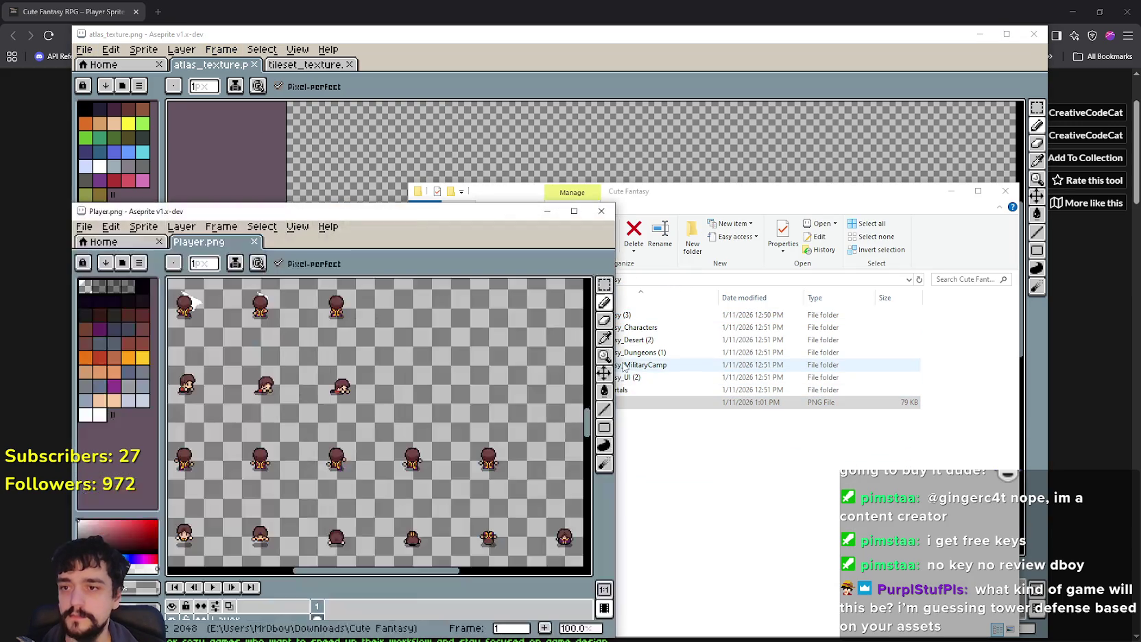
{"action": "scroll", "coordinate": [467, 383], "scroll_direction": "down", "scroll_amount": 2}
{"action": "scroll", "coordinate": [488, 364], "scroll_direction": "down", "scroll_amount": 1}
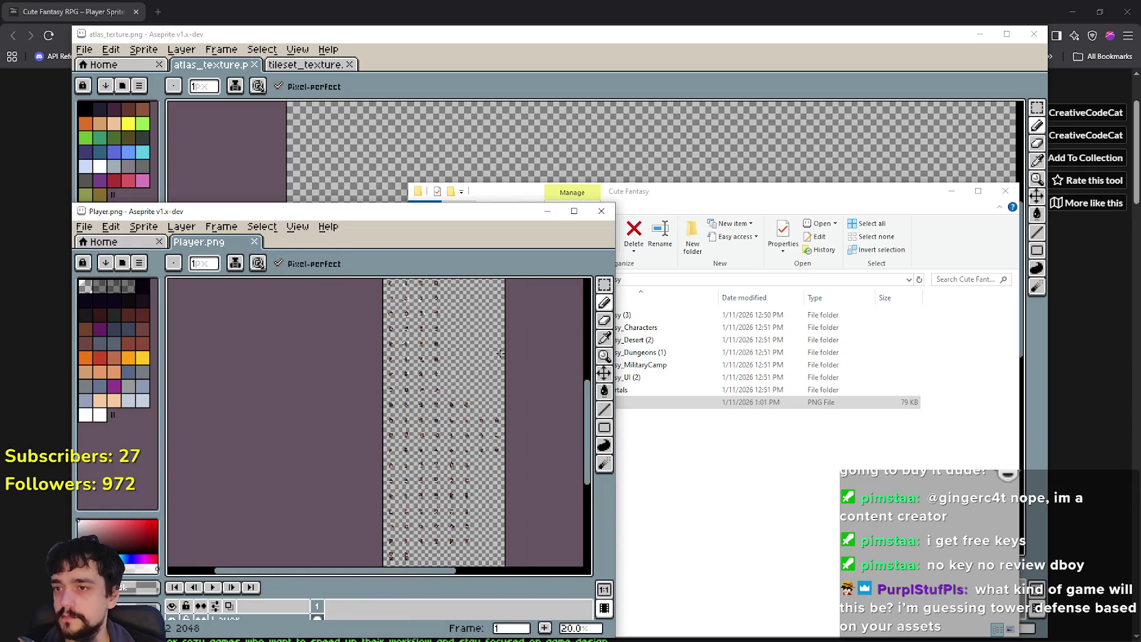
{"action": "left_click", "coordinate": [604, 283]}
{"action": "scroll", "coordinate": [484, 382], "scroll_direction": "up", "scroll_amount": 3}
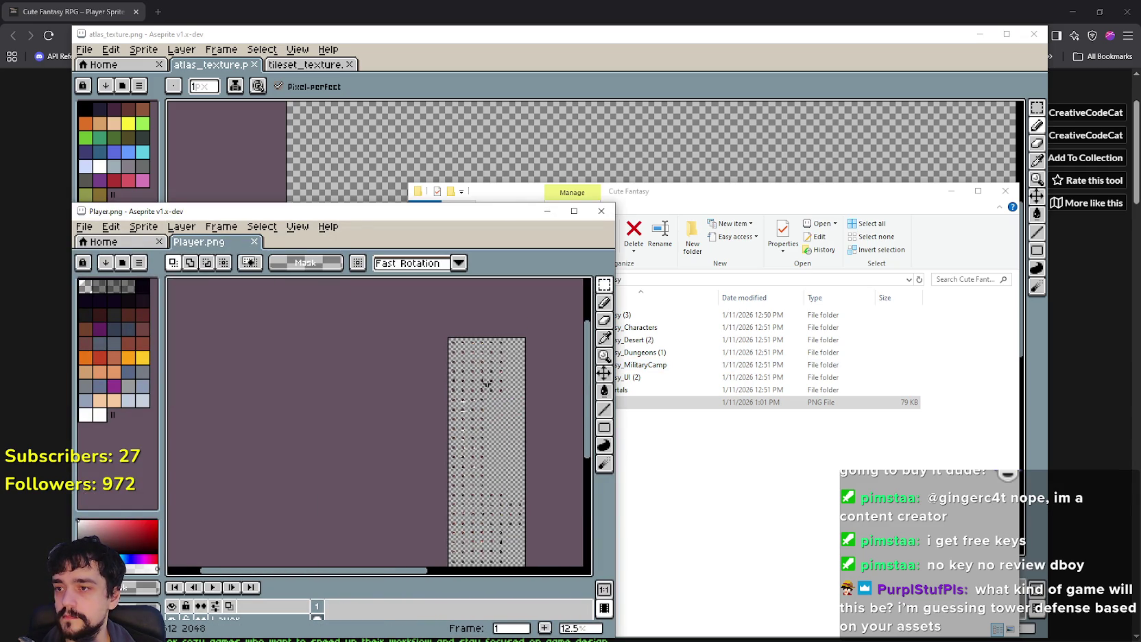
{"action": "mouse_move", "coordinate": [274, 344]}
{"action": "left_mouse_down"}
{"action": "mouse_move", "coordinate": [449, 472]}
{"action": "mouse_move", "coordinate": [521, 507]}
{"action": "left_mouse_up"}
{"action": "scroll", "coordinate": [521, 507], "scroll_direction": "down", "scroll_amount": 2}
{"action": "scroll", "coordinate": [497, 555], "scroll_direction": "down", "scroll_amount": 2}
Step: Select the entire player sprite sheet and paste it into atlas_texture.png
{"action": "key", "text": "ctrl+a"}
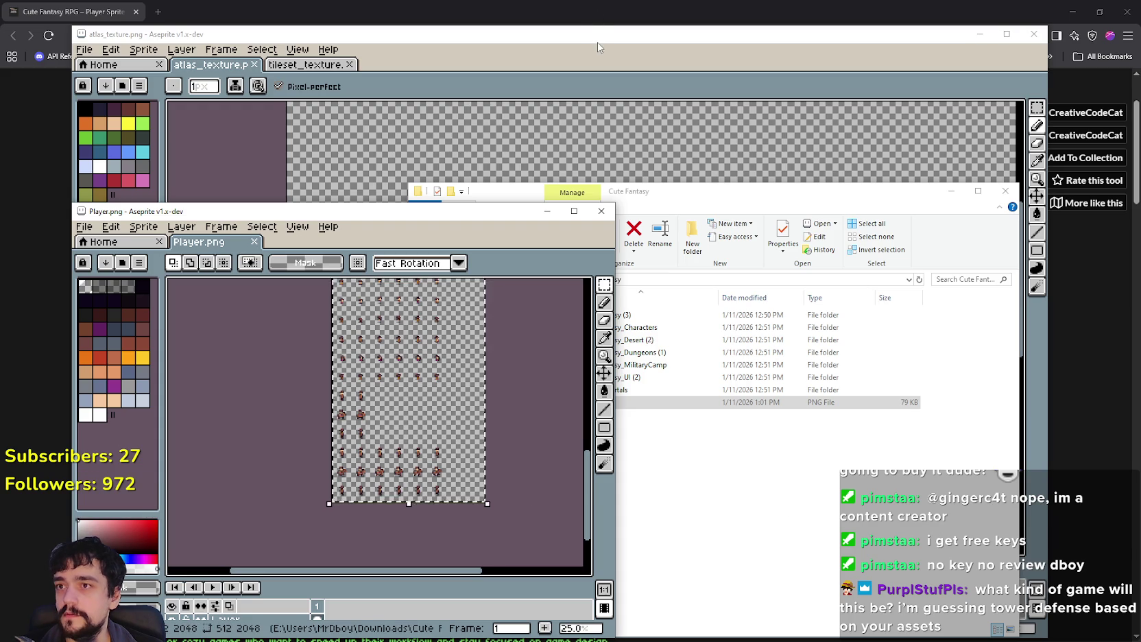
{"action": "left_click", "coordinate": [597, 47]}
{"action": "key", "text": "ctrl+v"}
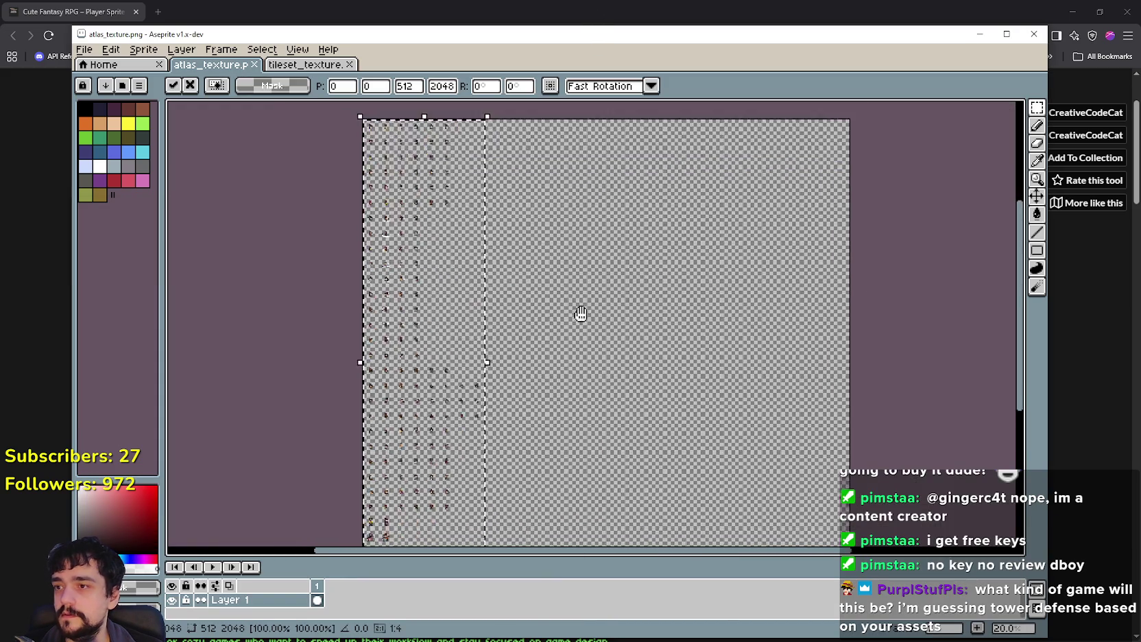
{"action": "left_click_drag", "start_coordinate": [581, 313], "coordinate": [565, 137]}
{"action": "scroll", "coordinate": [404, 375], "scroll_direction": "up", "scroll_amount": 3}
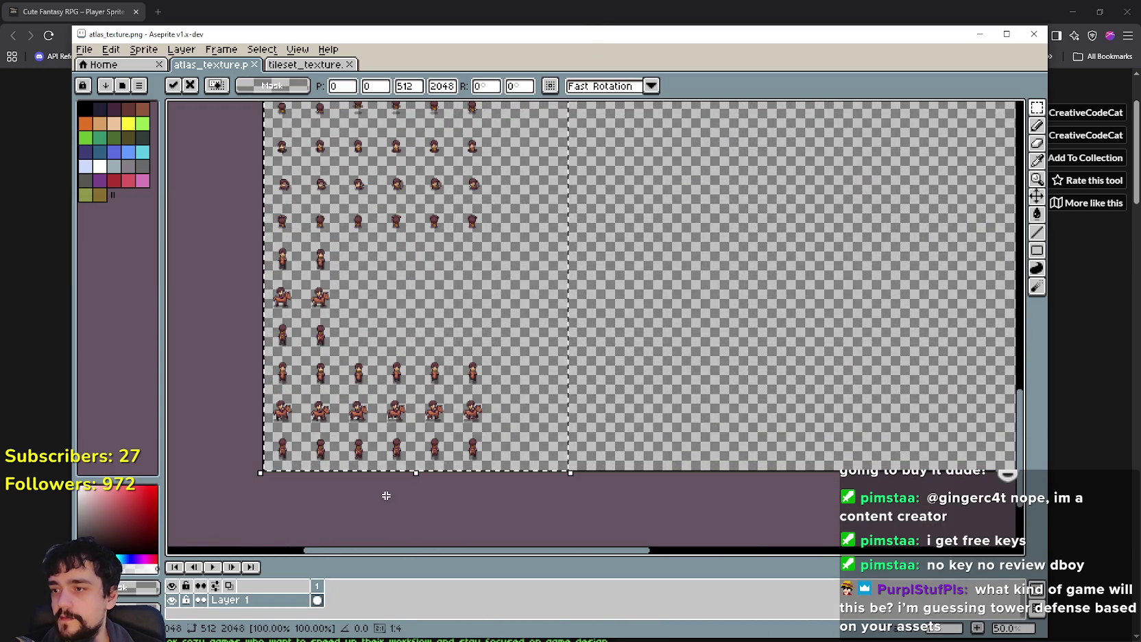
Step: Close the Player.png window and commit the pasted 512x2048 sheet at 0,0
{"action": "key", "text": "alt+Tab"}
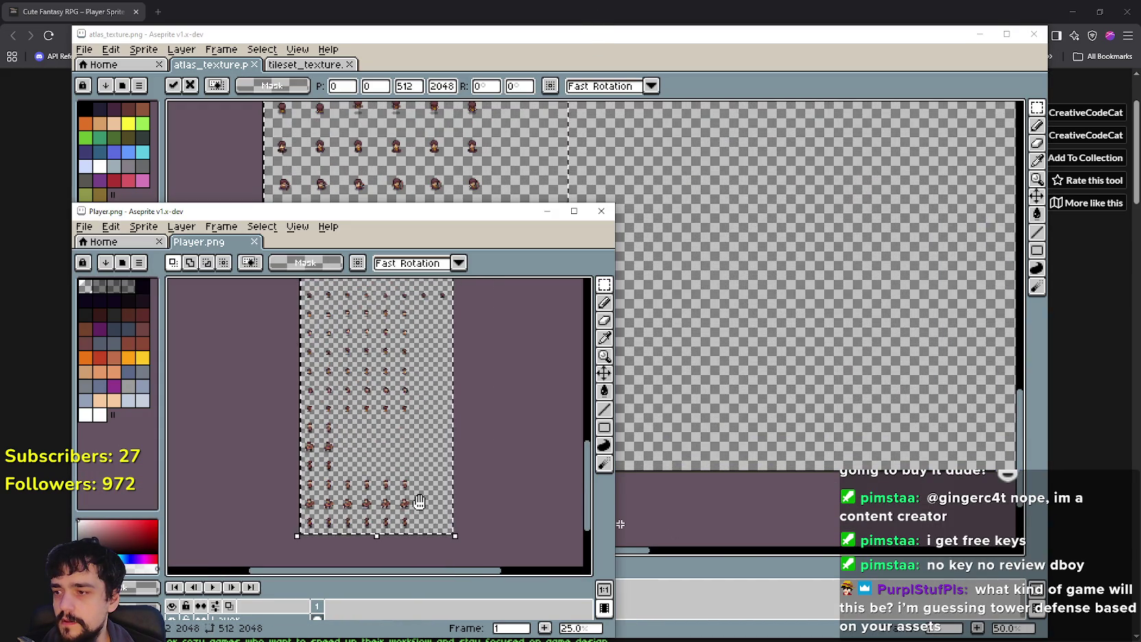
{"action": "scroll", "coordinate": [512, 388], "scroll_direction": "up", "scroll_amount": 10}
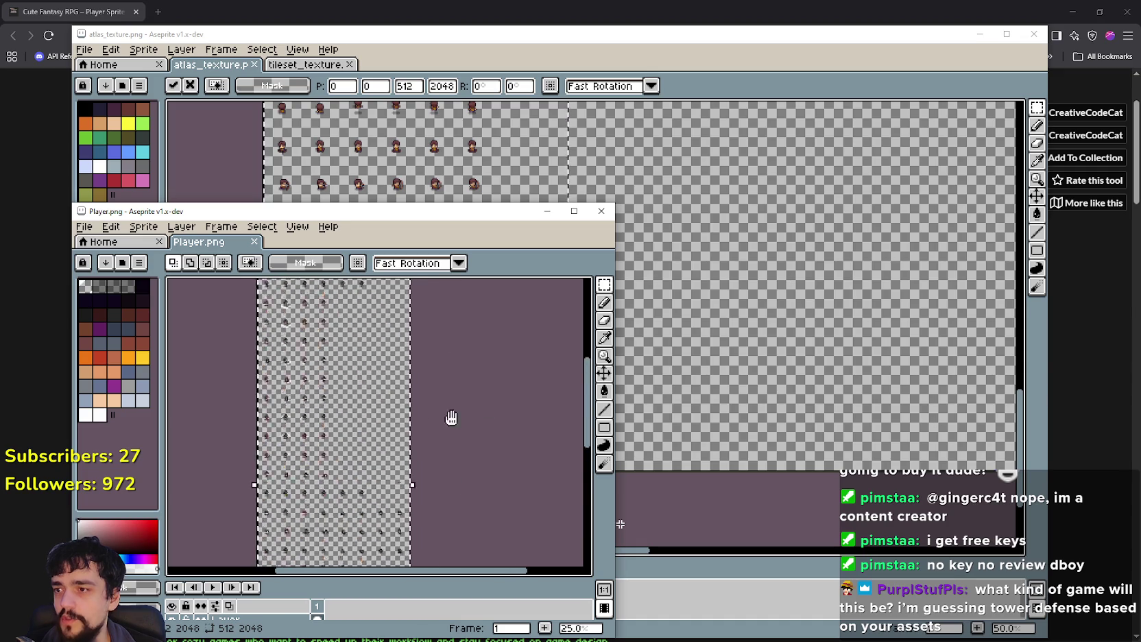
{"action": "left_click", "coordinate": [601, 211]}
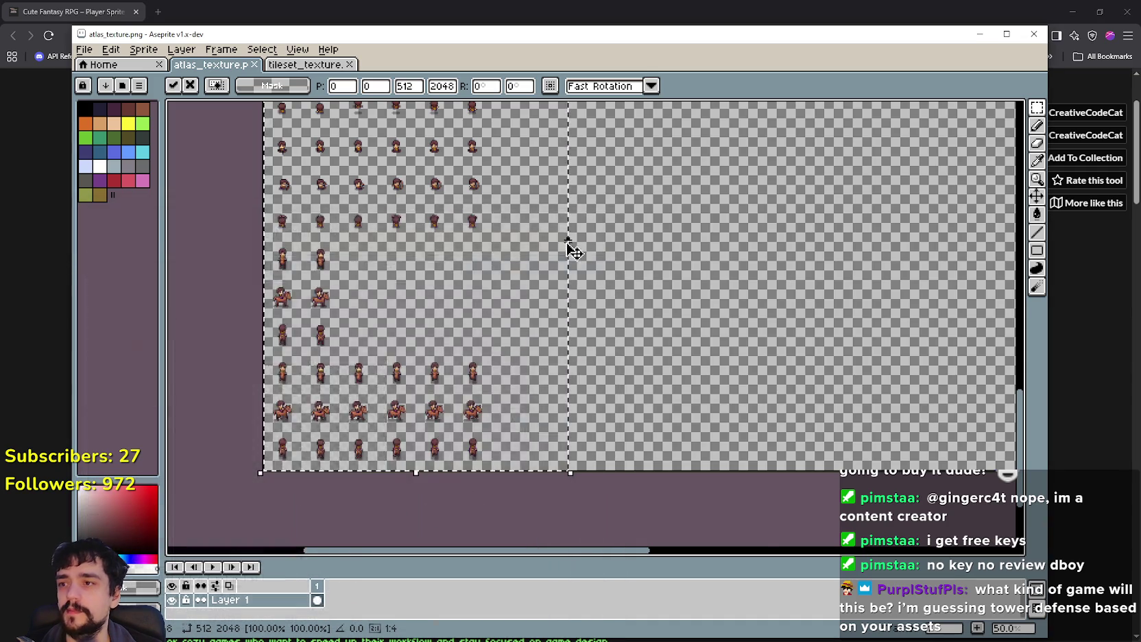
{"action": "scroll", "coordinate": [568, 247], "scroll_direction": "down", "scroll_amount": 2}
{"action": "scroll", "coordinate": [588, 244], "scroll_direction": "up", "scroll_amount": 5}
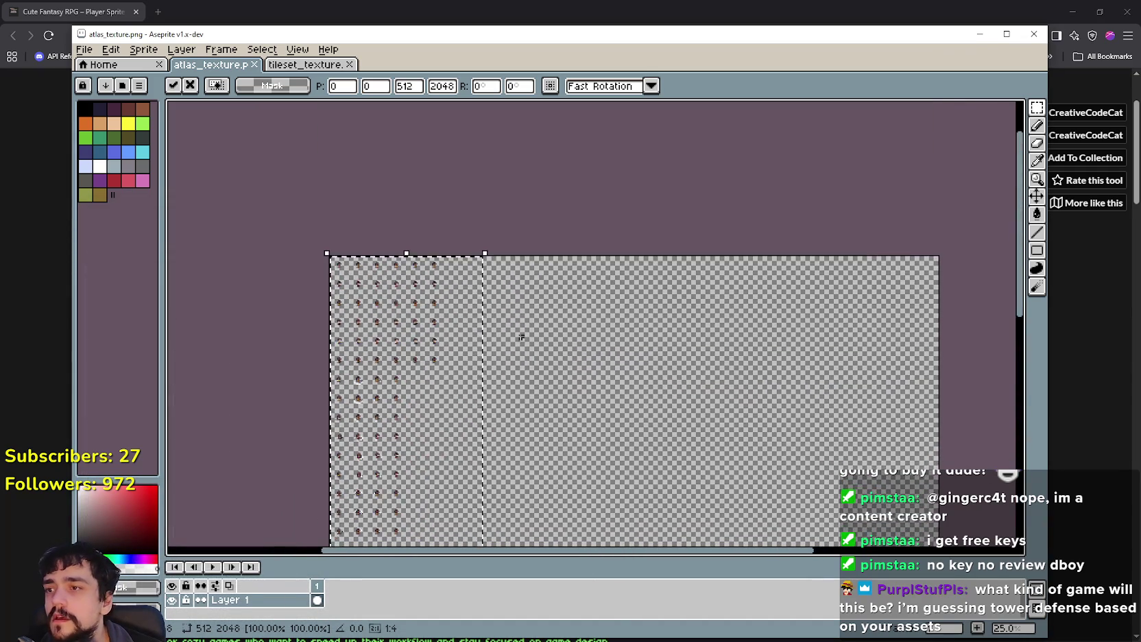
{"action": "key", "text": "Return"}
{"action": "scroll", "coordinate": [431, 284], "scroll_direction": "up", "scroll_amount": 5}
{"action": "scroll", "coordinate": [372, 299], "scroll_direction": "down", "scroll_amount": 2}
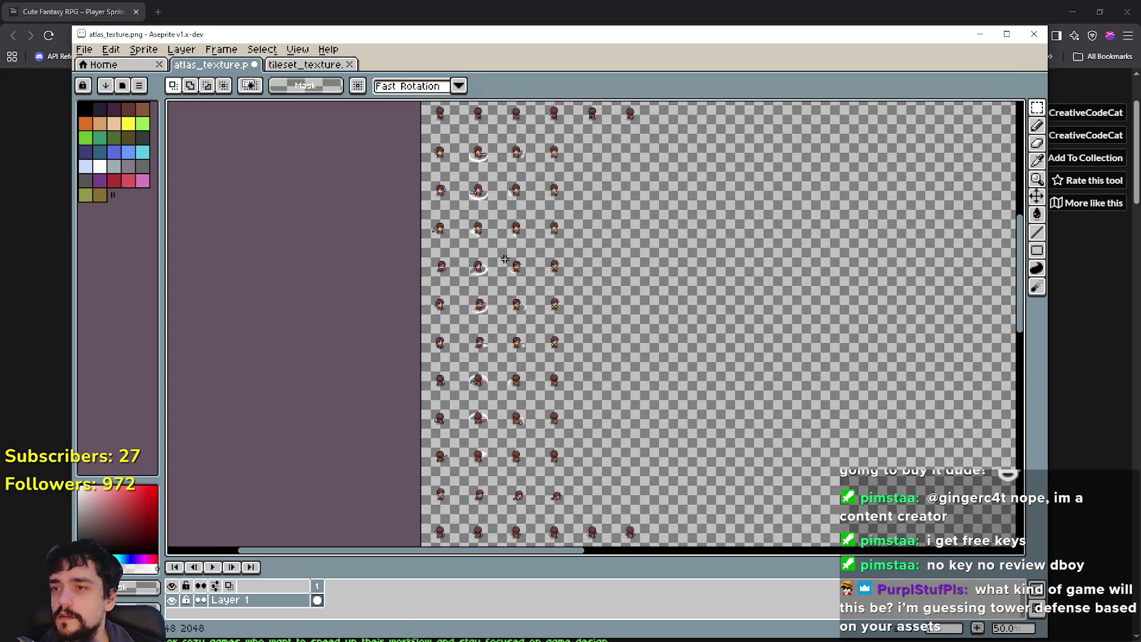
{"action": "scroll", "coordinate": [490, 245], "scroll_direction": "up", "scroll_amount": 1}
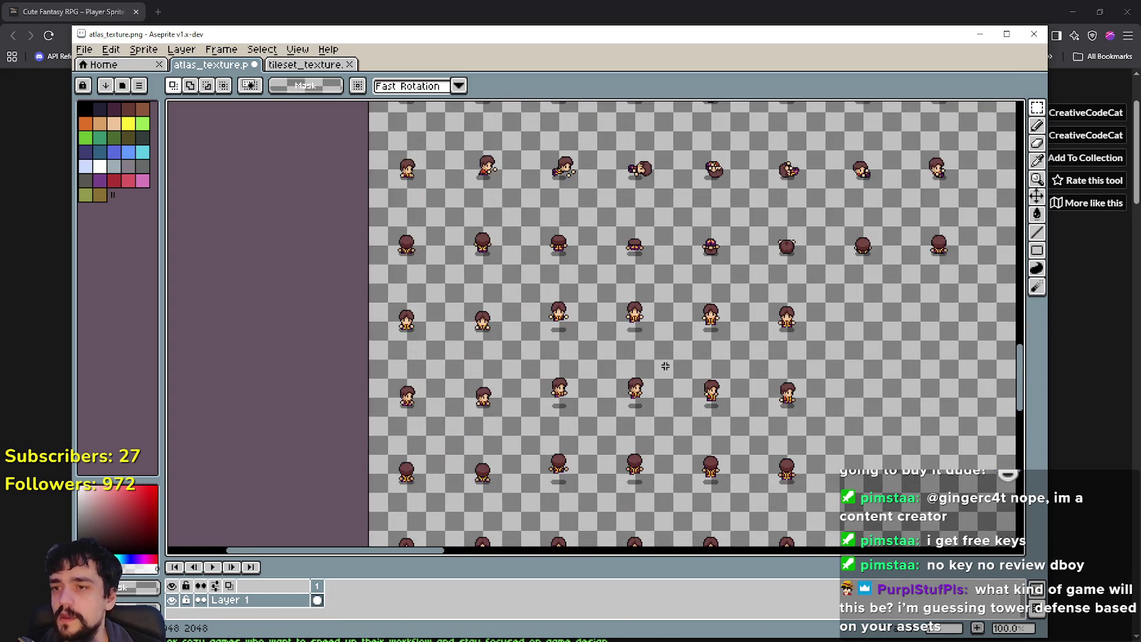
{"action": "scroll", "coordinate": [510, 308], "scroll_direction": "up", "scroll_amount": 2}
{"action": "scroll", "coordinate": [480, 288], "scroll_direction": "down", "scroll_amount": 1}
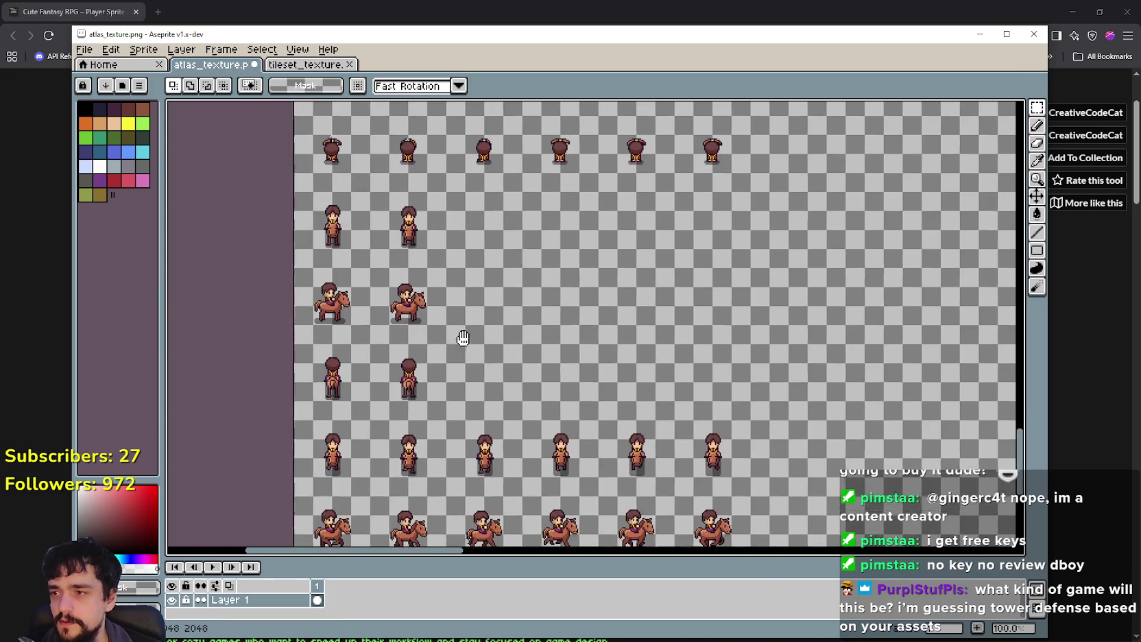
{"action": "scroll", "coordinate": [528, 370], "scroll_direction": "up", "scroll_amount": 1}
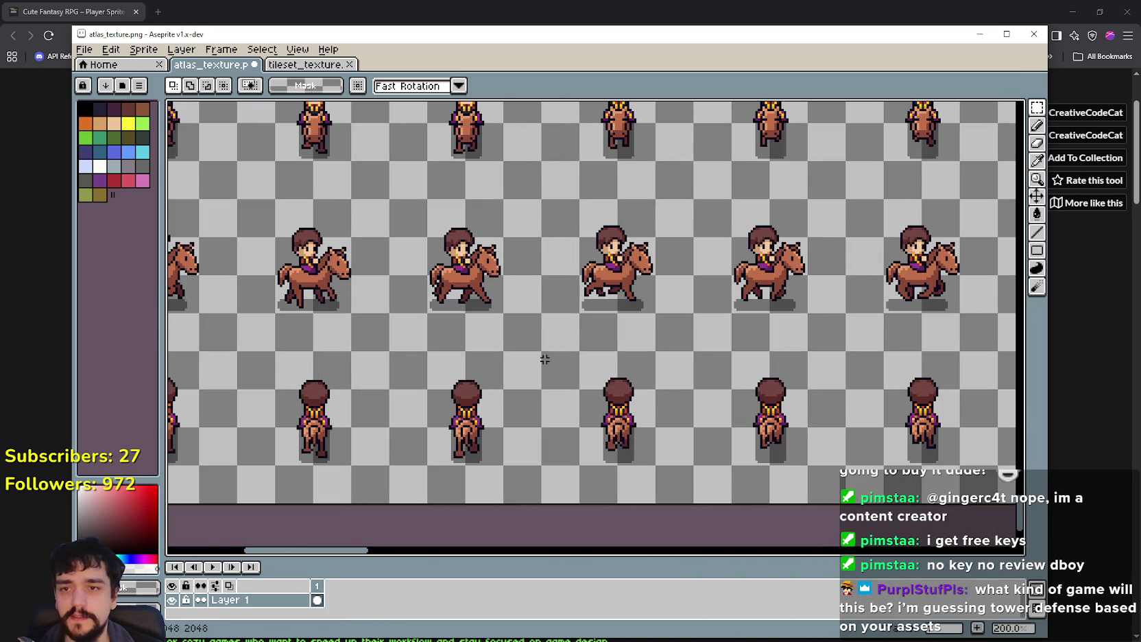
{"action": "left_click_drag", "start_coordinate": [544, 359], "coordinate": [536, 384]}
{"action": "scroll", "coordinate": [591, 372], "scroll_direction": "down", "scroll_amount": 2}
{"action": "scroll", "coordinate": [524, 425], "scroll_direction": "up", "scroll_amount": 2}
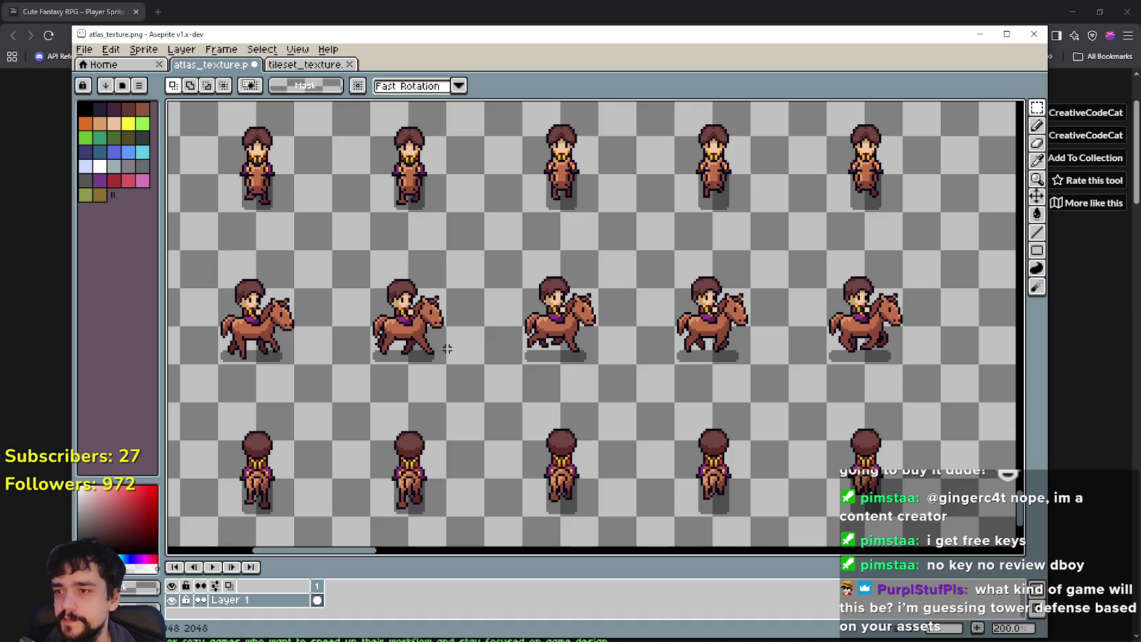
{"action": "scroll", "coordinate": [444, 218], "scroll_direction": "down", "scroll_amount": 10}
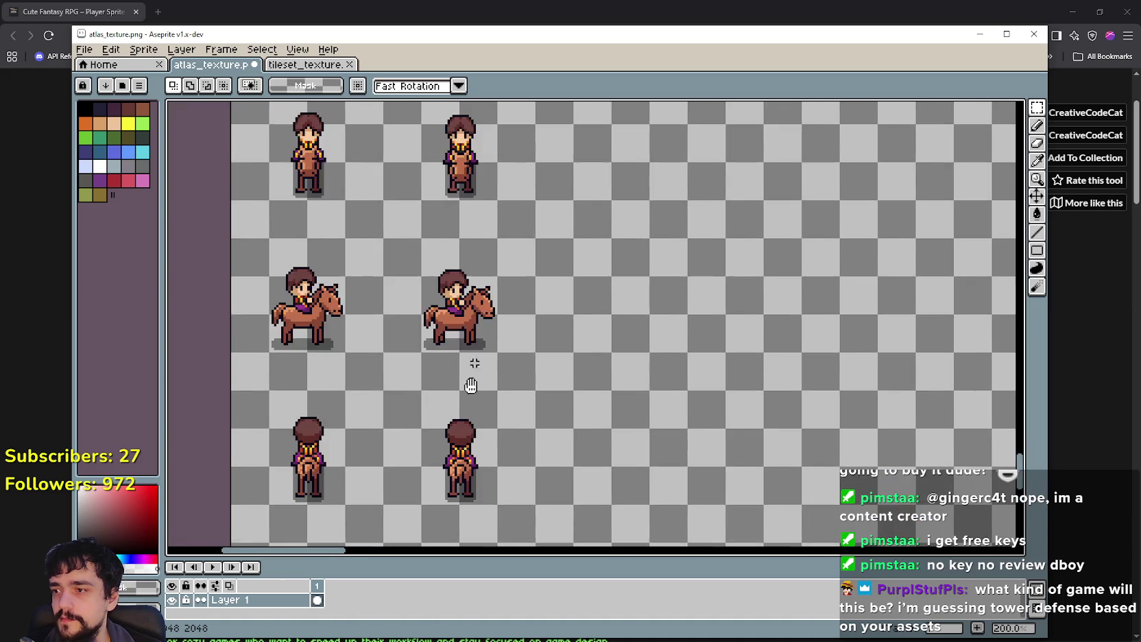
{"action": "scroll", "coordinate": [499, 313], "scroll_direction": "down", "scroll_amount": 8}
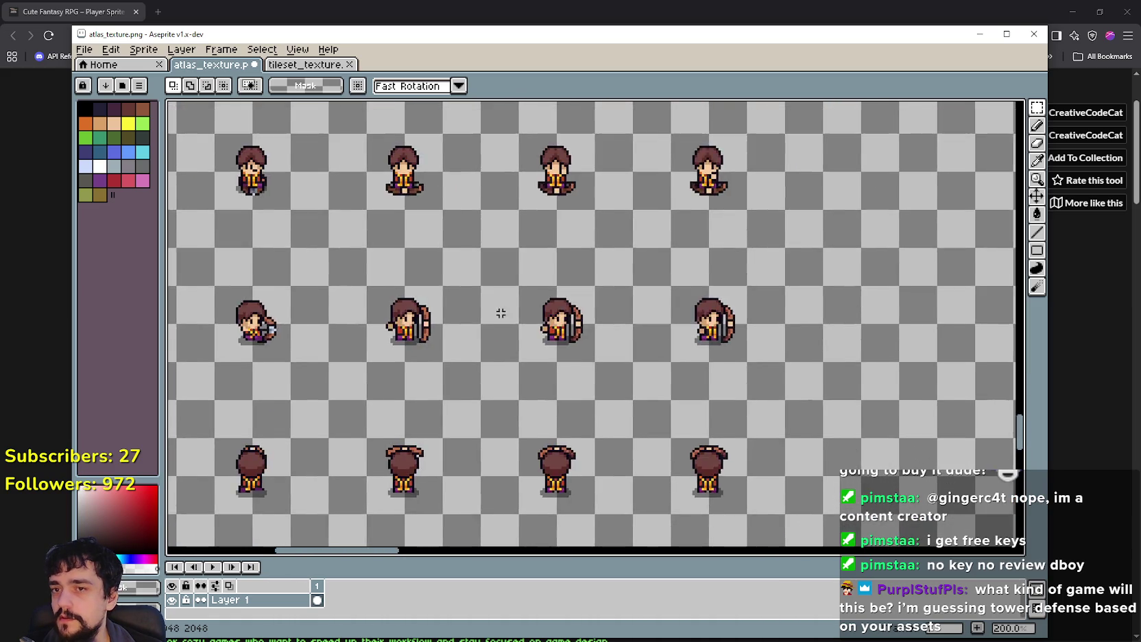
{"action": "scroll", "coordinate": [484, 375], "scroll_direction": "right", "scroll_amount": 2}
{"action": "scroll", "coordinate": [648, 438], "scroll_direction": "down", "scroll_amount": 5}
{"action": "scroll", "coordinate": [478, 215], "scroll_direction": "right", "scroll_amount": 2}
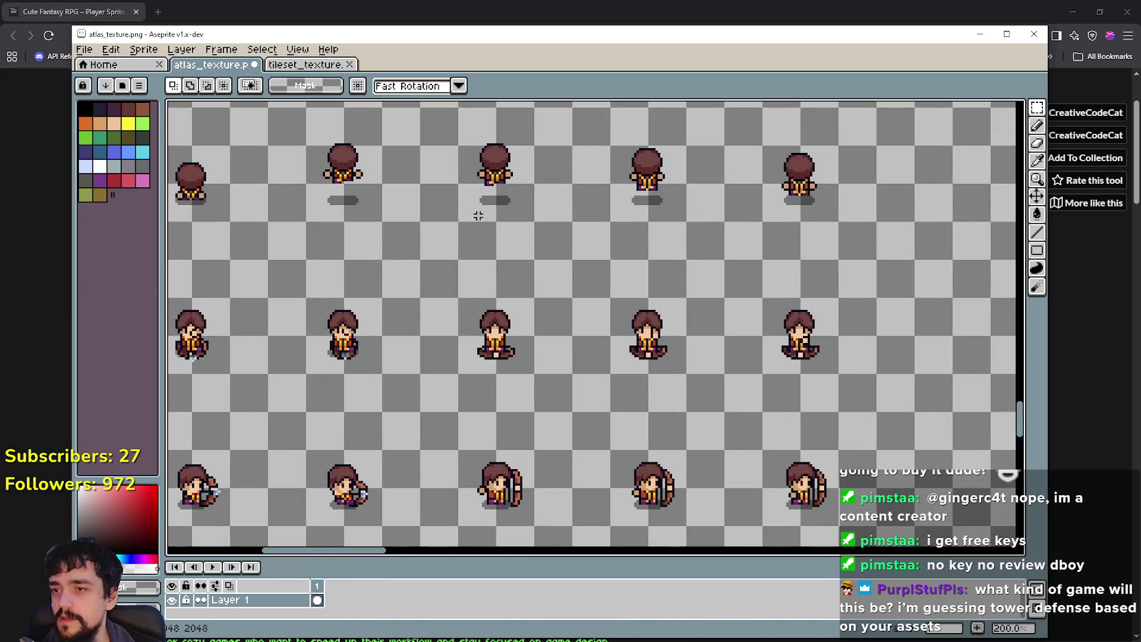
{"action": "scroll", "coordinate": [331, 353], "scroll_direction": "down", "scroll_amount": 5}
{"action": "scroll", "coordinate": [488, 345], "scroll_direction": "left", "scroll_amount": 3}
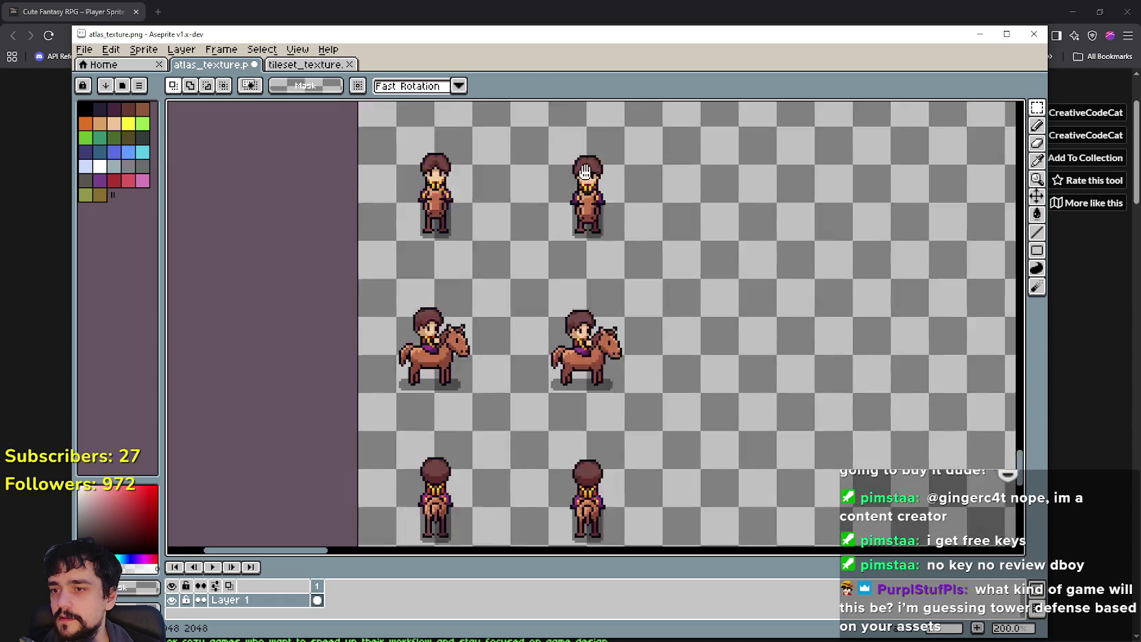
{"action": "scroll", "coordinate": [559, 367], "scroll_direction": "up", "scroll_amount": 5}
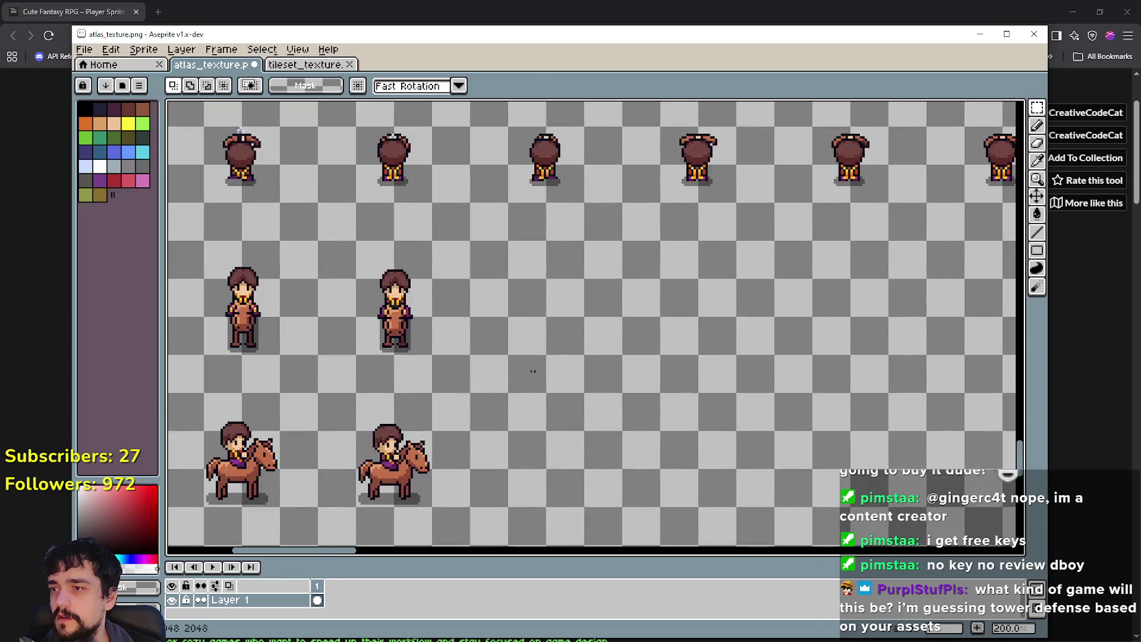
{"action": "scroll", "coordinate": [554, 351], "scroll_direction": "left", "scroll_amount": 2}
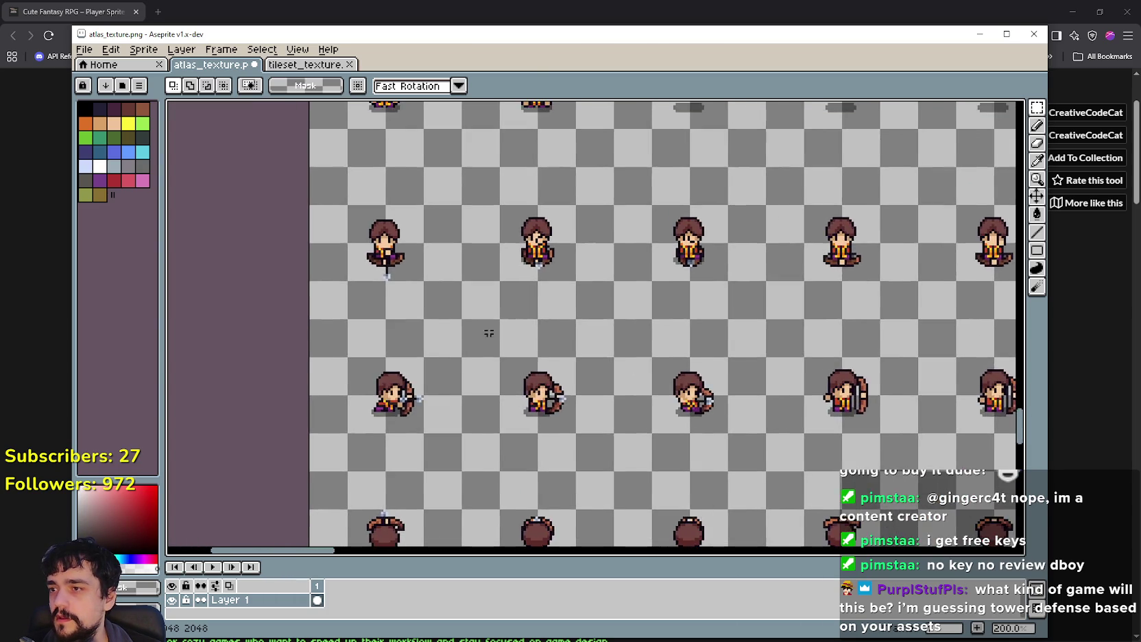
{"action": "scroll", "coordinate": [415, 438], "scroll_direction": "up", "scroll_amount": 5}
{"action": "scroll", "coordinate": [484, 412], "scroll_direction": "right", "scroll_amount": 3}
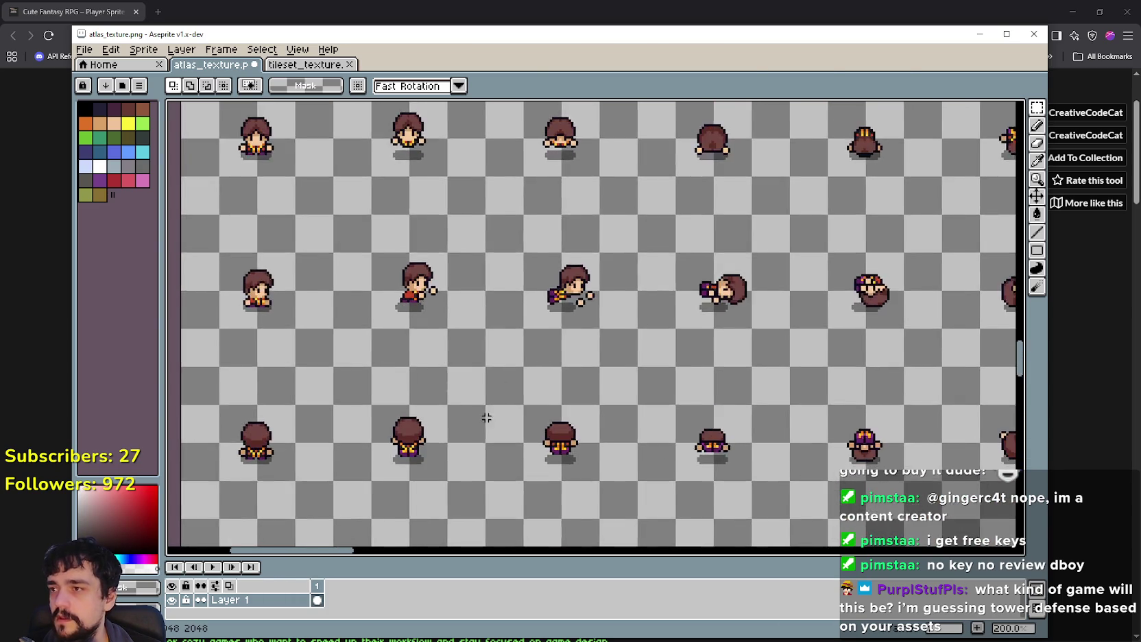
{"action": "scroll", "coordinate": [453, 488], "scroll_direction": "up", "scroll_amount": 5}
{"action": "scroll", "coordinate": [522, 351], "scroll_direction": "left", "scroll_amount": 4}
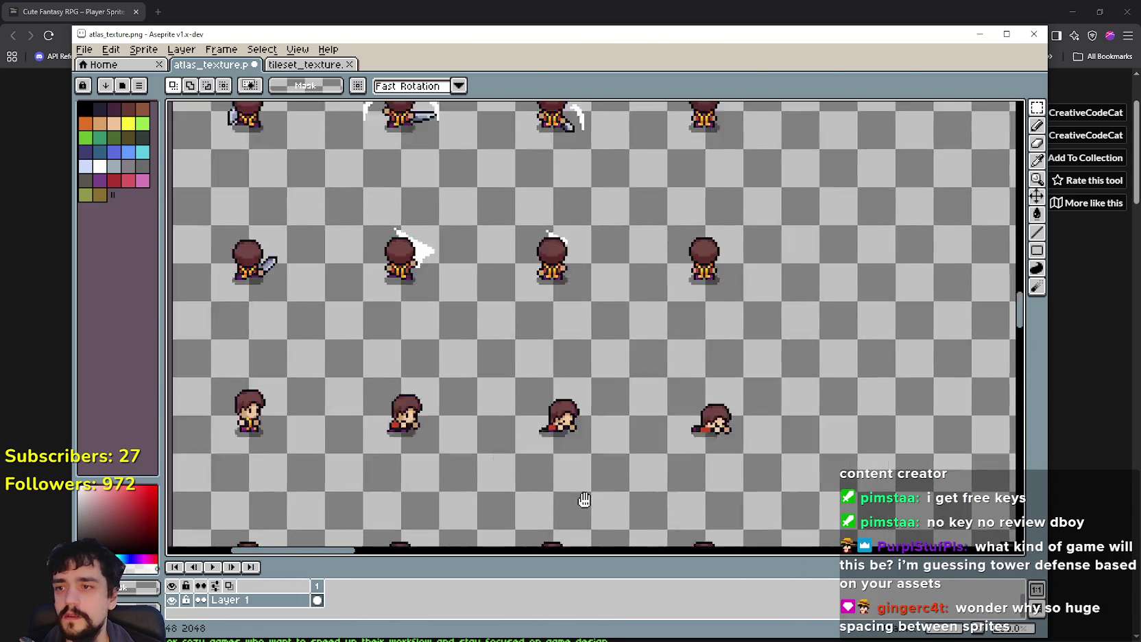
{"action": "scroll", "coordinate": [555, 452], "scroll_direction": "right", "scroll_amount": 3}
{"action": "scroll", "coordinate": [501, 479], "scroll_direction": "down", "scroll_amount": 5}
{"action": "scroll", "coordinate": [477, 421], "scroll_direction": "up", "scroll_amount": 8}
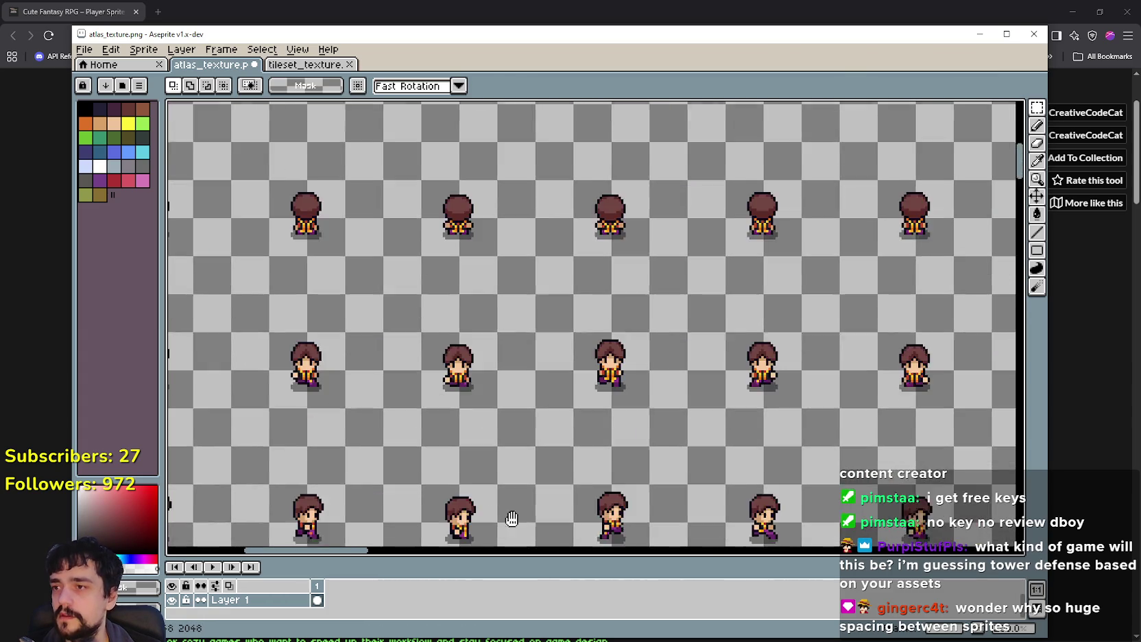
{"action": "scroll", "coordinate": [462, 341], "scroll_direction": "down", "scroll_amount": 2}
{"action": "scroll", "coordinate": [462, 341], "scroll_direction": "right", "scroll_amount": 1}
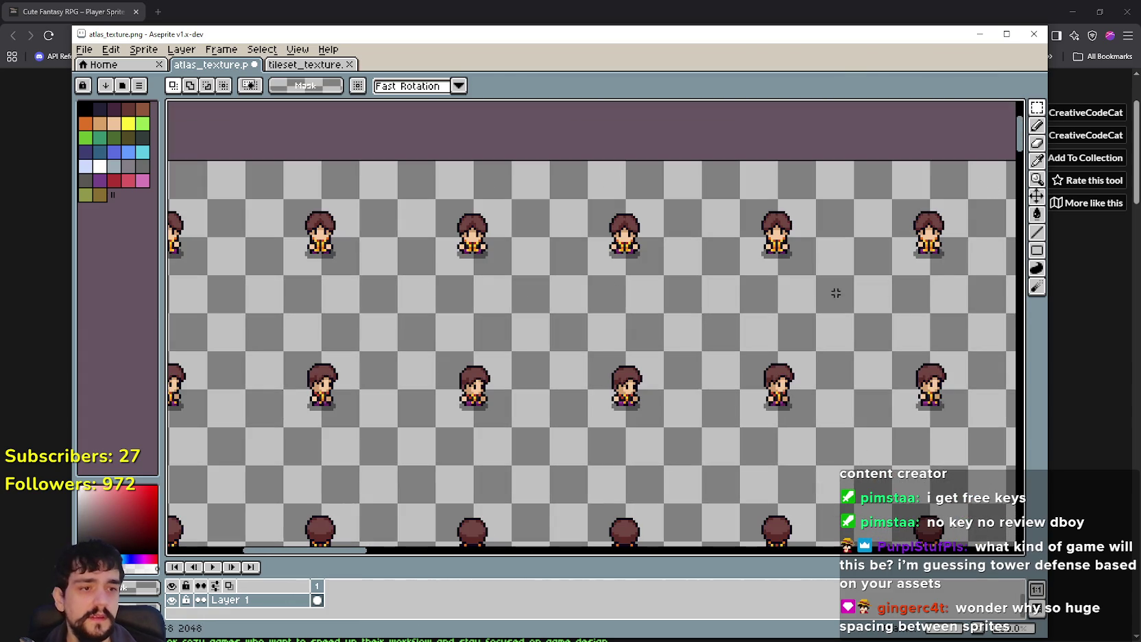
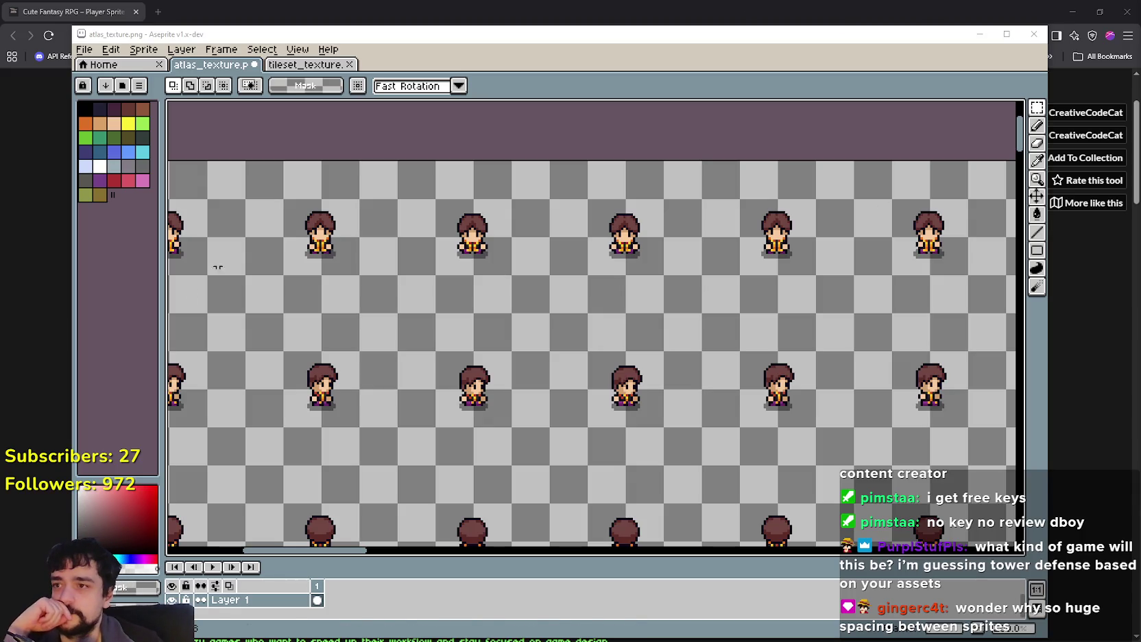
Step: Select the first front-facing sprite in the top row and move it up and left
{"action": "left_click", "coordinate": [1073, 12]}
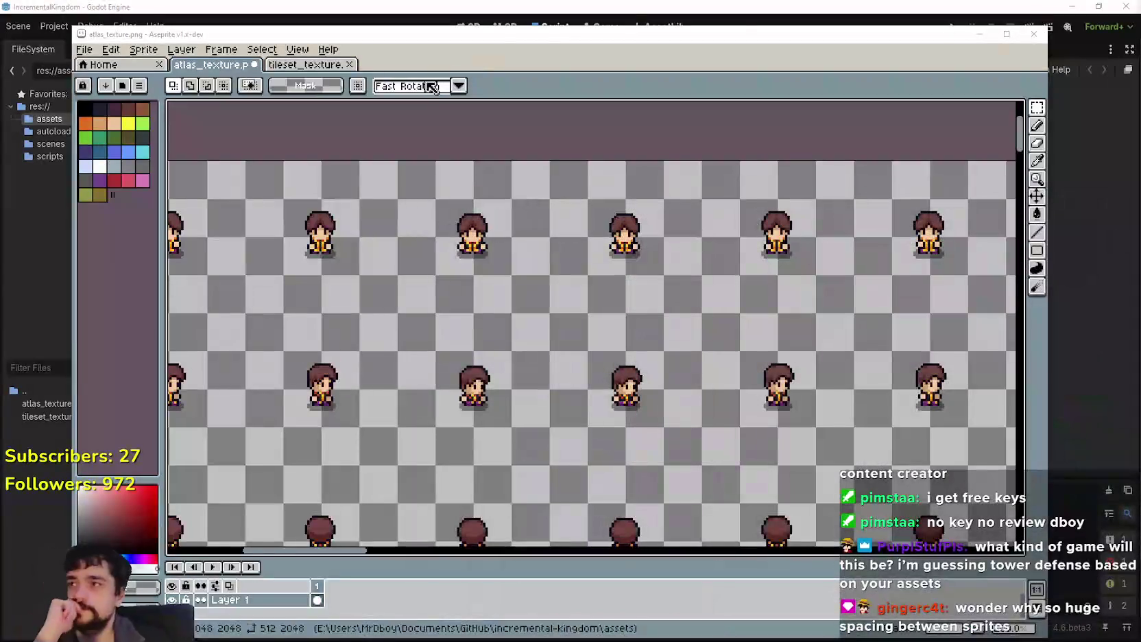
{"action": "scroll", "coordinate": [453, 366], "scroll_direction": "up", "scroll_amount": 2}
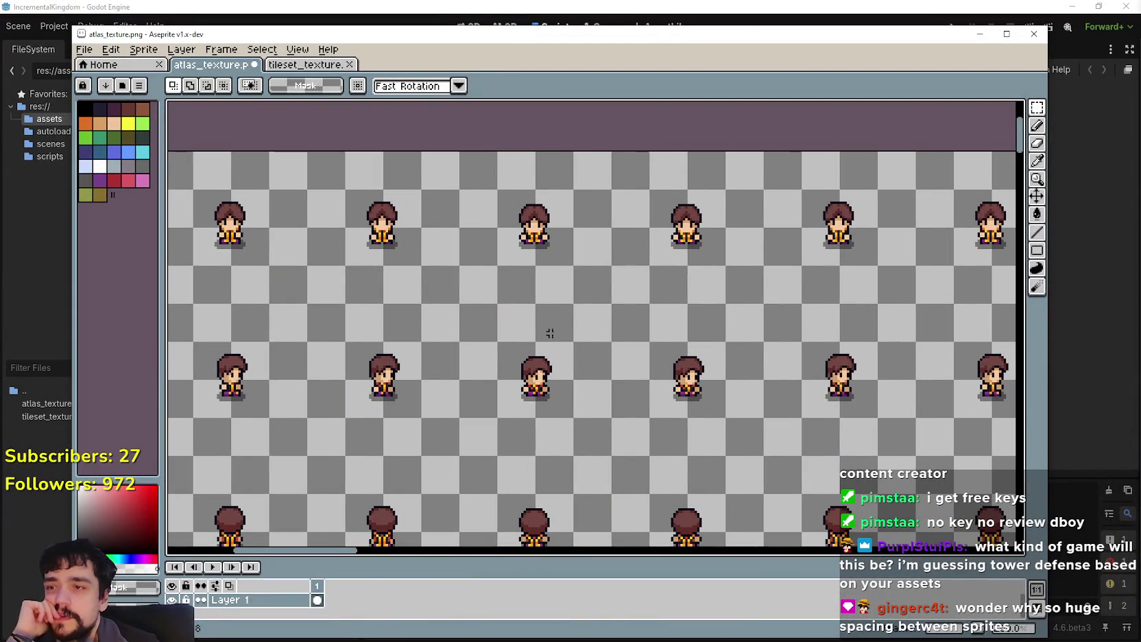
{"action": "scroll", "coordinate": [611, 375], "scroll_direction": "left", "scroll_amount": 2}
{"action": "scroll", "coordinate": [529, 362], "scroll_direction": "down", "scroll_amount": 3}
{"action": "scroll", "coordinate": [455, 325], "scroll_direction": "up", "scroll_amount": 3}
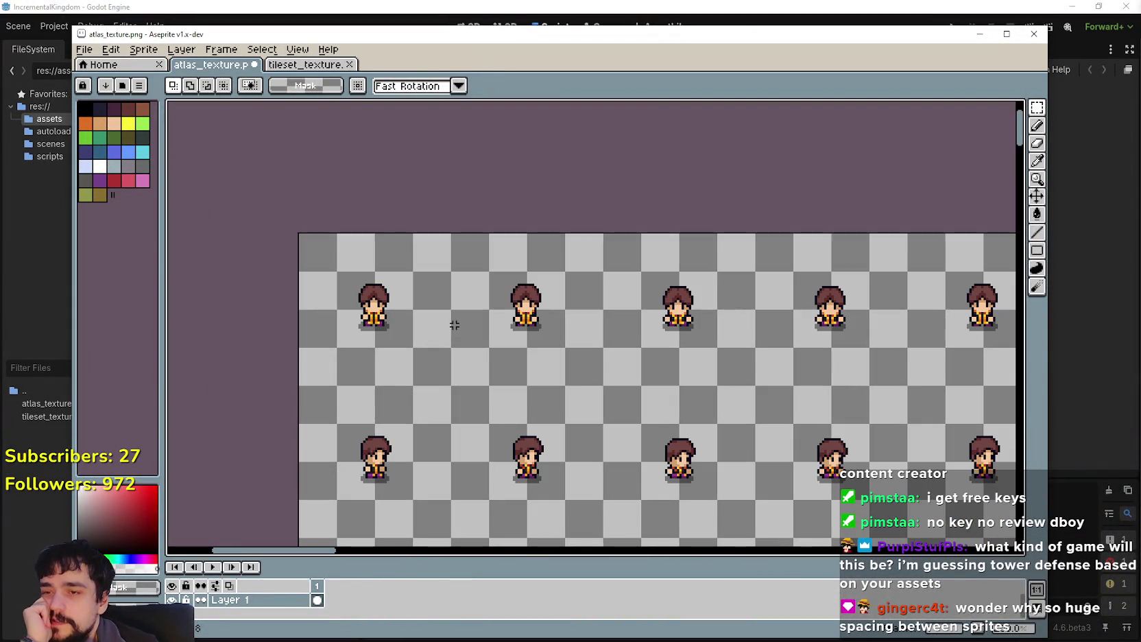
{"action": "mouse_move", "coordinate": [345, 337]}
{"action": "left_mouse_down"}
{"action": "mouse_move", "coordinate": [411, 273]}
{"action": "mouse_move", "coordinate": [407, 298]}
{"action": "left_mouse_up"}
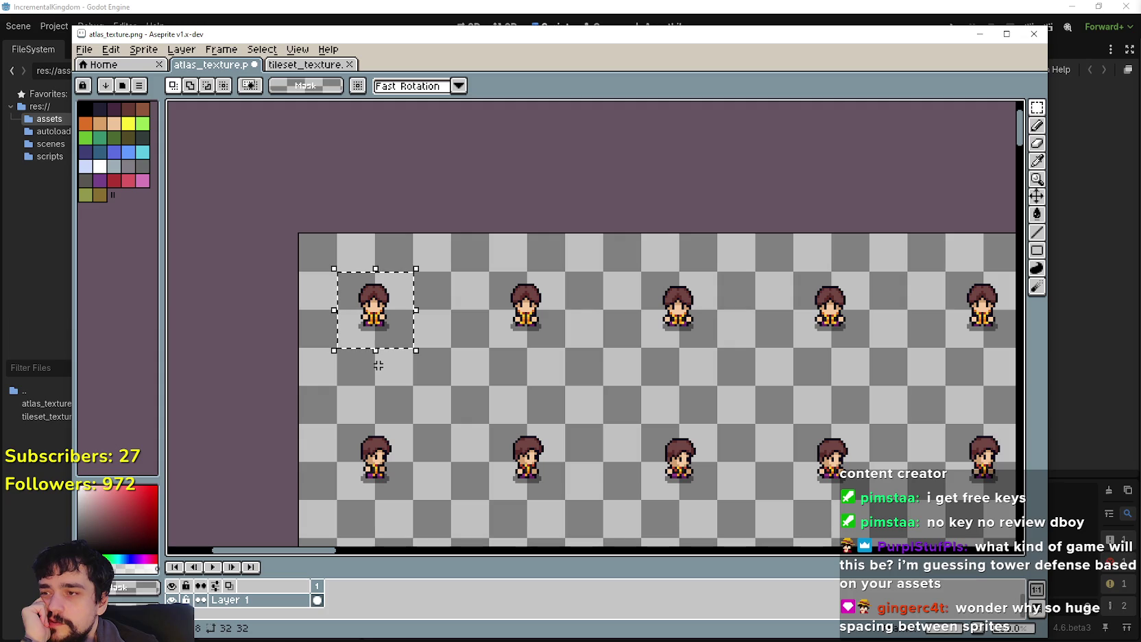
{"action": "scroll", "coordinate": [368, 324], "scroll_direction": "up", "scroll_amount": 2}
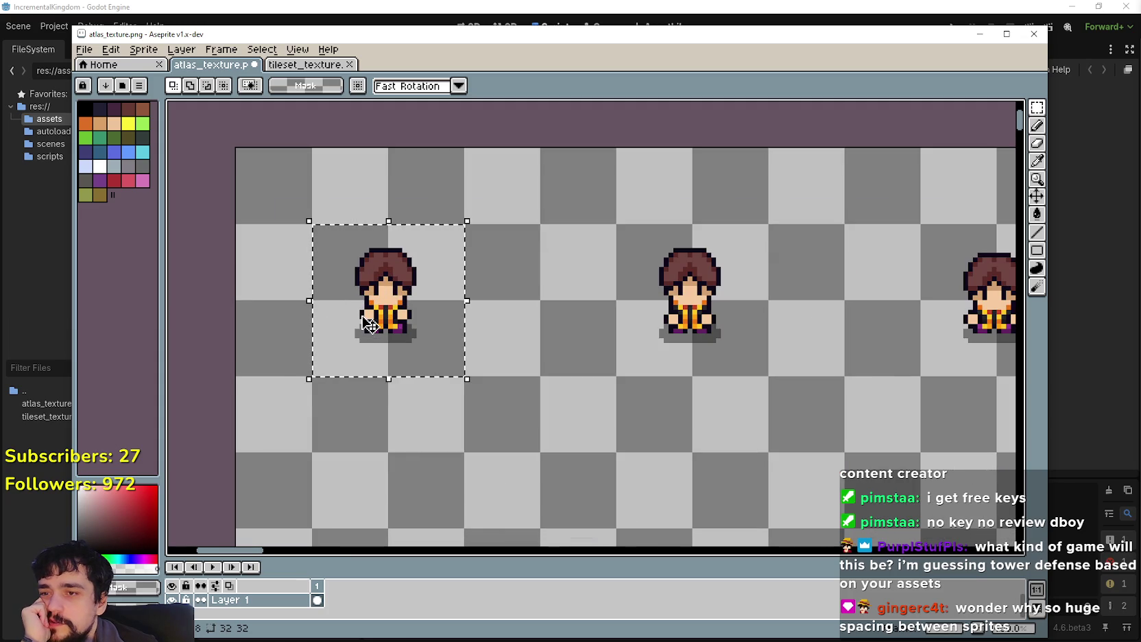
{"action": "scroll", "coordinate": [369, 324], "scroll_direction": "down", "scroll_amount": 1}
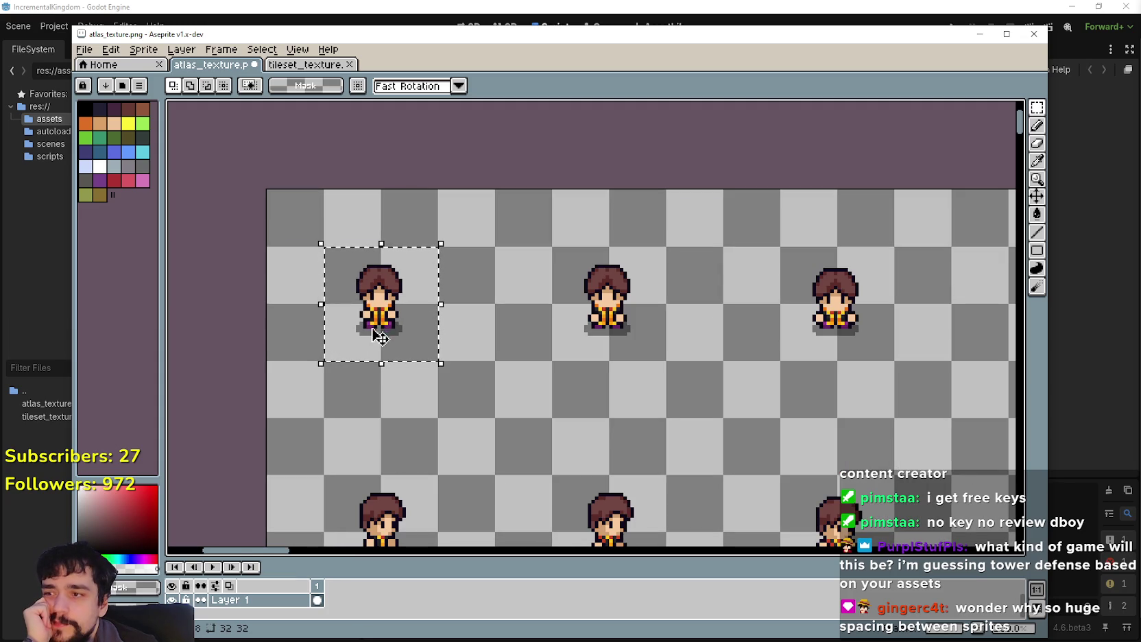
{"action": "scroll", "coordinate": [484, 460], "scroll_direction": "down", "scroll_amount": 3}
{"action": "mouse_move", "coordinate": [498, 355]}
{"action": "left_mouse_down"}
{"action": "mouse_move", "coordinate": [497, 484]}
{"action": "mouse_move", "coordinate": [470, 461]}
{"action": "left_mouse_up"}
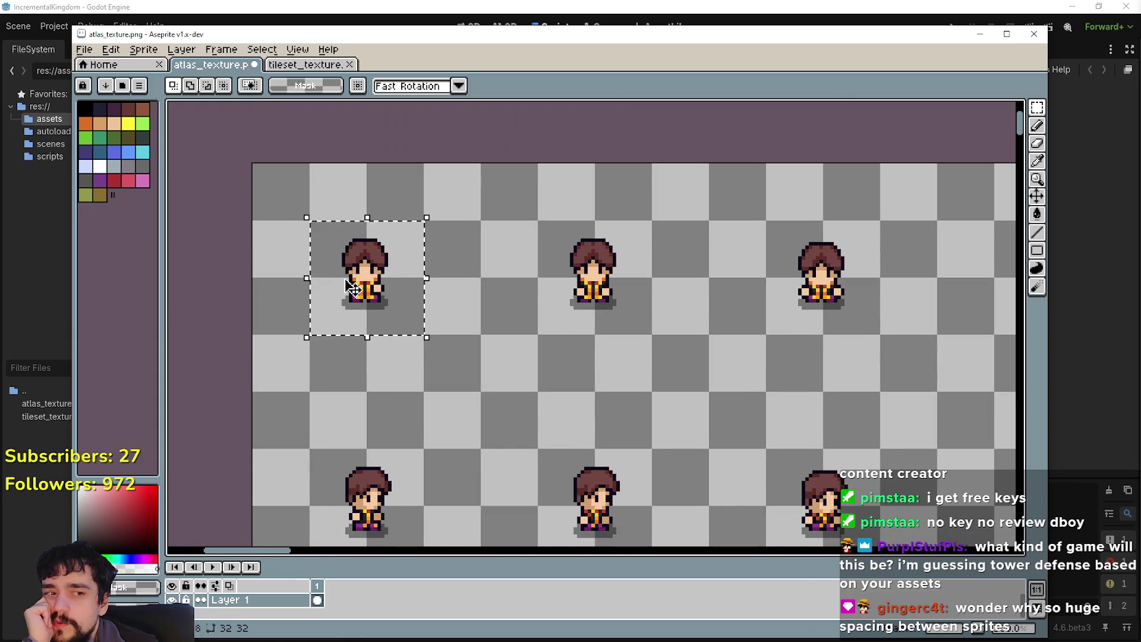
{"action": "scroll", "coordinate": [386, 308], "scroll_direction": "up", "scroll_amount": 2}
{"action": "left_click_drag", "start_coordinate": [386, 308], "coordinate": [354, 285]}
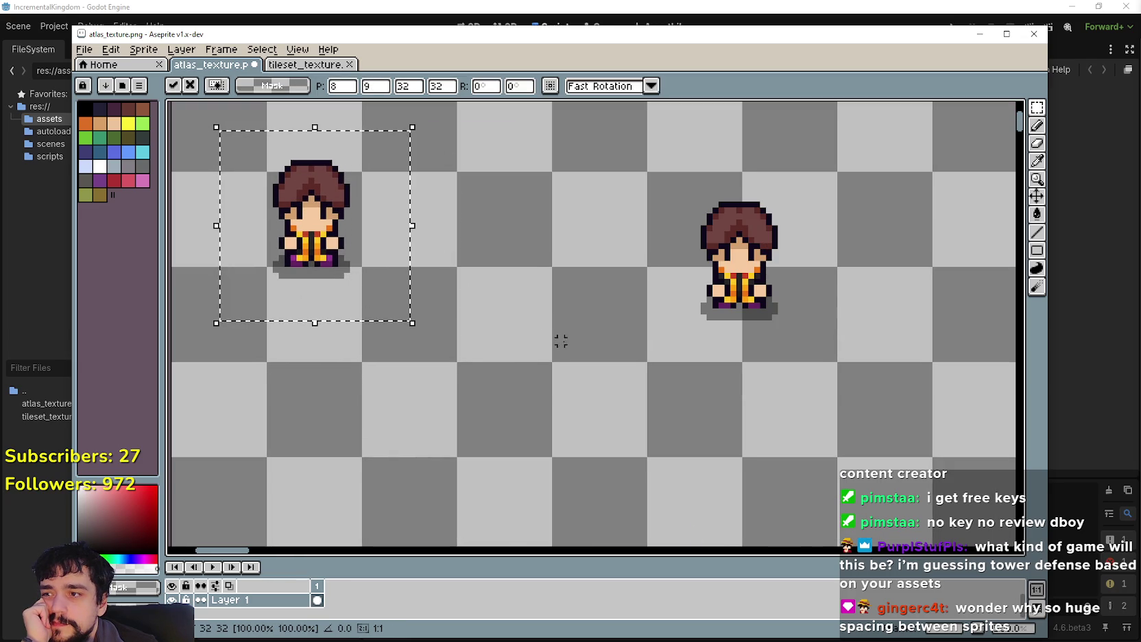
Step: Move the second top-row sprite left beside the first, nudging it one pixel into place
{"action": "scroll", "coordinate": [560, 340], "scroll_direction": "down", "scroll_amount": 1}
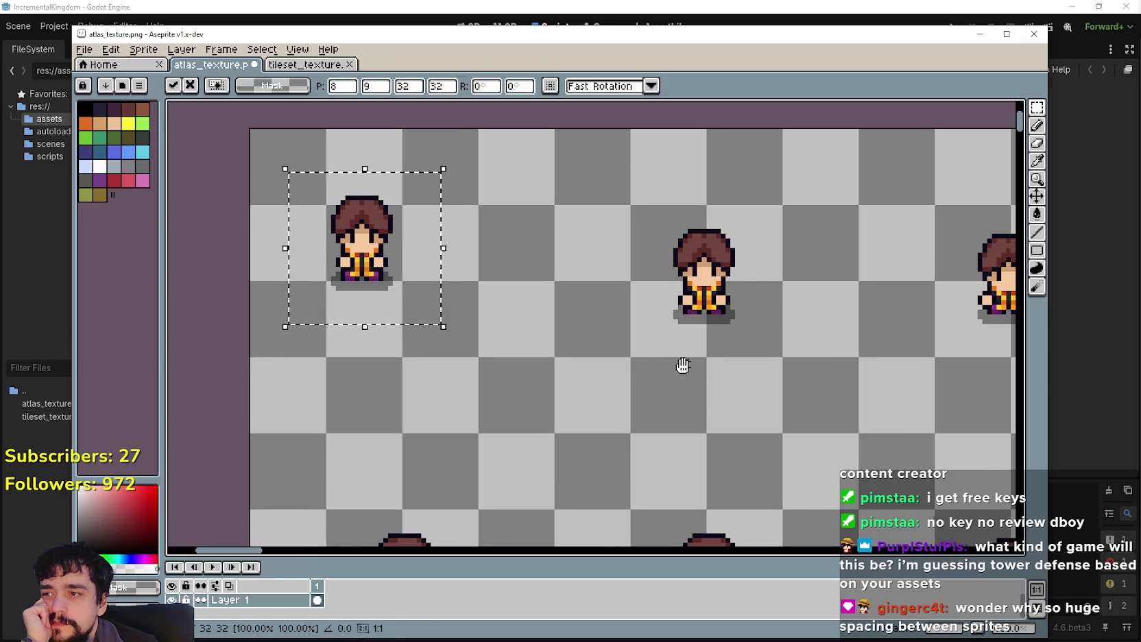
{"action": "scroll", "coordinate": [597, 350], "scroll_direction": "right", "scroll_amount": 2}
{"action": "left_click_drag", "start_coordinate": [512, 343], "coordinate": [647, 199]}
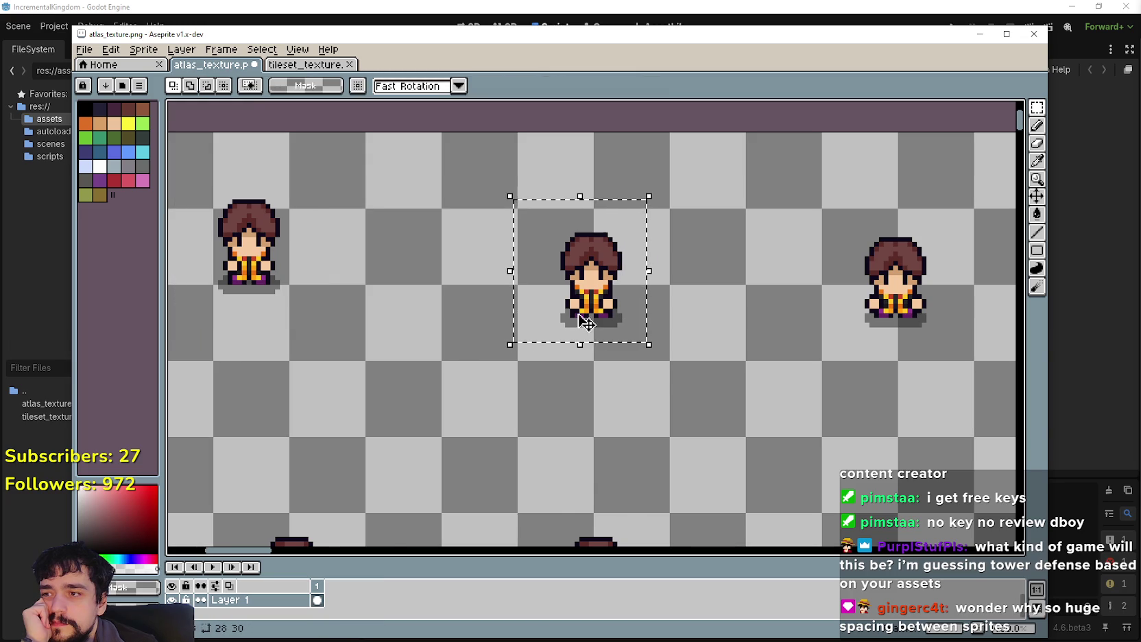
{"action": "scroll", "coordinate": [558, 305], "scroll_direction": "left", "scroll_amount": 1}
{"action": "left_click_drag", "start_coordinate": [631, 291], "coordinate": [489, 258]}
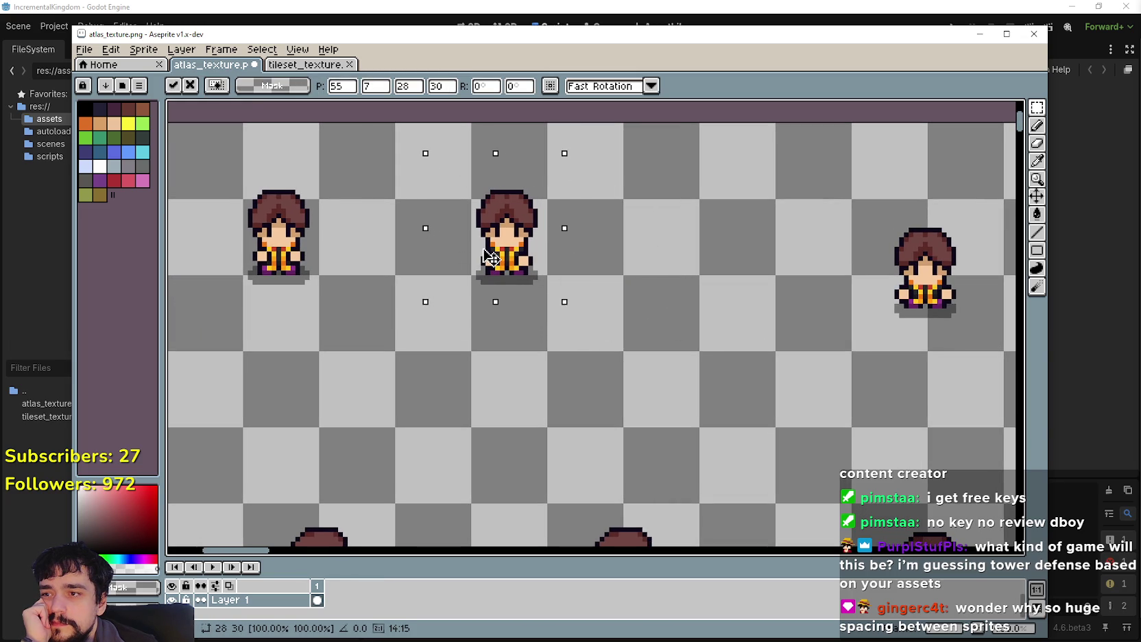
{"action": "left_click_drag", "start_coordinate": [802, 313], "coordinate": [668, 323]}
Step: Select the third top-row sprite and shift it left to match the spacing
{"action": "mouse_move", "coordinate": [745, 331]}
{"action": "left_mouse_down"}
{"action": "mouse_move", "coordinate": [861, 214]}
{"action": "mouse_move", "coordinate": [608, 281]}
{"action": "mouse_move", "coordinate": [510, 279]}
{"action": "mouse_move", "coordinate": [610, 283]}
{"action": "mouse_move", "coordinate": [573, 254]}
{"action": "left_mouse_up"}
{"action": "scroll", "coordinate": [617, 288], "scroll_direction": "up", "scroll_amount": 1}
{"action": "scroll", "coordinate": [583, 288], "scroll_direction": "down", "scroll_amount": 3}
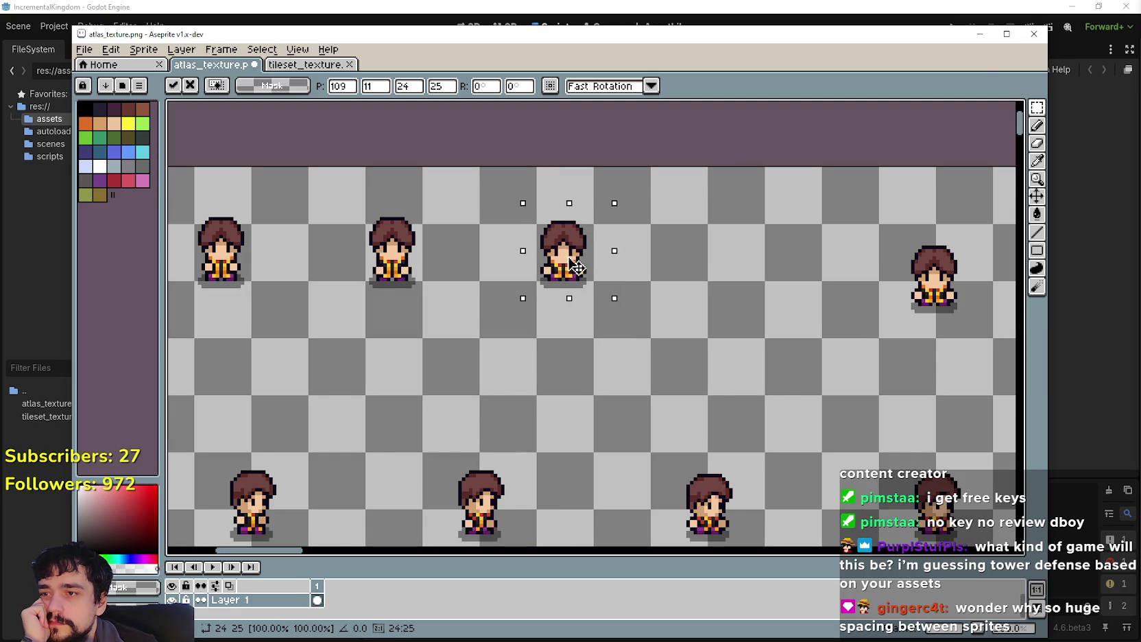
{"action": "scroll", "coordinate": [631, 331], "scroll_direction": "down", "scroll_amount": 2}
{"action": "scroll", "coordinate": [760, 380], "scroll_direction": "down", "scroll_amount": 1}
{"action": "scroll", "coordinate": [550, 387], "scroll_direction": "up", "scroll_amount": 3}
Step: Move the fourth top-row sprite left into line with the first three
{"action": "left_click_drag", "start_coordinate": [571, 382], "coordinate": [711, 259]}
{"action": "mouse_move", "coordinate": [684, 312]}
{"action": "left_mouse_down"}
{"action": "mouse_move", "coordinate": [446, 331]}
{"action": "mouse_move", "coordinate": [579, 310]}
{"action": "left_mouse_up"}
{"action": "scroll", "coordinate": [464, 329], "scroll_direction": "up", "scroll_amount": 1}
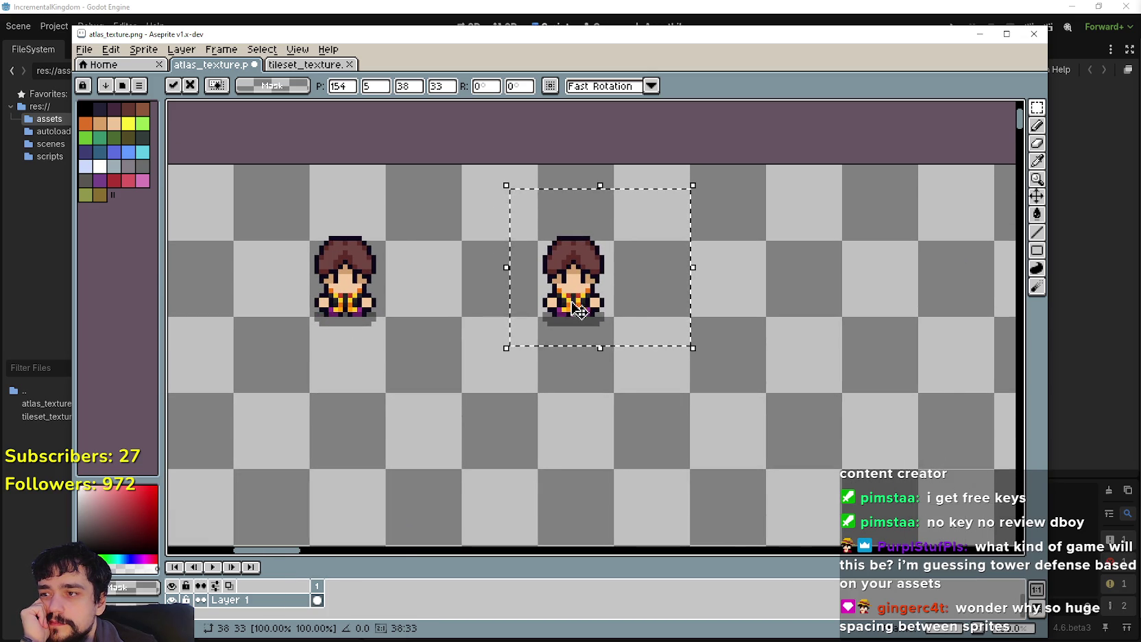
{"action": "scroll", "coordinate": [579, 310], "scroll_direction": "down", "scroll_amount": 1}
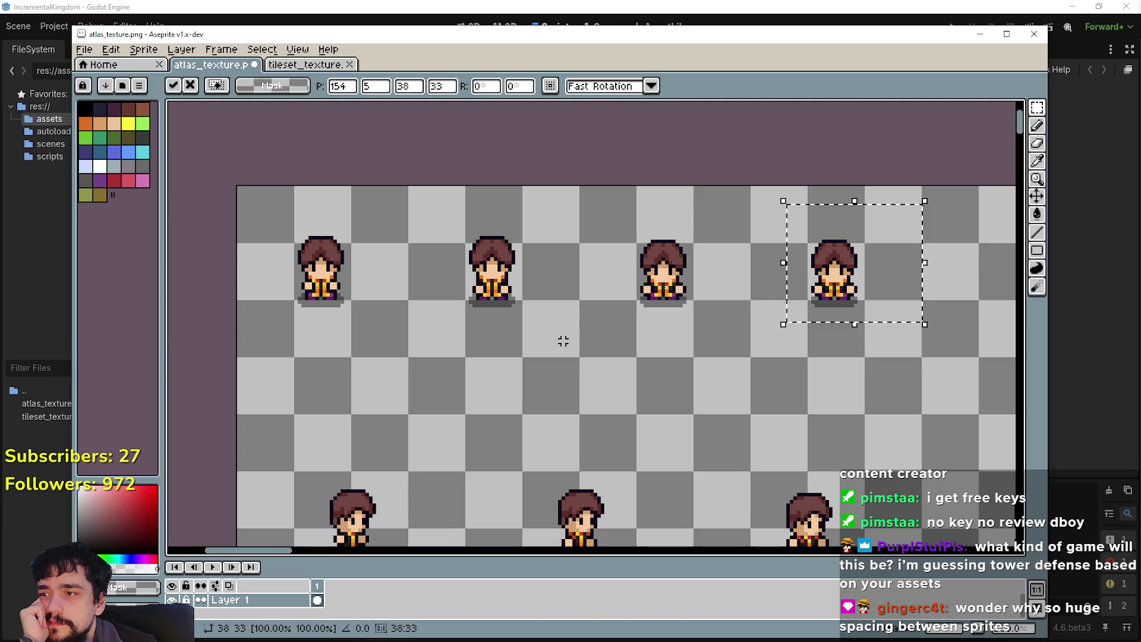
{"action": "scroll", "coordinate": [563, 340], "scroll_direction": "right", "scroll_amount": 5}
Step: Select the right-hand top-row sprite and pull it left into the row
{"action": "left_click_drag", "start_coordinate": [781, 315], "coordinate": [892, 214]}
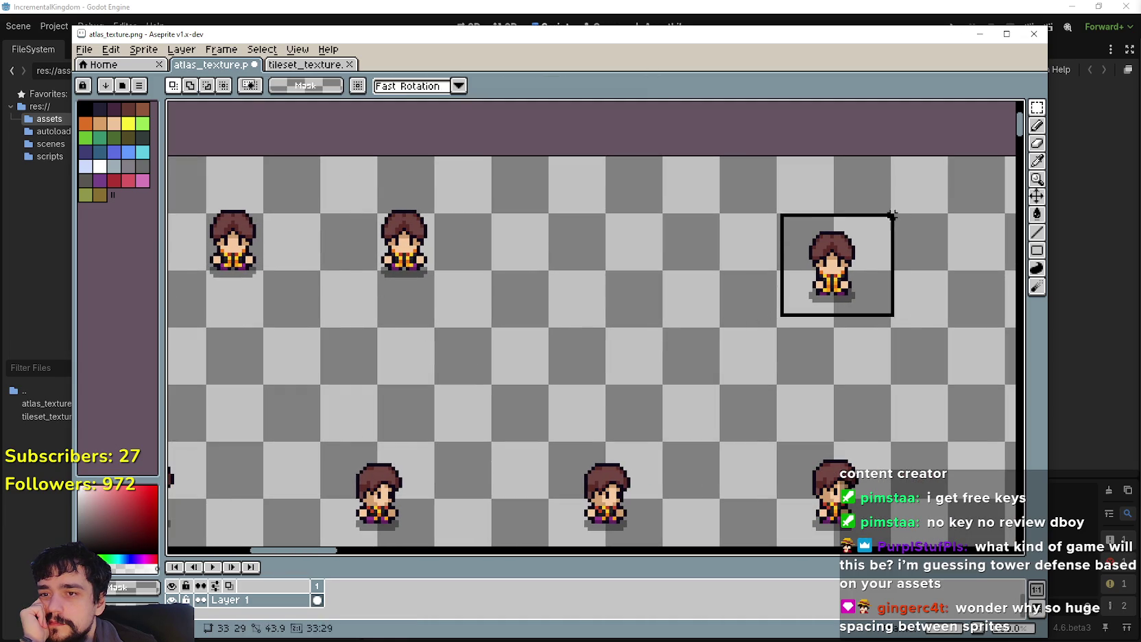
{"action": "mouse_move", "coordinate": [833, 274]}
{"action": "left_mouse_down"}
{"action": "mouse_move", "coordinate": [556, 250]}
{"action": "mouse_move", "coordinate": [599, 250]}
{"action": "mouse_move", "coordinate": [582, 253]}
{"action": "left_mouse_up"}
{"action": "scroll", "coordinate": [556, 250], "scroll_direction": "up", "scroll_amount": 1}
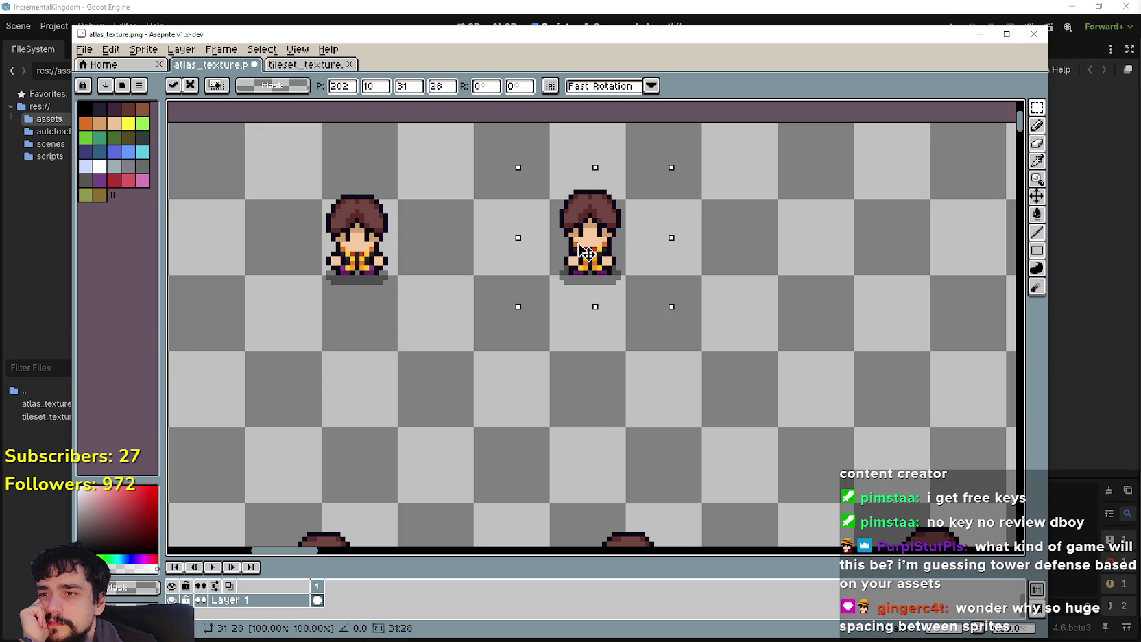
{"action": "scroll", "coordinate": [583, 253], "scroll_direction": "down", "scroll_amount": 1}
{"action": "mouse_move", "coordinate": [453, 262]}
{"action": "left_mouse_down"}
{"action": "mouse_move", "coordinate": [702, 308]}
{"action": "mouse_move", "coordinate": [1013, 300]}
{"action": "mouse_move", "coordinate": [675, 216]}
{"action": "mouse_move", "coordinate": [583, 172]}
{"action": "left_mouse_up"}
{"action": "scroll", "coordinate": [688, 374], "scroll_direction": "down", "scroll_amount": 1}
Step: Move the last top-row sprite left into the row and commit the transform
{"action": "mouse_move", "coordinate": [472, 440]}
{"action": "left_mouse_down"}
{"action": "mouse_move", "coordinate": [300, 339]}
{"action": "mouse_move", "coordinate": [262, 390]}
{"action": "mouse_move", "coordinate": [178, 415]}
{"action": "left_mouse_up"}
{"action": "left_click_drag", "start_coordinate": [650, 266], "coordinate": [732, 208]}
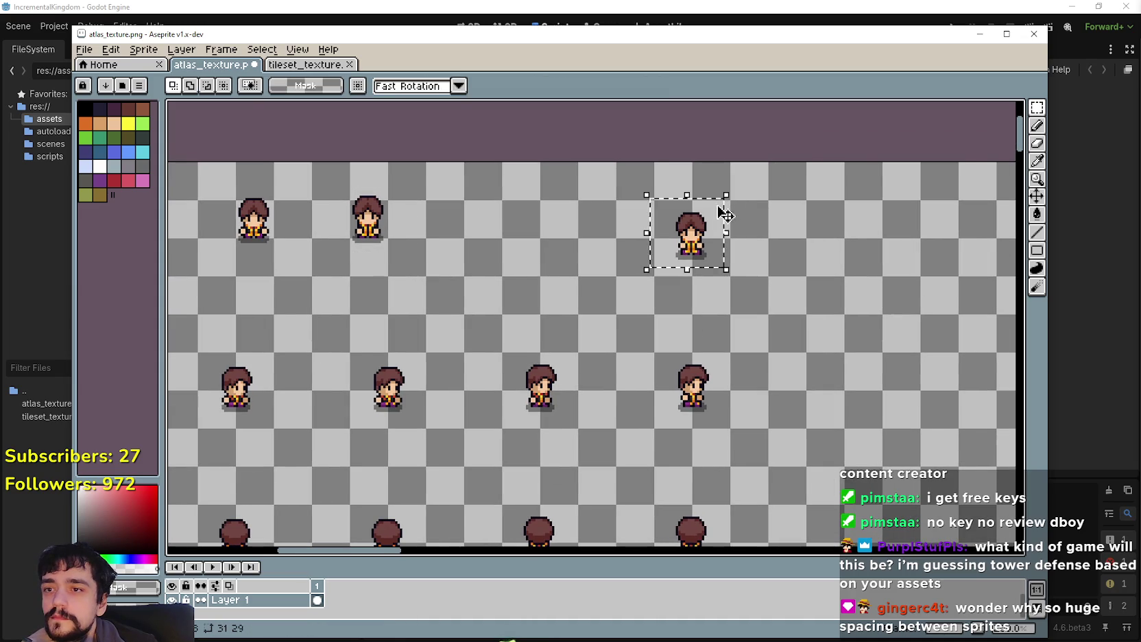
{"action": "scroll", "coordinate": [689, 244], "scroll_direction": "up", "scroll_amount": 1}
{"action": "mouse_move", "coordinate": [695, 245]}
{"action": "left_mouse_down"}
{"action": "mouse_move", "coordinate": [380, 211]}
{"action": "mouse_move", "coordinate": [563, 257]}
{"action": "left_mouse_up"}
{"action": "scroll", "coordinate": [380, 211], "scroll_direction": "up", "scroll_amount": 1}
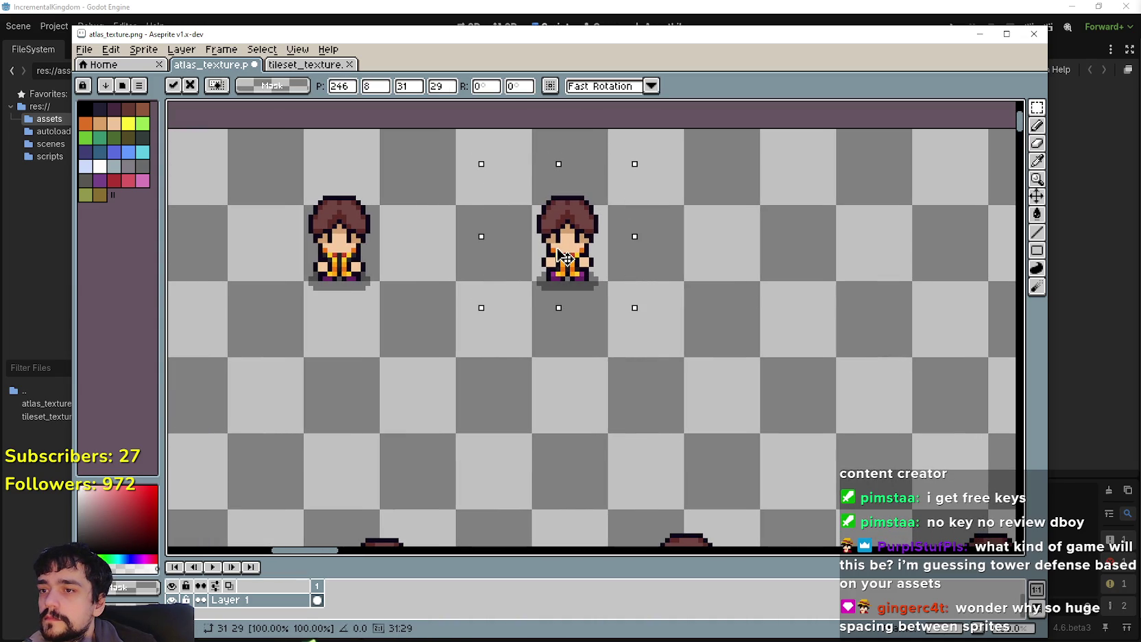
{"action": "scroll", "coordinate": [563, 257], "scroll_direction": "down", "scroll_amount": 2}
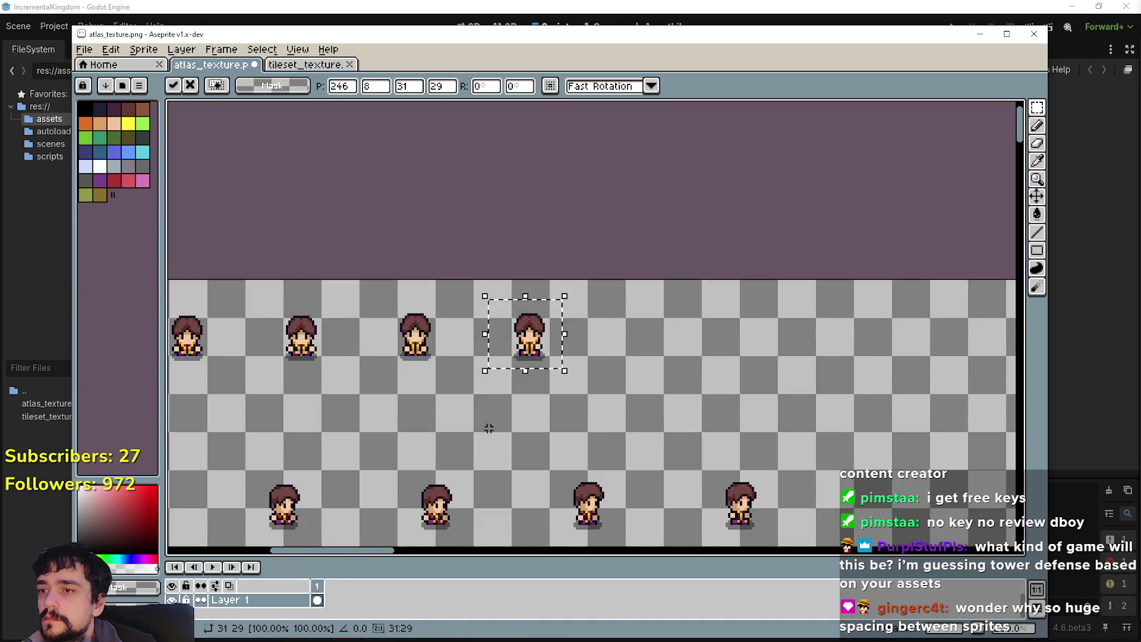
{"action": "scroll", "coordinate": [545, 351], "scroll_direction": "up", "scroll_amount": 2}
{"action": "left_click", "coordinate": [504, 336]}
{"action": "mouse_move", "coordinate": [504, 336]}
{"action": "left_mouse_down"}
{"action": "mouse_move", "coordinate": [536, 304]}
{"action": "mouse_move", "coordinate": [791, 325]}
{"action": "left_mouse_up"}
Step: Move the first two bow-pose sprites up and left beneath the top row
{"action": "scroll", "coordinate": [541, 346], "scroll_direction": "up", "scroll_amount": 1}
{"action": "left_click_drag", "start_coordinate": [510, 412], "coordinate": [575, 318]}
{"action": "left_click_drag", "start_coordinate": [557, 376], "coordinate": [532, 292]}
{"action": "key", "text": "ctrl+d"}
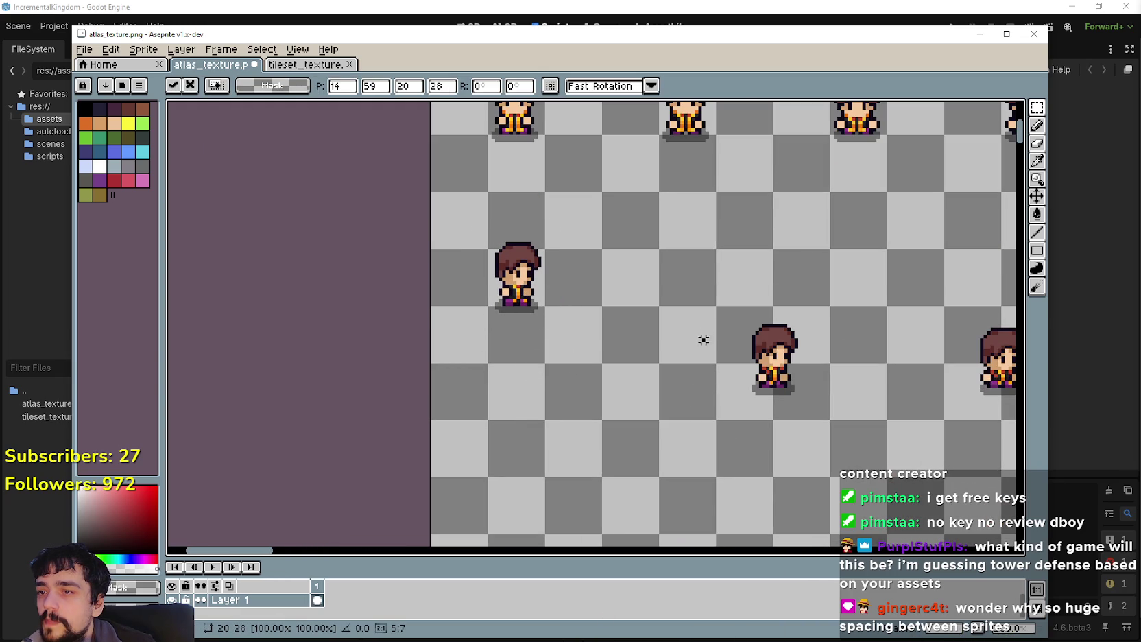
{"action": "scroll", "coordinate": [674, 344], "scroll_direction": "right", "scroll_amount": 3}
{"action": "left_click_drag", "start_coordinate": [647, 397], "coordinate": [718, 308]}
{"action": "mouse_move", "coordinate": [698, 377]}
{"action": "left_mouse_down"}
{"action": "mouse_move", "coordinate": [645, 307]}
{"action": "mouse_move", "coordinate": [592, 288]}
{"action": "mouse_move", "coordinate": [611, 305]}
{"action": "left_mouse_up"}
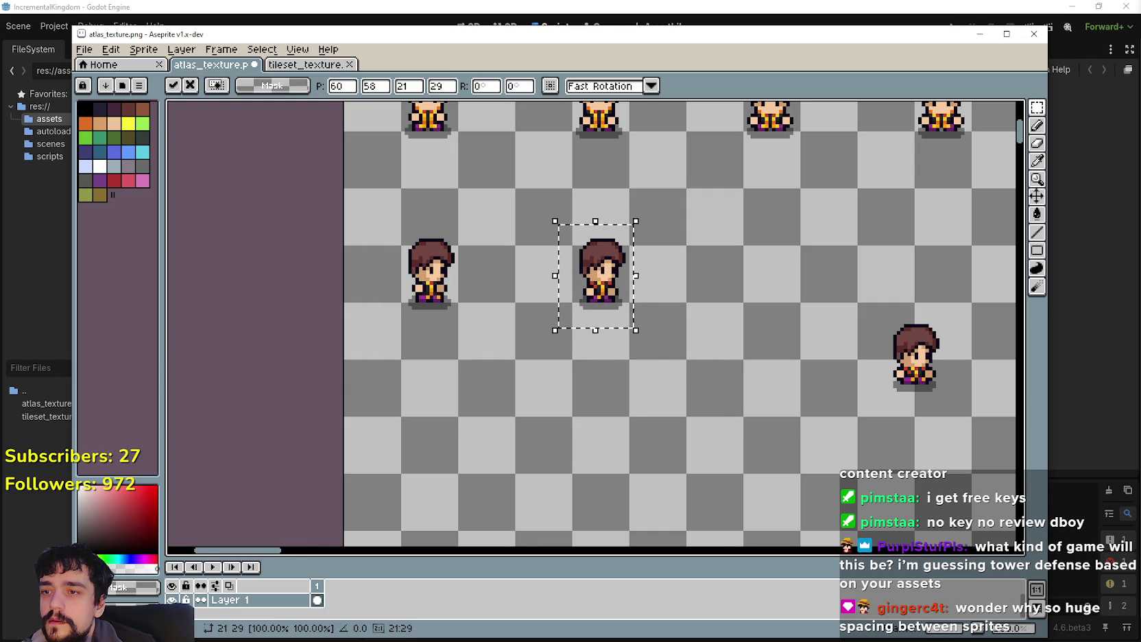
{"action": "scroll", "coordinate": [766, 408], "scroll_direction": "right", "scroll_amount": 5}
Step: Place the right-hand bow sprite in the row, undoing one misplaced move first
{"action": "left_click_drag", "start_coordinate": [745, 396], "coordinate": [815, 297]}
{"action": "mouse_move", "coordinate": [764, 368]}
{"action": "left_mouse_down"}
{"action": "mouse_move", "coordinate": [739, 311]}
{"action": "mouse_move", "coordinate": [625, 285]}
{"action": "mouse_move", "coordinate": [641, 288]}
{"action": "left_mouse_up"}
{"action": "scroll", "coordinate": [764, 344], "scroll_direction": "right", "scroll_amount": 2}
{"action": "key", "text": "ctrl+z"}
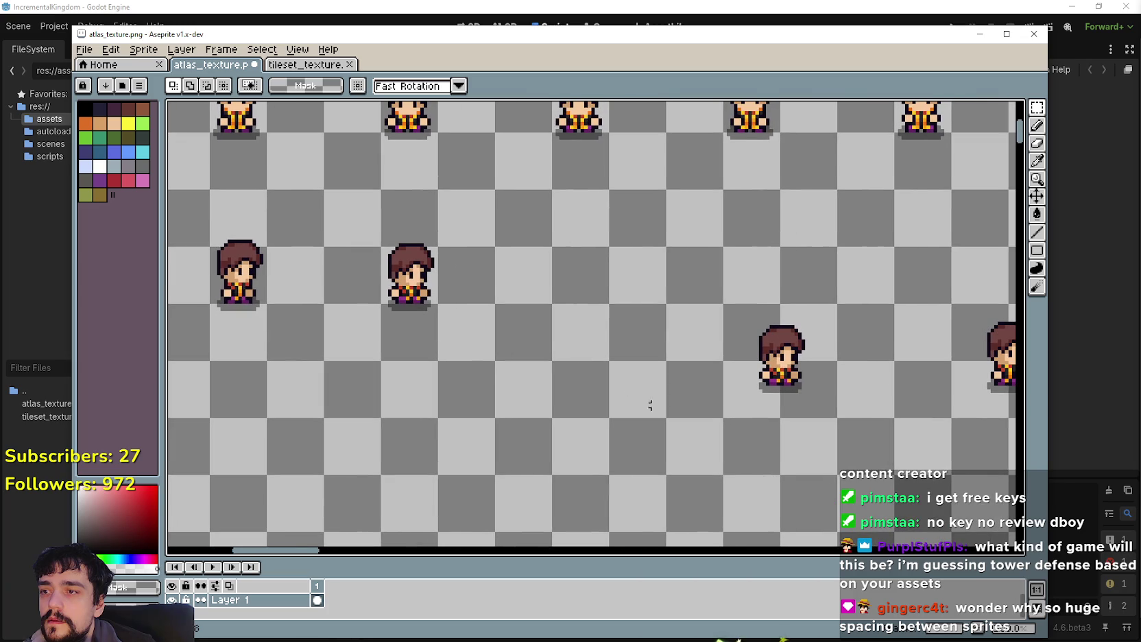
{"action": "left_click_drag", "start_coordinate": [714, 405], "coordinate": [822, 314]}
{"action": "mouse_move", "coordinate": [797, 377]}
{"action": "left_mouse_down"}
{"action": "mouse_move", "coordinate": [590, 286]}
{"action": "mouse_move", "coordinate": [598, 295]}
{"action": "left_mouse_up"}
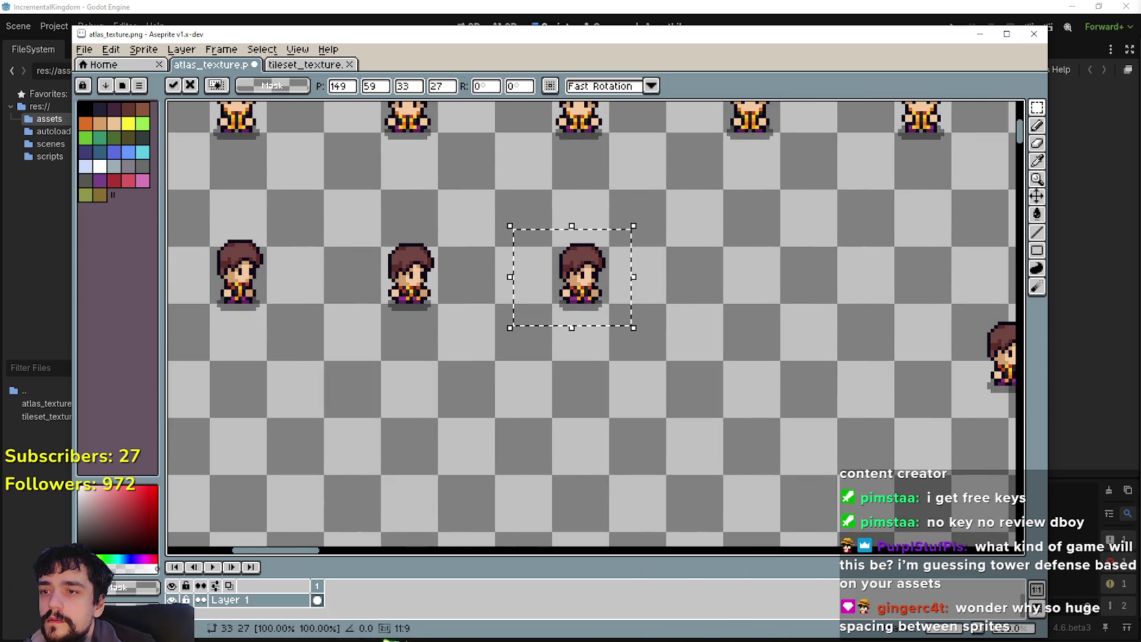
{"action": "key", "text": "ctrl+d"}
Step: Shift the remaining second-row sprites up-left into their columns and commit
{"action": "mouse_move", "coordinate": [759, 382]}
{"action": "left_mouse_down"}
{"action": "mouse_move", "coordinate": [770, 468]}
{"action": "mouse_move", "coordinate": [709, 415]}
{"action": "mouse_move", "coordinate": [522, 370]}
{"action": "left_mouse_up"}
{"action": "mouse_move", "coordinate": [789, 357]}
{"action": "left_mouse_down"}
{"action": "mouse_move", "coordinate": [551, 298]}
{"action": "mouse_move", "coordinate": [534, 271]}
{"action": "left_mouse_up"}
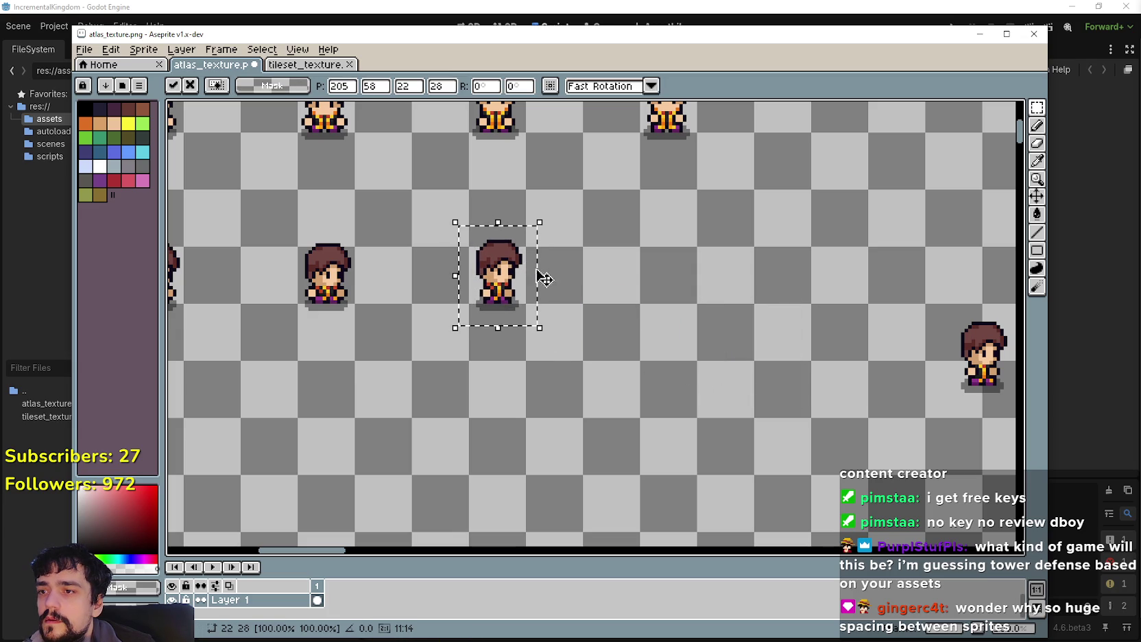
{"action": "mouse_move", "coordinate": [704, 384]}
{"action": "left_mouse_down"}
{"action": "mouse_move", "coordinate": [784, 428]}
{"action": "mouse_move", "coordinate": [817, 463]}
{"action": "mouse_move", "coordinate": [486, 327]}
{"action": "left_mouse_up"}
{"action": "left_click_drag", "start_coordinate": [732, 266], "coordinate": [812, 358]}
{"action": "left_click_drag", "start_coordinate": [735, 314], "coordinate": [524, 242]}
{"action": "mouse_move", "coordinate": [604, 263]}
{"action": "left_mouse_down"}
{"action": "mouse_move", "coordinate": [446, 226]}
{"action": "mouse_move", "coordinate": [648, 394]}
{"action": "left_mouse_up"}
{"action": "left_click", "coordinate": [708, 438]}
{"action": "mouse_move", "coordinate": [708, 438]}
{"action": "left_mouse_down"}
{"action": "mouse_move", "coordinate": [761, 517]}
{"action": "mouse_move", "coordinate": [680, 331]}
{"action": "left_mouse_up"}
Step: Select the first back-facing sprite and move it up into place
{"action": "scroll", "coordinate": [537, 418], "scroll_direction": "down", "scroll_amount": 1}
{"action": "left_click_drag", "start_coordinate": [536, 418], "coordinate": [605, 407]}
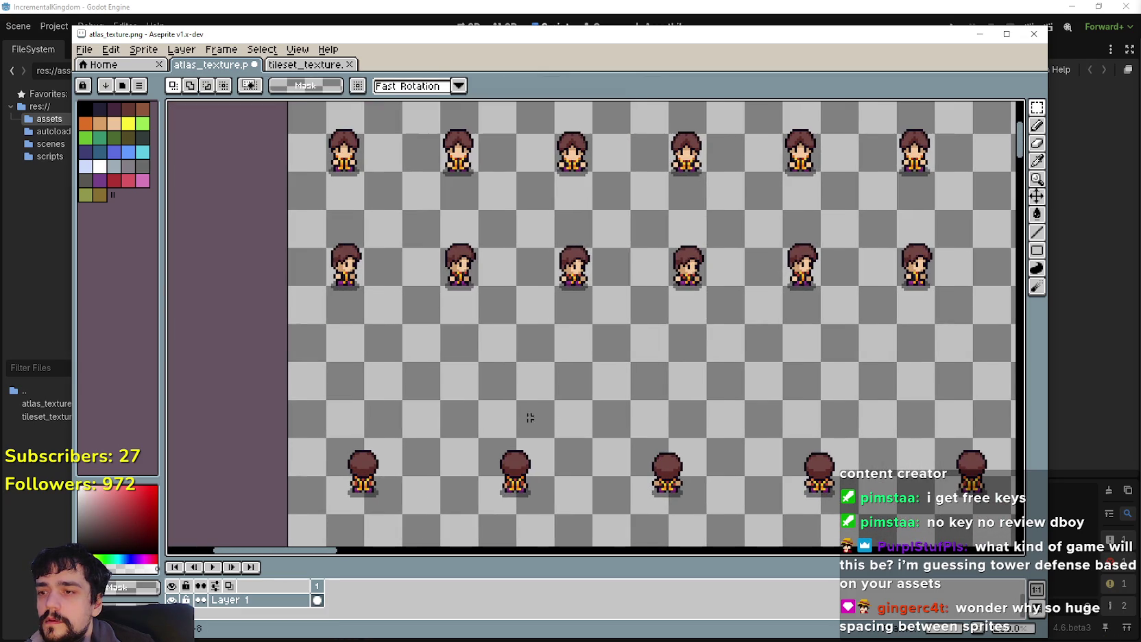
{"action": "left_click_drag", "start_coordinate": [529, 417], "coordinate": [620, 337]}
{"action": "left_click_drag", "start_coordinate": [483, 349], "coordinate": [483, 349]}
{"action": "scroll", "coordinate": [458, 316], "scroll_direction": "up", "scroll_amount": 2}
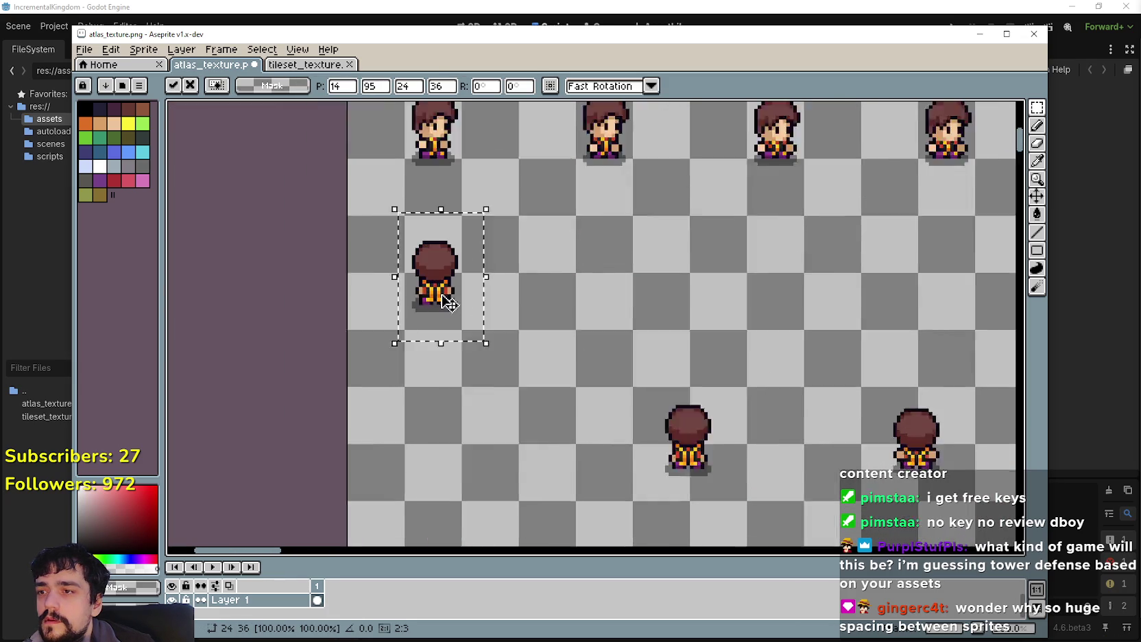
{"action": "mouse_move", "coordinate": [428, 316]}
{"action": "left_mouse_down"}
{"action": "mouse_move", "coordinate": [439, 206]}
{"action": "mouse_move", "coordinate": [425, 327]}
{"action": "left_mouse_up"}
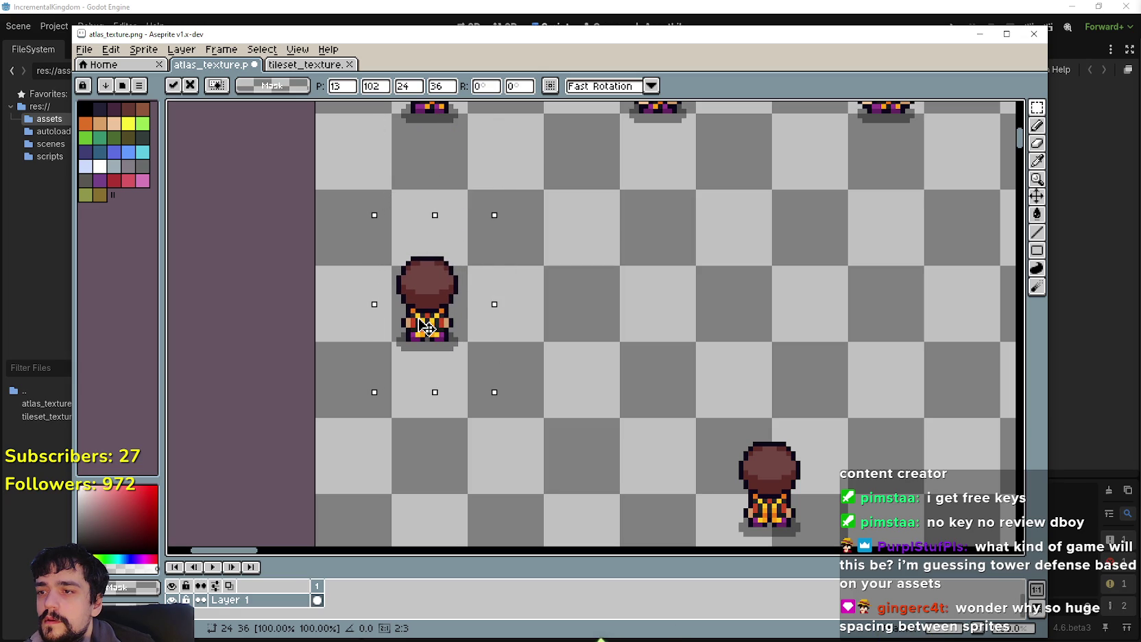
{"action": "scroll", "coordinate": [517, 322], "scroll_direction": "down", "scroll_amount": 3}
Step: Move the next two back-facing sprites up-left beside the first
{"action": "left_click_drag", "start_coordinate": [612, 442], "coordinate": [659, 367]}
{"action": "mouse_move", "coordinate": [640, 423]}
{"action": "left_mouse_down"}
{"action": "mouse_move", "coordinate": [566, 321]}
{"action": "mouse_move", "coordinate": [597, 329]}
{"action": "mouse_move", "coordinate": [588, 325]}
{"action": "left_mouse_up"}
{"action": "scroll", "coordinate": [565, 321], "scroll_direction": "up", "scroll_amount": 2}
{"action": "scroll", "coordinate": [602, 336], "scroll_direction": "down", "scroll_amount": 2}
{"action": "mouse_move", "coordinate": [774, 439]}
{"action": "left_mouse_down"}
{"action": "mouse_move", "coordinate": [837, 376]}
{"action": "mouse_move", "coordinate": [735, 331]}
{"action": "mouse_move", "coordinate": [722, 343]}
{"action": "left_mouse_up"}
{"action": "scroll", "coordinate": [735, 331], "scroll_direction": "up", "scroll_amount": 2}
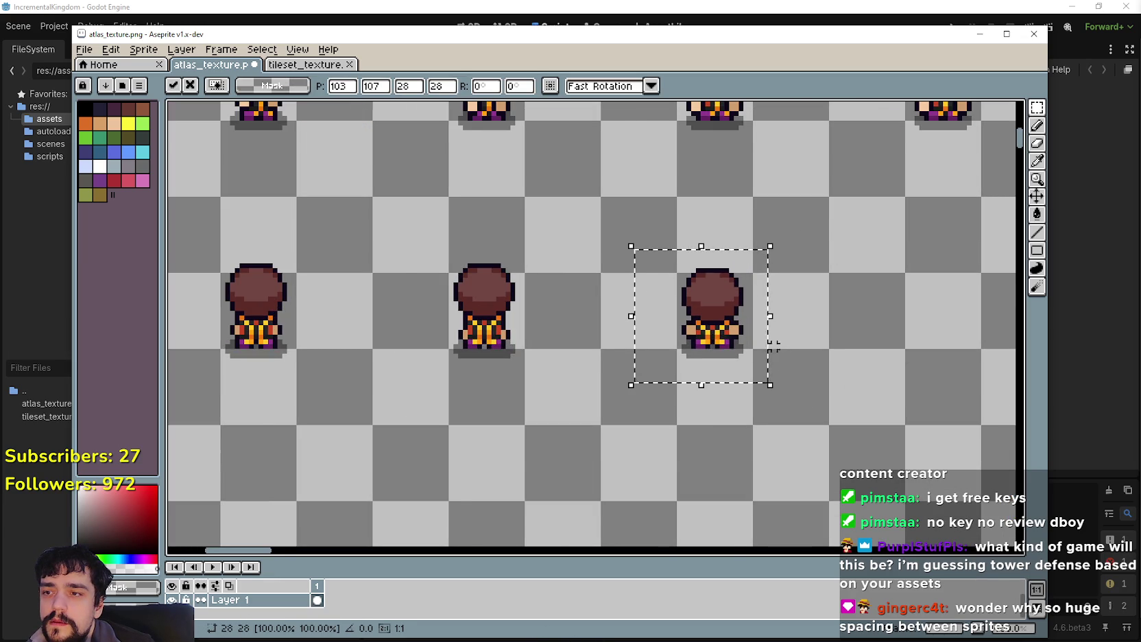
{"action": "scroll", "coordinate": [611, 323], "scroll_direction": "down", "scroll_amount": 2}
{"action": "scroll", "coordinate": [657, 440], "scroll_direction": "right", "scroll_amount": 3}
Step: Reposition another back-facing sprite into the row after undoing a misplaced move
{"action": "mouse_move", "coordinate": [707, 462]}
{"action": "left_mouse_down"}
{"action": "mouse_move", "coordinate": [764, 339]}
{"action": "mouse_move", "coordinate": [780, 335]}
{"action": "left_mouse_up"}
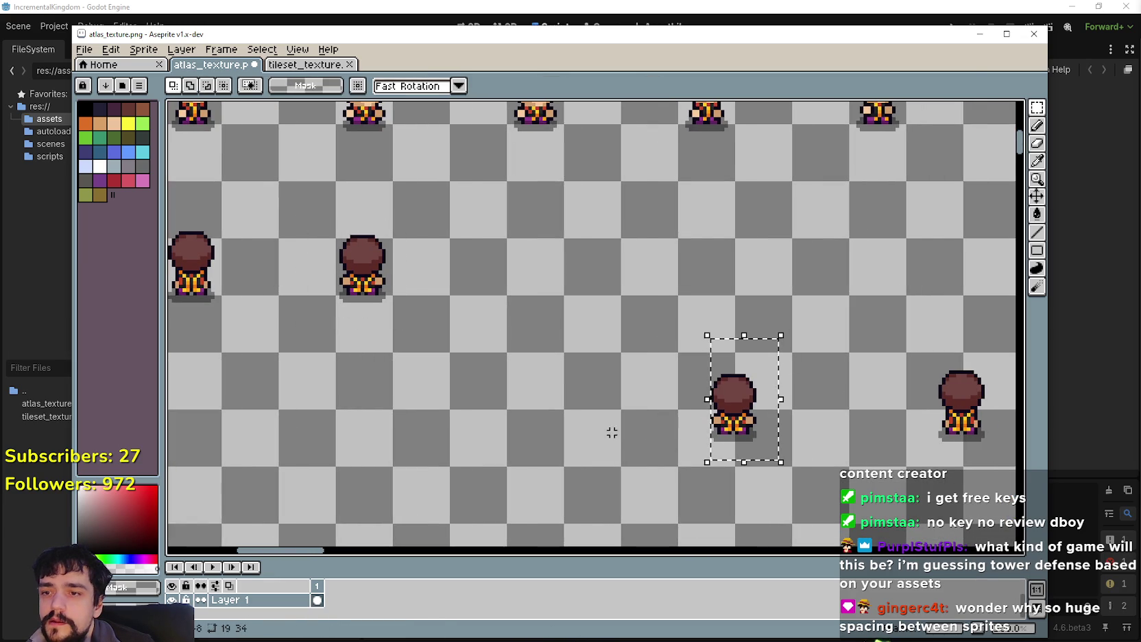
{"action": "mouse_move", "coordinate": [779, 388]}
{"action": "left_mouse_down"}
{"action": "mouse_move", "coordinate": [556, 252]}
{"action": "mouse_move", "coordinate": [547, 275]}
{"action": "left_mouse_up"}
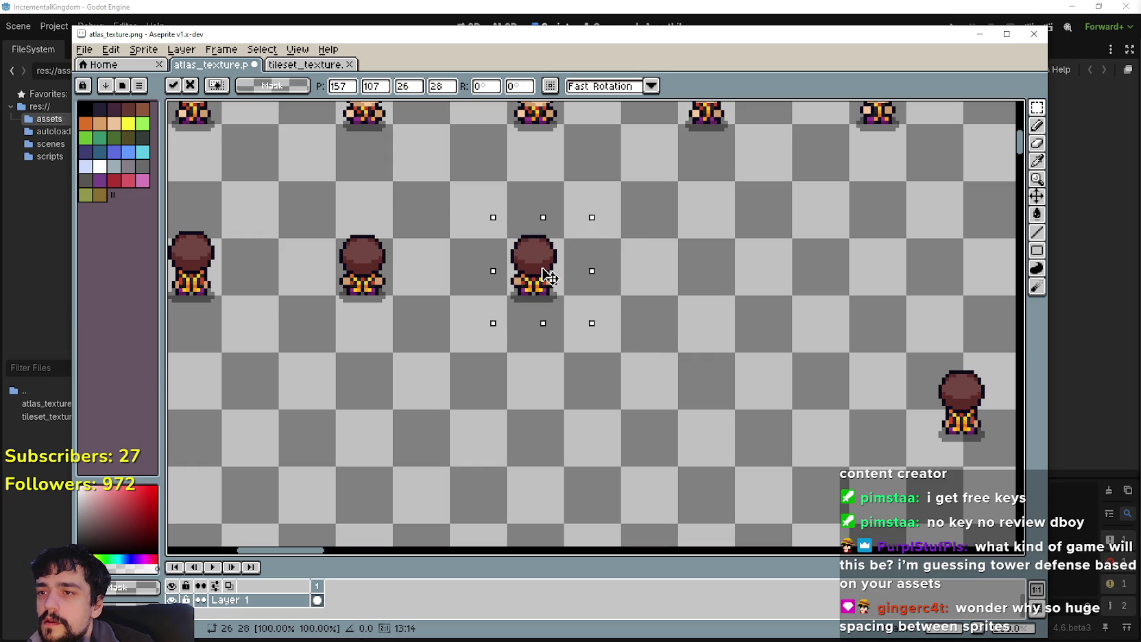
{"action": "key", "text": "Return"}
{"action": "key", "text": "ctrl+z"}
{"action": "mouse_move", "coordinate": [777, 396]}
{"action": "left_mouse_down"}
{"action": "mouse_move", "coordinate": [815, 353]}
{"action": "mouse_move", "coordinate": [511, 258]}
{"action": "mouse_move", "coordinate": [527, 260]}
{"action": "left_mouse_up"}
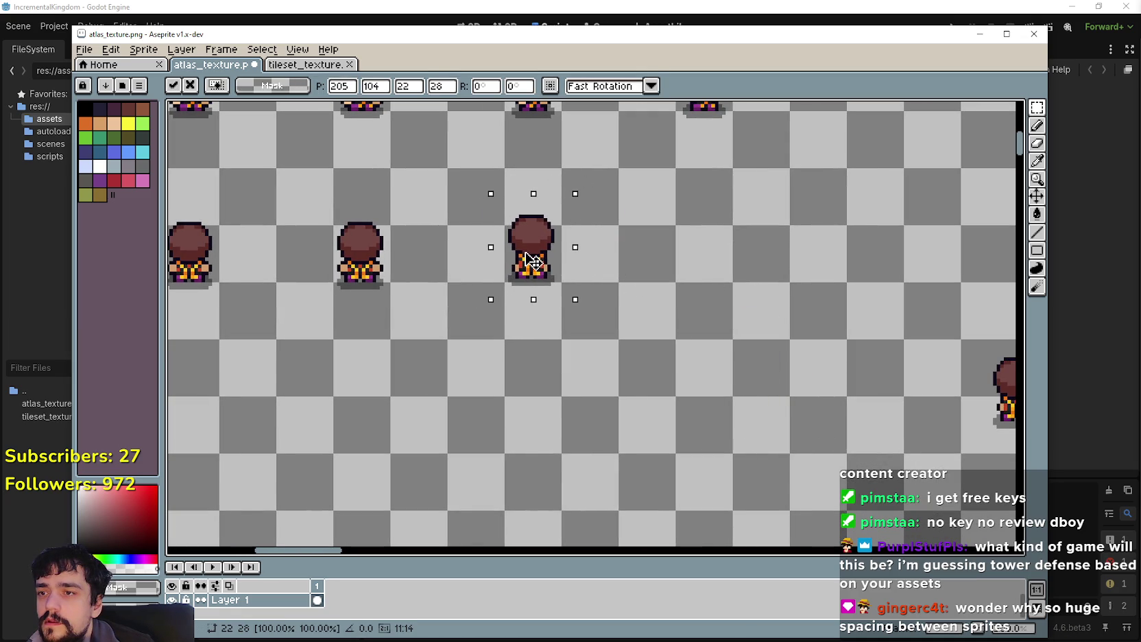
{"action": "key", "text": "Return"}
Step: Move the lower-right back-facing sprite up-left beside the row
{"action": "left_click_drag", "start_coordinate": [733, 320], "coordinate": [489, 332]}
{"action": "left_click_drag", "start_coordinate": [681, 453], "coordinate": [773, 320]}
{"action": "mouse_move", "coordinate": [739, 407]}
{"action": "left_mouse_down"}
{"action": "mouse_move", "coordinate": [514, 276]}
{"action": "mouse_move", "coordinate": [421, 240]}
{"action": "mouse_move", "coordinate": [421, 268]}
{"action": "left_mouse_up"}
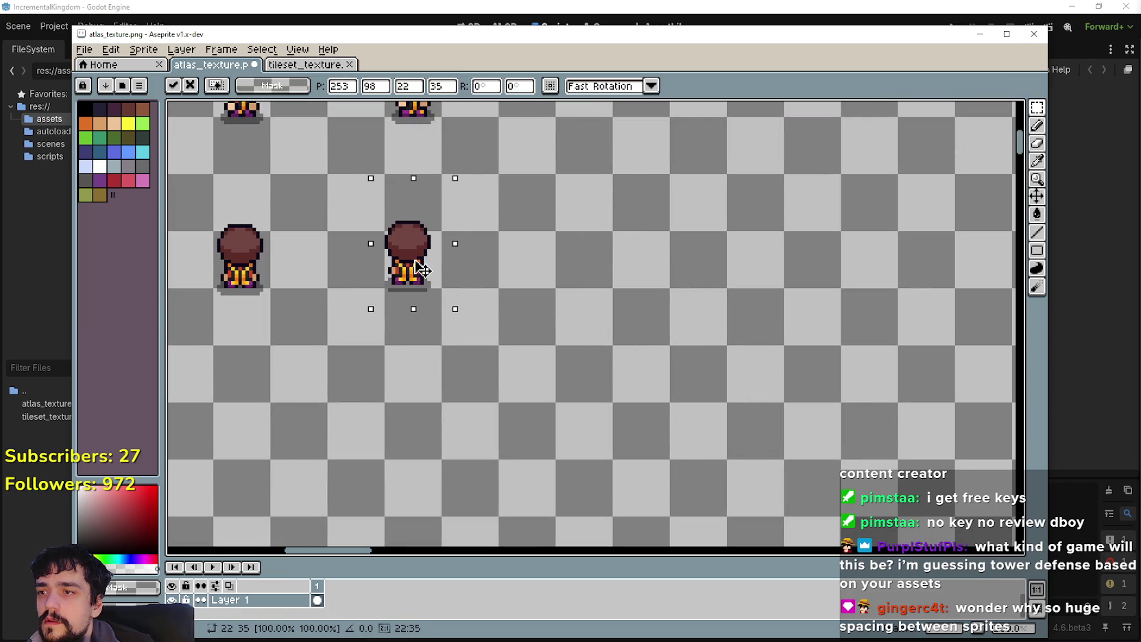
{"action": "key", "text": "Return"}
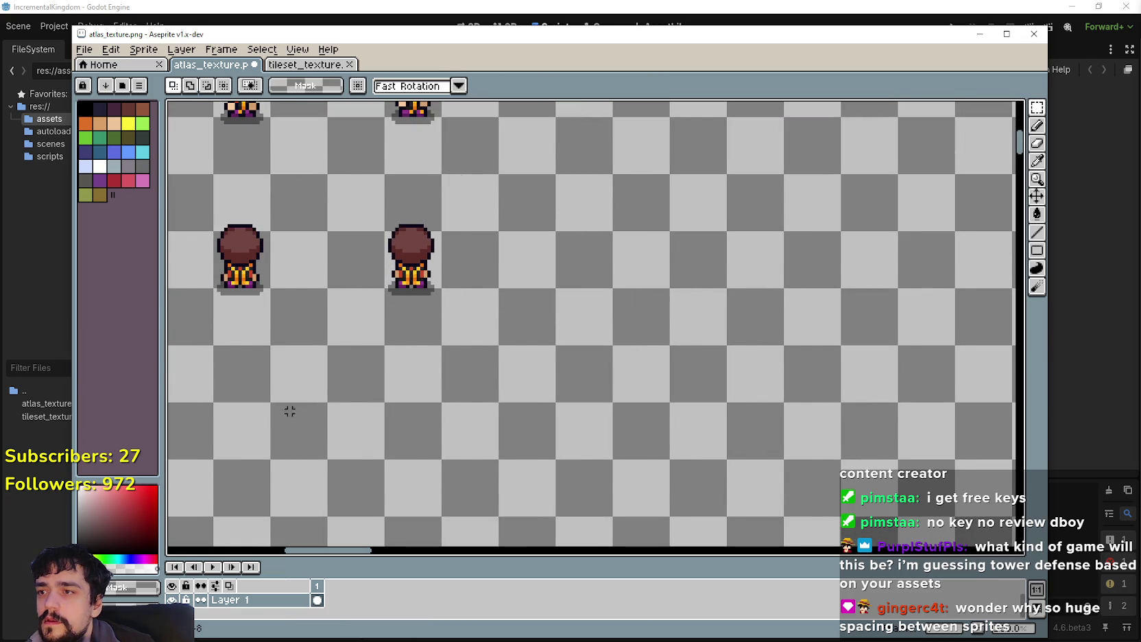
Step: Select the next row's first sprite and lift it up beneath the back-facing row
{"action": "scroll", "coordinate": [499, 381], "scroll_direction": "down", "scroll_amount": 3}
{"action": "scroll", "coordinate": [403, 338], "scroll_direction": "up", "scroll_amount": 4}
{"action": "scroll", "coordinate": [403, 338], "scroll_direction": "down", "scroll_amount": 2}
{"action": "left_click_drag", "start_coordinate": [428, 341], "coordinate": [543, 204]}
{"action": "scroll", "coordinate": [521, 343], "scroll_direction": "up", "scroll_amount": 3}
{"action": "mouse_move", "coordinate": [518, 404]}
{"action": "left_mouse_down"}
{"action": "mouse_move", "coordinate": [510, 253]}
{"action": "mouse_move", "coordinate": [564, 438]}
{"action": "mouse_move", "coordinate": [527, 403]}
{"action": "left_mouse_up"}
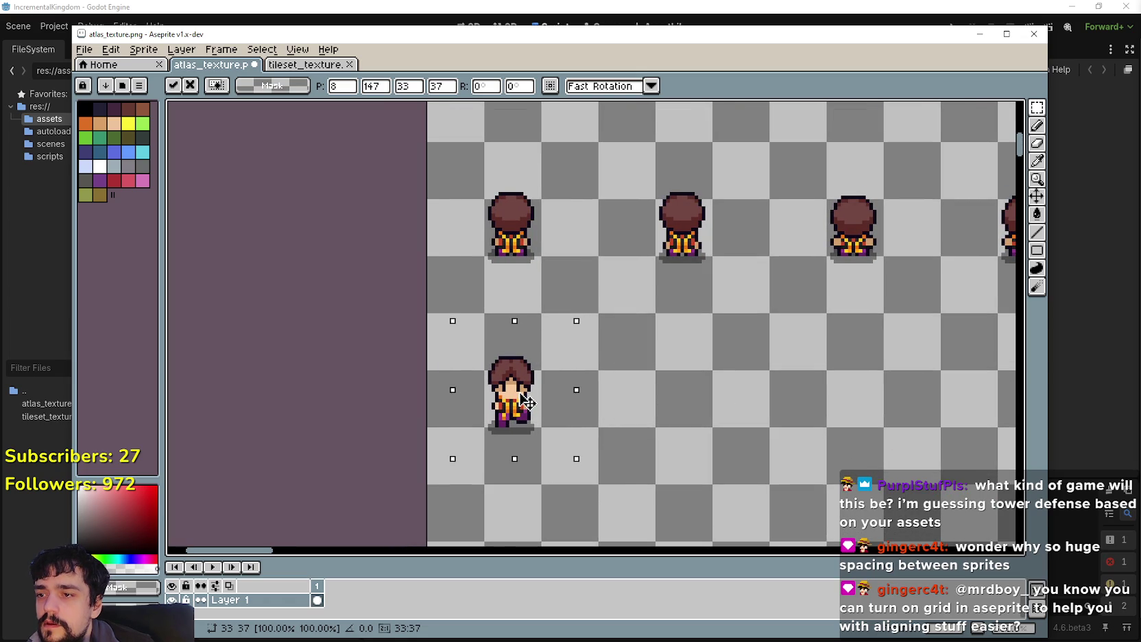
Step: Move a front-facing sprite up-left and line it up beside the others in the row
{"action": "left_click", "coordinate": [692, 465]}
{"action": "scroll", "coordinate": [617, 446], "scroll_direction": "down", "scroll_amount": 5}
{"action": "mouse_move", "coordinate": [614, 411]}
{"action": "left_mouse_down"}
{"action": "mouse_move", "coordinate": [581, 274]}
{"action": "mouse_move", "coordinate": [484, 206]}
{"action": "left_mouse_up"}
{"action": "scroll", "coordinate": [521, 309], "scroll_direction": "up", "scroll_amount": 3}
{"action": "left_click_drag", "start_coordinate": [545, 357], "coordinate": [598, 369]}
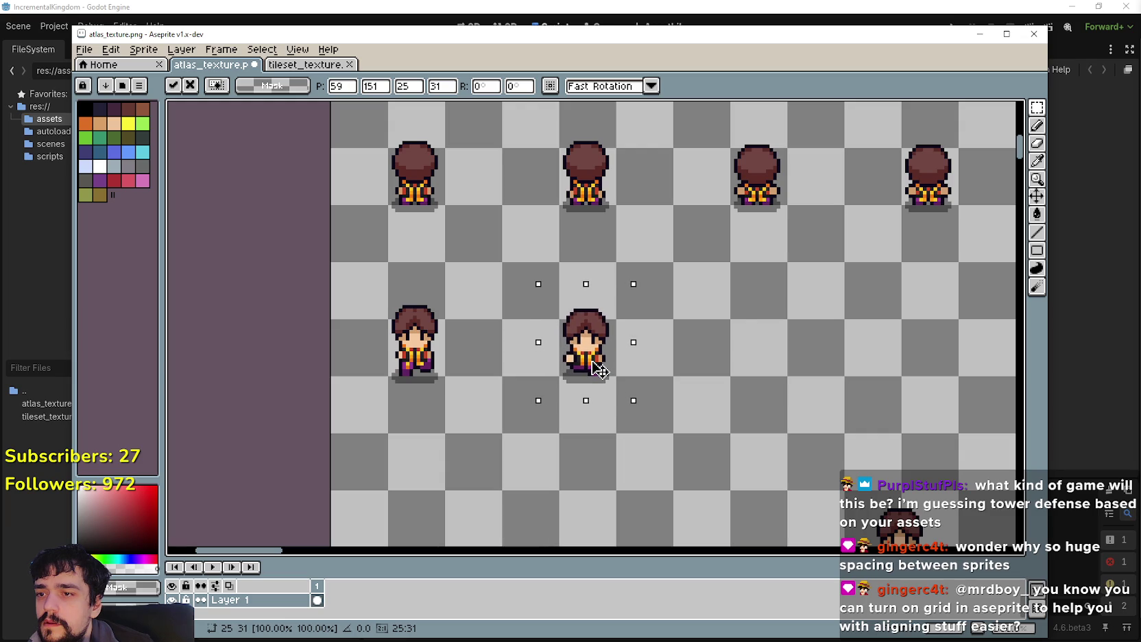
{"action": "scroll", "coordinate": [598, 369], "scroll_direction": "down", "scroll_amount": 4}
{"action": "scroll", "coordinate": [604, 384], "scroll_direction": "up", "scroll_amount": 4}
{"action": "left_click", "coordinate": [613, 366]}
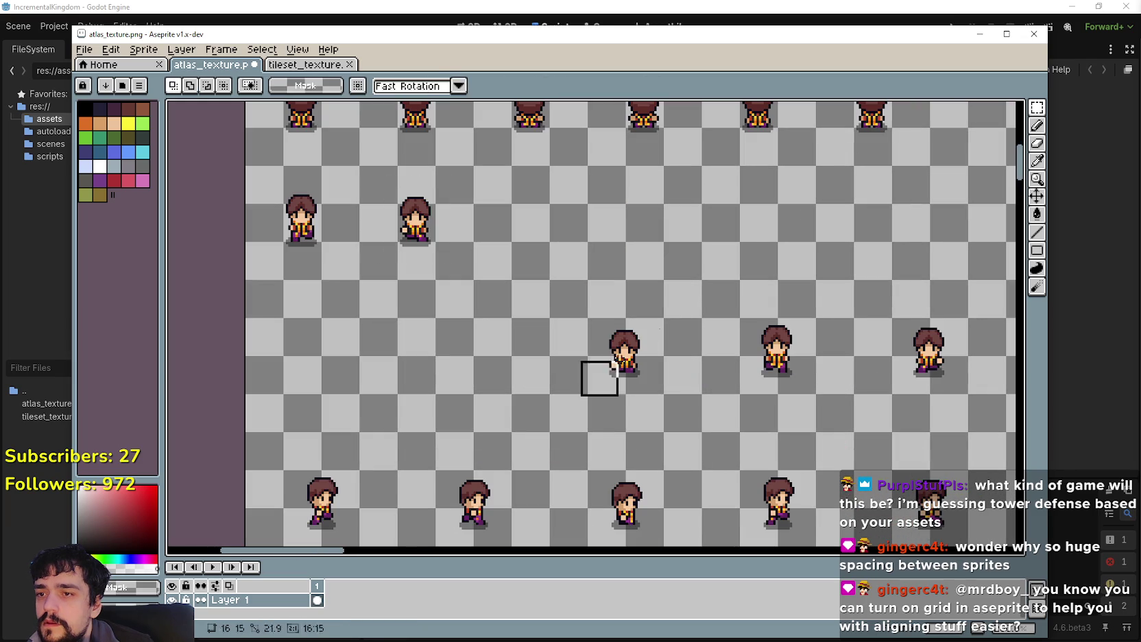
Step: Move two more boxed sprites, including the lower-right one, up-left into the row
{"action": "left_click_drag", "start_coordinate": [621, 353], "coordinate": [519, 223]}
{"action": "scroll", "coordinate": [521, 226], "scroll_direction": "up", "scroll_amount": 2}
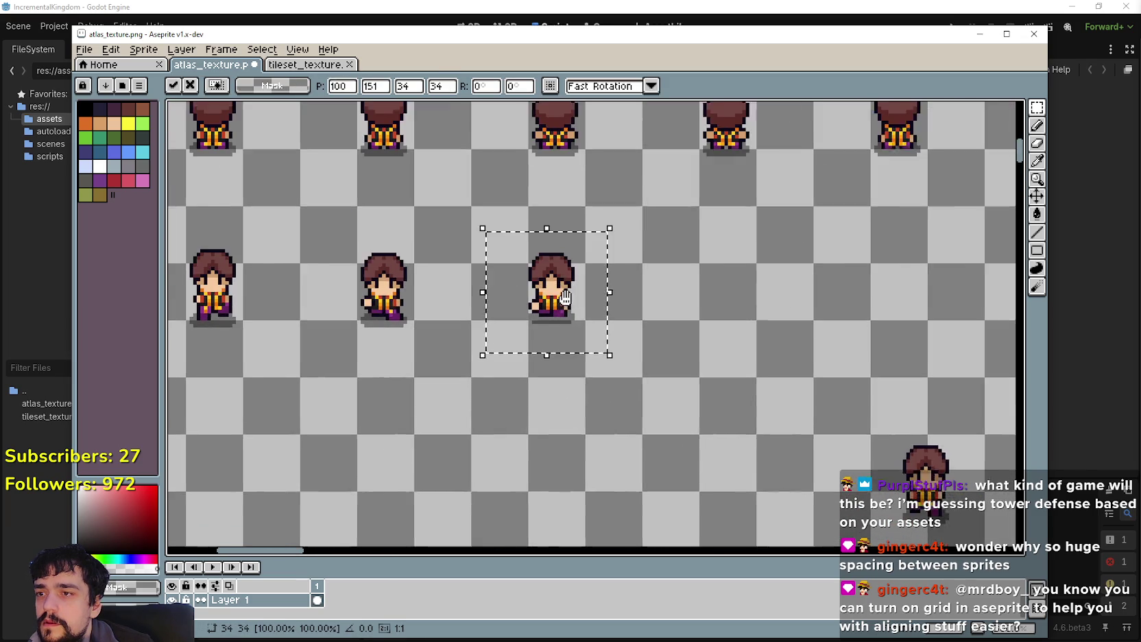
{"action": "scroll", "coordinate": [574, 322], "scroll_direction": "up", "scroll_amount": 1}
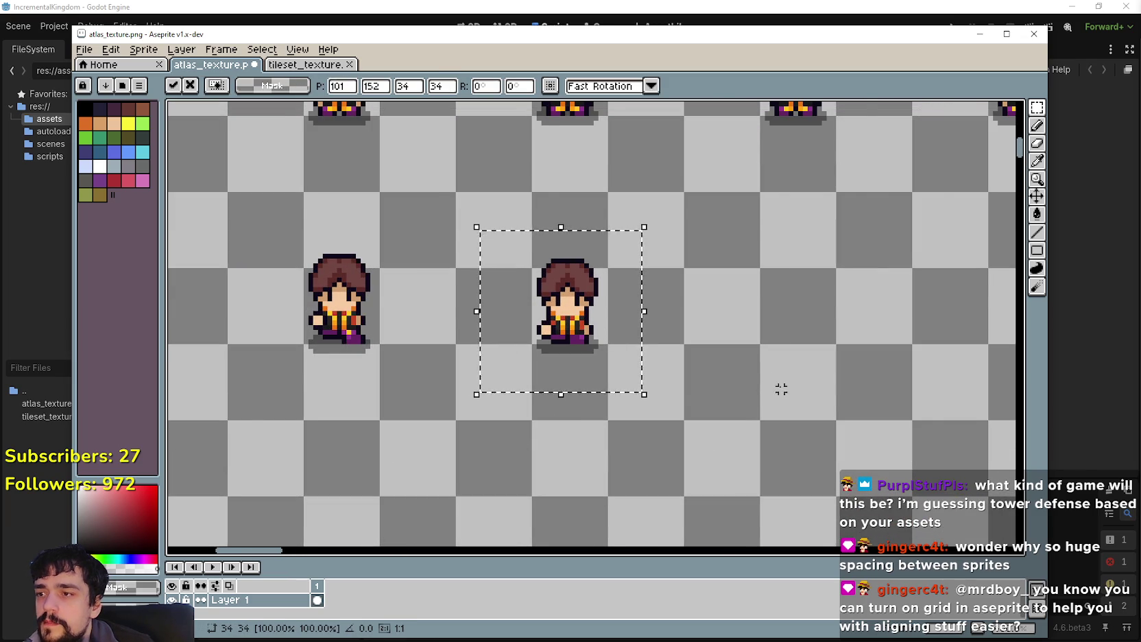
{"action": "scroll", "coordinate": [781, 389], "scroll_direction": "down", "scroll_amount": 1}
{"action": "scroll", "coordinate": [644, 466], "scroll_direction": "right", "scroll_amount": 2}
{"action": "left_click_drag", "start_coordinate": [686, 401], "coordinate": [795, 506]}
{"action": "mouse_move", "coordinate": [713, 433]}
{"action": "left_mouse_down"}
{"action": "mouse_move", "coordinate": [549, 237]}
{"action": "mouse_move", "coordinate": [554, 264]}
{"action": "left_mouse_up"}
{"action": "left_click", "coordinate": [763, 359]}
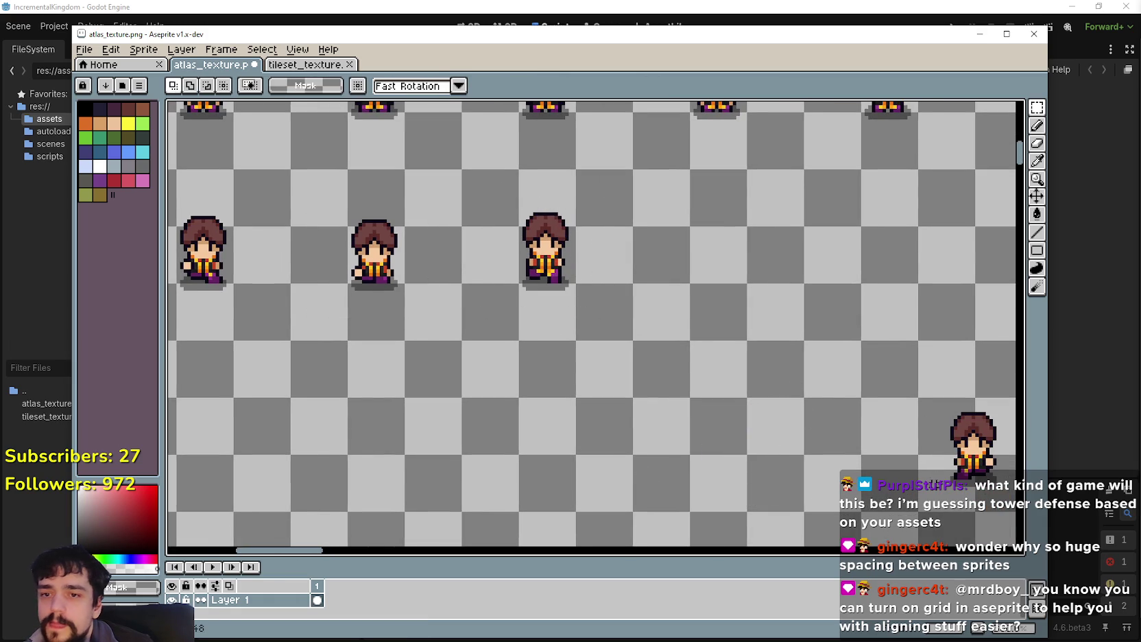
Step: Place the far lower-right sprite and another stray sprite into their front-row slots
{"action": "left_click_drag", "start_coordinate": [973, 494], "coordinate": [996, 498]}
{"action": "mouse_move", "coordinate": [978, 456]}
{"action": "left_mouse_down"}
{"action": "mouse_move", "coordinate": [743, 265]}
{"action": "mouse_move", "coordinate": [732, 240]}
{"action": "mouse_move", "coordinate": [723, 260]}
{"action": "left_mouse_up"}
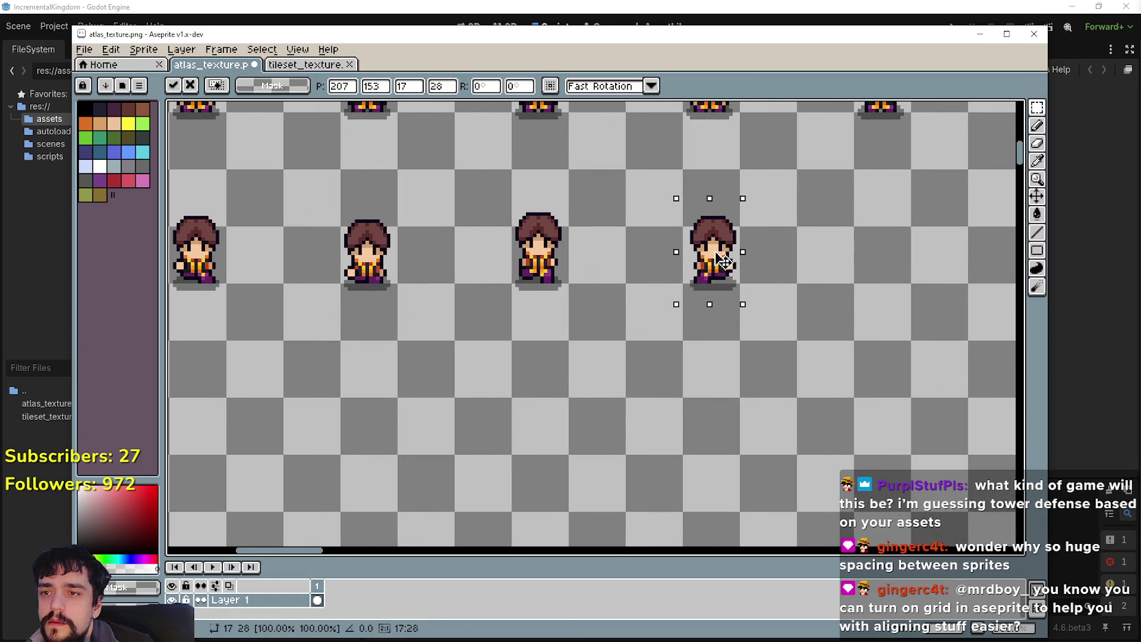
{"action": "scroll", "coordinate": [723, 266], "scroll_direction": "down", "scroll_amount": 3}
{"action": "scroll", "coordinate": [721, 364], "scroll_direction": "up", "scroll_amount": 3}
{"action": "left_click_drag", "start_coordinate": [780, 291], "coordinate": [908, 415]}
{"action": "mouse_move", "coordinate": [823, 339]}
{"action": "left_mouse_down"}
{"action": "mouse_move", "coordinate": [617, 232]}
{"action": "mouse_move", "coordinate": [651, 373]}
{"action": "left_mouse_up"}
{"action": "left_click", "coordinate": [542, 474]}
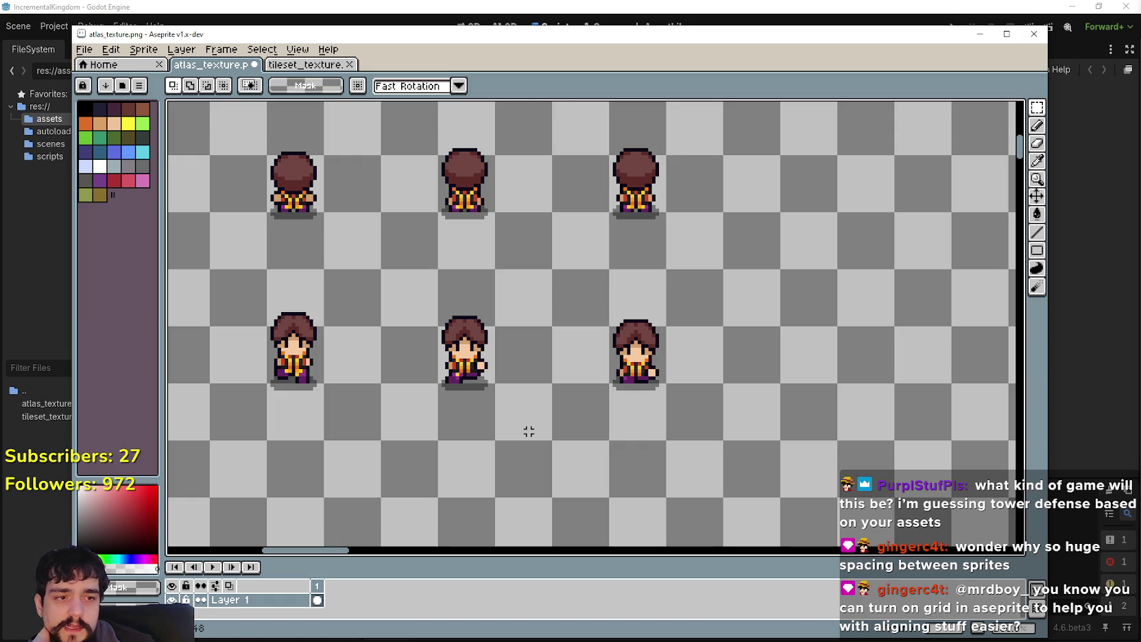
Step: Lift a side-pose sprite up into its row slot, commit it and deselect
{"action": "scroll", "coordinate": [529, 431], "scroll_direction": "down", "scroll_amount": 3}
{"action": "scroll", "coordinate": [534, 377], "scroll_direction": "down", "scroll_amount": 1}
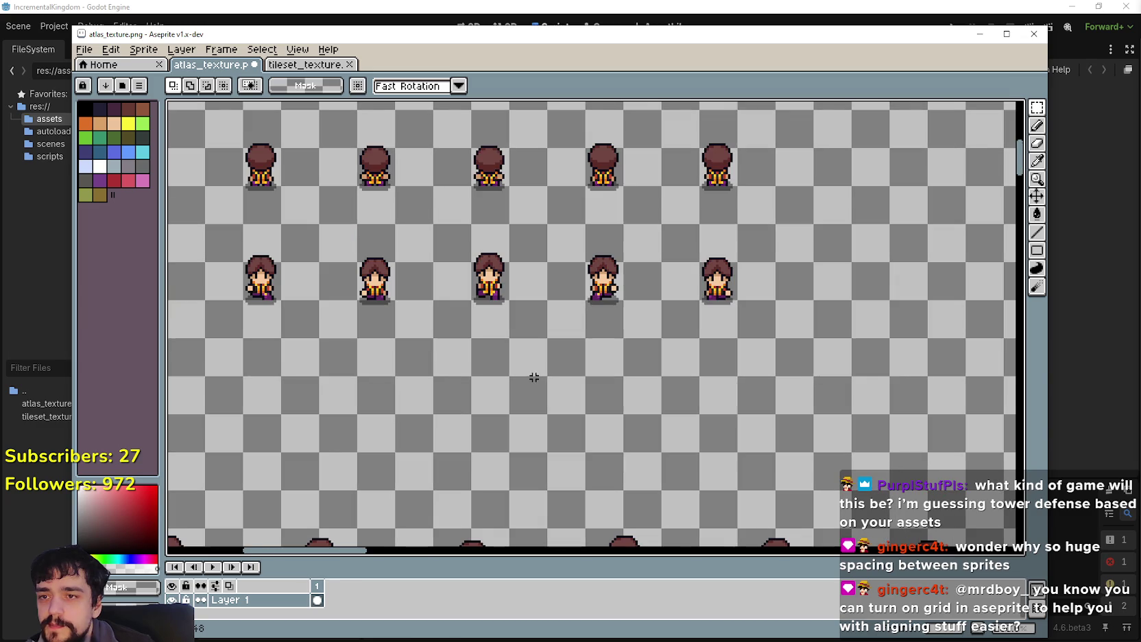
{"action": "scroll", "coordinate": [416, 396], "scroll_direction": "left", "scroll_amount": 2}
{"action": "scroll", "coordinate": [416, 397], "scroll_direction": "up", "scroll_amount": 1}
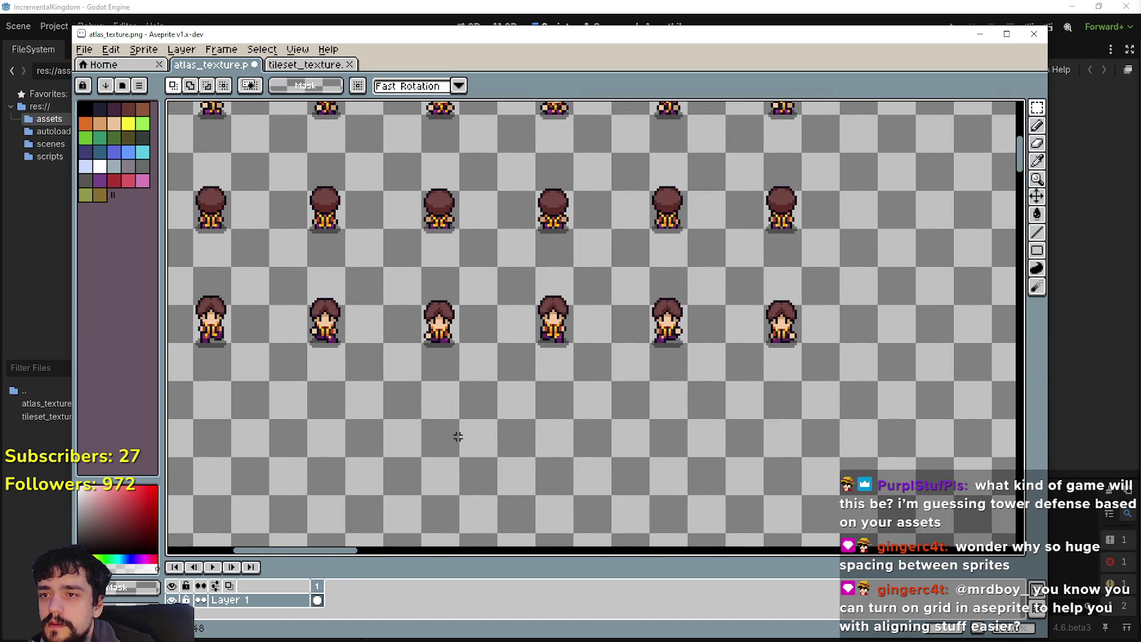
{"action": "scroll", "coordinate": [458, 435], "scroll_direction": "down", "scroll_amount": 2}
{"action": "scroll", "coordinate": [515, 399], "scroll_direction": "right", "scroll_amount": 2}
{"action": "scroll", "coordinate": [438, 407], "scroll_direction": "down", "scroll_amount": 1}
{"action": "scroll", "coordinate": [351, 389], "scroll_direction": "up", "scroll_amount": 1}
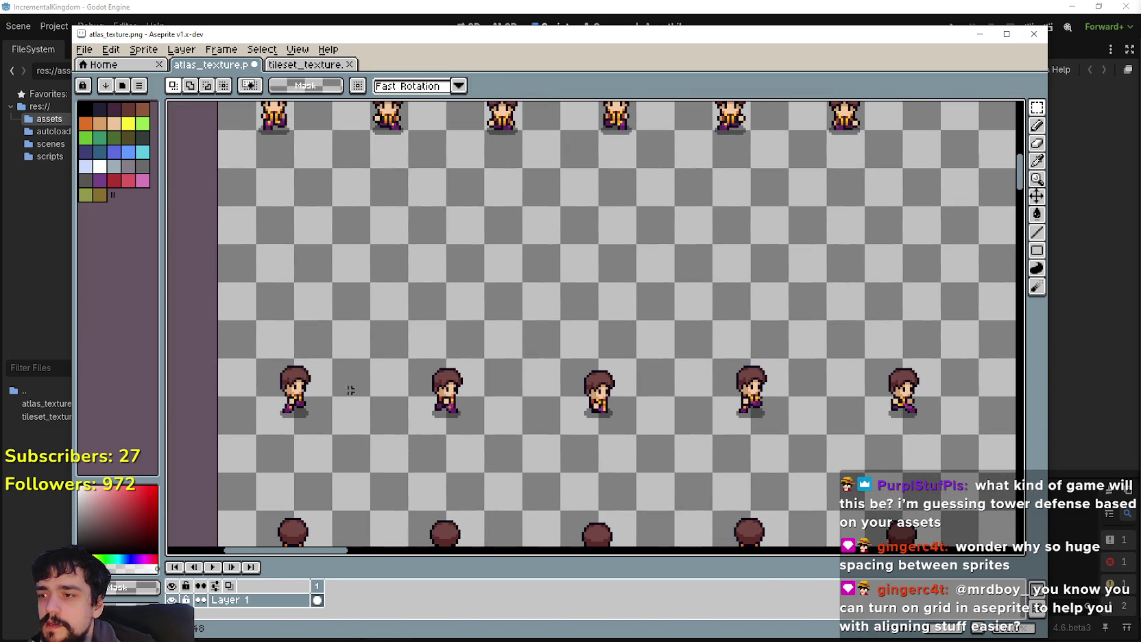
{"action": "left_click_drag", "start_coordinate": [327, 415], "coordinate": [278, 207]}
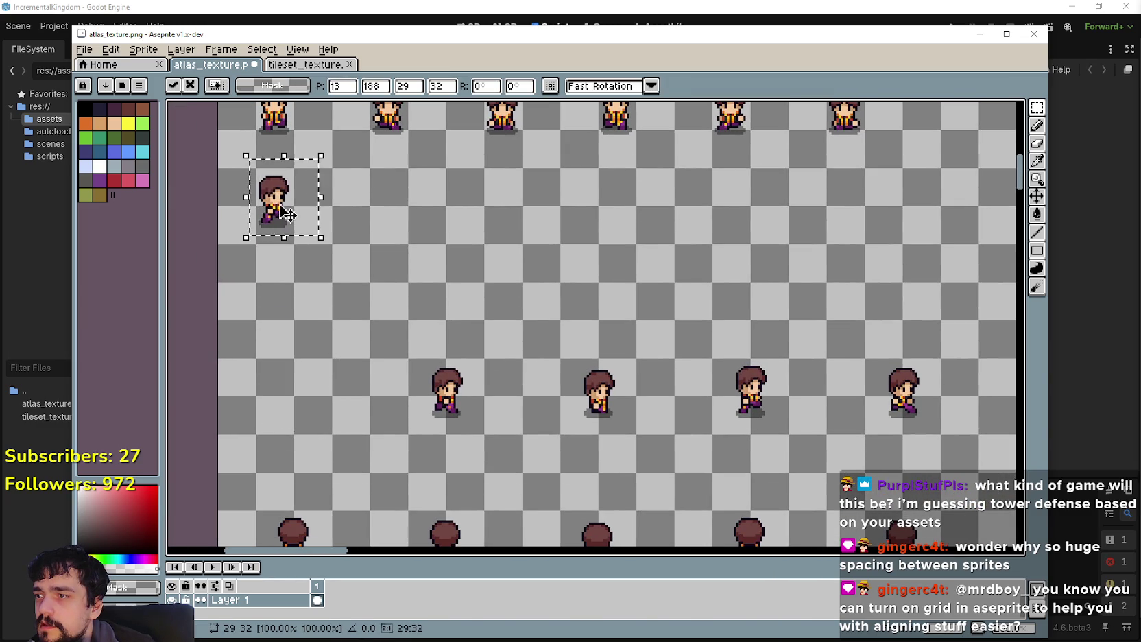
{"action": "scroll", "coordinate": [277, 207], "scroll_direction": "up", "scroll_amount": 1}
{"action": "left_click_drag", "start_coordinate": [367, 337], "coordinate": [363, 361]}
{"action": "key", "text": "Return"}
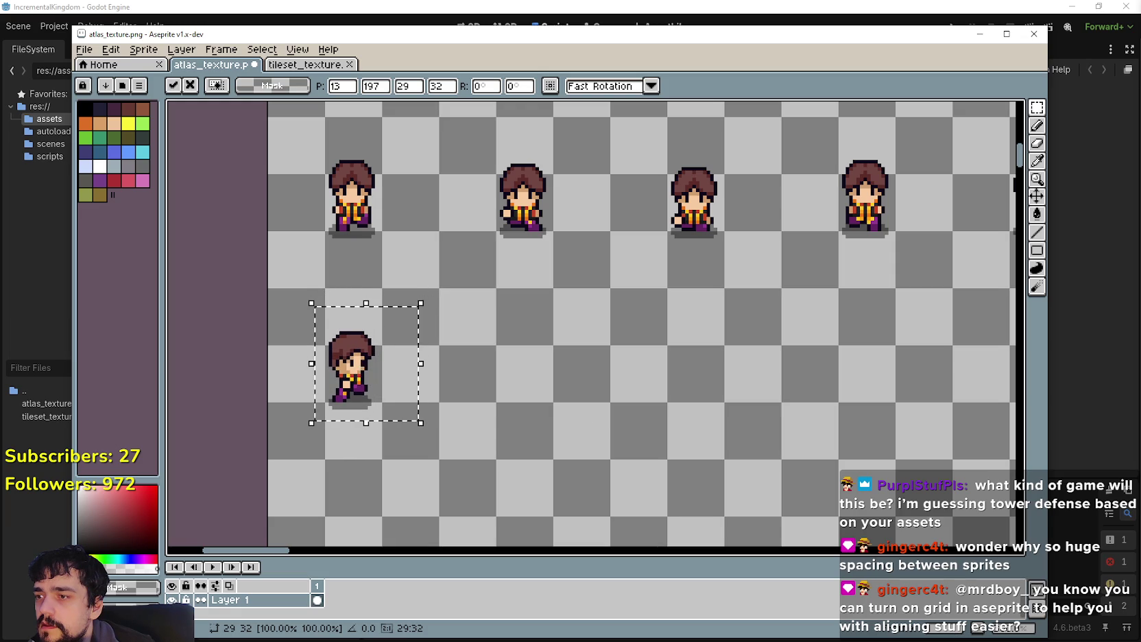
{"action": "key", "text": "ctrl+d"}
Step: Bring the next two lower sprites up into their grid slots in the row
{"action": "scroll", "coordinate": [535, 333], "scroll_direction": "down", "scroll_amount": 3}
{"action": "scroll", "coordinate": [485, 417], "scroll_direction": "down", "scroll_amount": 2}
{"action": "mouse_move", "coordinate": [509, 364]}
{"action": "left_mouse_down"}
{"action": "mouse_move", "coordinate": [617, 502]}
{"action": "mouse_move", "coordinate": [506, 210]}
{"action": "left_mouse_up"}
{"action": "scroll", "coordinate": [561, 421], "scroll_direction": "up", "scroll_amount": 3}
{"action": "mouse_move", "coordinate": [561, 420]}
{"action": "left_mouse_down"}
{"action": "mouse_move", "coordinate": [546, 404]}
{"action": "mouse_move", "coordinate": [531, 423]}
{"action": "mouse_move", "coordinate": [540, 431]}
{"action": "left_mouse_up"}
{"action": "key", "text": "Return"}
{"action": "scroll", "coordinate": [593, 308], "scroll_direction": "down", "scroll_amount": 3}
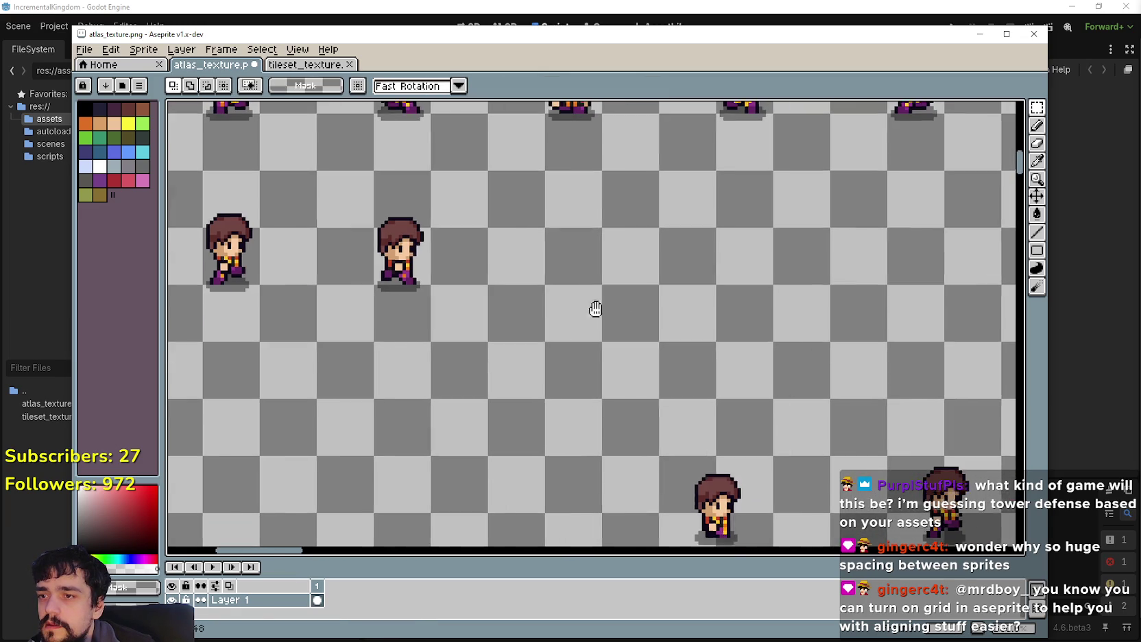
{"action": "scroll", "coordinate": [655, 474], "scroll_direction": "down", "scroll_amount": 1}
{"action": "mouse_move", "coordinate": [665, 522]}
{"action": "left_mouse_down"}
{"action": "mouse_move", "coordinate": [762, 416]}
{"action": "mouse_move", "coordinate": [575, 236]}
{"action": "left_mouse_up"}
{"action": "scroll", "coordinate": [592, 308], "scroll_direction": "up", "scroll_amount": 3}
{"action": "mouse_move", "coordinate": [611, 372]}
{"action": "left_mouse_down"}
{"action": "mouse_move", "coordinate": [613, 352]}
{"action": "mouse_move", "coordinate": [616, 368]}
{"action": "left_mouse_up"}
{"action": "key", "text": "Return"}
Step: Select a lower-right sprite and align it up-left with the lower row
{"action": "scroll", "coordinate": [683, 347], "scroll_direction": "down", "scroll_amount": 5}
{"action": "scroll", "coordinate": [682, 346], "scroll_direction": "right", "scroll_amount": 5}
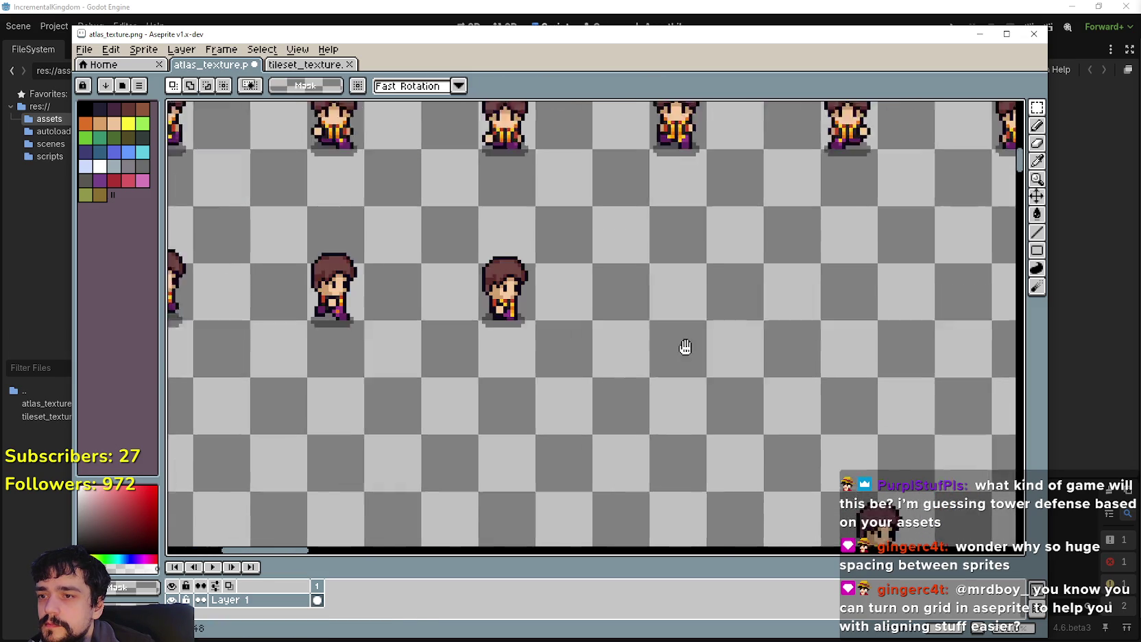
{"action": "left_click_drag", "start_coordinate": [726, 514], "coordinate": [814, 380]}
{"action": "left_click_drag", "start_coordinate": [793, 454], "coordinate": [583, 236]}
{"action": "scroll", "coordinate": [583, 237], "scroll_direction": "up", "scroll_amount": 5}
{"action": "scroll", "coordinate": [582, 236], "scroll_direction": "left", "scroll_amount": 3}
{"action": "left_click_drag", "start_coordinate": [635, 397], "coordinate": [662, 408]}
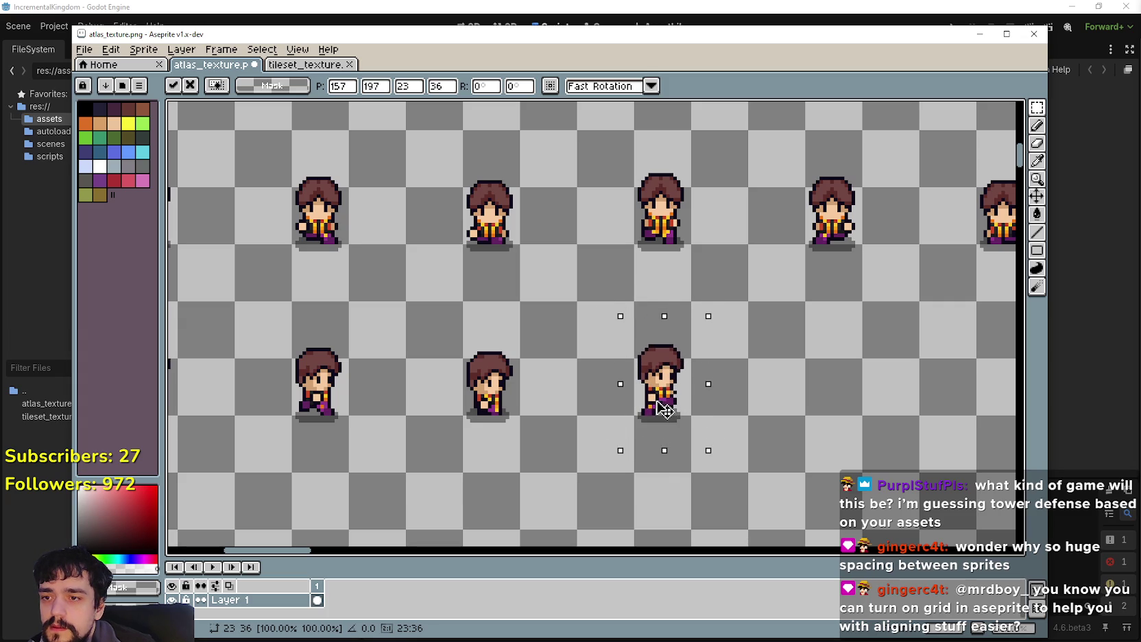
{"action": "key", "text": "Return"}
Step: Move another lower-right sprite up-left into the lower row
{"action": "scroll", "coordinate": [616, 416], "scroll_direction": "down", "scroll_amount": 5}
{"action": "scroll", "coordinate": [616, 416], "scroll_direction": "right", "scroll_amount": 3}
{"action": "left_click_drag", "start_coordinate": [768, 462], "coordinate": [823, 379]}
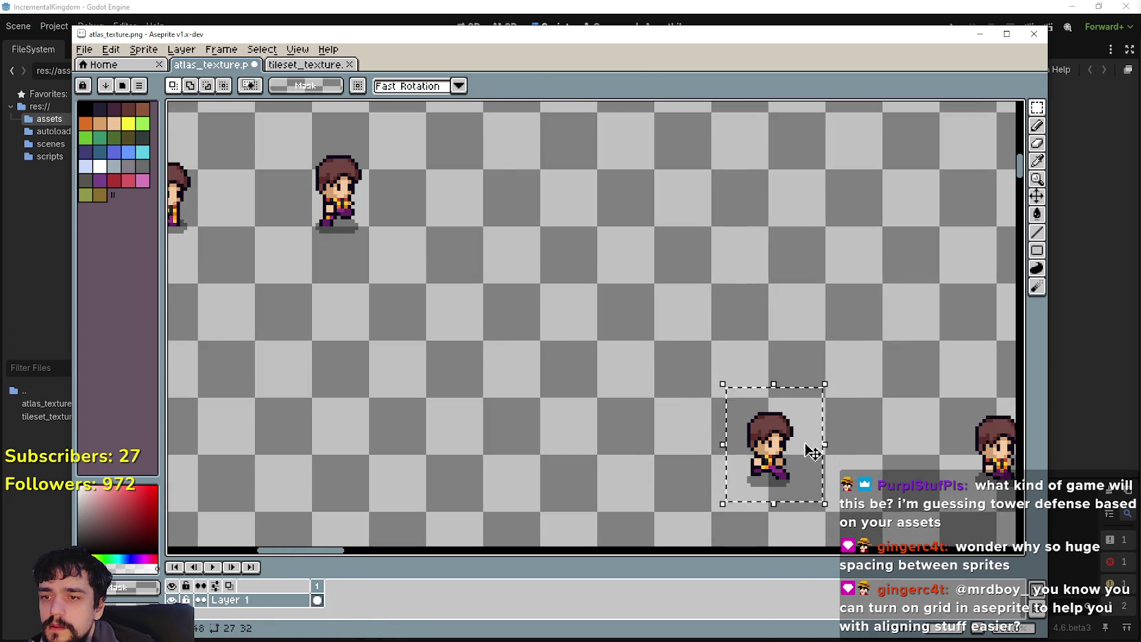
{"action": "left_click_drag", "start_coordinate": [809, 450], "coordinate": [583, 268]}
{"action": "scroll", "coordinate": [583, 267], "scroll_direction": "up", "scroll_amount": 5}
{"action": "scroll", "coordinate": [582, 268], "scroll_direction": "left", "scroll_amount": 3}
{"action": "left_click_drag", "start_coordinate": [598, 355], "coordinate": [583, 329]}
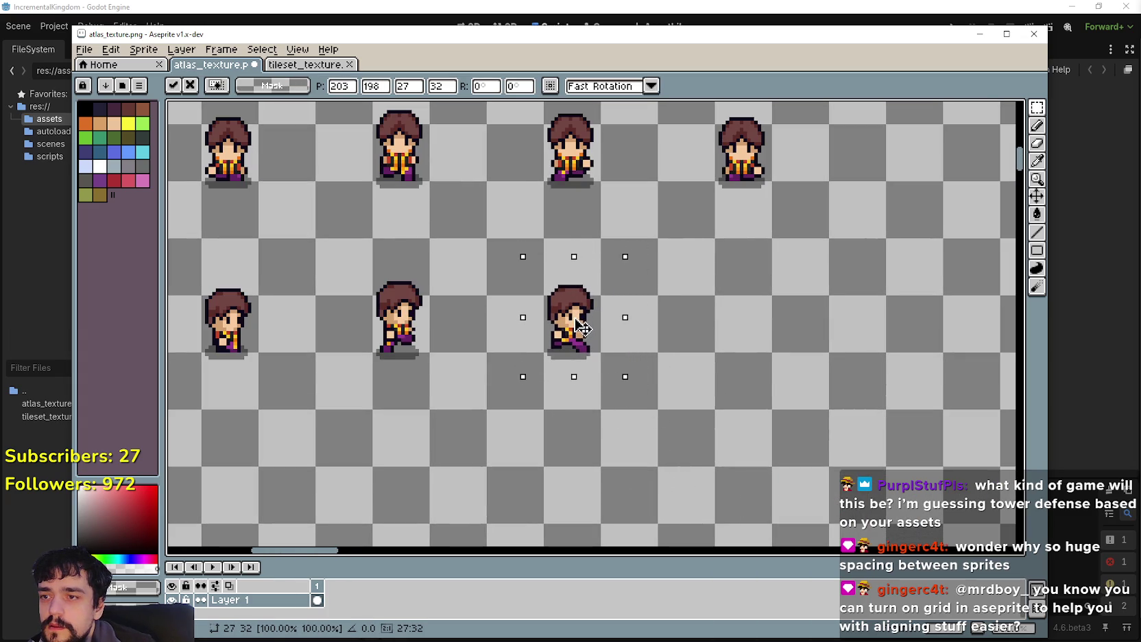
{"action": "key", "text": "Return"}
Step: Place the last sprite in the row, nudging it one pixel right and down
{"action": "scroll", "coordinate": [719, 432], "scroll_direction": "down", "scroll_amount": 5}
{"action": "left_click_drag", "start_coordinate": [809, 461], "coordinate": [902, 366]}
{"action": "mouse_move", "coordinate": [865, 429]}
{"action": "left_mouse_down"}
{"action": "mouse_move", "coordinate": [601, 237]}
{"action": "mouse_move", "coordinate": [617, 290]}
{"action": "mouse_move", "coordinate": [636, 293]}
{"action": "left_mouse_up"}
{"action": "scroll", "coordinate": [601, 237], "scroll_direction": "up", "scroll_amount": 5}
{"action": "scroll", "coordinate": [602, 237], "scroll_direction": "left", "scroll_amount": 3}
{"action": "key", "text": "Right"}
{"action": "key", "text": "Down"}
{"action": "key", "text": "Down"}
{"action": "left_click", "coordinate": [423, 341]}
{"action": "scroll", "coordinate": [425, 357], "scroll_direction": "down", "scroll_amount": 1}
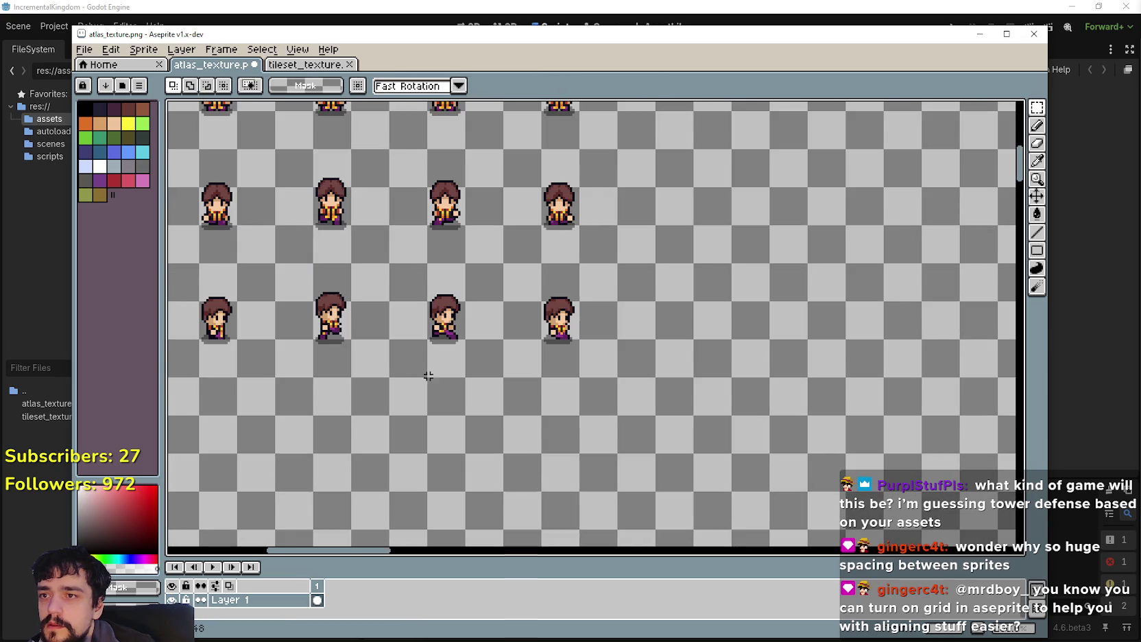
{"action": "scroll", "coordinate": [445, 397], "scroll_direction": "down", "scroll_amount": 1}
{"action": "scroll", "coordinate": [450, 300], "scroll_direction": "up", "scroll_amount": 1}
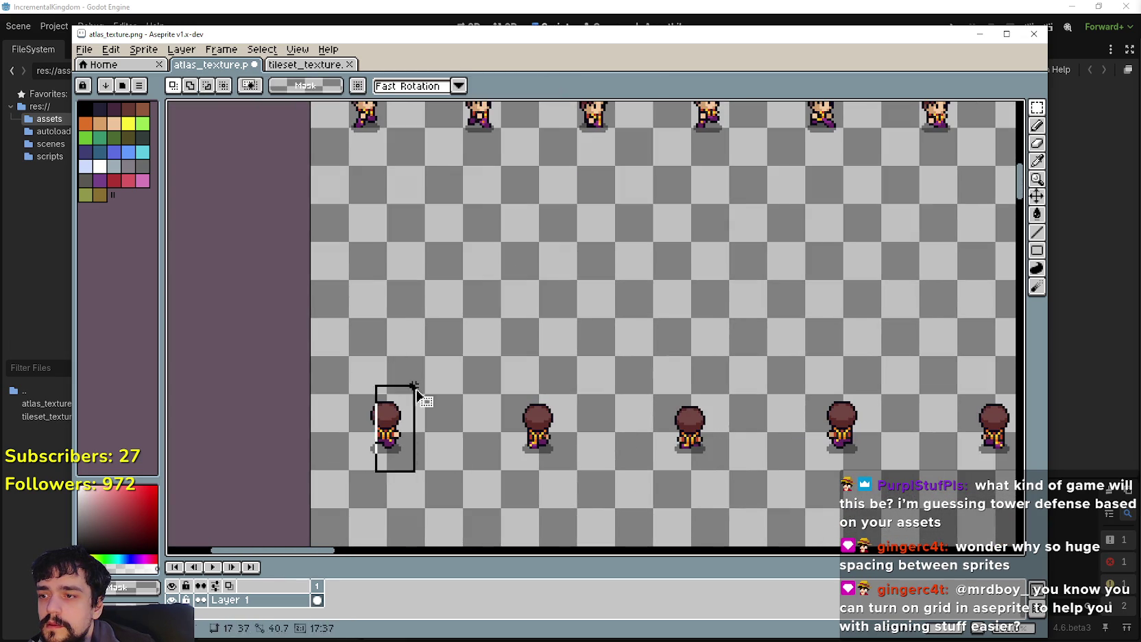
Step: Lift the first two back-facing sprites up into the second row side by side
{"action": "left_click_drag", "start_coordinate": [391, 428], "coordinate": [377, 270]}
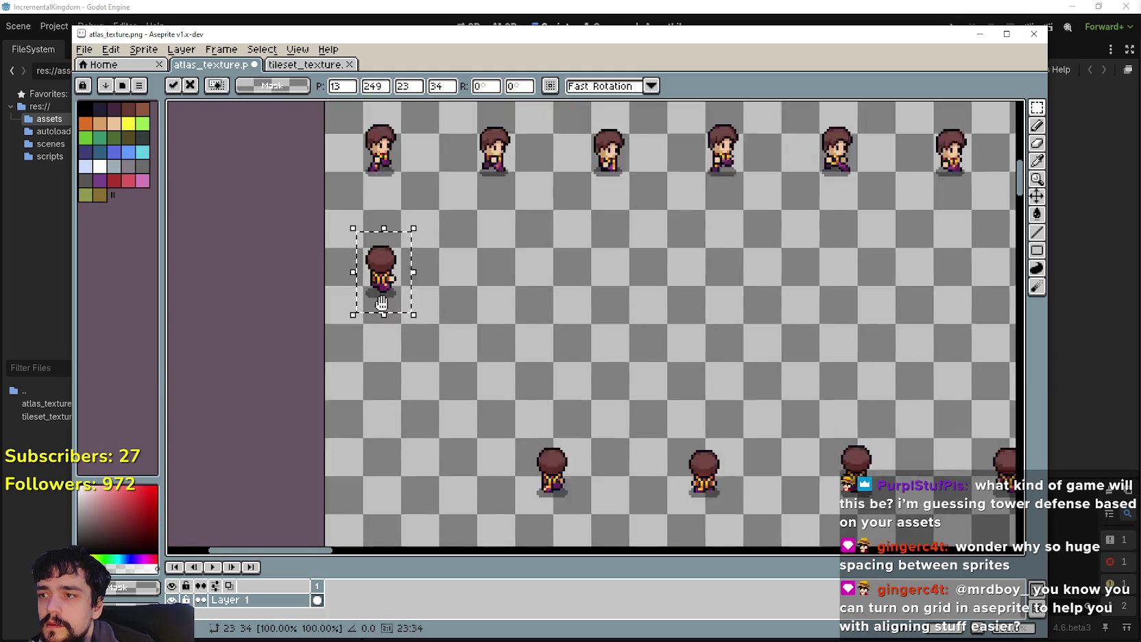
{"action": "scroll", "coordinate": [380, 288], "scroll_direction": "up", "scroll_amount": 1}
{"action": "left_click", "coordinate": [415, 343]}
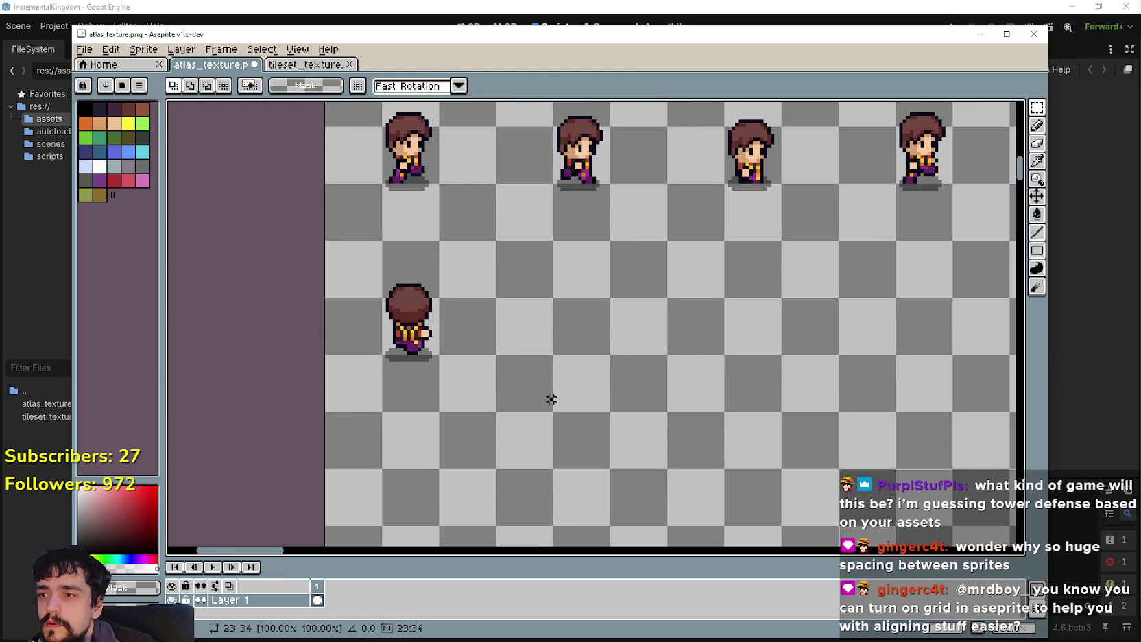
{"action": "left_click_drag", "start_coordinate": [548, 395], "coordinate": [468, 282]}
{"action": "left_click_drag", "start_coordinate": [489, 452], "coordinate": [476, 373]}
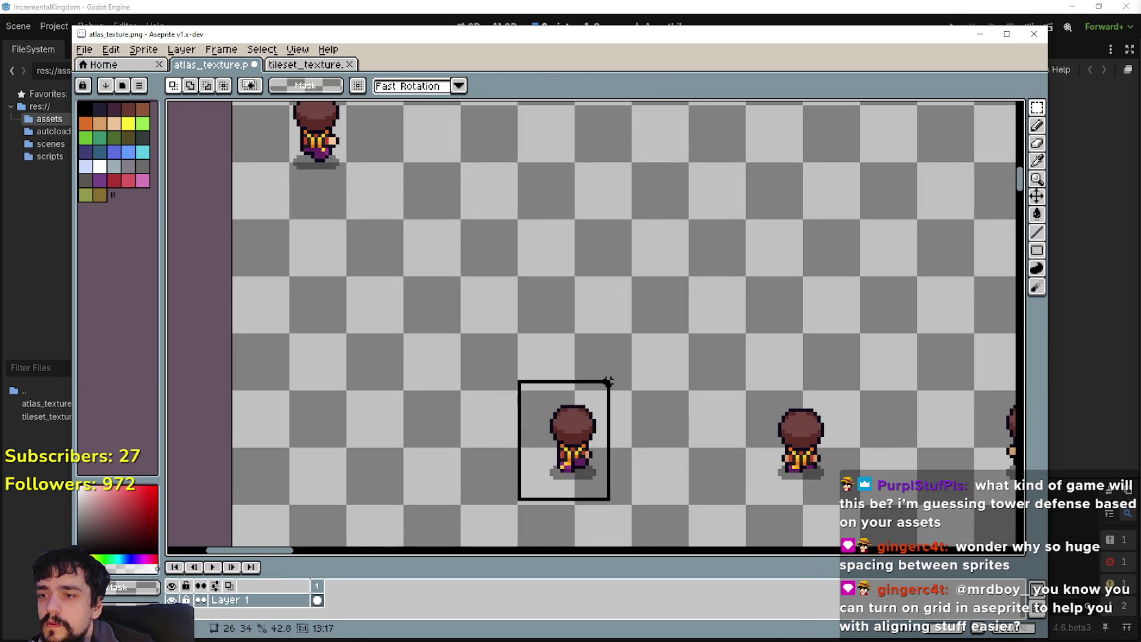
{"action": "left_click_drag", "start_coordinate": [593, 446], "coordinate": [492, 211]}
{"action": "scroll", "coordinate": [491, 212], "scroll_direction": "down", "scroll_amount": 1}
{"action": "mouse_move", "coordinate": [523, 410]}
{"action": "left_mouse_down"}
{"action": "mouse_move", "coordinate": [523, 360]}
{"action": "mouse_move", "coordinate": [557, 369]}
{"action": "left_mouse_up"}
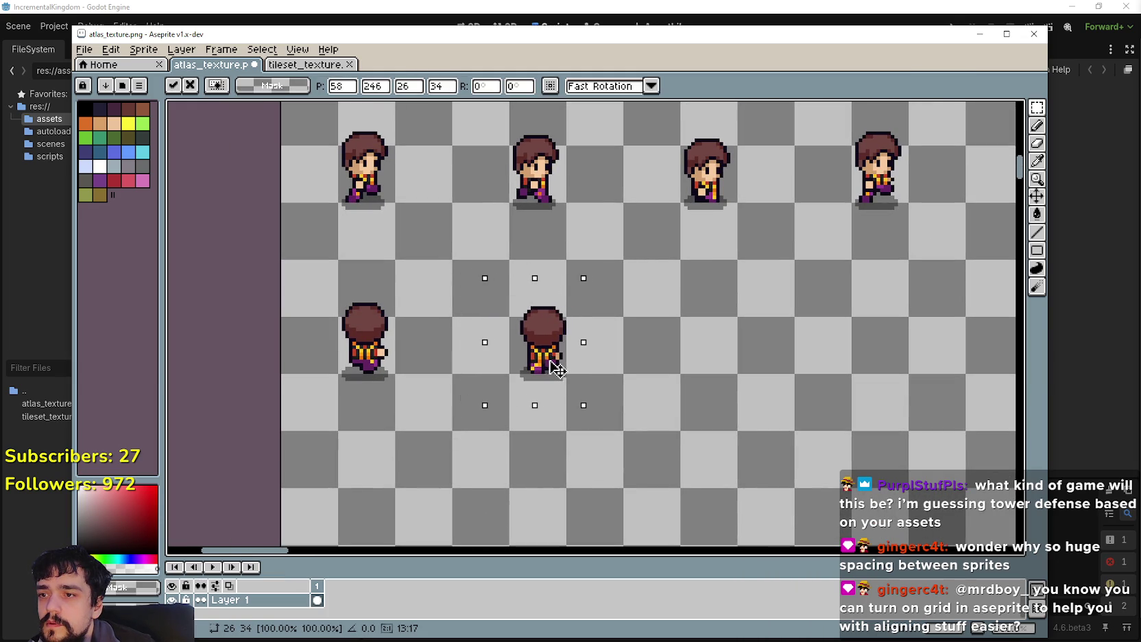
{"action": "key", "text": "Return"}
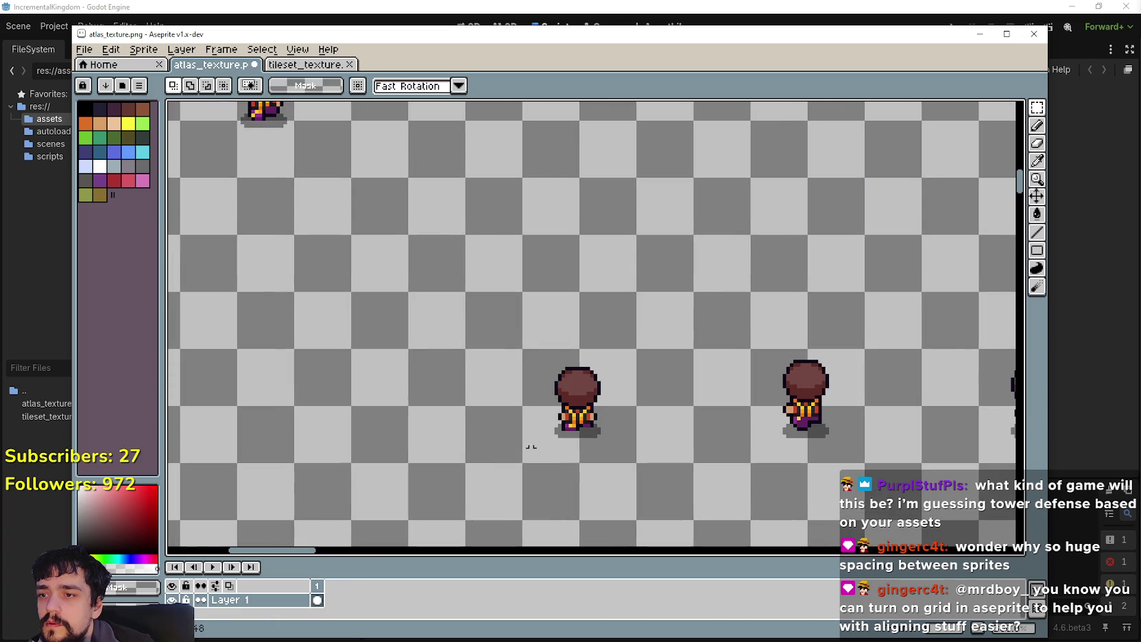
Step: Drop the next two back-facing sprites into the back-facing row
{"action": "mouse_move", "coordinate": [601, 411]}
{"action": "left_mouse_down"}
{"action": "mouse_move", "coordinate": [399, 158]}
{"action": "mouse_move", "coordinate": [539, 389]}
{"action": "mouse_move", "coordinate": [539, 305]}
{"action": "mouse_move", "coordinate": [589, 300]}
{"action": "left_mouse_up"}
{"action": "left_click", "coordinate": [656, 385]}
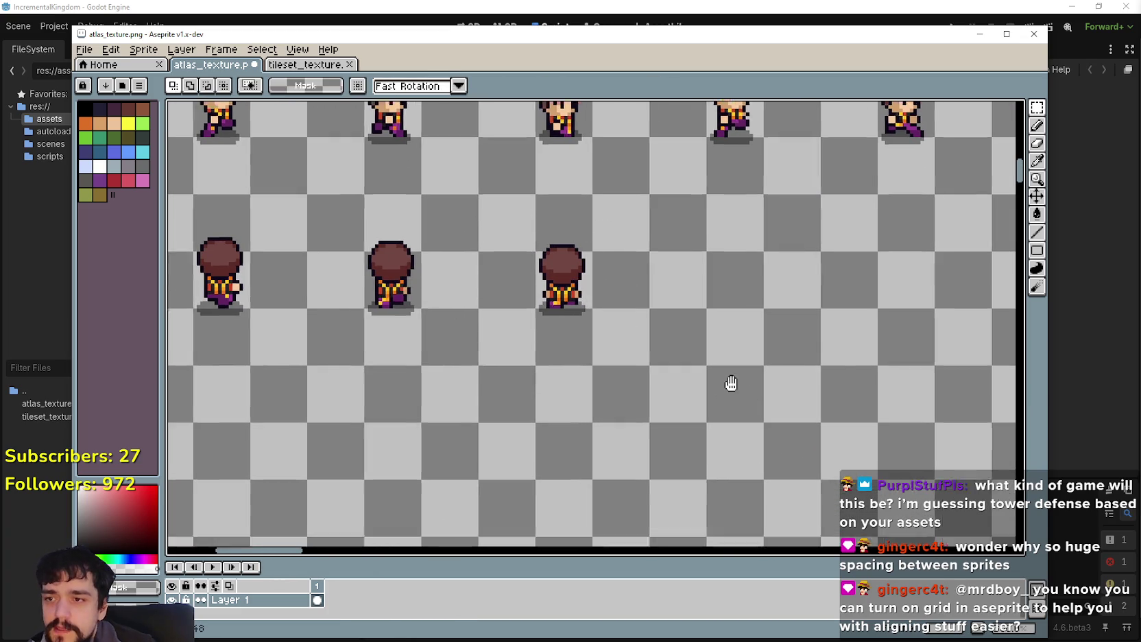
{"action": "scroll", "coordinate": [656, 385], "scroll_direction": "right", "scroll_amount": 3}
{"action": "mouse_move", "coordinate": [692, 435]}
{"action": "left_mouse_down"}
{"action": "mouse_move", "coordinate": [538, 144]}
{"action": "mouse_move", "coordinate": [610, 322]}
{"action": "mouse_move", "coordinate": [597, 340]}
{"action": "left_mouse_up"}
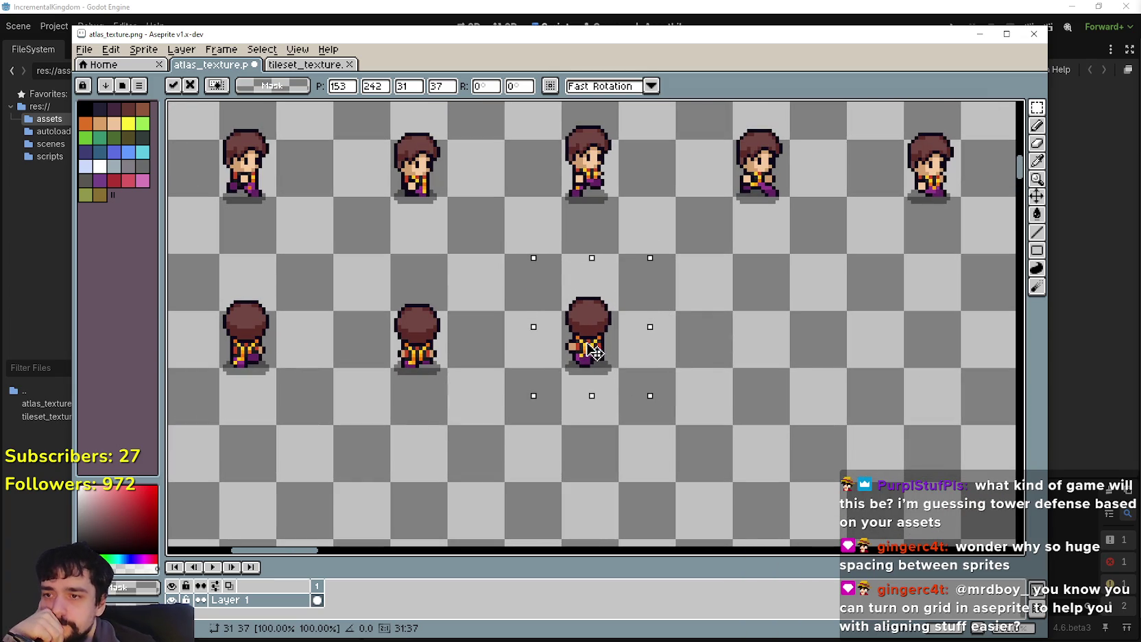
{"action": "left_click", "coordinate": [751, 402]}
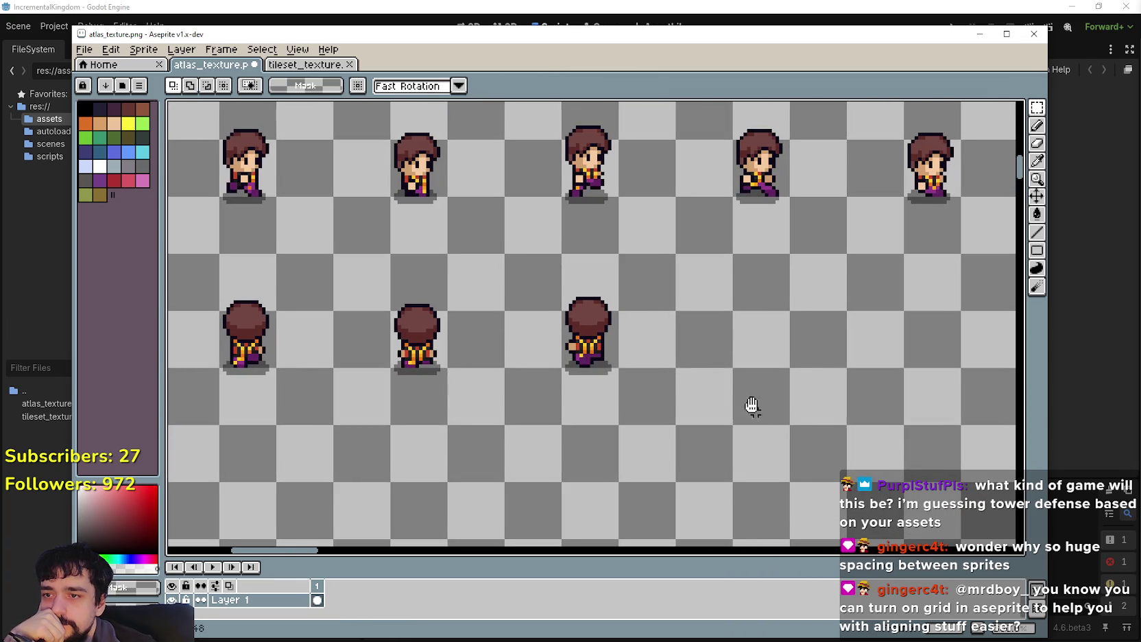
Step: Move the lower back-facing sprite up beside the others and fine-tune its position
{"action": "scroll", "coordinate": [628, 420], "scroll_direction": "right", "scroll_amount": 3}
{"action": "left_click_drag", "start_coordinate": [719, 487], "coordinate": [803, 371]}
{"action": "mouse_move", "coordinate": [781, 462]}
{"action": "left_mouse_down"}
{"action": "mouse_move", "coordinate": [495, 208]}
{"action": "mouse_move", "coordinate": [555, 381]}
{"action": "left_mouse_up"}
{"action": "left_click_drag", "start_coordinate": [566, 303], "coordinate": [576, 297]}
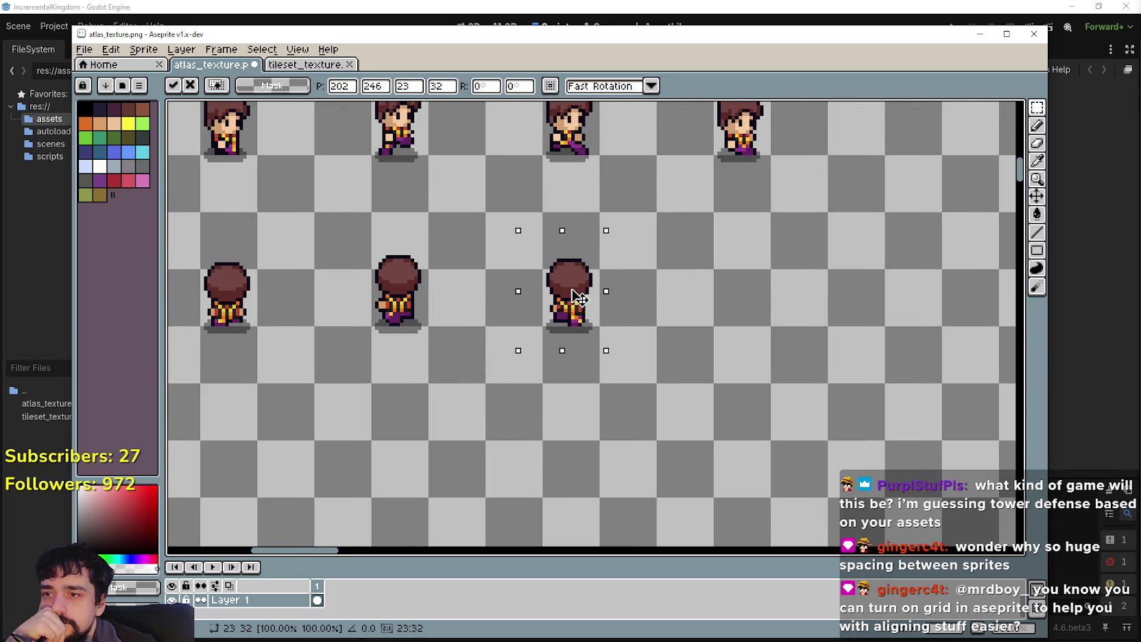
{"action": "left_click", "coordinate": [789, 391]}
Step: Place the final back-facing sprite into the second row
{"action": "scroll", "coordinate": [485, 196], "scroll_direction": "up", "scroll_amount": 3}
{"action": "left_click_drag", "start_coordinate": [710, 476], "coordinate": [777, 353]}
{"action": "mouse_move", "coordinate": [717, 403]}
{"action": "left_mouse_down"}
{"action": "mouse_move", "coordinate": [689, 374]}
{"action": "mouse_move", "coordinate": [560, 387]}
{"action": "mouse_move", "coordinate": [607, 375]}
{"action": "mouse_move", "coordinate": [579, 280]}
{"action": "mouse_move", "coordinate": [581, 292]}
{"action": "left_mouse_up"}
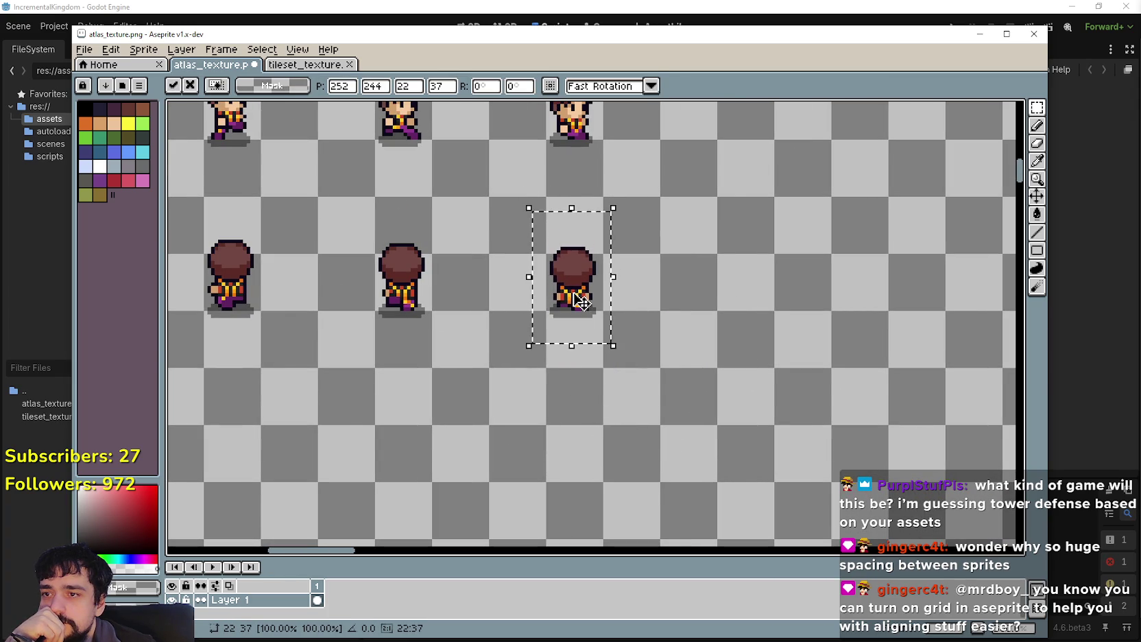
{"action": "left_click", "coordinate": [346, 411]}
{"action": "scroll", "coordinate": [512, 339], "scroll_direction": "down", "scroll_amount": 3}
{"action": "scroll", "coordinate": [390, 395], "scroll_direction": "up", "scroll_amount": 3}
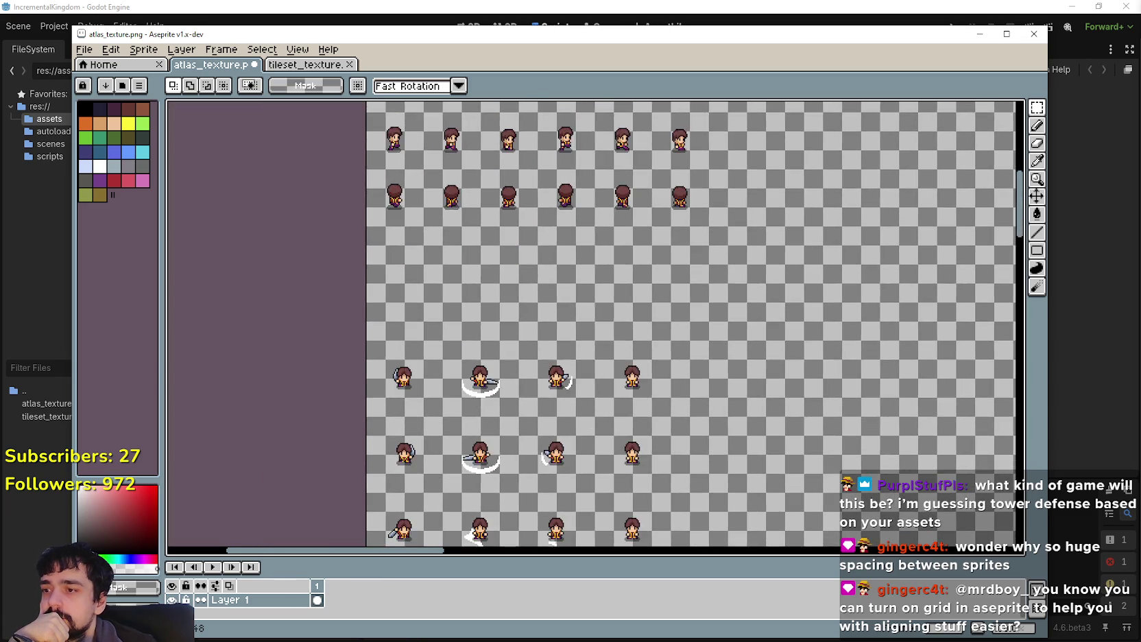
Step: Lift the first sword-pose sprite into a new third row, nudged down two pixels
{"action": "left_click_drag", "start_coordinate": [353, 429], "coordinate": [455, 312]}
{"action": "scroll", "coordinate": [425, 343], "scroll_direction": "up", "scroll_amount": 3}
{"action": "mouse_move", "coordinate": [420, 480]}
{"action": "left_mouse_down"}
{"action": "mouse_move", "coordinate": [401, 239]}
{"action": "mouse_move", "coordinate": [415, 234]}
{"action": "left_mouse_up"}
{"action": "scroll", "coordinate": [438, 288], "scroll_direction": "up", "scroll_amount": 1}
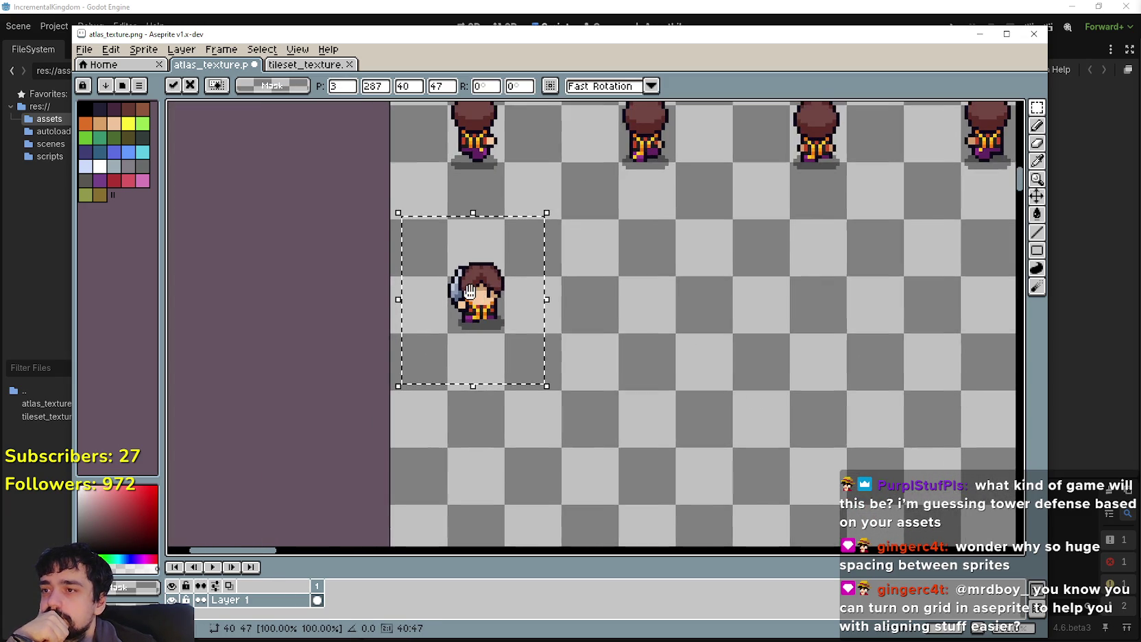
{"action": "left_click_drag", "start_coordinate": [489, 317], "coordinate": [492, 324]}
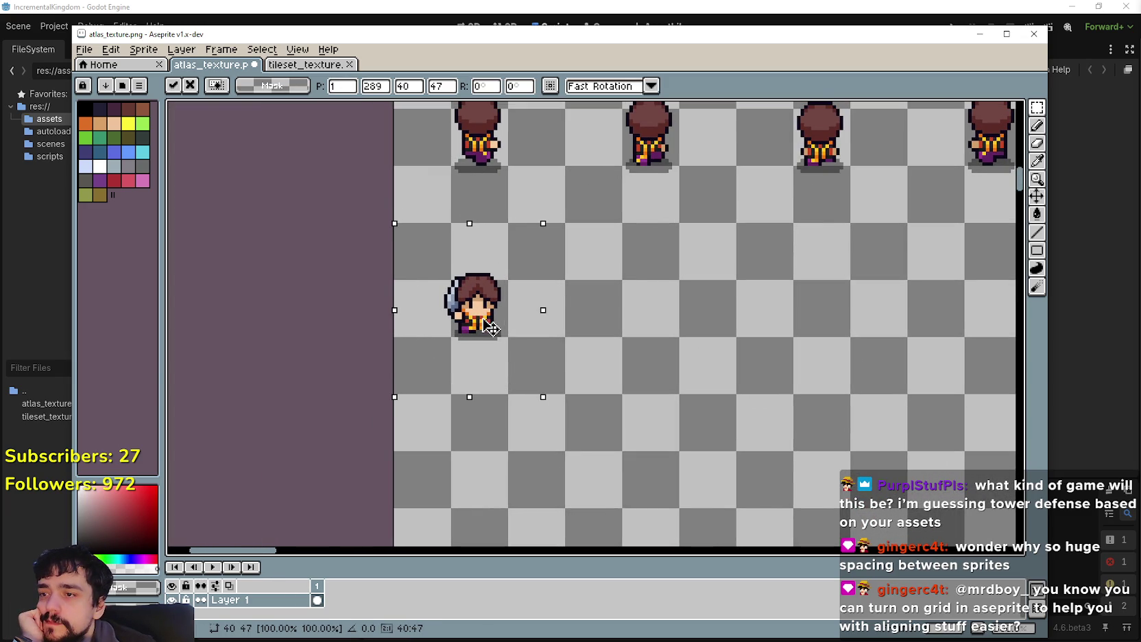
{"action": "left_click", "coordinate": [628, 360]}
Step: Move the next swinging swordsman sprites up beside the first in the third row
{"action": "scroll", "coordinate": [593, 234], "scroll_direction": "down", "scroll_amount": 2}
{"action": "scroll", "coordinate": [523, 433], "scroll_direction": "down", "scroll_amount": 1}
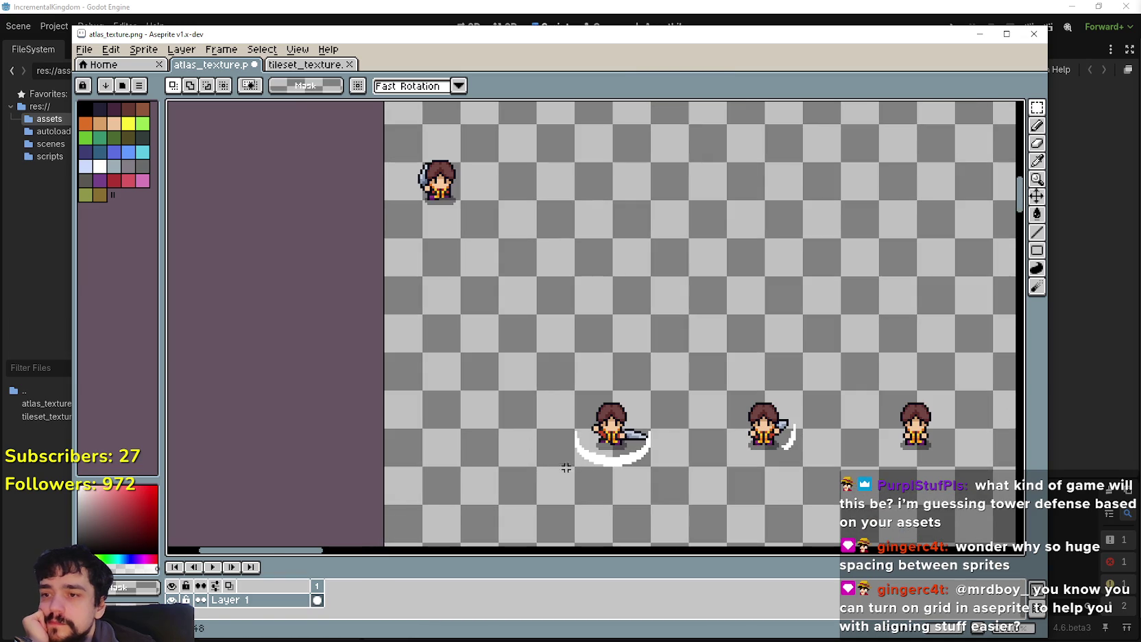
{"action": "left_click_drag", "start_coordinate": [608, 462], "coordinate": [525, 239]}
{"action": "mouse_move", "coordinate": [507, 174]}
{"action": "left_mouse_down"}
{"action": "mouse_move", "coordinate": [603, 323]}
{"action": "mouse_move", "coordinate": [637, 328]}
{"action": "left_mouse_up"}
{"action": "scroll", "coordinate": [637, 308], "scroll_direction": "up", "scroll_amount": 2}
{"action": "scroll", "coordinate": [637, 322], "scroll_direction": "down", "scroll_amount": 2}
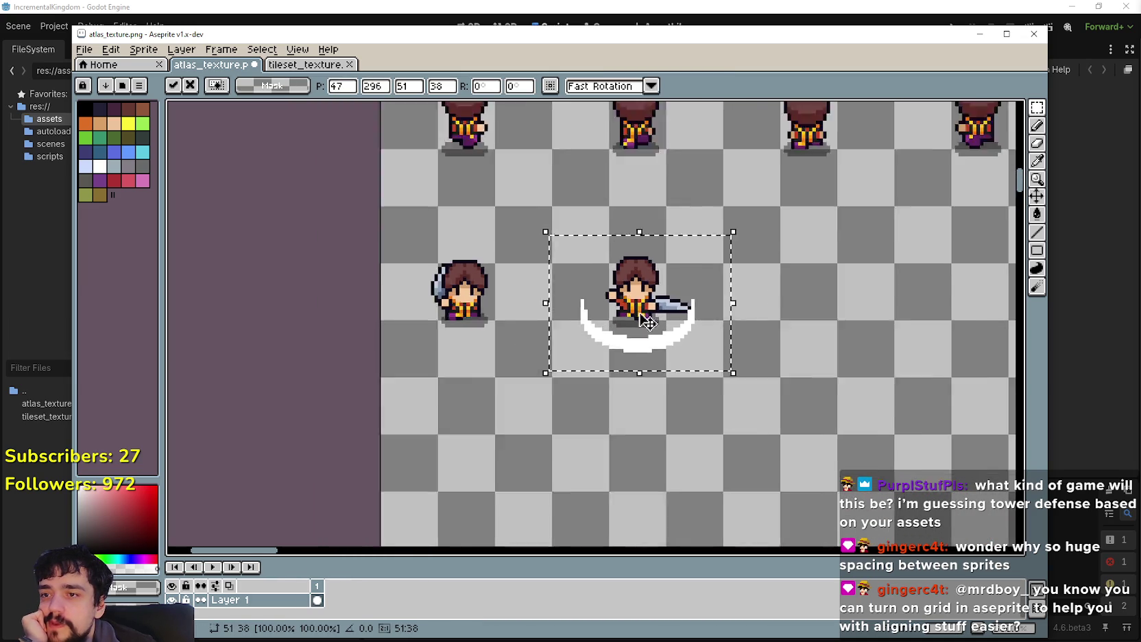
{"action": "left_click_drag", "start_coordinate": [565, 433], "coordinate": [670, 358]}
{"action": "mouse_move", "coordinate": [616, 396]}
{"action": "left_mouse_down"}
{"action": "mouse_move", "coordinate": [551, 151]}
{"action": "mouse_move", "coordinate": [559, 296]}
{"action": "mouse_move", "coordinate": [524, 304]}
{"action": "left_mouse_up"}
Step: Position the lower-middle sword sprite in the third row and commit it
{"action": "scroll", "coordinate": [532, 310], "scroll_direction": "up", "scroll_amount": 2}
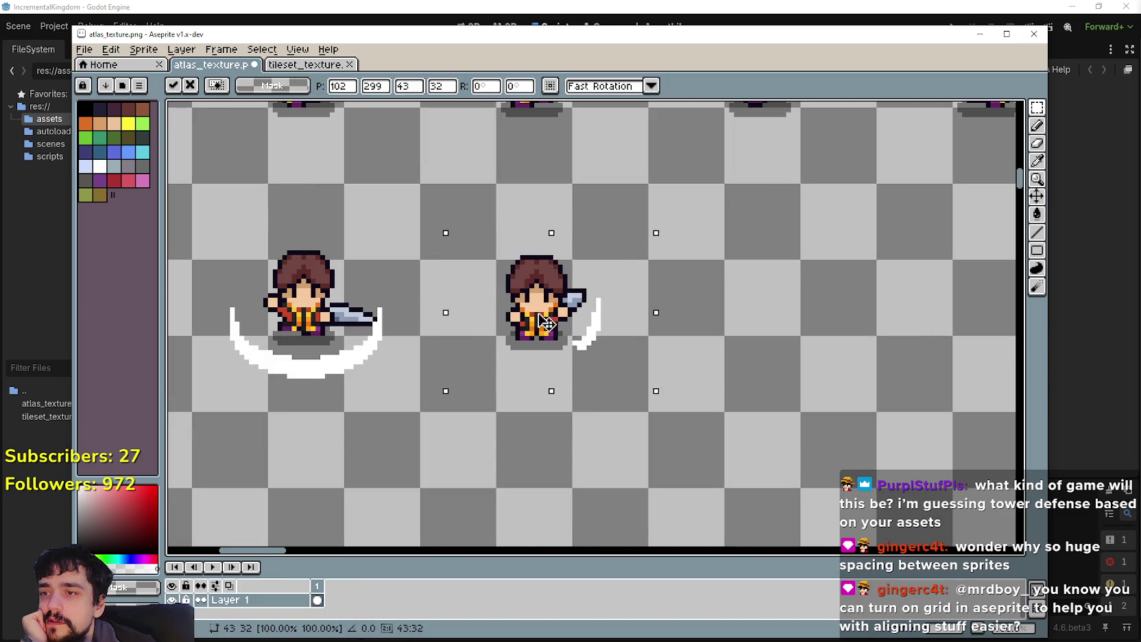
{"action": "scroll", "coordinate": [539, 316], "scroll_direction": "down", "scroll_amount": 2}
{"action": "mouse_move", "coordinate": [563, 312]}
{"action": "left_mouse_down"}
{"action": "mouse_move", "coordinate": [617, 396]}
{"action": "mouse_move", "coordinate": [535, 265]}
{"action": "mouse_move", "coordinate": [565, 268]}
{"action": "mouse_move", "coordinate": [614, 397]}
{"action": "left_mouse_up"}
{"action": "scroll", "coordinate": [535, 265], "scroll_direction": "up", "scroll_amount": 3}
{"action": "scroll", "coordinate": [621, 390], "scroll_direction": "down", "scroll_amount": 4}
{"action": "key", "text": "Return"}
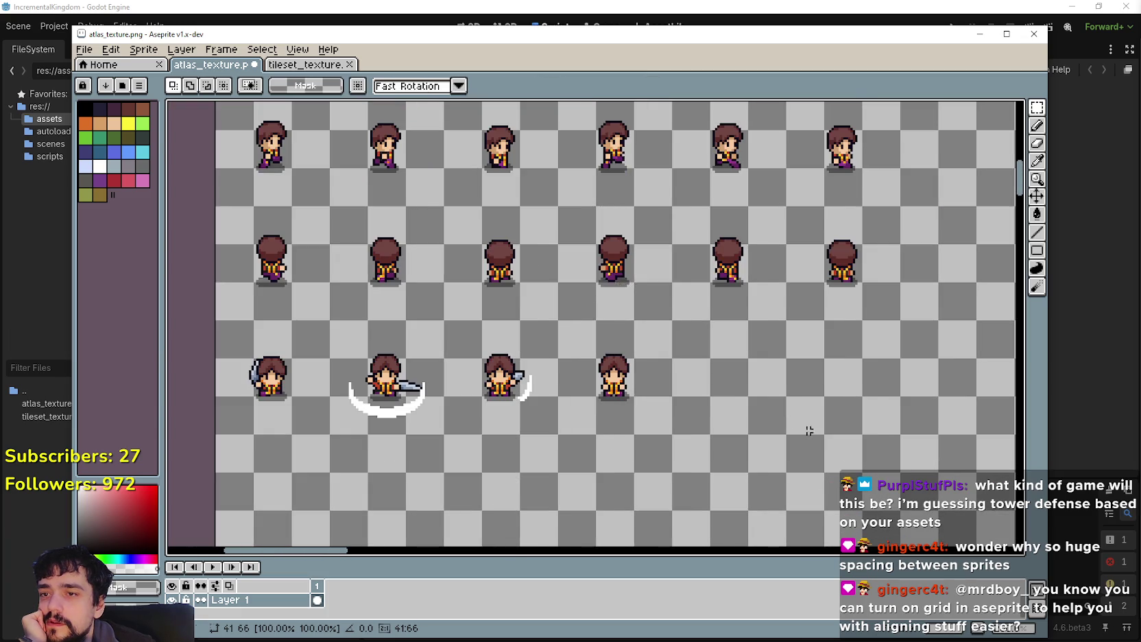
{"action": "scroll", "coordinate": [607, 376], "scroll_direction": "up", "scroll_amount": 1}
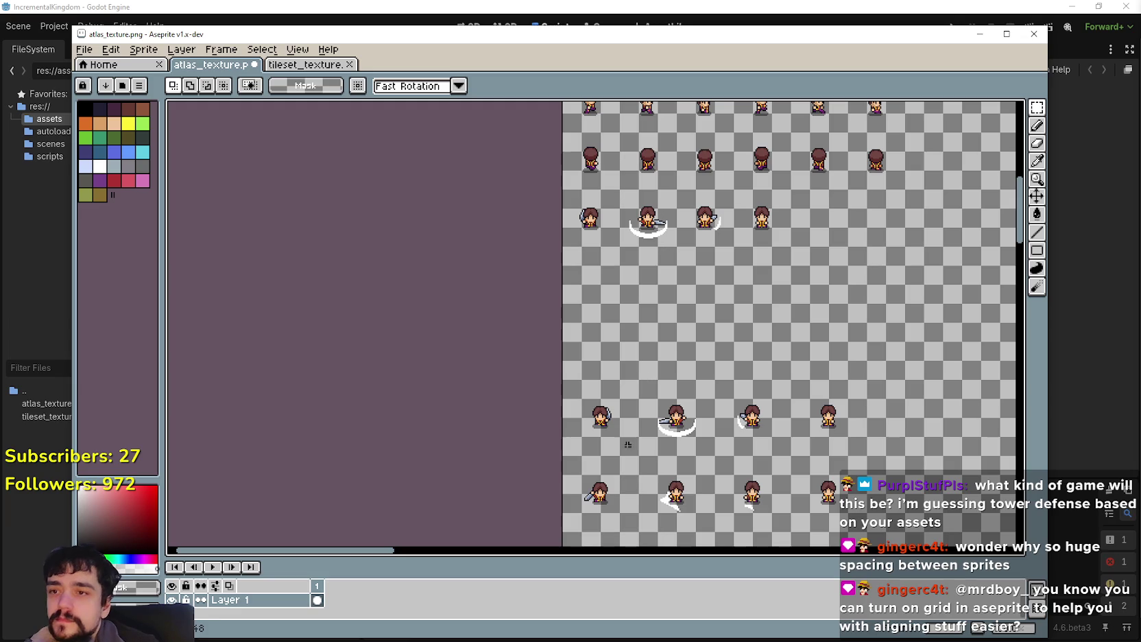
Step: Move two sword-pose sprites up into a new row under the third row, left-aligned side by side
{"action": "left_click_drag", "start_coordinate": [621, 392], "coordinate": [621, 392]}
{"action": "left_click_drag", "start_coordinate": [609, 416], "coordinate": [614, 280]}
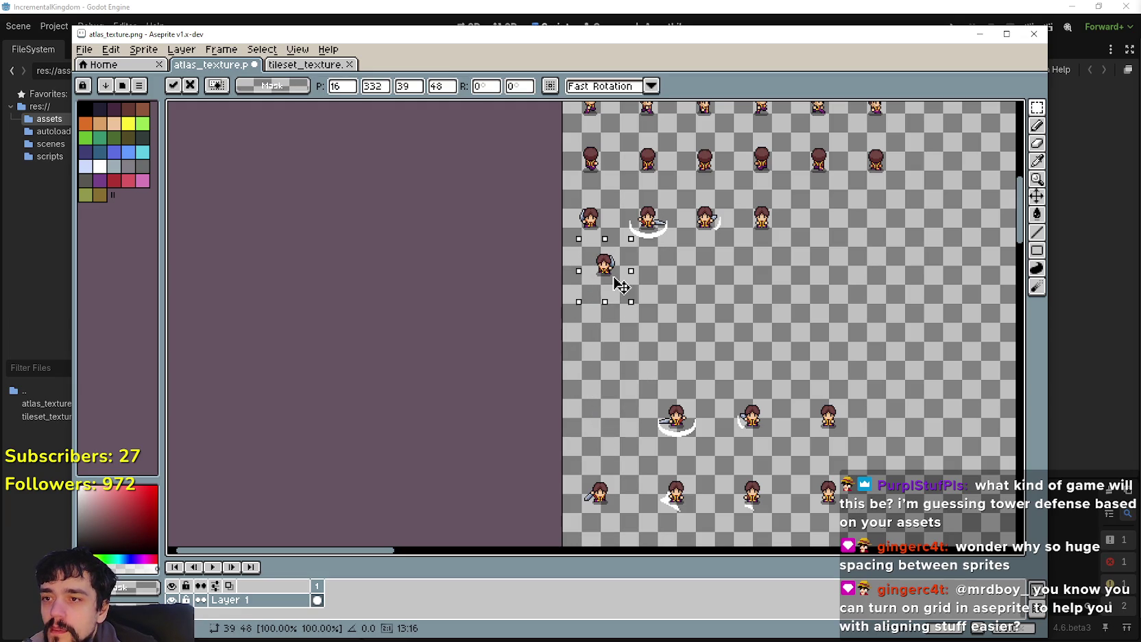
{"action": "scroll", "coordinate": [614, 275], "scroll_direction": "up", "scroll_amount": 2}
{"action": "left_click_drag", "start_coordinate": [581, 349], "coordinate": [552, 406]}
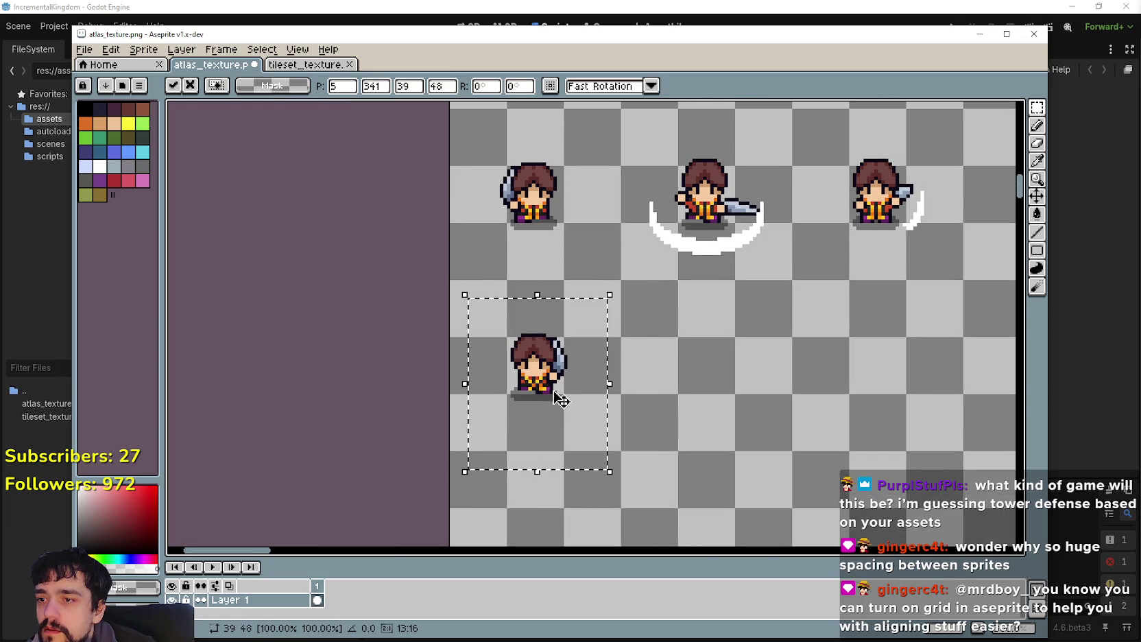
{"action": "scroll", "coordinate": [561, 400], "scroll_direction": "down", "scroll_amount": 2}
{"action": "scroll", "coordinate": [604, 377], "scroll_direction": "down", "scroll_amount": 3}
{"action": "left_click_drag", "start_coordinate": [598, 377], "coordinate": [706, 464]}
{"action": "mouse_move", "coordinate": [669, 403]}
{"action": "left_mouse_down"}
{"action": "mouse_move", "coordinate": [632, 360]}
{"action": "mouse_move", "coordinate": [585, 168]}
{"action": "left_mouse_up"}
{"action": "scroll", "coordinate": [586, 168], "scroll_direction": "up", "scroll_amount": 1}
{"action": "left_click_drag", "start_coordinate": [631, 364], "coordinate": [638, 320]}
{"action": "scroll", "coordinate": [637, 320], "scroll_direction": "down", "scroll_amount": 3}
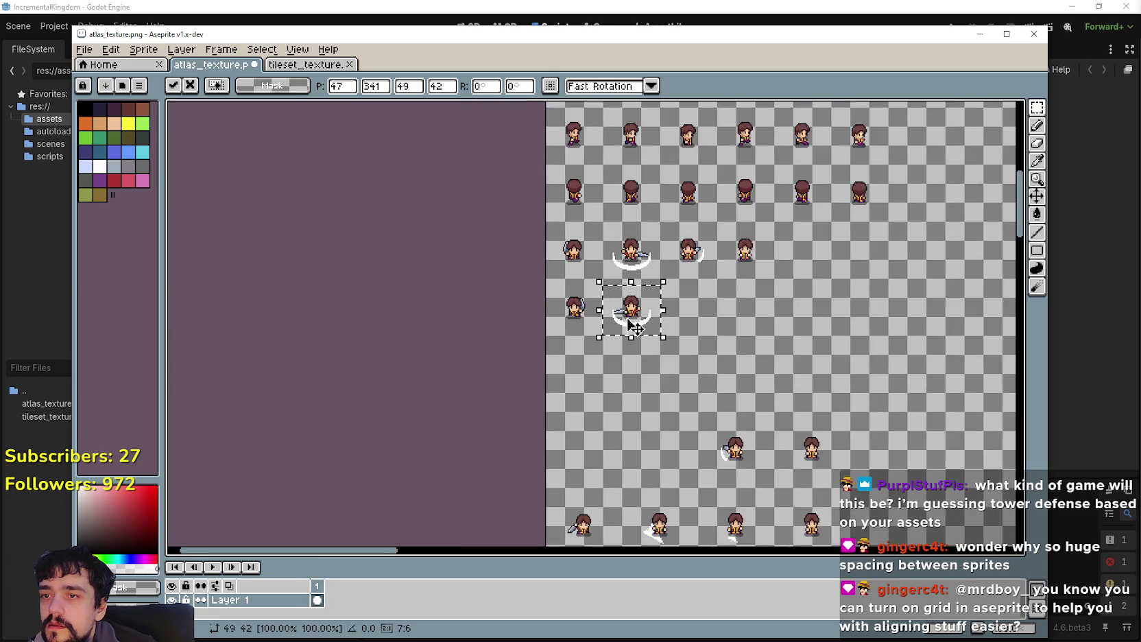
{"action": "scroll", "coordinate": [635, 328], "scroll_direction": "down", "scroll_amount": 2}
Step: Bring two more attack sprites, including the bottom-right one, up beside them and drop the selection
{"action": "left_click_drag", "start_coordinate": [622, 380], "coordinate": [687, 325]}
{"action": "mouse_move", "coordinate": [658, 360]}
{"action": "left_mouse_down"}
{"action": "mouse_move", "coordinate": [616, 219]}
{"action": "mouse_move", "coordinate": [597, 274]}
{"action": "left_mouse_up"}
{"action": "scroll", "coordinate": [617, 219], "scroll_direction": "up", "scroll_amount": 3}
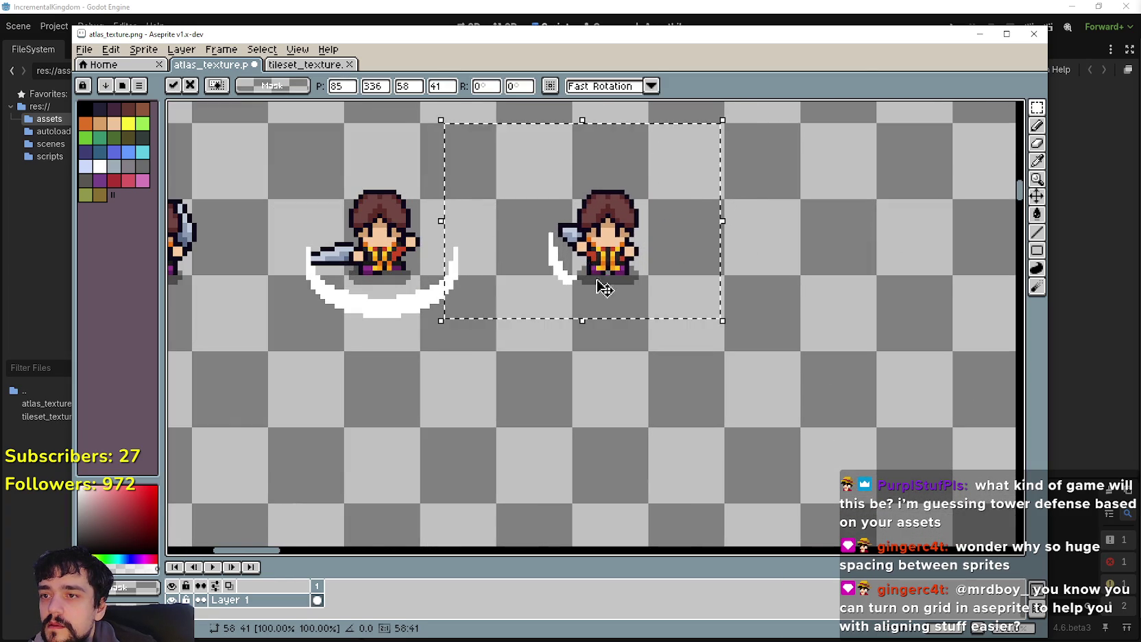
{"action": "scroll", "coordinate": [686, 446], "scroll_direction": "down", "scroll_amount": 3}
{"action": "left_click_drag", "start_coordinate": [748, 437], "coordinate": [829, 517]}
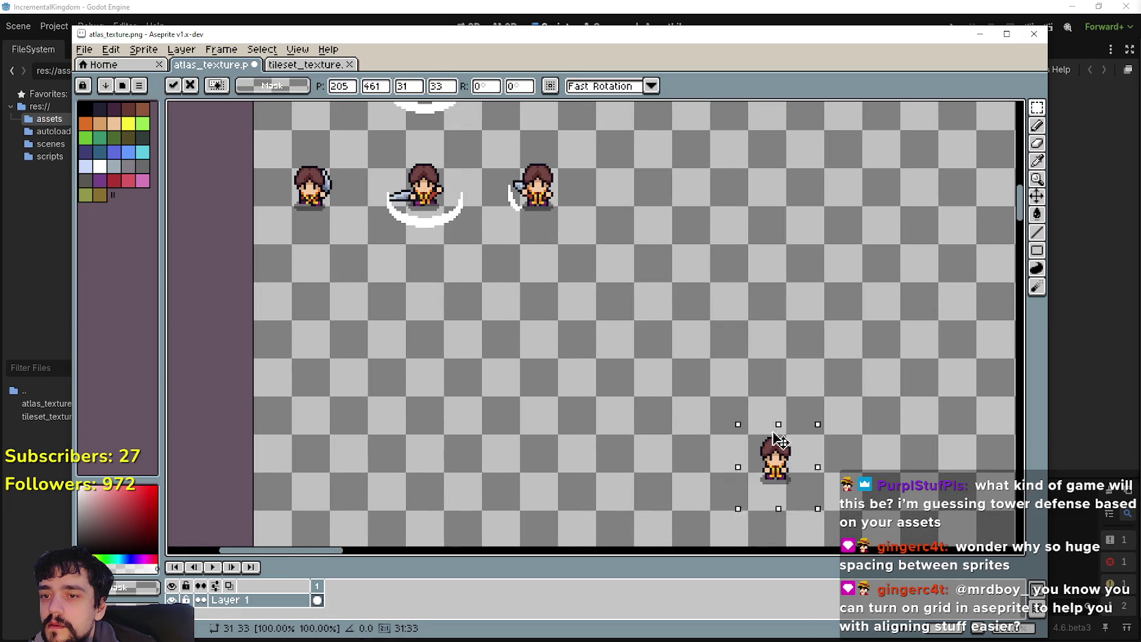
{"action": "left_click_drag", "start_coordinate": [796, 467], "coordinate": [678, 166]}
{"action": "scroll", "coordinate": [679, 166], "scroll_direction": "up", "scroll_amount": 4}
{"action": "left_click_drag", "start_coordinate": [694, 311], "coordinate": [684, 332]}
{"action": "scroll", "coordinate": [684, 343], "scroll_direction": "up", "scroll_amount": 2}
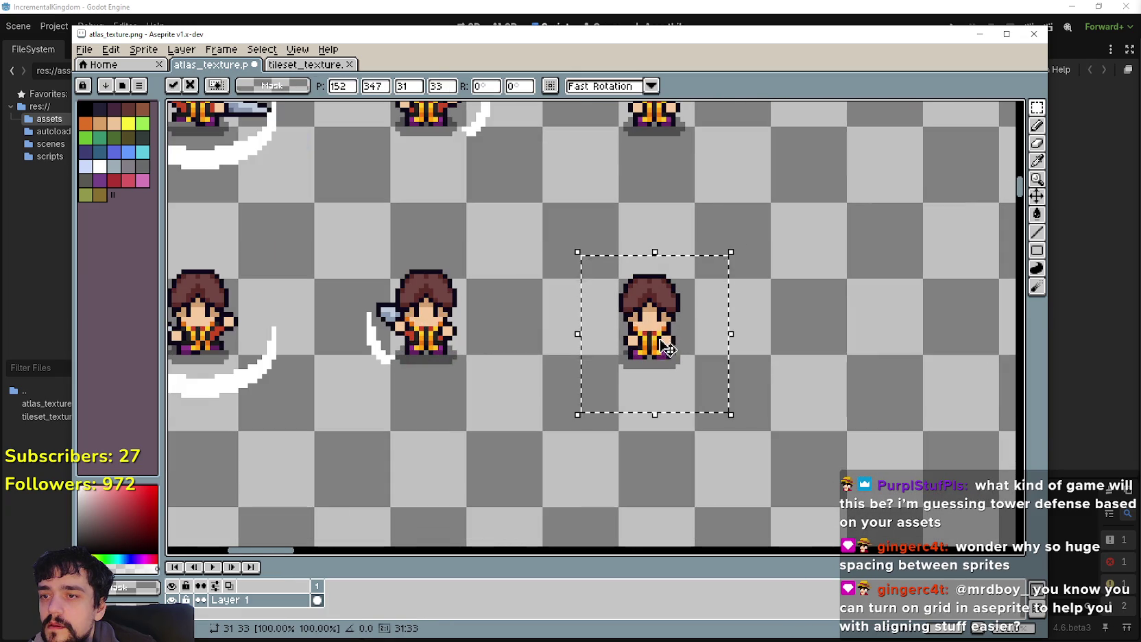
{"action": "scroll", "coordinate": [662, 340], "scroll_direction": "down", "scroll_amount": 2}
{"action": "key", "text": "ctrl+d"}
{"action": "scroll", "coordinate": [569, 401], "scroll_direction": "down", "scroll_amount": 2}
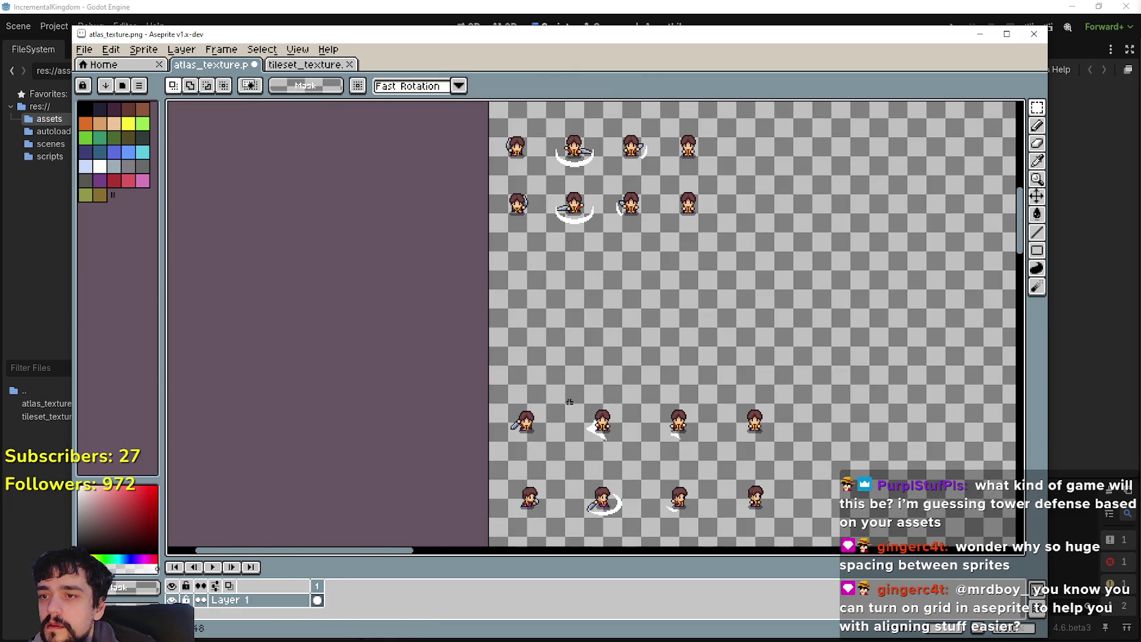
Step: Lift another sprite into the row, then move a lower-row sprite up and fine-tune its position
{"action": "mouse_move", "coordinate": [545, 388]}
{"action": "left_mouse_down"}
{"action": "mouse_move", "coordinate": [531, 271]}
{"action": "mouse_move", "coordinate": [523, 297]}
{"action": "left_mouse_up"}
{"action": "scroll", "coordinate": [531, 273], "scroll_direction": "up", "scroll_amount": 2}
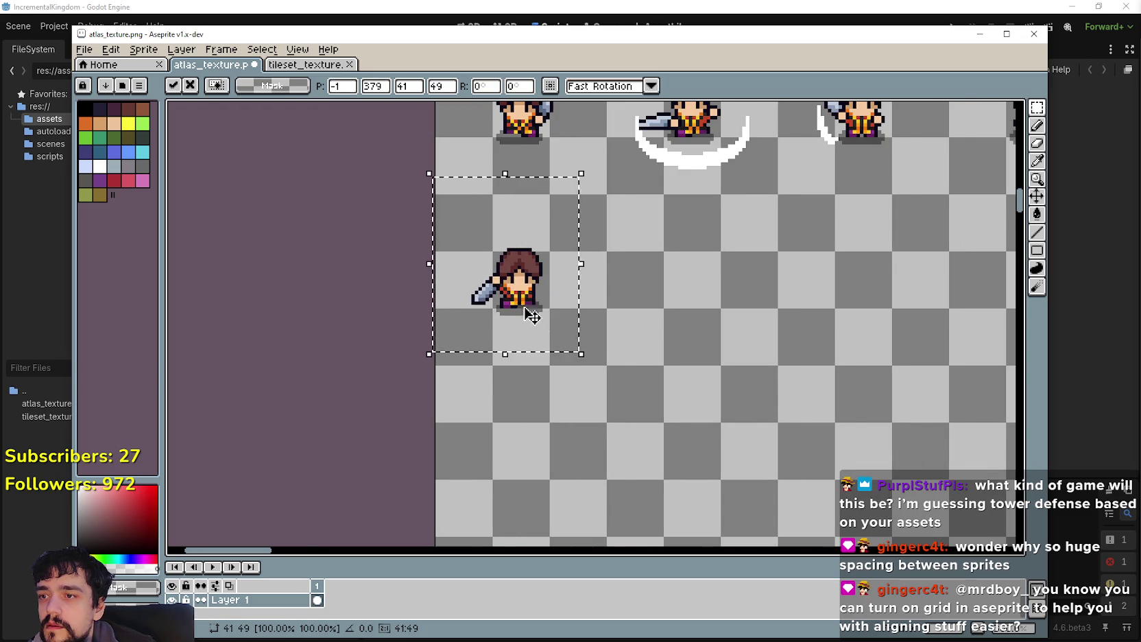
{"action": "scroll", "coordinate": [532, 314], "scroll_direction": "down", "scroll_amount": 2}
{"action": "scroll", "coordinate": [591, 440], "scroll_direction": "up", "scroll_amount": 1}
{"action": "scroll", "coordinate": [604, 425], "scroll_direction": "down", "scroll_amount": 1}
{"action": "left_click_drag", "start_coordinate": [581, 482], "coordinate": [661, 400]}
{"action": "left_click_drag", "start_coordinate": [631, 436], "coordinate": [566, 202]}
{"action": "scroll", "coordinate": [583, 302], "scroll_direction": "down", "scroll_amount": 1}
{"action": "scroll", "coordinate": [587, 315], "scroll_direction": "up", "scroll_amount": 1}
{"action": "mouse_move", "coordinate": [586, 315]}
{"action": "left_mouse_down"}
{"action": "mouse_move", "coordinate": [637, 255]}
{"action": "mouse_move", "coordinate": [629, 265]}
{"action": "left_mouse_up"}
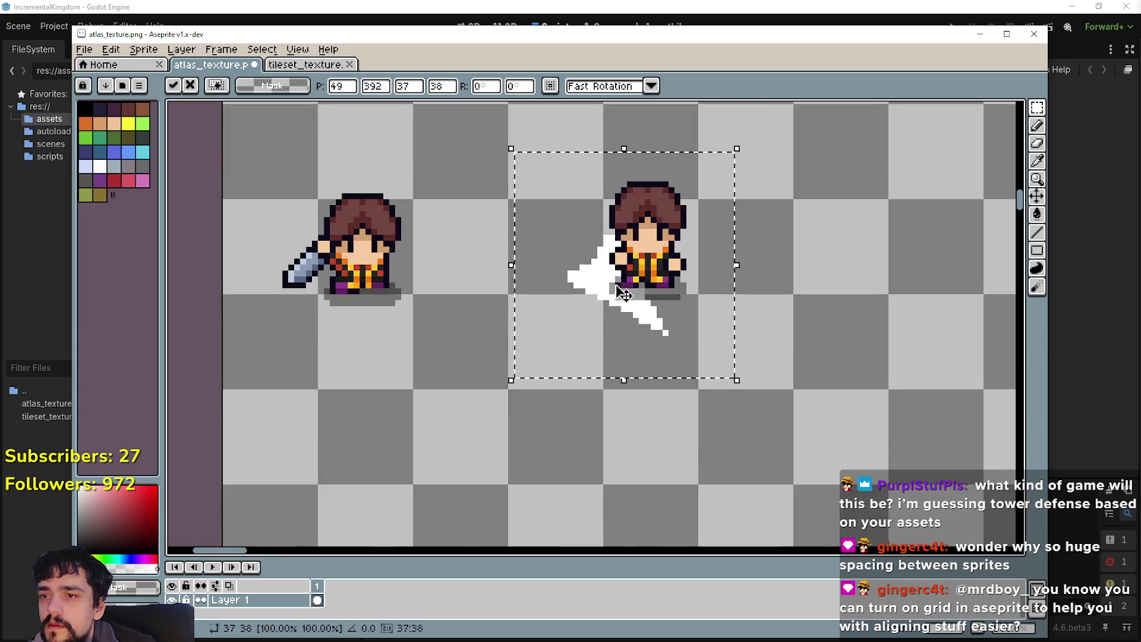
{"action": "scroll", "coordinate": [630, 294], "scroll_direction": "up", "scroll_amount": 1}
{"action": "scroll", "coordinate": [704, 310], "scroll_direction": "down", "scroll_amount": 2}
Step: Select the next sprite from the lower rows and commit its placement
{"action": "left_click_drag", "start_coordinate": [704, 310], "coordinate": [602, 213]}
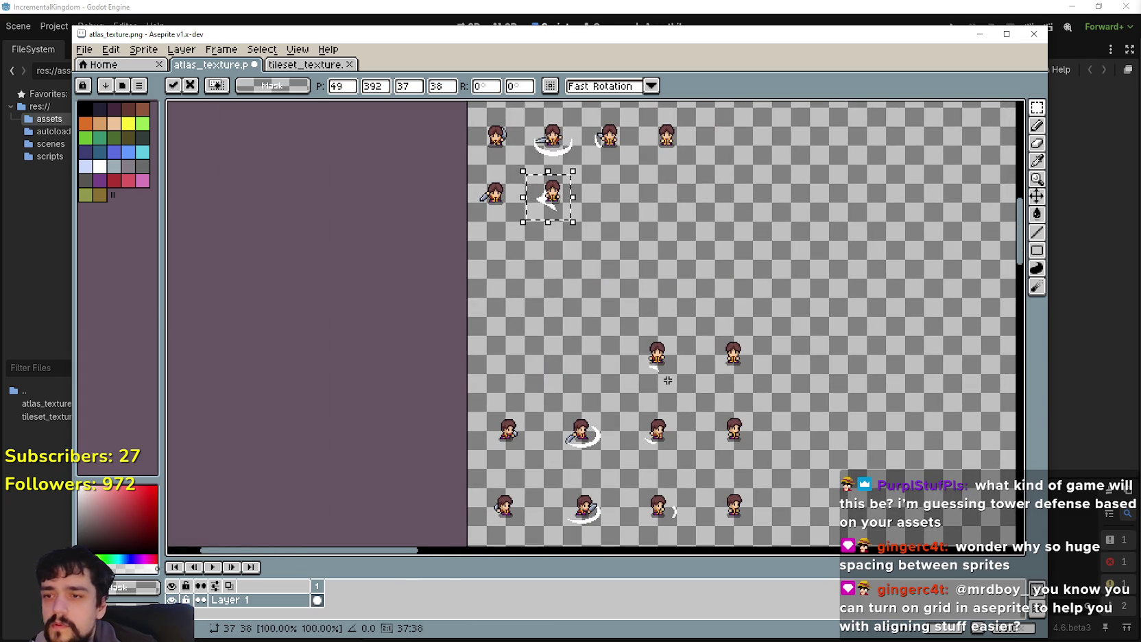
{"action": "mouse_move", "coordinate": [641, 389]}
{"action": "left_mouse_down"}
{"action": "mouse_move", "coordinate": [670, 321]}
{"action": "mouse_move", "coordinate": [609, 198]}
{"action": "mouse_move", "coordinate": [634, 255]}
{"action": "mouse_move", "coordinate": [639, 229]}
{"action": "left_mouse_up"}
{"action": "scroll", "coordinate": [611, 200], "scroll_direction": "up", "scroll_amount": 1}
{"action": "scroll", "coordinate": [624, 206], "scroll_direction": "up", "scroll_amount": 1}
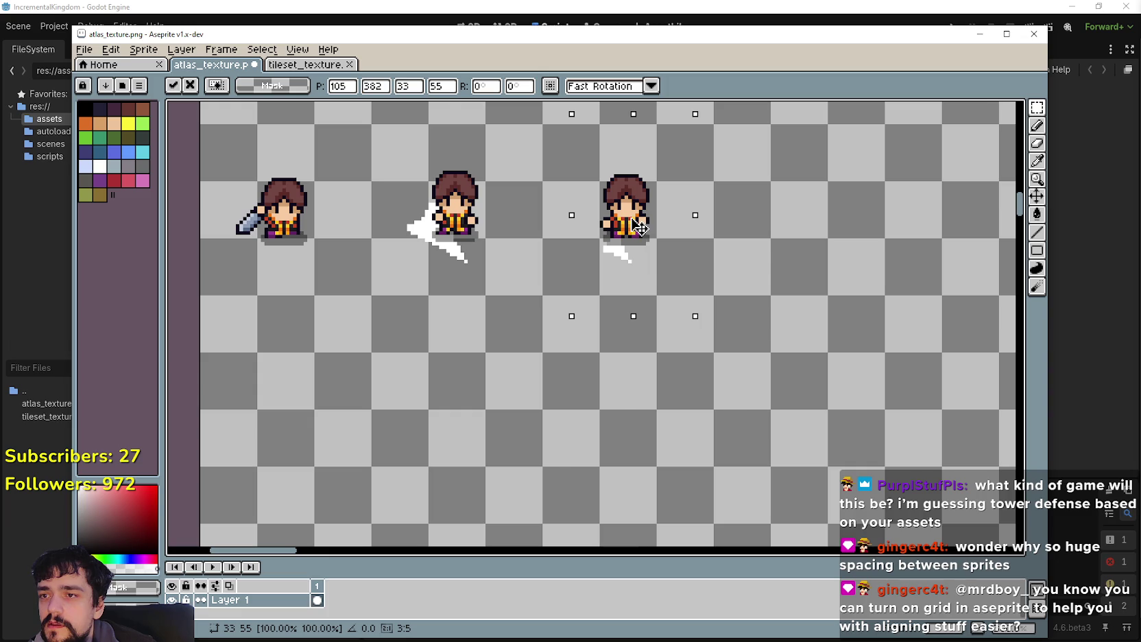
{"action": "scroll", "coordinate": [639, 229], "scroll_direction": "down", "scroll_amount": 3}
{"action": "left_click", "coordinate": [672, 377]}
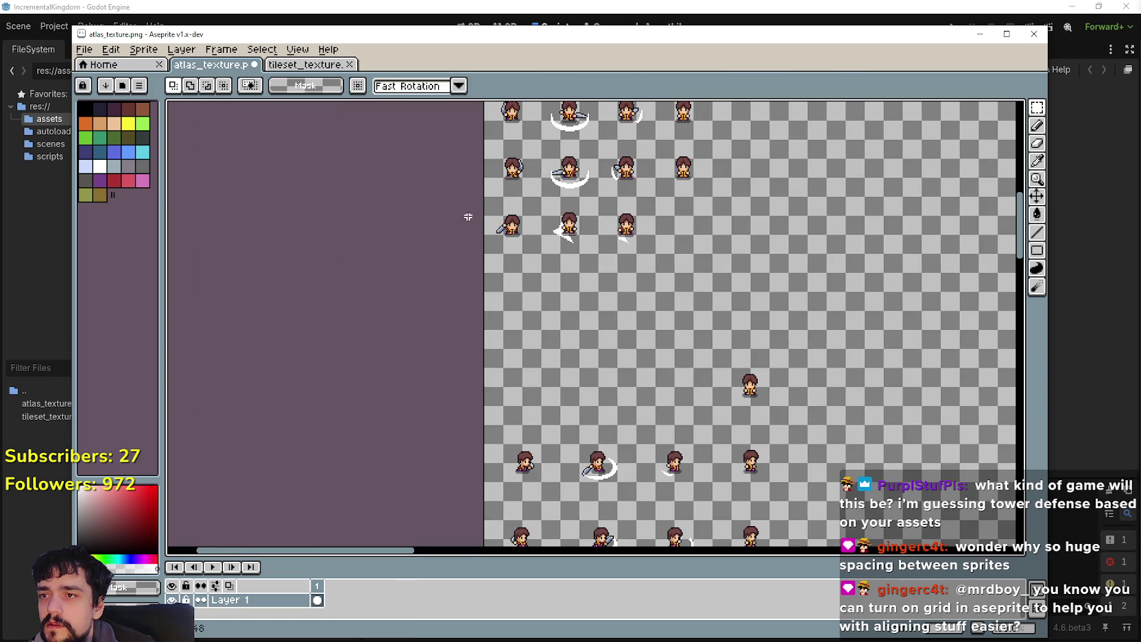
{"action": "left_click_drag", "start_coordinate": [520, 125], "coordinate": [526, 183]}
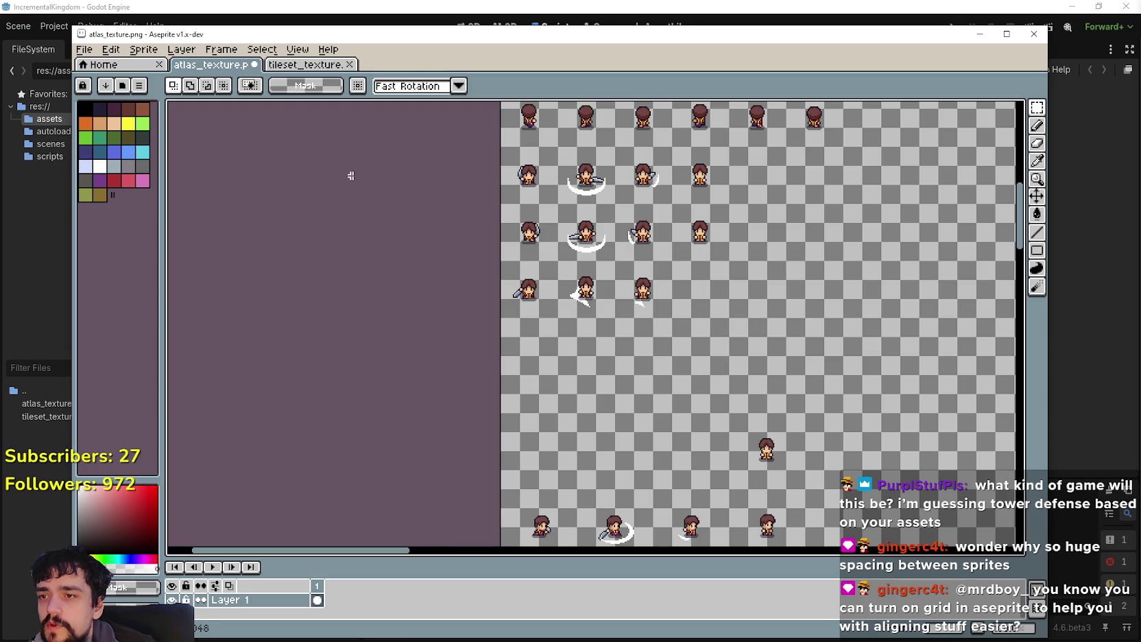
{"action": "left_click_drag", "start_coordinate": [543, 406], "coordinate": [415, 238]}
Step: Move the lone sprite up and left into the fourth row and commit it
{"action": "left_click_drag", "start_coordinate": [611, 311], "coordinate": [692, 243]}
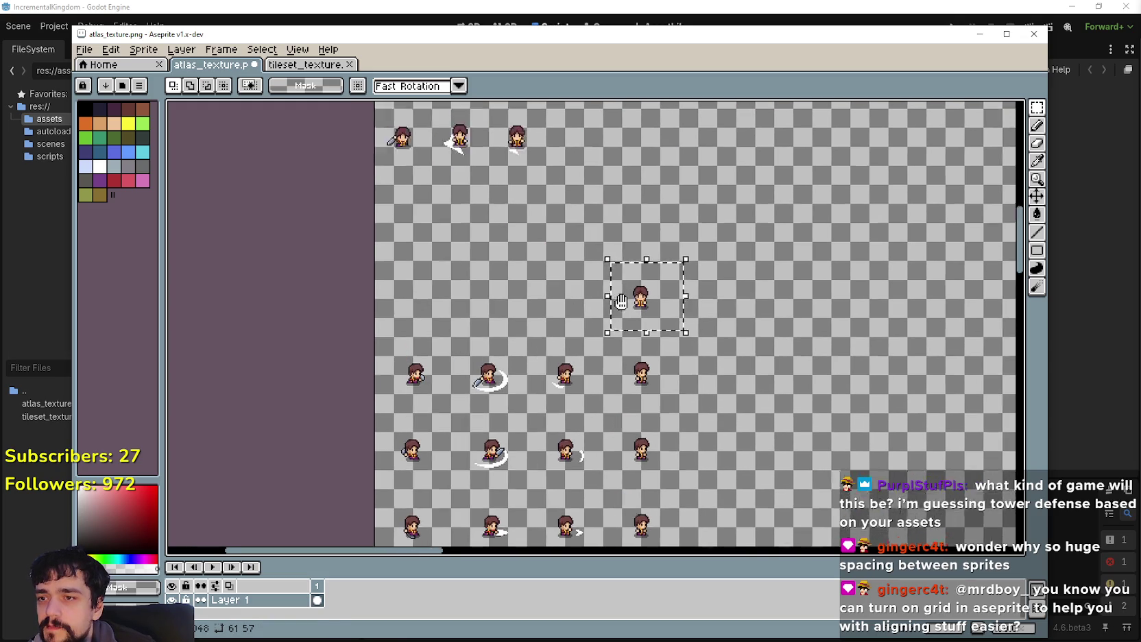
{"action": "mouse_move", "coordinate": [587, 219]}
{"action": "left_mouse_down"}
{"action": "mouse_move", "coordinate": [605, 219]}
{"action": "mouse_move", "coordinate": [597, 226]}
{"action": "mouse_move", "coordinate": [596, 215]}
{"action": "left_mouse_up"}
{"action": "scroll", "coordinate": [595, 257], "scroll_direction": "up", "scroll_amount": 5}
{"action": "scroll", "coordinate": [597, 216], "scroll_direction": "down", "scroll_amount": 2}
{"action": "left_click", "coordinate": [548, 428]}
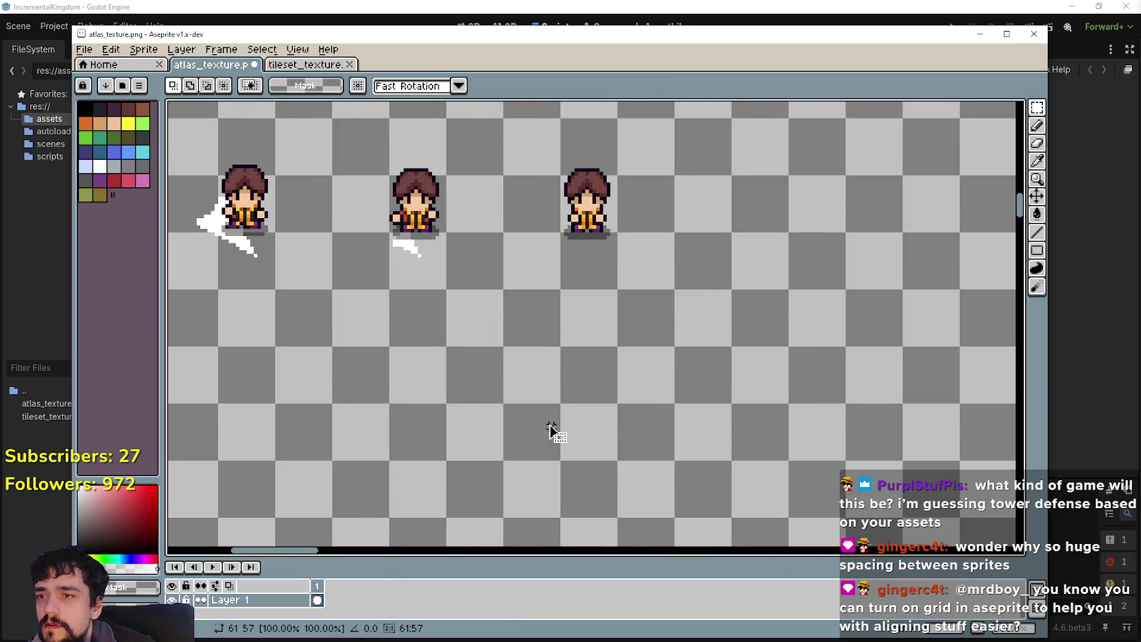
{"action": "scroll", "coordinate": [532, 446], "scroll_direction": "down", "scroll_amount": 3}
{"action": "scroll", "coordinate": [465, 459], "scroll_direction": "up", "scroll_amount": 2}
{"action": "mouse_move", "coordinate": [476, 334]}
{"action": "left_mouse_down"}
{"action": "mouse_move", "coordinate": [558, 431]}
{"action": "mouse_move", "coordinate": [514, 281]}
{"action": "mouse_move", "coordinate": [529, 384]}
{"action": "mouse_move", "coordinate": [512, 224]}
{"action": "left_mouse_up"}
{"action": "scroll", "coordinate": [529, 385], "scroll_direction": "up", "scroll_amount": 1}
{"action": "scroll", "coordinate": [533, 337], "scroll_direction": "up", "scroll_amount": 1}
{"action": "left_click_drag", "start_coordinate": [536, 338], "coordinate": [536, 275]}
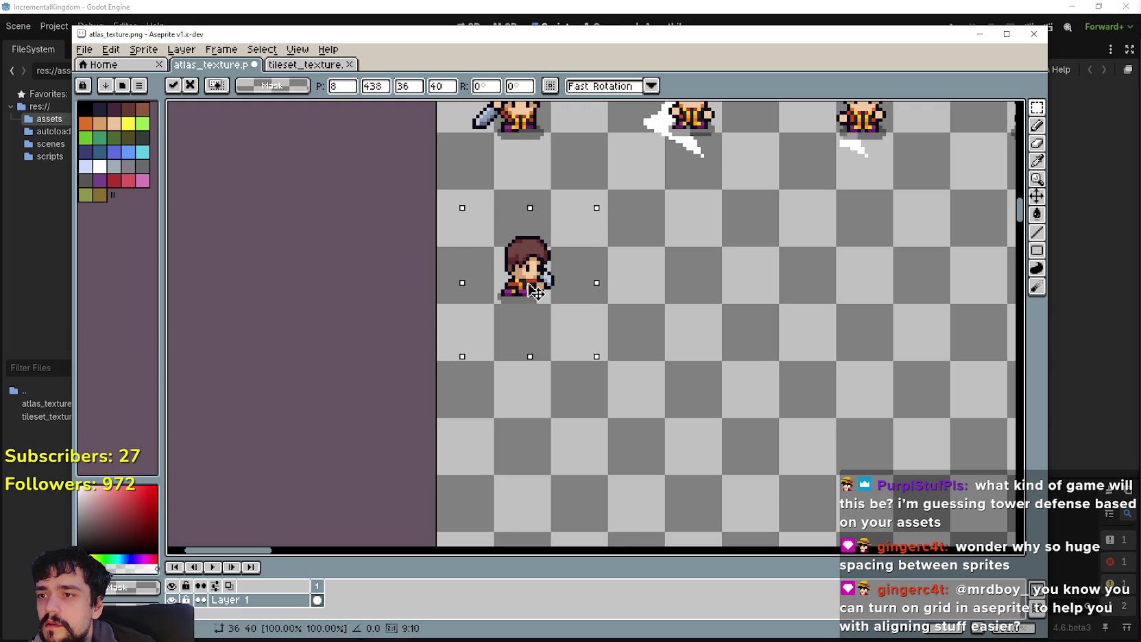
{"action": "scroll", "coordinate": [534, 293], "scroll_direction": "down", "scroll_amount": 3}
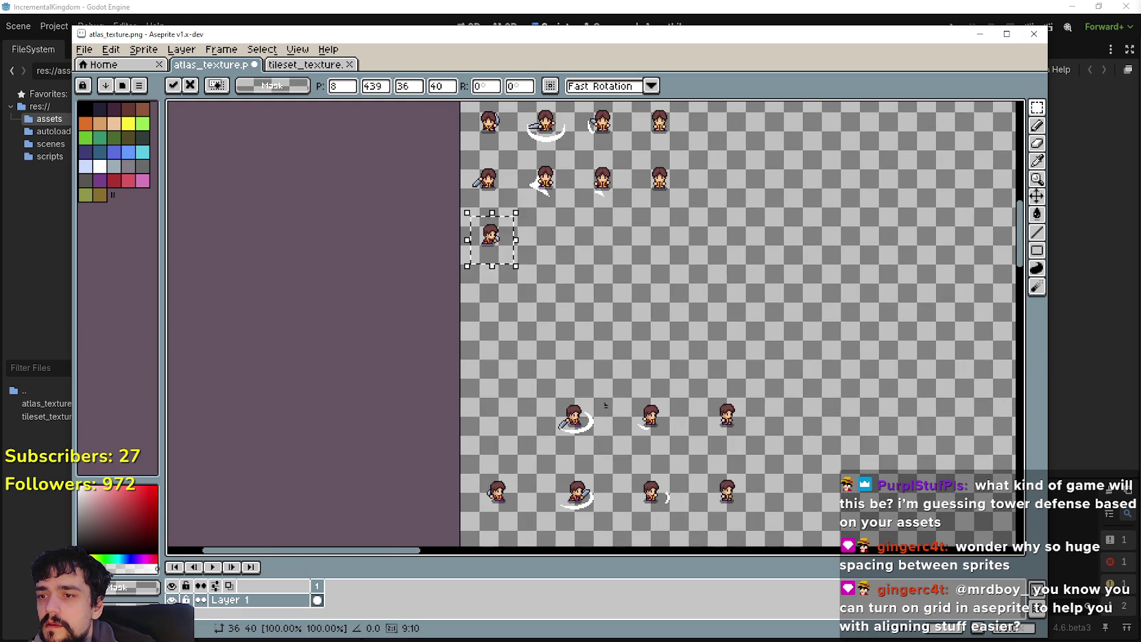
{"action": "left_click", "coordinate": [548, 445]}
Step: Place a sword-swing sprite and the left sprite in the row, each nudged down one pixel
{"action": "left_click_drag", "start_coordinate": [547, 450], "coordinate": [612, 375]}
{"action": "mouse_move", "coordinate": [578, 420]}
{"action": "left_mouse_down"}
{"action": "mouse_move", "coordinate": [552, 241]}
{"action": "mouse_move", "coordinate": [528, 262]}
{"action": "mouse_move", "coordinate": [533, 271]}
{"action": "left_mouse_up"}
{"action": "scroll", "coordinate": [552, 246], "scroll_direction": "up", "scroll_amount": 4}
{"action": "key", "text": "Down"}
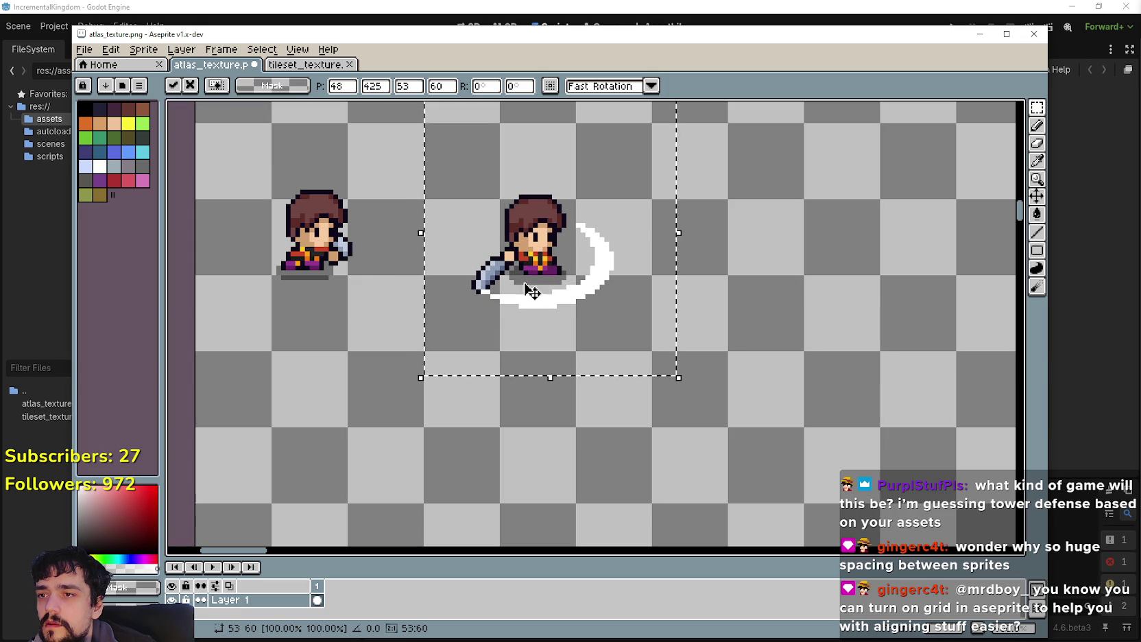
{"action": "left_click", "coordinate": [283, 301]}
{"action": "left_click_drag", "start_coordinate": [245, 311], "coordinate": [399, 172]}
{"action": "left_click_drag", "start_coordinate": [327, 268], "coordinate": [332, 268]}
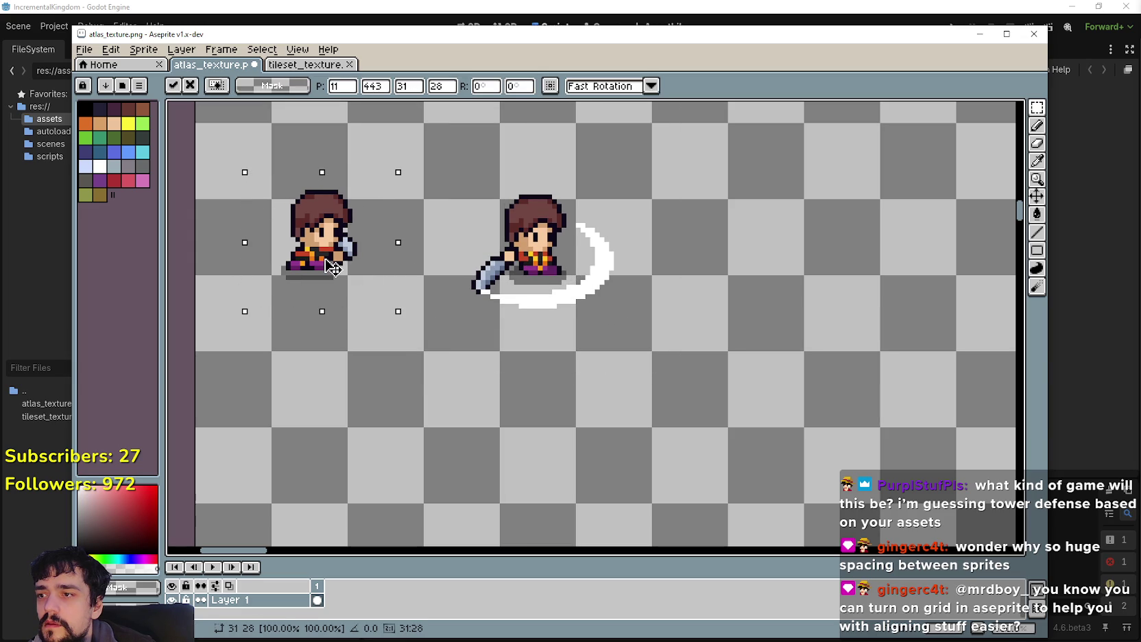
{"action": "key", "text": "Down"}
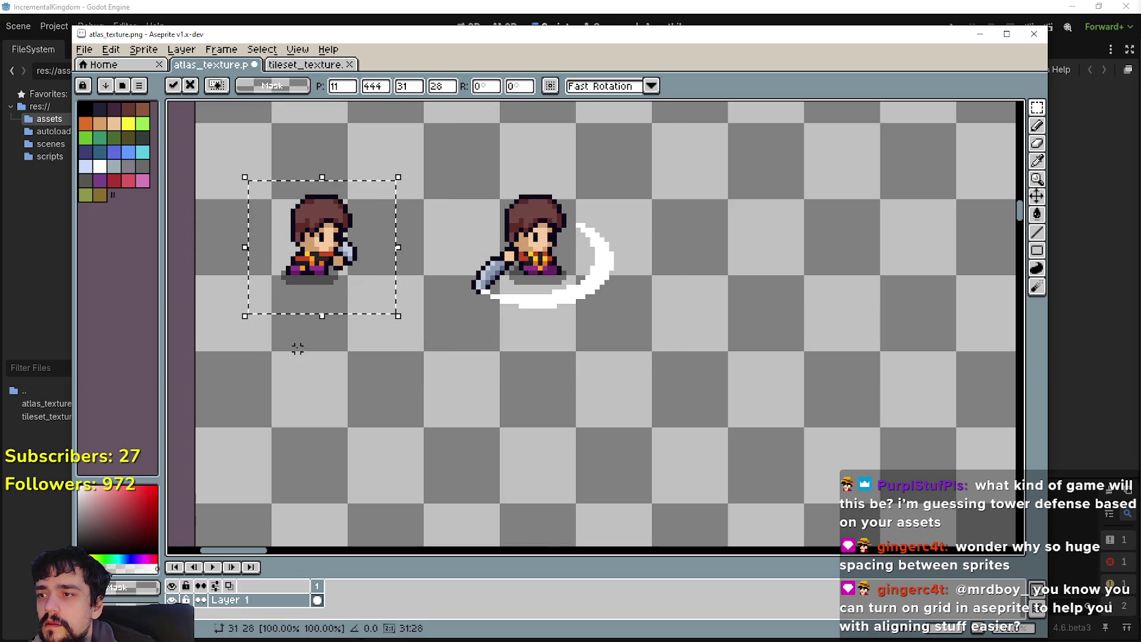
{"action": "left_click", "coordinate": [298, 348]}
Step: Move another sprite up into the row above and commit it with Enter
{"action": "scroll", "coordinate": [445, 315], "scroll_direction": "down", "scroll_amount": 4}
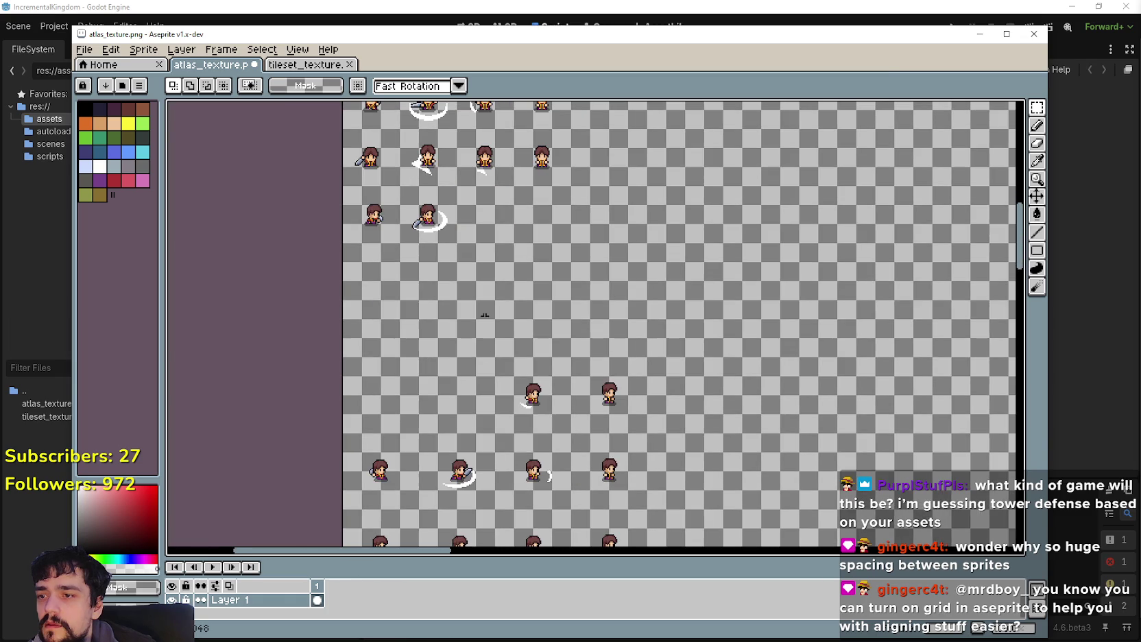
{"action": "mouse_move", "coordinate": [554, 406]}
{"action": "left_mouse_down"}
{"action": "mouse_move", "coordinate": [502, 224]}
{"action": "mouse_move", "coordinate": [545, 286]}
{"action": "left_mouse_up"}
{"action": "scroll", "coordinate": [501, 225], "scroll_direction": "up", "scroll_amount": 4}
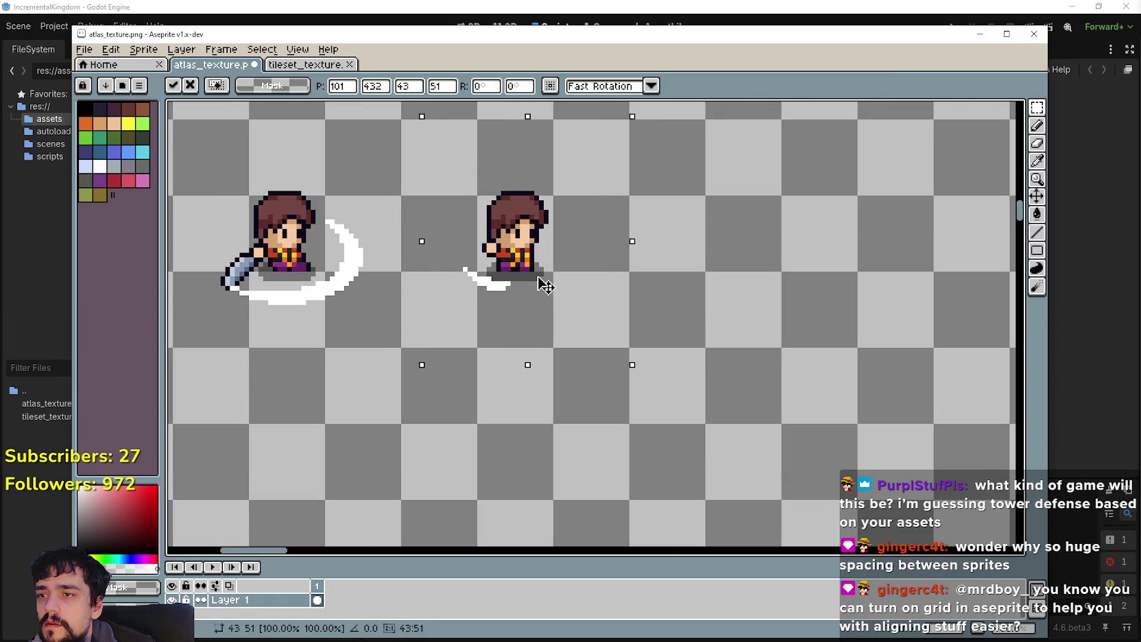
{"action": "key", "text": "Return"}
{"action": "scroll", "coordinate": [535, 295], "scroll_direction": "down", "scroll_amount": 3}
{"action": "scroll", "coordinate": [678, 445], "scroll_direction": "up", "scroll_amount": 3}
Step: Line up the last sprite beside the others in the row, commit it, and deselect
{"action": "left_click_drag", "start_coordinate": [649, 505], "coordinate": [737, 386]}
{"action": "mouse_move", "coordinate": [692, 446]}
{"action": "left_mouse_down"}
{"action": "mouse_move", "coordinate": [573, 180]}
{"action": "mouse_move", "coordinate": [590, 370]}
{"action": "mouse_move", "coordinate": [582, 281]}
{"action": "left_mouse_up"}
{"action": "scroll", "coordinate": [573, 179], "scroll_direction": "up", "scroll_amount": 2}
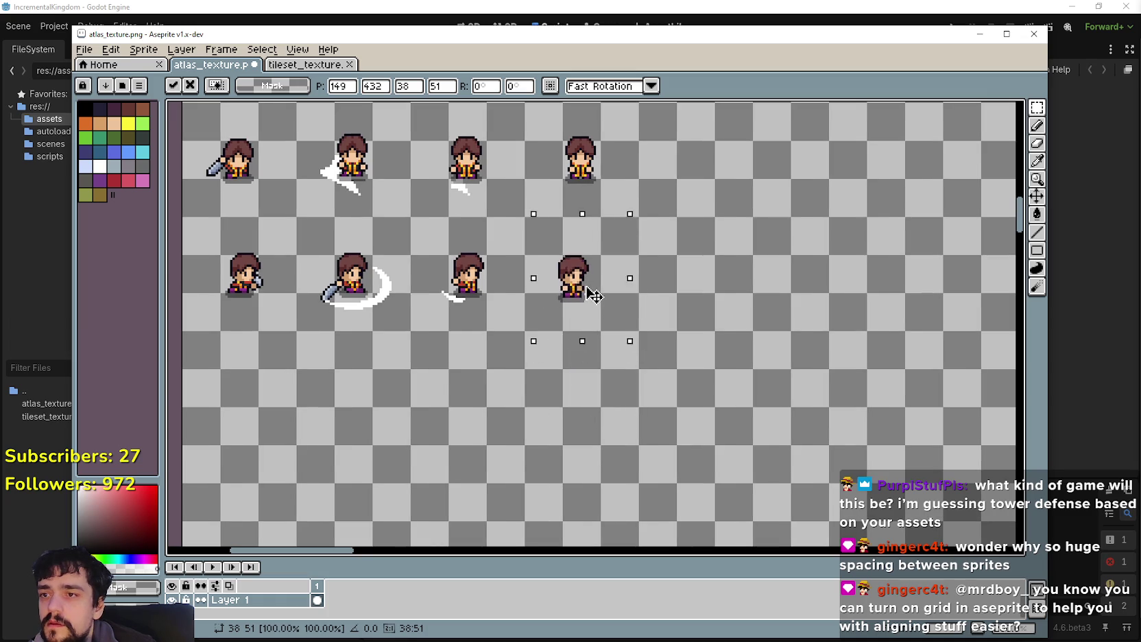
{"action": "scroll", "coordinate": [600, 327], "scroll_direction": "up", "scroll_amount": 3}
{"action": "left_click_drag", "start_coordinate": [600, 327], "coordinate": [622, 320]}
{"action": "key", "text": "Return"}
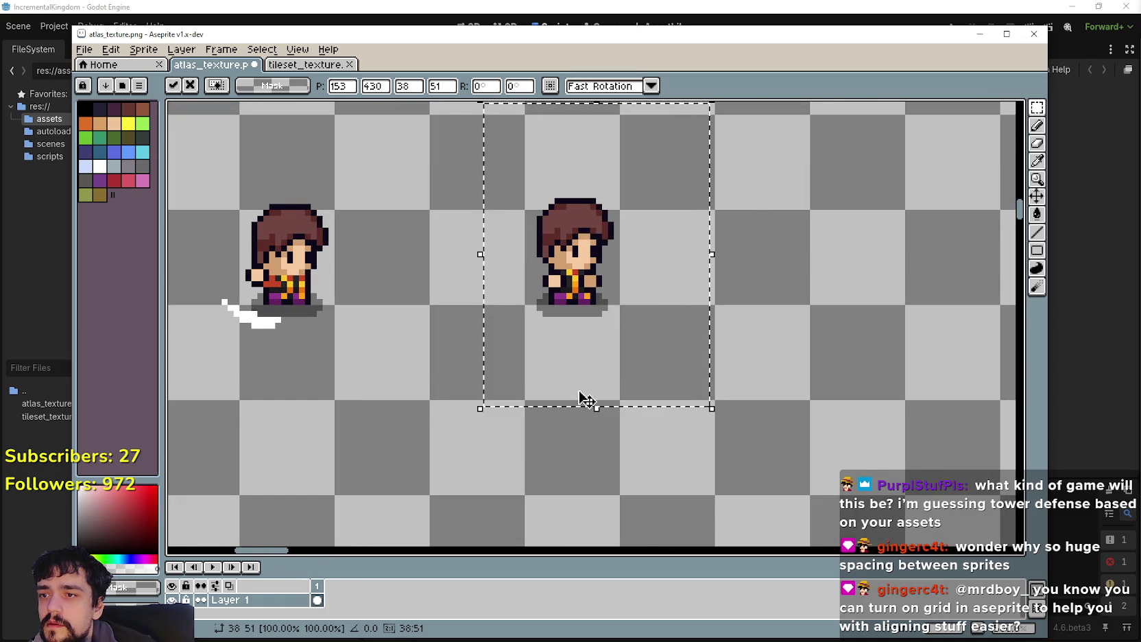
{"action": "scroll", "coordinate": [581, 399], "scroll_direction": "down", "scroll_amount": 2}
{"action": "key", "text": "ctrl+d"}
{"action": "scroll", "coordinate": [548, 263], "scroll_direction": "down", "scroll_amount": 3}
{"action": "scroll", "coordinate": [547, 262], "scroll_direction": "up", "scroll_amount": 3}
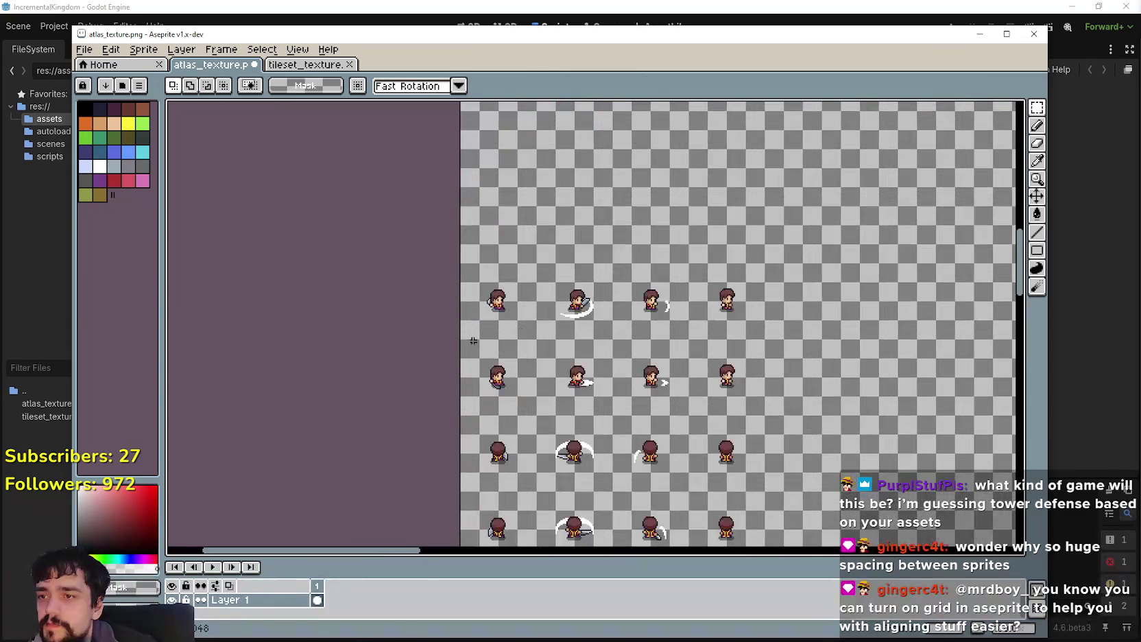
Step: Start the next row with its first sprite, then line up the sword-swing sprite beside it
{"action": "left_click_drag", "start_coordinate": [518, 271], "coordinate": [519, 271]}
{"action": "scroll", "coordinate": [521, 294], "scroll_direction": "down", "scroll_amount": 1}
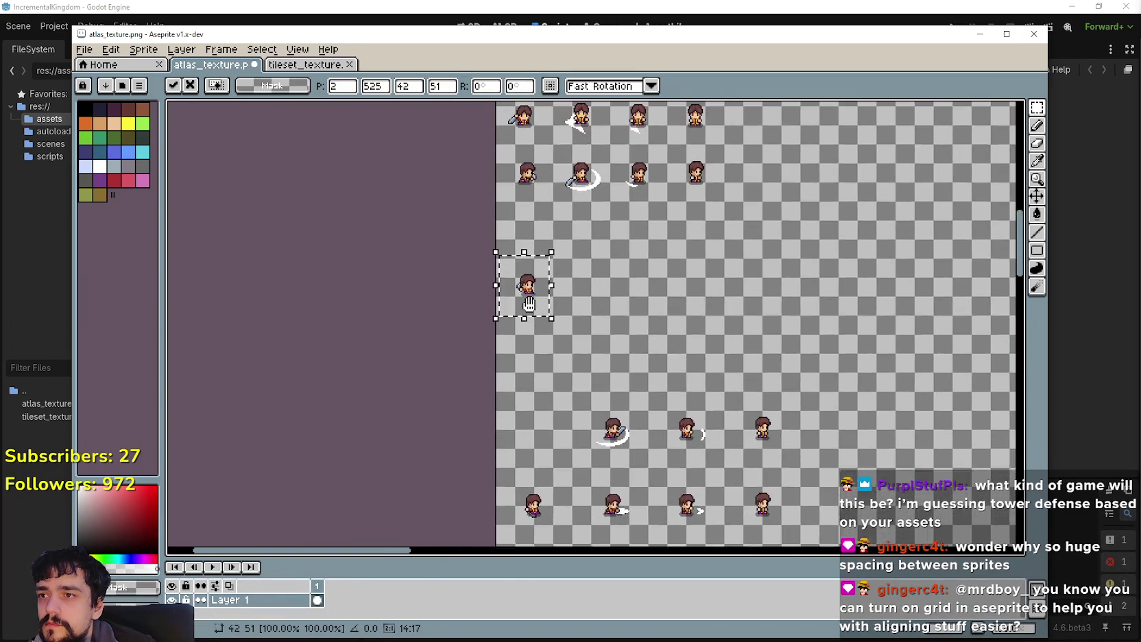
{"action": "scroll", "coordinate": [533, 311], "scroll_direction": "up", "scroll_amount": 3}
{"action": "left_click_drag", "start_coordinate": [522, 218], "coordinate": [528, 192]}
{"action": "scroll", "coordinate": [528, 192], "scroll_direction": "up", "scroll_amount": 1}
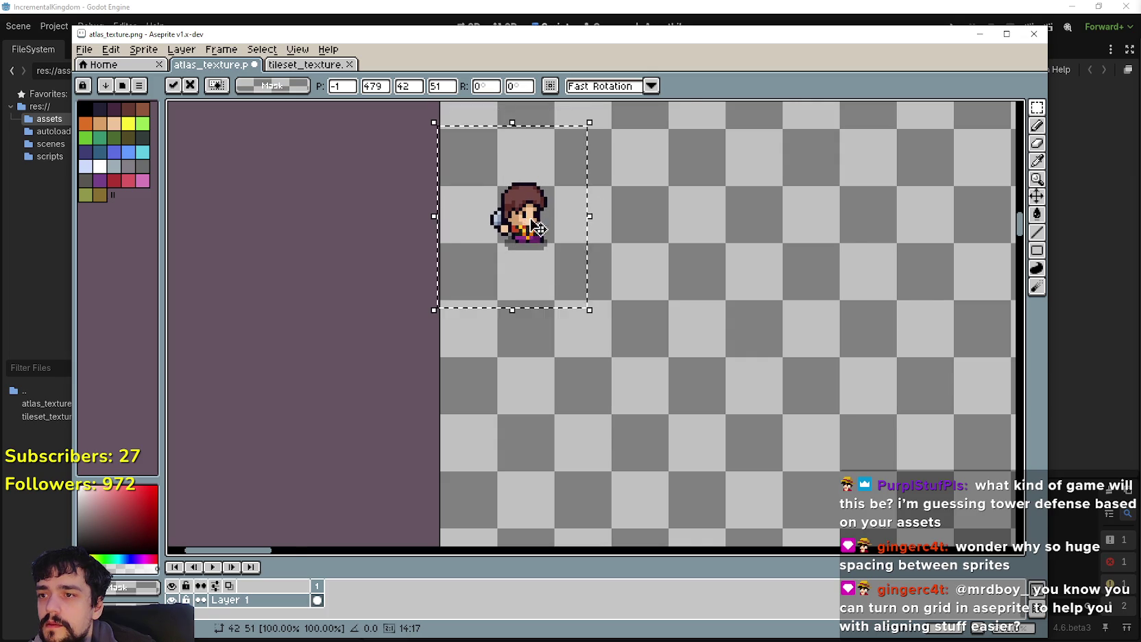
{"action": "scroll", "coordinate": [685, 288], "scroll_direction": "down", "scroll_amount": 2}
{"action": "scroll", "coordinate": [558, 316], "scroll_direction": "up", "scroll_amount": 2}
{"action": "left_click_drag", "start_coordinate": [508, 471], "coordinate": [637, 364]}
{"action": "left_click_drag", "start_coordinate": [552, 458], "coordinate": [510, 268]}
{"action": "scroll", "coordinate": [547, 387], "scroll_direction": "up", "scroll_amount": 3}
{"action": "mouse_move", "coordinate": [546, 388]}
{"action": "left_mouse_down"}
{"action": "mouse_move", "coordinate": [528, 273]}
{"action": "mouse_move", "coordinate": [553, 299]}
{"action": "left_mouse_up"}
{"action": "scroll", "coordinate": [535, 269], "scroll_direction": "up", "scroll_amount": 1}
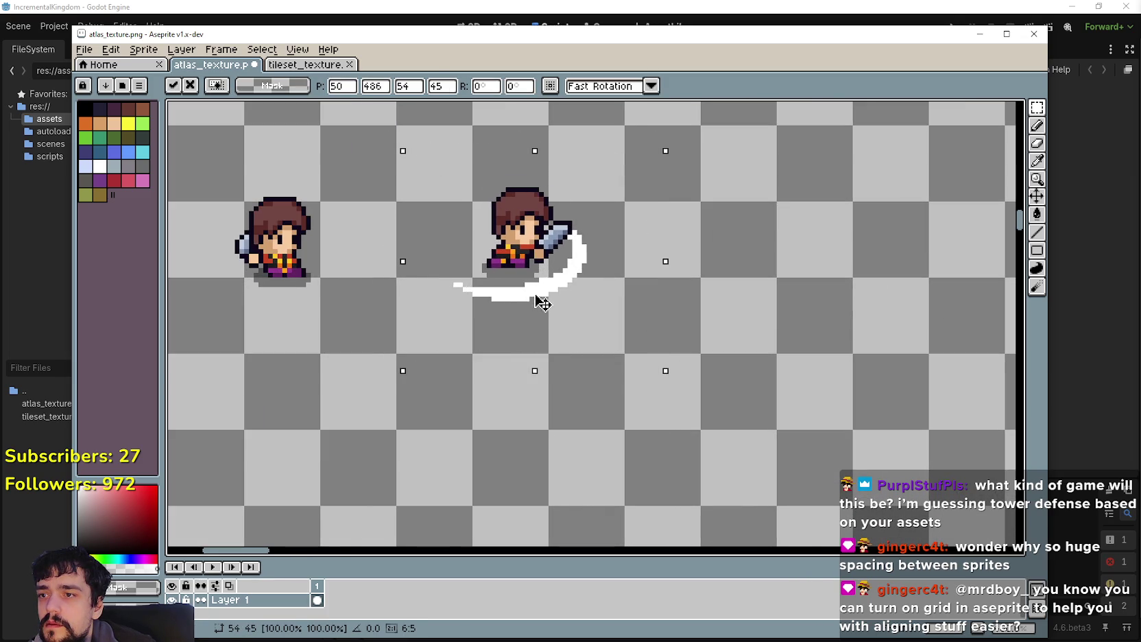
{"action": "scroll", "coordinate": [539, 310], "scroll_direction": "down", "scroll_amount": 5}
Step: Marquee-select the next sprite to bring up into the row
{"action": "scroll", "coordinate": [617, 343], "scroll_direction": "right", "scroll_amount": 3}
{"action": "mouse_move", "coordinate": [586, 437]}
{"action": "left_mouse_down"}
{"action": "mouse_move", "coordinate": [627, 415]}
{"action": "mouse_move", "coordinate": [591, 243]}
{"action": "mouse_move", "coordinate": [612, 269]}
{"action": "left_mouse_up"}
{"action": "scroll", "coordinate": [591, 275], "scroll_direction": "up", "scroll_amount": 2}
{"action": "scroll", "coordinate": [599, 247], "scroll_direction": "up", "scroll_amount": 1}
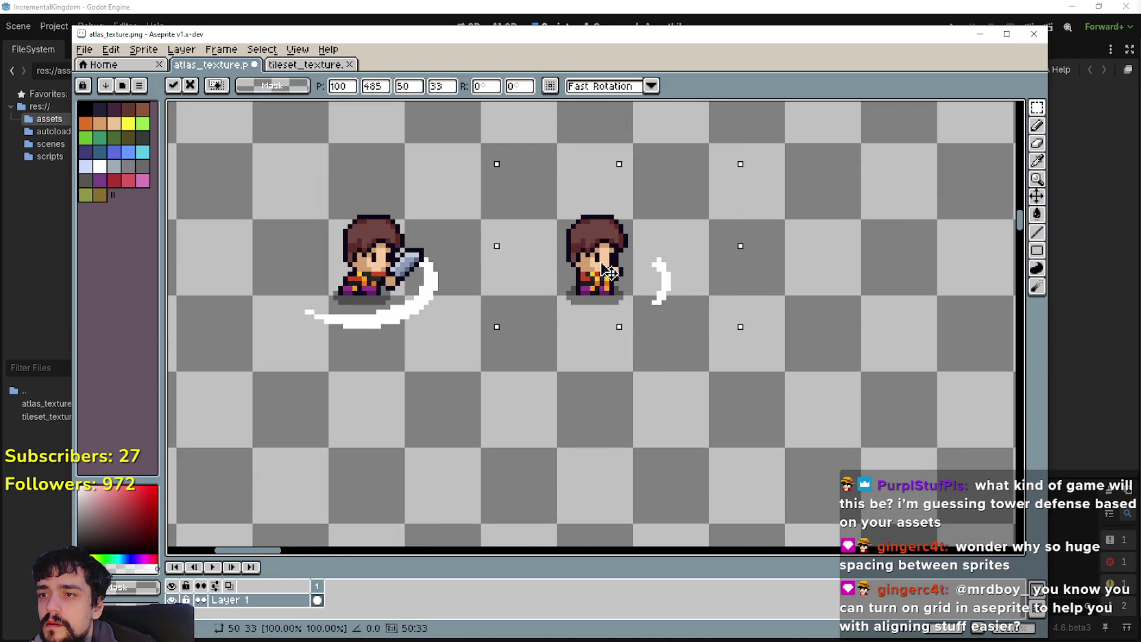
{"action": "scroll", "coordinate": [608, 270], "scroll_direction": "down", "scroll_amount": 2}
{"action": "scroll", "coordinate": [617, 343], "scroll_direction": "right", "scroll_amount": 2}
{"action": "mouse_move", "coordinate": [608, 434]}
{"action": "left_mouse_down"}
{"action": "mouse_move", "coordinate": [658, 378]}
{"action": "mouse_move", "coordinate": [565, 199]}
{"action": "left_mouse_up"}
{"action": "scroll", "coordinate": [565, 199], "scroll_direction": "up", "scroll_amount": 2}
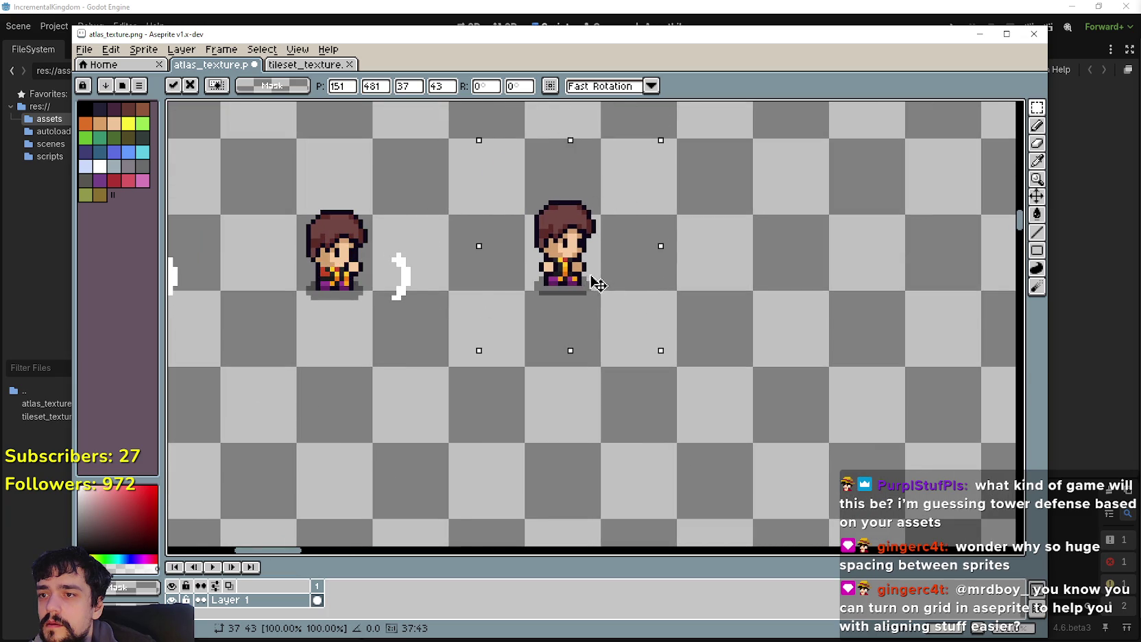
{"action": "scroll", "coordinate": [599, 294], "scroll_direction": "down", "scroll_amount": 3}
{"action": "scroll", "coordinate": [538, 355], "scroll_direction": "up", "scroll_amount": 2}
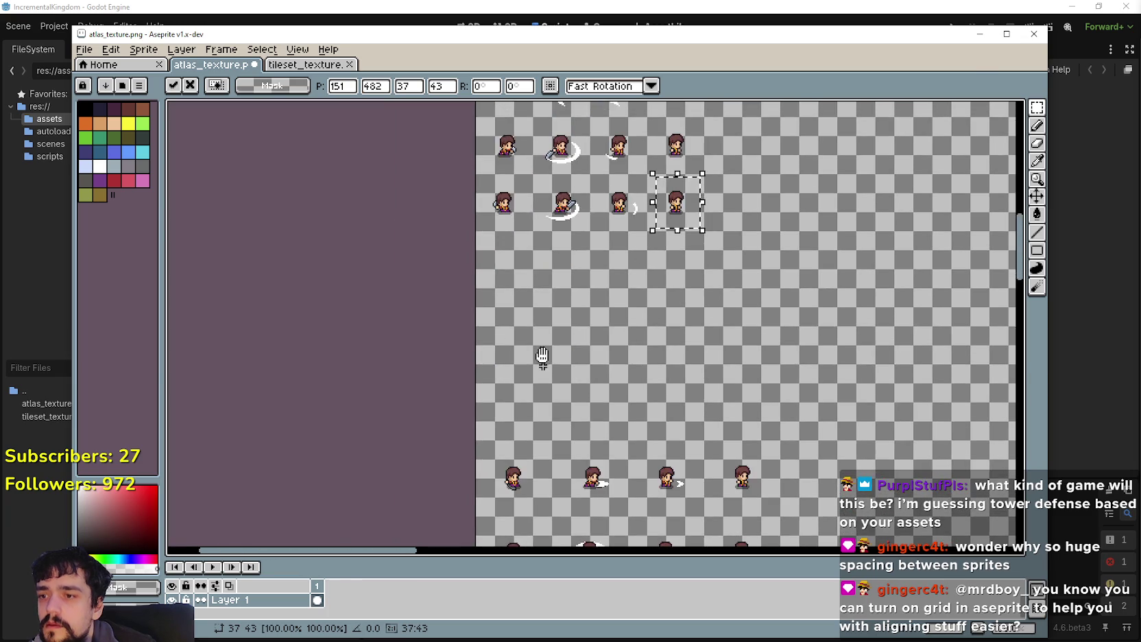
Step: Move that sprite up under the rows, nudge it into alignment, and commit it
{"action": "mouse_move", "coordinate": [537, 353]}
{"action": "left_mouse_down"}
{"action": "mouse_move", "coordinate": [553, 324]}
{"action": "mouse_move", "coordinate": [550, 168]}
{"action": "left_mouse_up"}
{"action": "scroll", "coordinate": [550, 274], "scroll_direction": "up", "scroll_amount": 3}
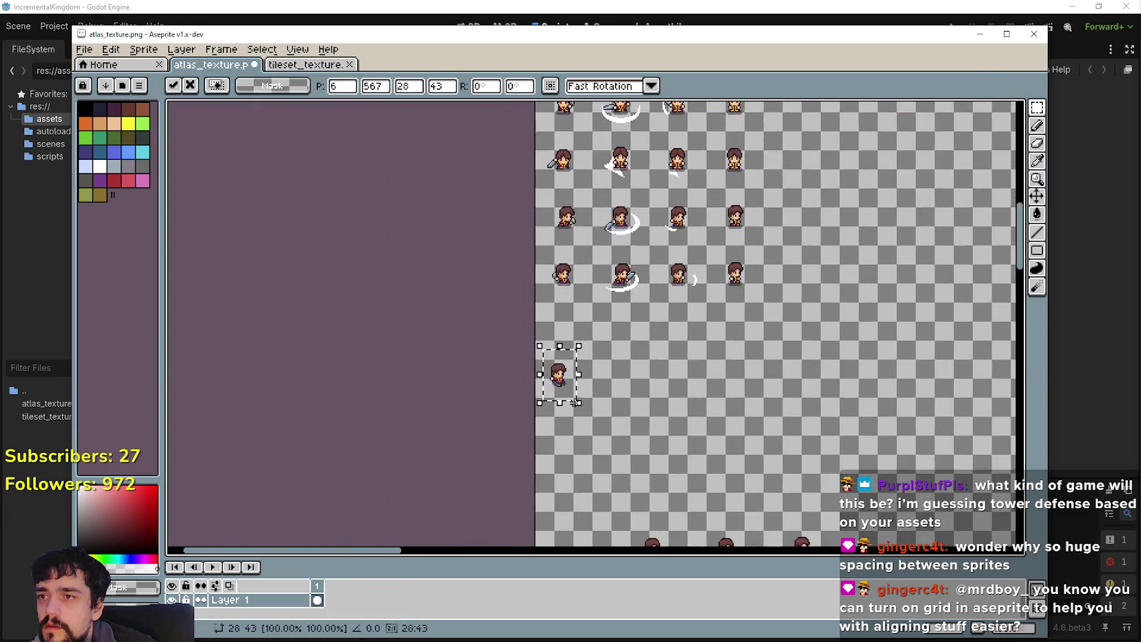
{"action": "scroll", "coordinate": [552, 370], "scroll_direction": "up", "scroll_amount": 1}
{"action": "left_click_drag", "start_coordinate": [567, 293], "coordinate": [566, 287]}
{"action": "scroll", "coordinate": [566, 286], "scroll_direction": "up", "scroll_amount": 1}
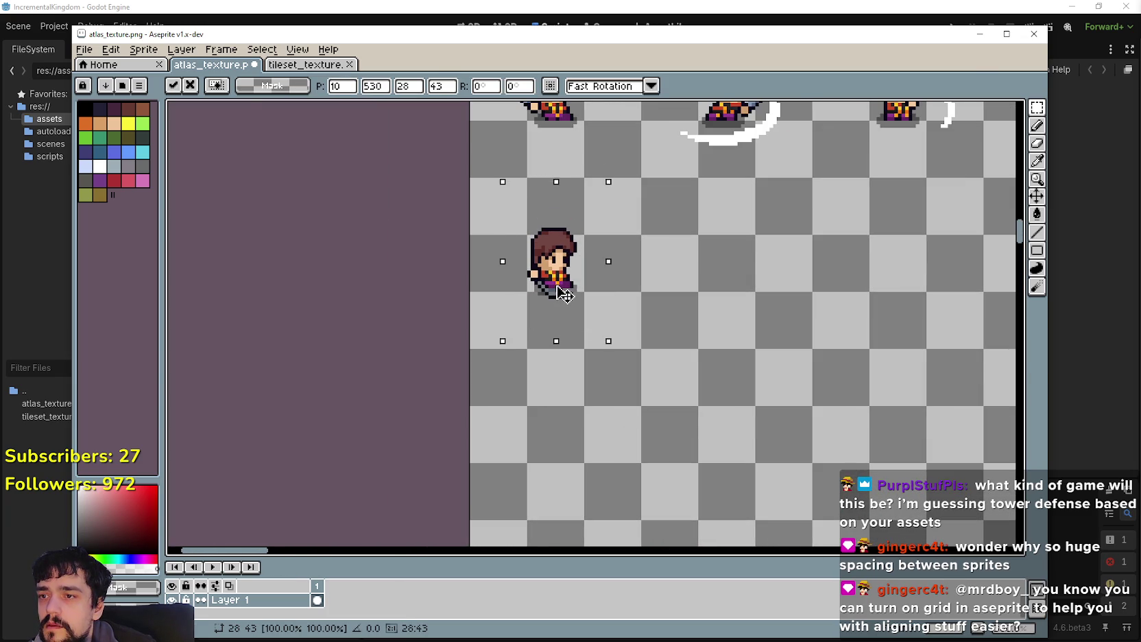
{"action": "scroll", "coordinate": [553, 297], "scroll_direction": "down", "scroll_amount": 3}
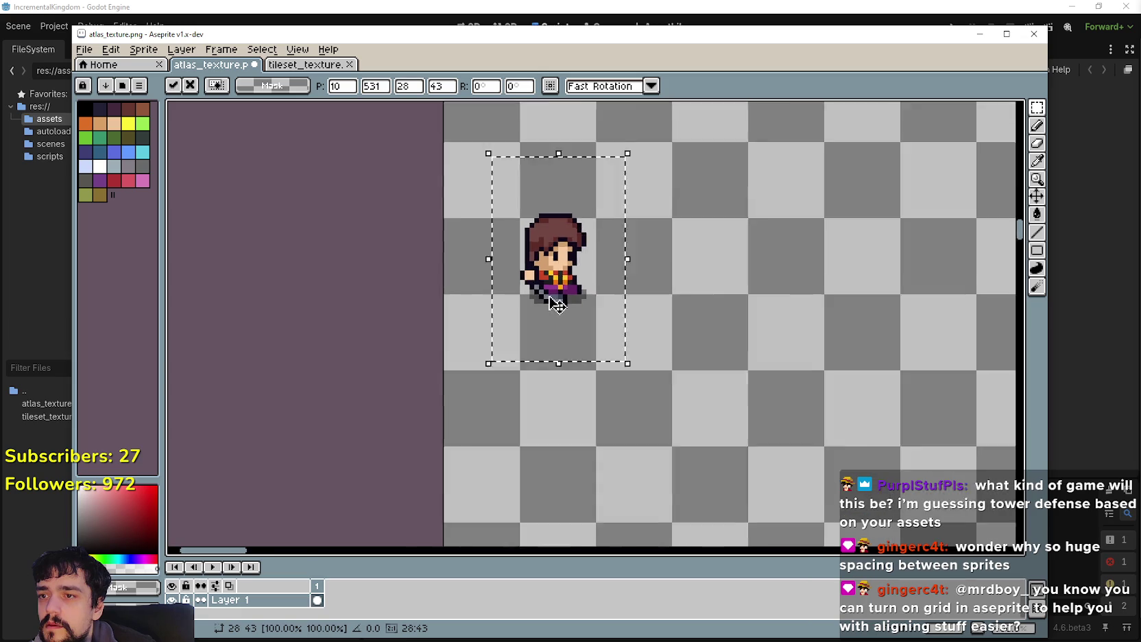
{"action": "key", "text": "ctrl+d"}
{"action": "scroll", "coordinate": [549, 353], "scroll_direction": "down", "scroll_amount": 2}
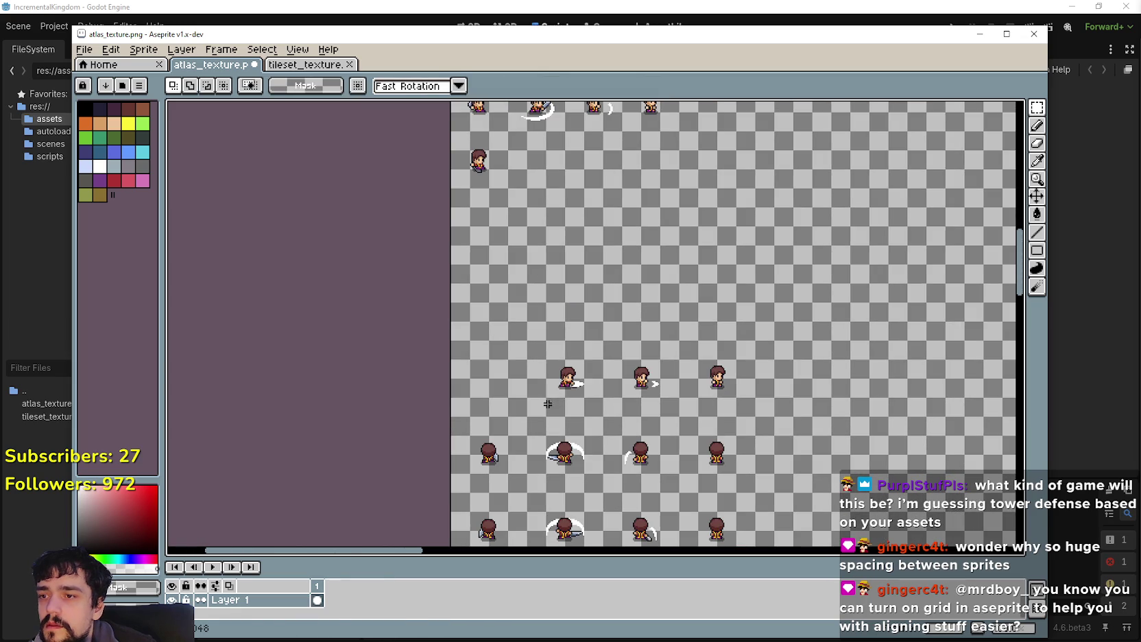
Step: Move two more sprites up beside the second-row sprites, committing the first with Enter
{"action": "mouse_move", "coordinate": [591, 384]}
{"action": "left_mouse_down"}
{"action": "mouse_move", "coordinate": [514, 136]}
{"action": "mouse_move", "coordinate": [531, 171]}
{"action": "mouse_move", "coordinate": [549, 305]}
{"action": "mouse_move", "coordinate": [578, 312]}
{"action": "left_mouse_up"}
{"action": "scroll", "coordinate": [514, 136], "scroll_direction": "up", "scroll_amount": 2}
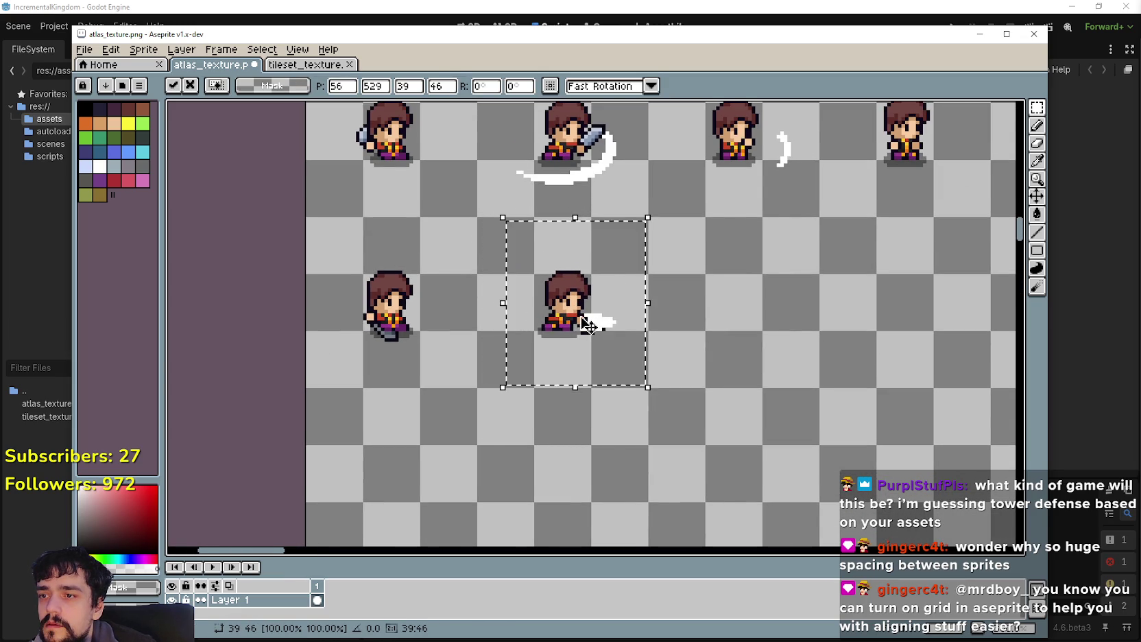
{"action": "scroll", "coordinate": [588, 325], "scroll_direction": "down", "scroll_amount": 2}
{"action": "key", "text": "Return"}
{"action": "left_click_drag", "start_coordinate": [631, 370], "coordinate": [546, 177]}
{"action": "scroll", "coordinate": [584, 186], "scroll_direction": "up", "scroll_amount": 3}
{"action": "scroll", "coordinate": [554, 198], "scroll_direction": "down", "scroll_amount": 4}
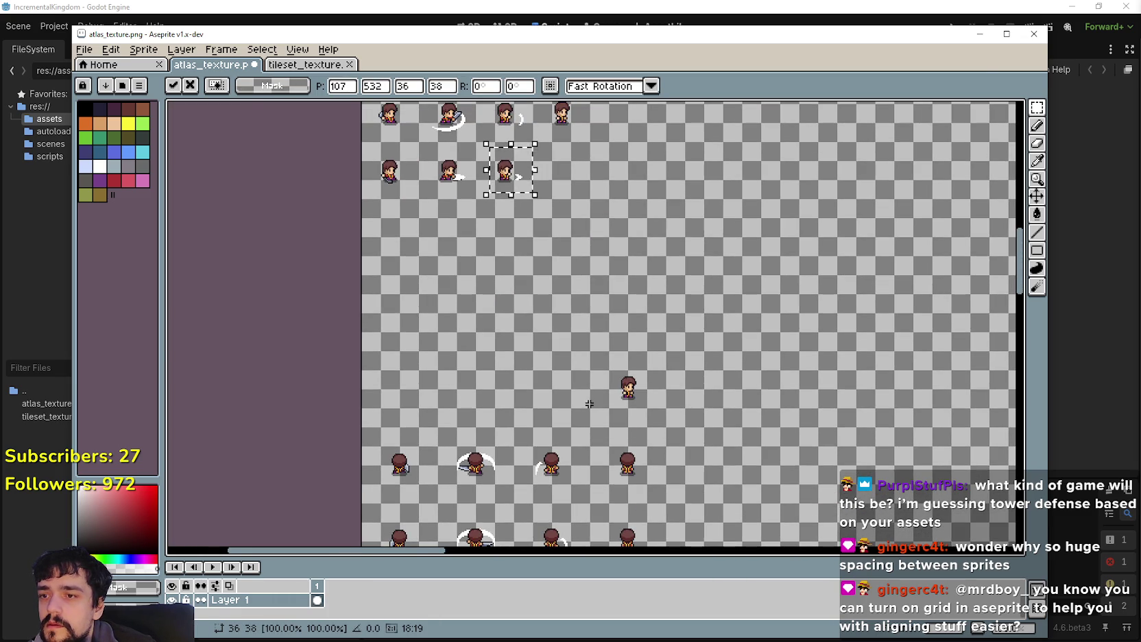
Step: Place the bow-shooting sprite beside the others, then move the next sprite up near the rows
{"action": "left_click_drag", "start_coordinate": [608, 408], "coordinate": [658, 366]}
{"action": "mouse_move", "coordinate": [655, 385]}
{"action": "left_mouse_down"}
{"action": "mouse_move", "coordinate": [575, 252]}
{"action": "mouse_move", "coordinate": [580, 158]}
{"action": "mouse_move", "coordinate": [558, 240]}
{"action": "left_mouse_up"}
{"action": "scroll", "coordinate": [580, 158], "scroll_direction": "up", "scroll_amount": 3}
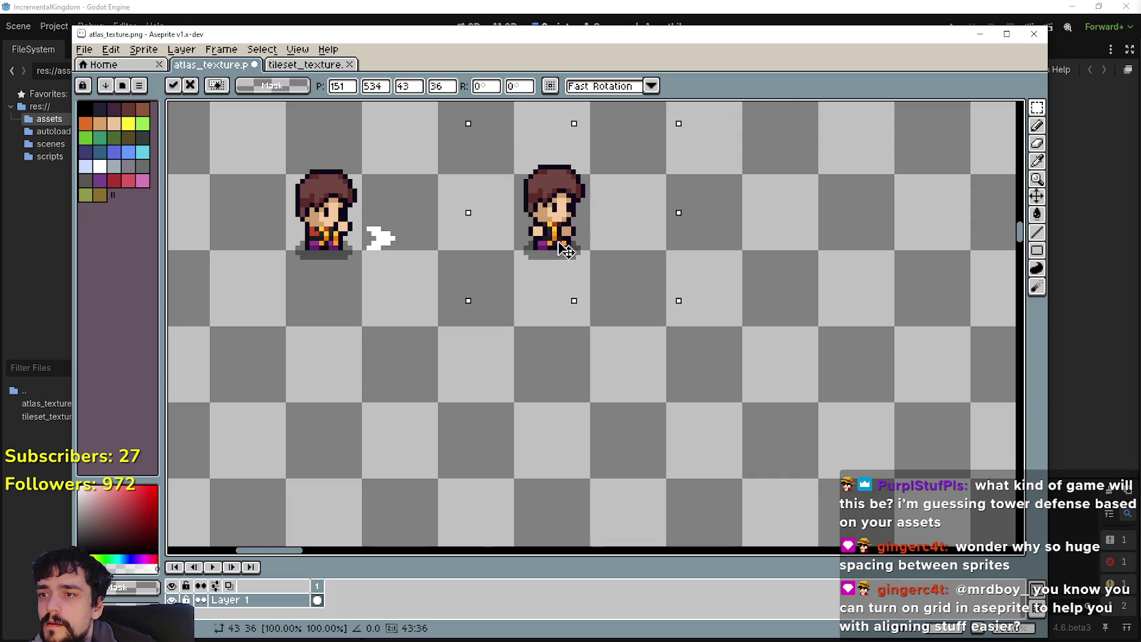
{"action": "scroll", "coordinate": [543, 266], "scroll_direction": "down", "scroll_amount": 3}
{"action": "left_click_drag", "start_coordinate": [379, 378], "coordinate": [433, 396]}
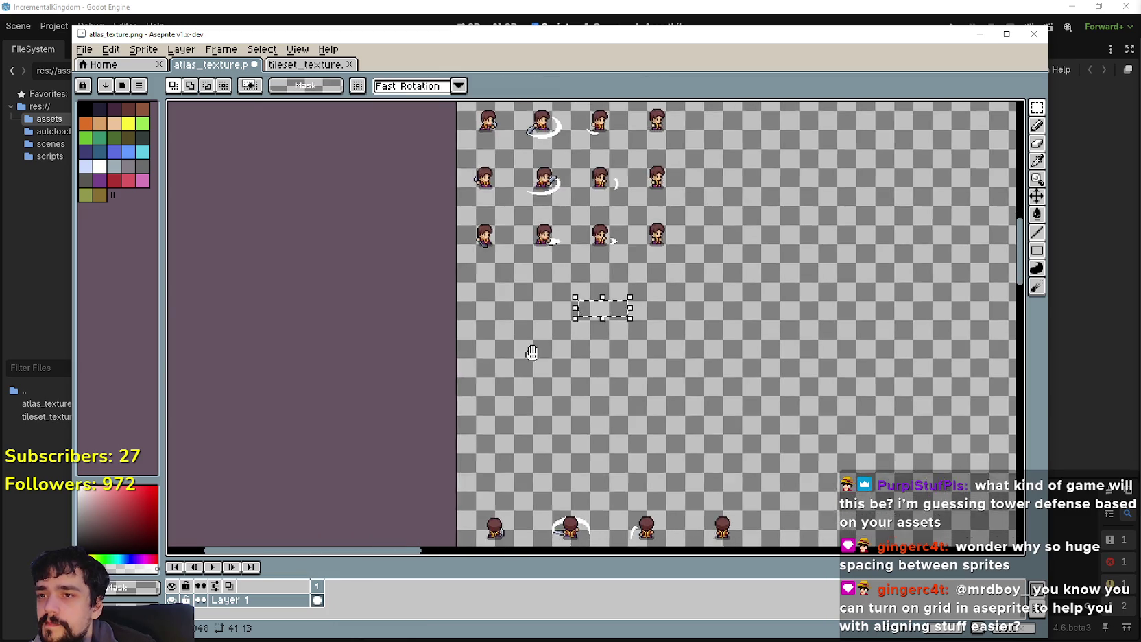
{"action": "left_click_drag", "start_coordinate": [527, 441], "coordinate": [527, 441]}
{"action": "mouse_move", "coordinate": [513, 464]}
{"action": "left_mouse_down"}
{"action": "mouse_move", "coordinate": [504, 339]}
{"action": "mouse_move", "coordinate": [517, 235]}
{"action": "left_mouse_up"}
Step: Move the first back-view sprites up toward the rows, nudge one 1 px left, and commit
{"action": "scroll", "coordinate": [517, 234], "scroll_direction": "up", "scroll_amount": 2}
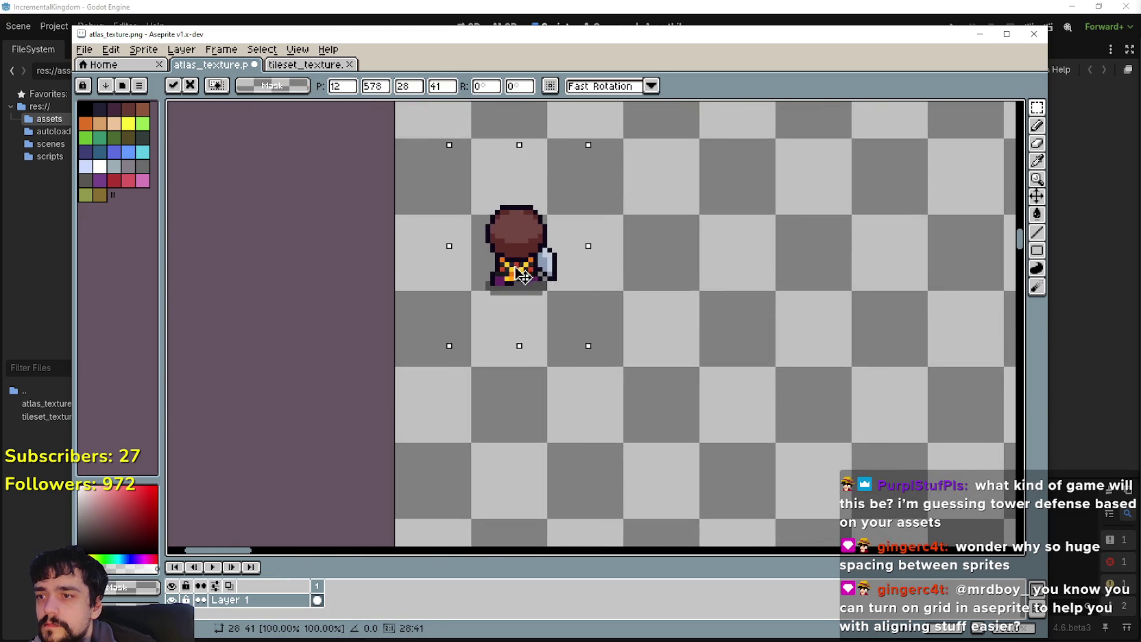
{"action": "scroll", "coordinate": [514, 276], "scroll_direction": "down", "scroll_amount": 4}
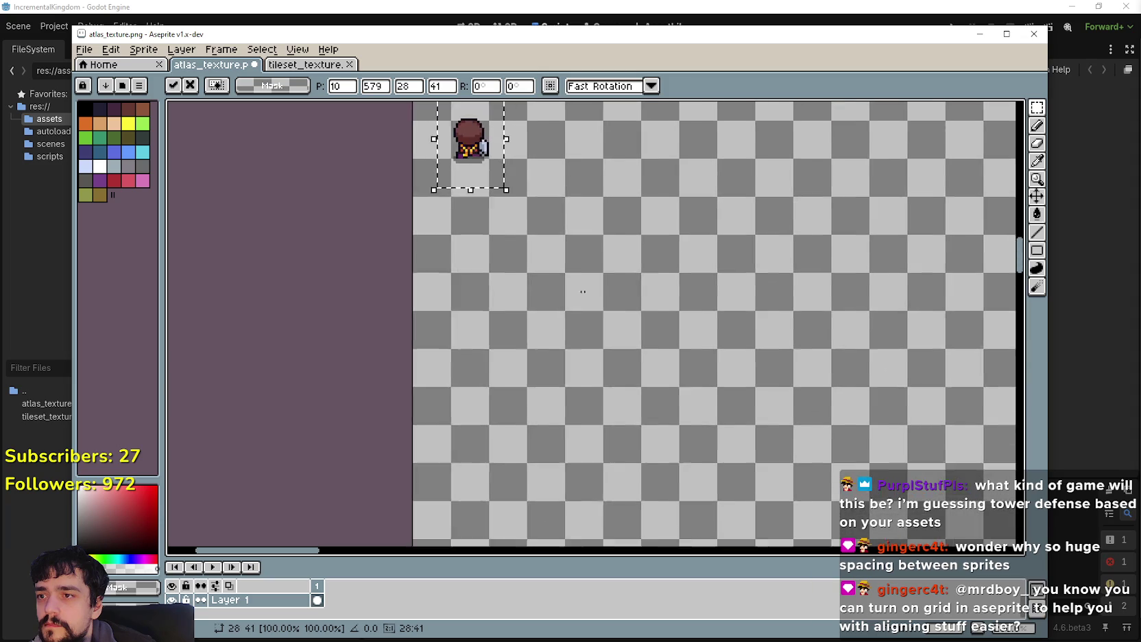
{"action": "left_click_drag", "start_coordinate": [571, 420], "coordinate": [606, 394]}
{"action": "scroll", "coordinate": [609, 448], "scroll_direction": "up", "scroll_amount": 3}
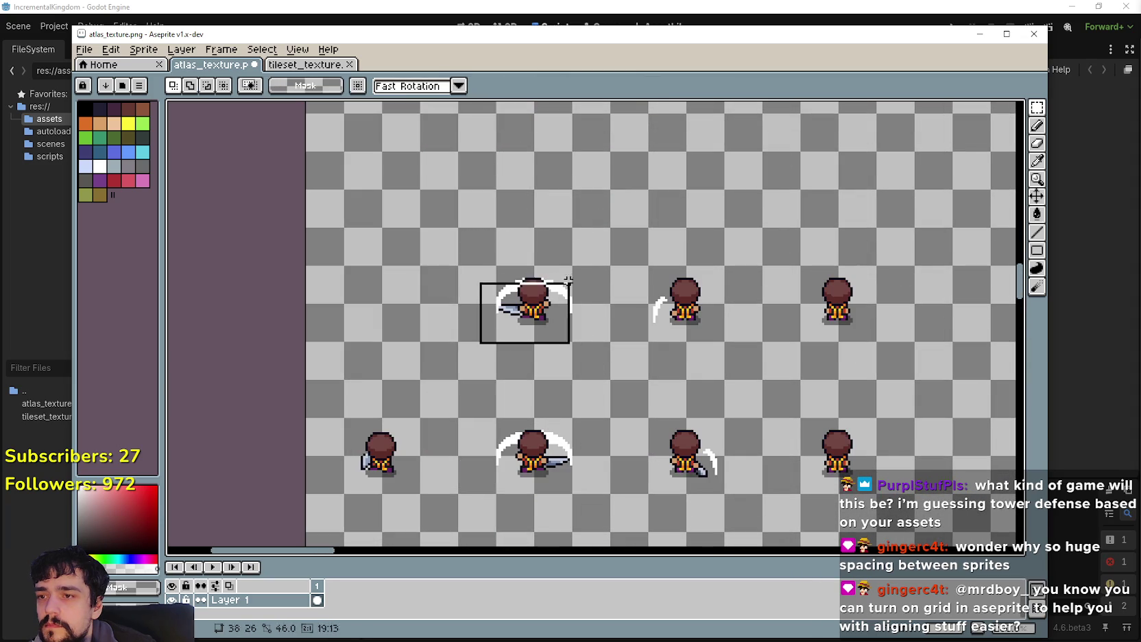
{"action": "mouse_move", "coordinate": [575, 302]}
{"action": "left_mouse_down"}
{"action": "mouse_move", "coordinate": [550, 151]}
{"action": "mouse_move", "coordinate": [571, 375]}
{"action": "mouse_move", "coordinate": [576, 163]}
{"action": "mouse_move", "coordinate": [545, 420]}
{"action": "mouse_move", "coordinate": [514, 309]}
{"action": "mouse_move", "coordinate": [524, 292]}
{"action": "mouse_move", "coordinate": [522, 312]}
{"action": "left_mouse_up"}
{"action": "scroll", "coordinate": [528, 293], "scroll_direction": "up", "scroll_amount": 2}
{"action": "scroll", "coordinate": [524, 305], "scroll_direction": "down", "scroll_amount": 5}
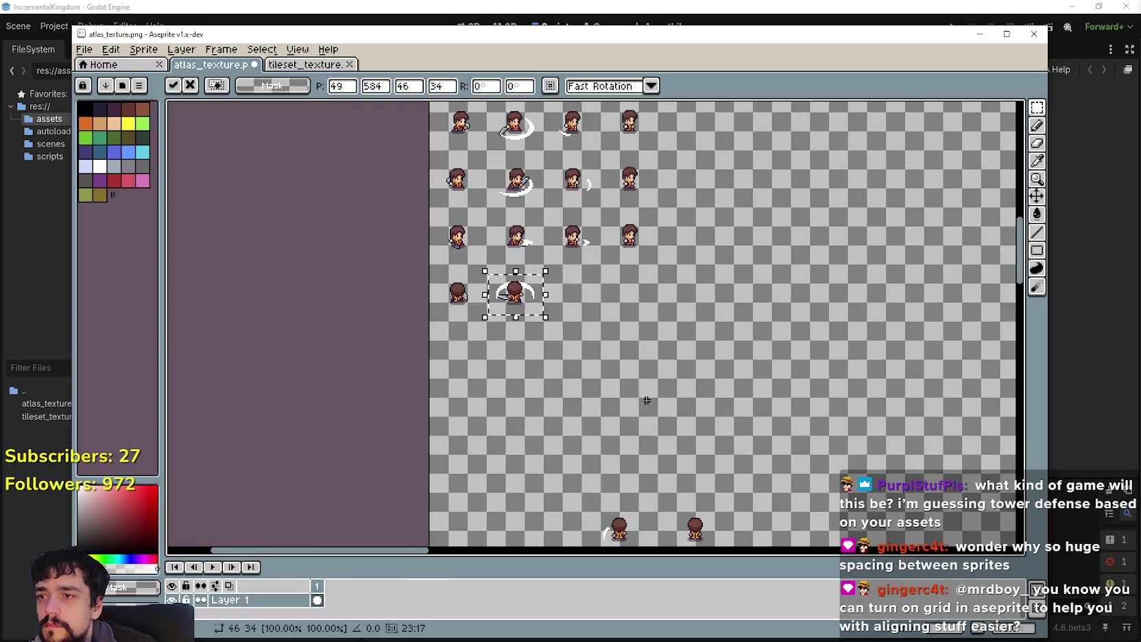
{"action": "mouse_move", "coordinate": [556, 459]}
{"action": "left_mouse_down"}
{"action": "mouse_move", "coordinate": [602, 408]}
{"action": "mouse_move", "coordinate": [542, 207]}
{"action": "mouse_move", "coordinate": [554, 203]}
{"action": "left_mouse_up"}
{"action": "scroll", "coordinate": [545, 219], "scroll_direction": "up", "scroll_amount": 4}
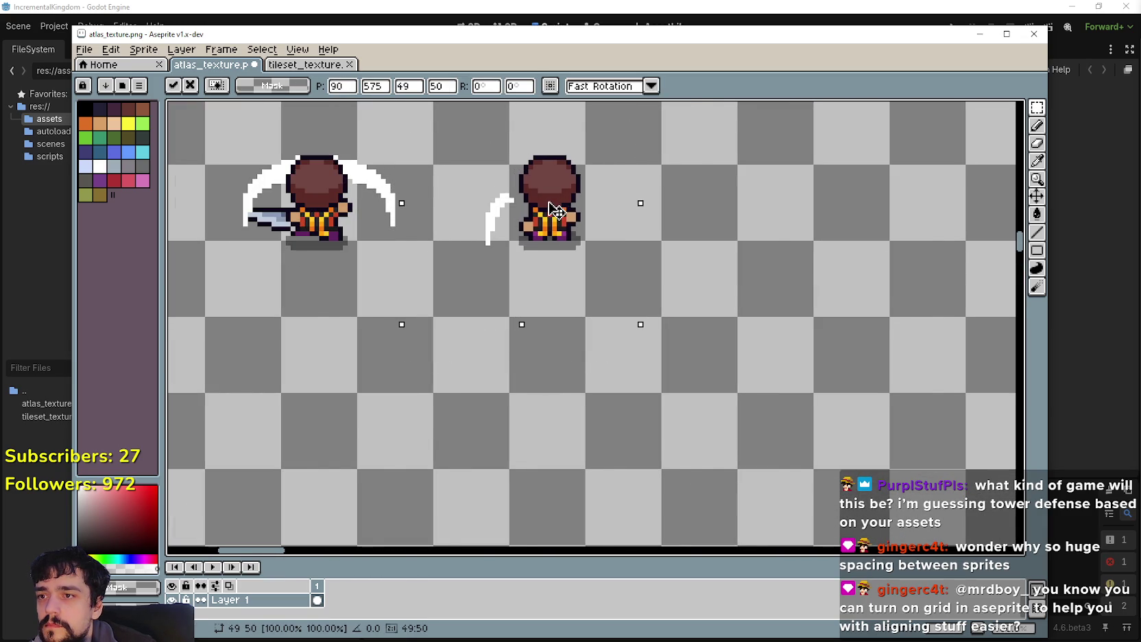
{"action": "scroll", "coordinate": [557, 211], "scroll_direction": "down", "scroll_amount": 3}
{"action": "scroll", "coordinate": [542, 246], "scroll_direction": "up", "scroll_amount": 3}
{"action": "key", "text": "Left"}
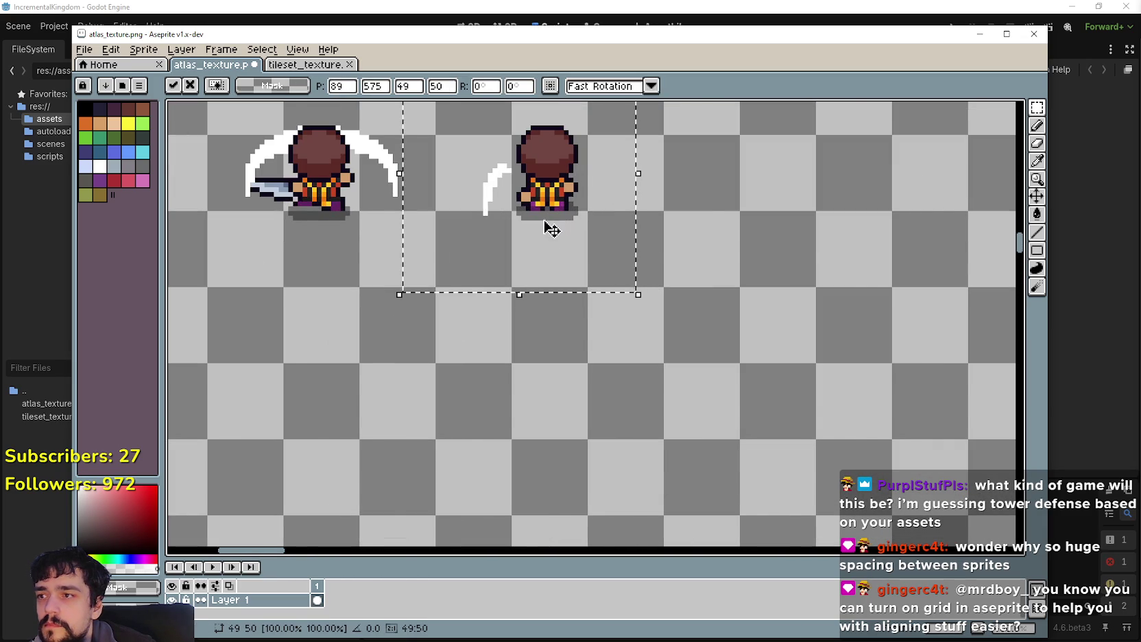
{"action": "scroll", "coordinate": [552, 230], "scroll_direction": "down", "scroll_amount": 2}
{"action": "scroll", "coordinate": [541, 233], "scroll_direction": "down", "scroll_amount": 2}
{"action": "scroll", "coordinate": [616, 461], "scroll_direction": "up", "scroll_amount": 1}
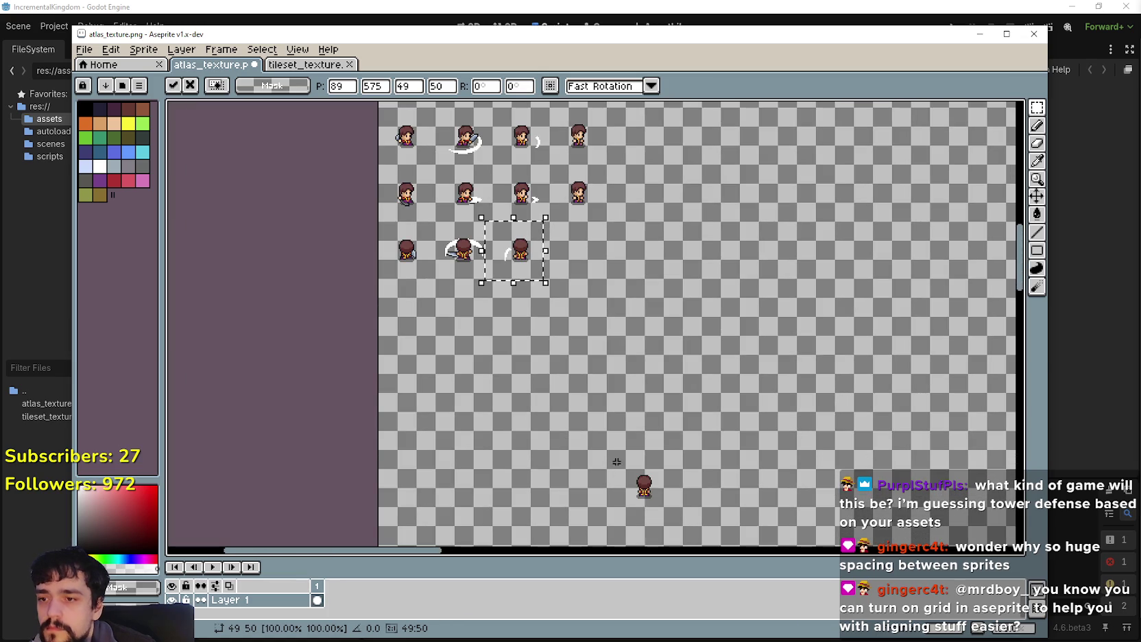
{"action": "left_click", "coordinate": [629, 499]}
Step: Commit the next back-view sprite in its row, then start a new row with another
{"action": "mouse_move", "coordinate": [666, 489]}
{"action": "left_mouse_down"}
{"action": "mouse_move", "coordinate": [579, 241]}
{"action": "mouse_move", "coordinate": [629, 337]}
{"action": "left_mouse_up"}
{"action": "scroll", "coordinate": [579, 241], "scroll_direction": "up", "scroll_amount": 4}
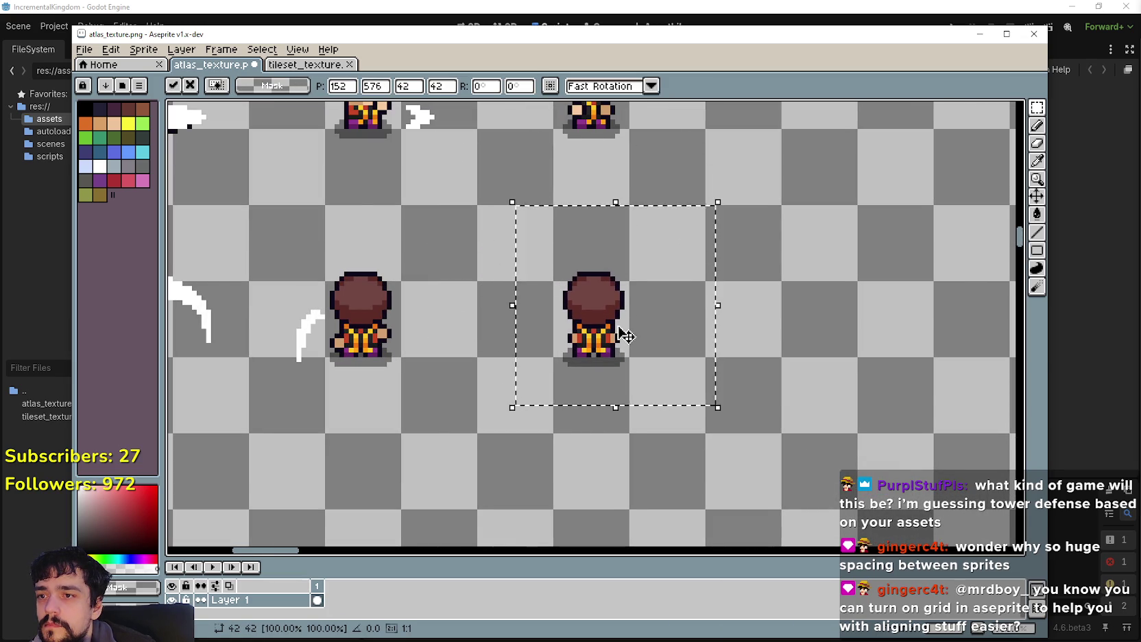
{"action": "scroll", "coordinate": [625, 336], "scroll_direction": "down", "scroll_amount": 4}
{"action": "scroll", "coordinate": [535, 349], "scroll_direction": "up", "scroll_amount": 1}
{"action": "left_click", "coordinate": [529, 353]}
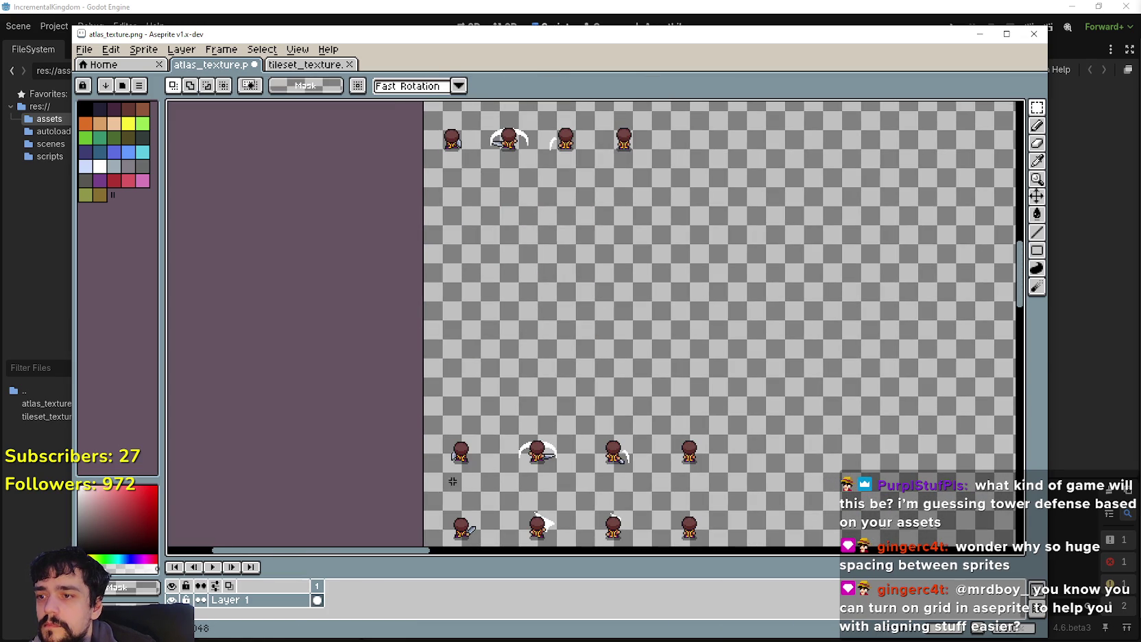
{"action": "left_click_drag", "start_coordinate": [471, 460], "coordinate": [466, 192]}
{"action": "scroll", "coordinate": [466, 192], "scroll_direction": "down", "scroll_amount": 1}
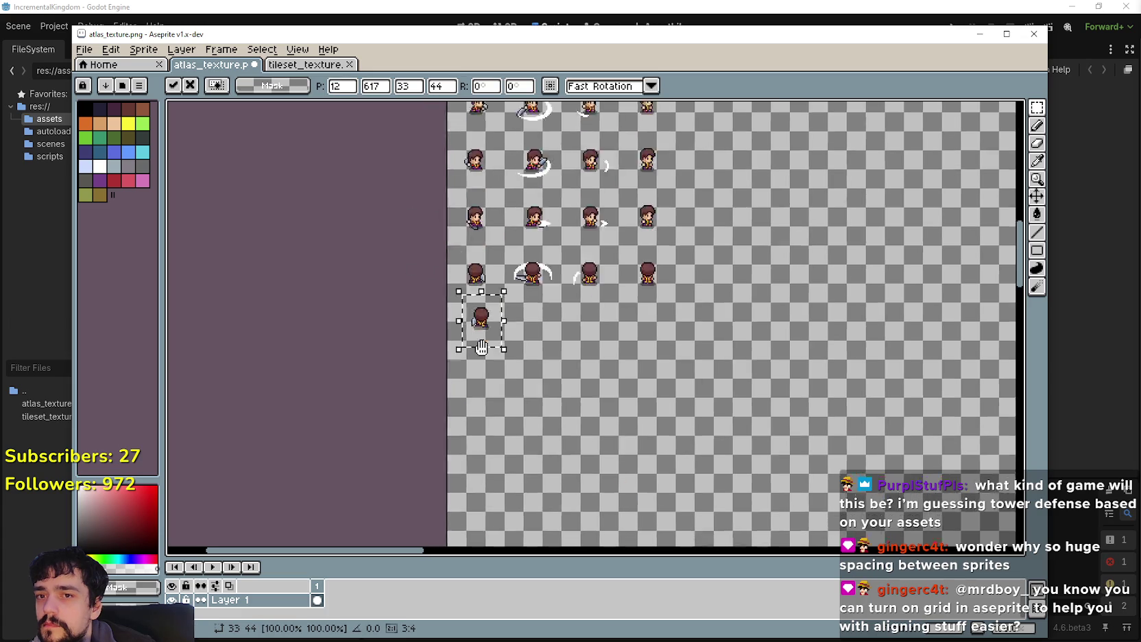
{"action": "scroll", "coordinate": [473, 315], "scroll_direction": "up", "scroll_amount": 4}
{"action": "mouse_move", "coordinate": [490, 332]}
{"action": "left_mouse_down"}
{"action": "mouse_move", "coordinate": [488, 302]}
{"action": "mouse_move", "coordinate": [466, 291]}
{"action": "mouse_move", "coordinate": [469, 375]}
{"action": "left_mouse_up"}
{"action": "scroll", "coordinate": [469, 375], "scroll_direction": "down", "scroll_amount": 2}
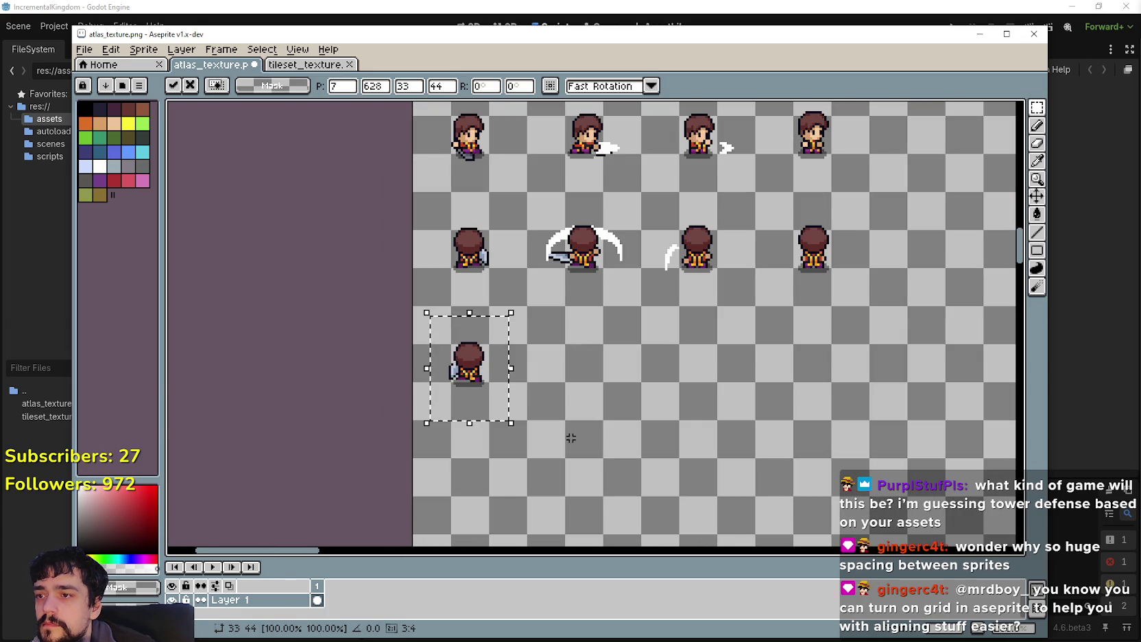
{"action": "key", "text": "ctrl+d"}
Step: Move a back-view sprite into the second row, aligned with it
{"action": "scroll", "coordinate": [494, 315], "scroll_direction": "down", "scroll_amount": 2}
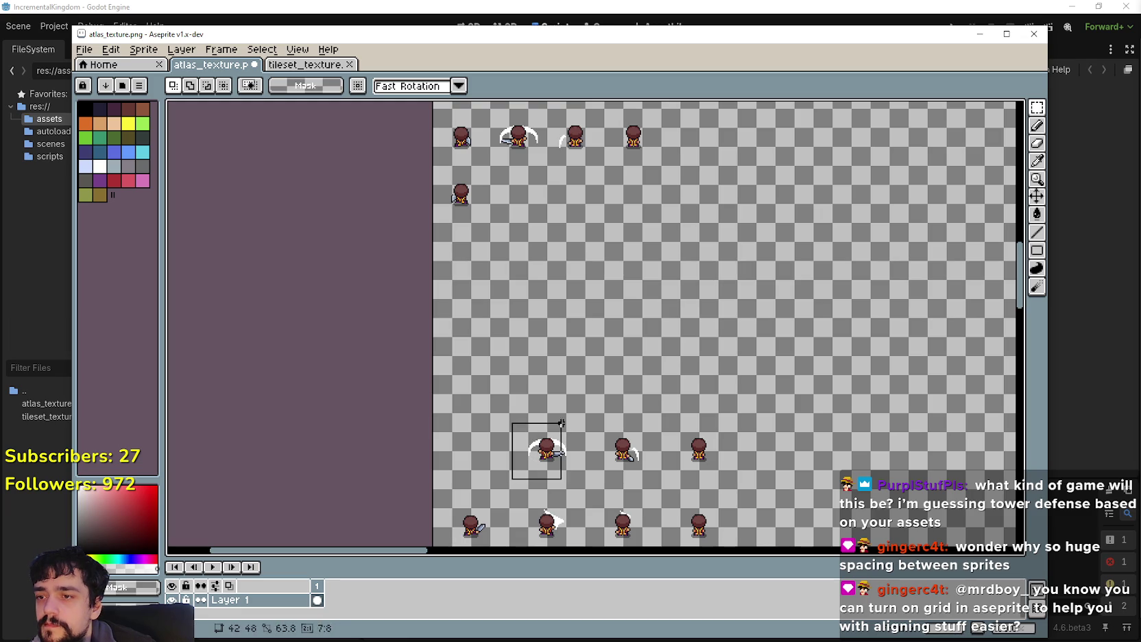
{"action": "left_click_drag", "start_coordinate": [562, 465], "coordinate": [538, 206]}
{"action": "scroll", "coordinate": [538, 206], "scroll_direction": "up", "scroll_amount": 4}
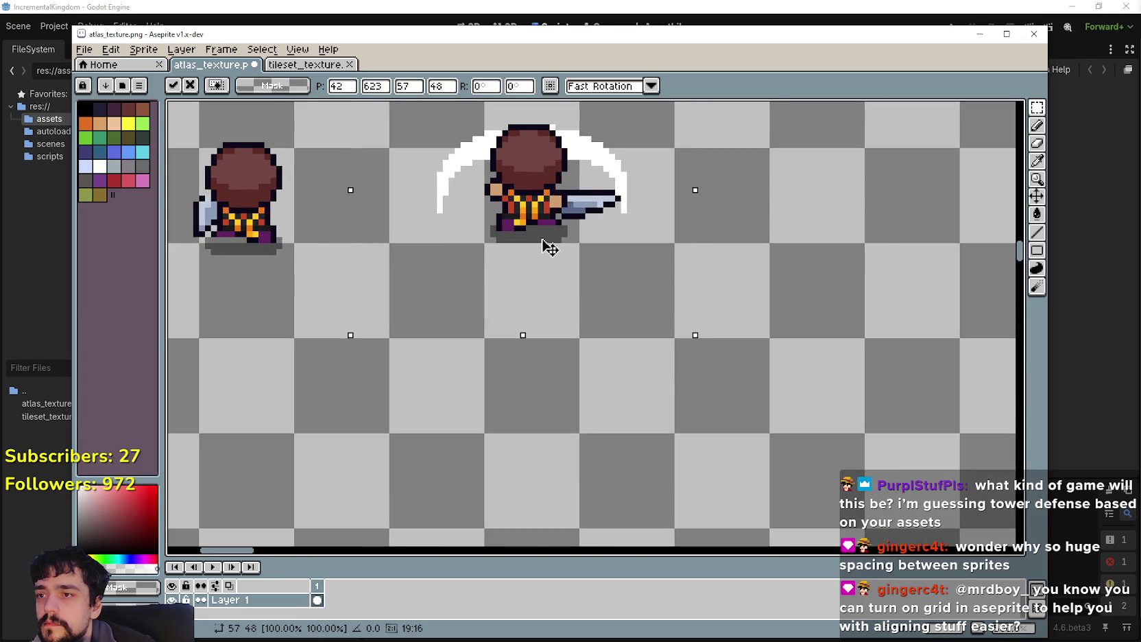
{"action": "left_click_drag", "start_coordinate": [545, 247], "coordinate": [542, 255]}
{"action": "scroll", "coordinate": [542, 255], "scroll_direction": "down", "scroll_amount": 3}
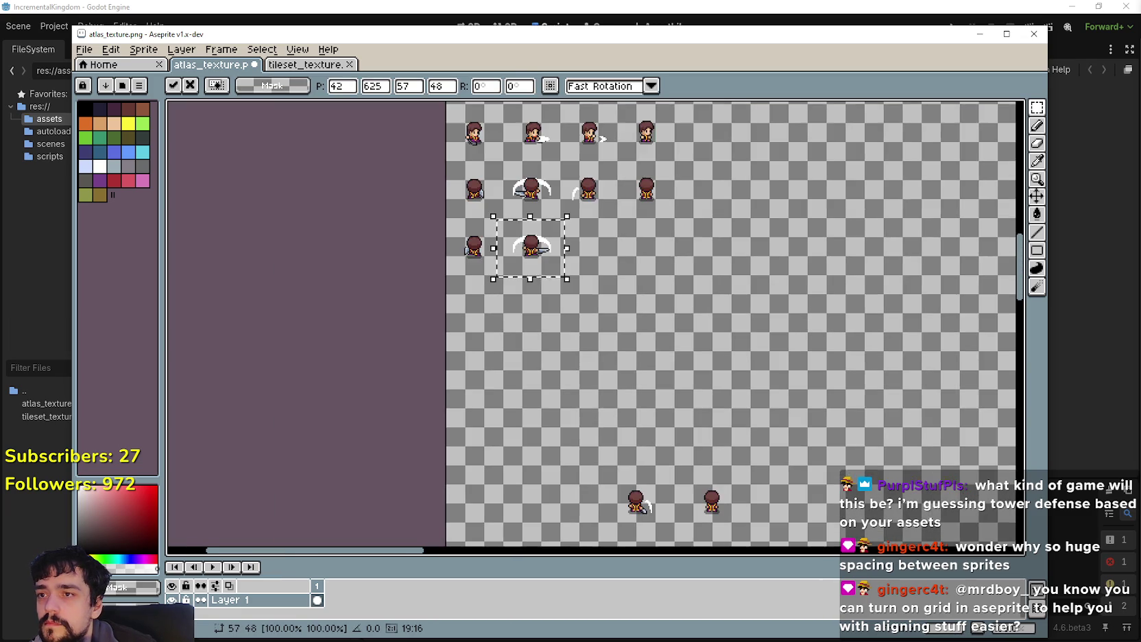
{"action": "scroll", "coordinate": [504, 168], "scroll_direction": "up", "scroll_amount": 3}
{"action": "scroll", "coordinate": [559, 379], "scroll_direction": "down", "scroll_amount": 5}
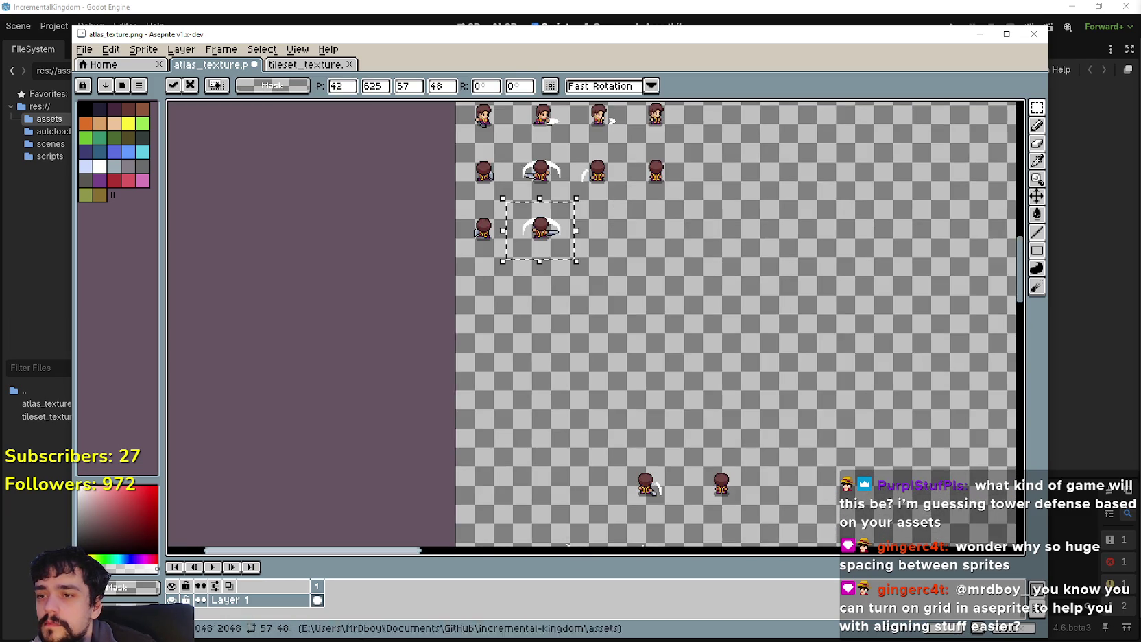
{"action": "scroll", "coordinate": [559, 379], "scroll_direction": "up", "scroll_amount": 2}
{"action": "key", "text": "ctrl+d"}
Step: Place two more back-view sprites in the grid, the second starting the third row
{"action": "scroll", "coordinate": [599, 375], "scroll_direction": "up", "scroll_amount": 3}
{"action": "mouse_move", "coordinate": [599, 374]}
{"action": "left_mouse_down"}
{"action": "mouse_move", "coordinate": [575, 302]}
{"action": "mouse_move", "coordinate": [581, 274]}
{"action": "mouse_move", "coordinate": [588, 322]}
{"action": "left_mouse_up"}
{"action": "scroll", "coordinate": [581, 274], "scroll_direction": "up", "scroll_amount": 2}
{"action": "scroll", "coordinate": [588, 327], "scroll_direction": "down", "scroll_amount": 4}
{"action": "scroll", "coordinate": [609, 322], "scroll_direction": "up", "scroll_amount": 1}
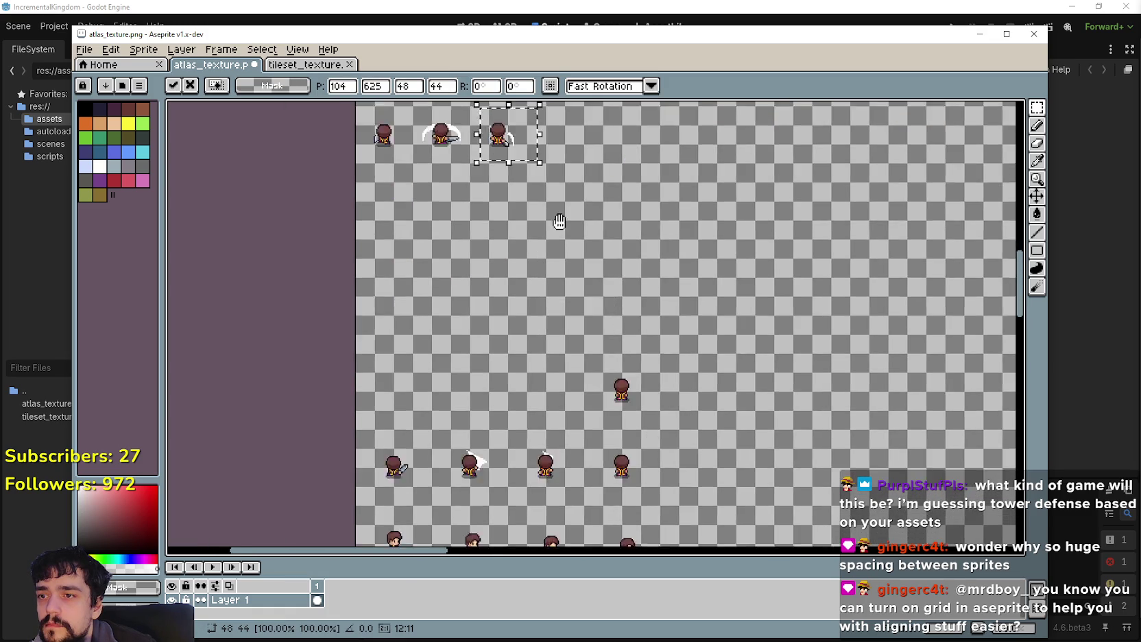
{"action": "key", "text": "Return"}
{"action": "left_click_drag", "start_coordinate": [603, 329], "coordinate": [576, 183]}
{"action": "scroll", "coordinate": [555, 330], "scroll_direction": "down", "scroll_amount": 1}
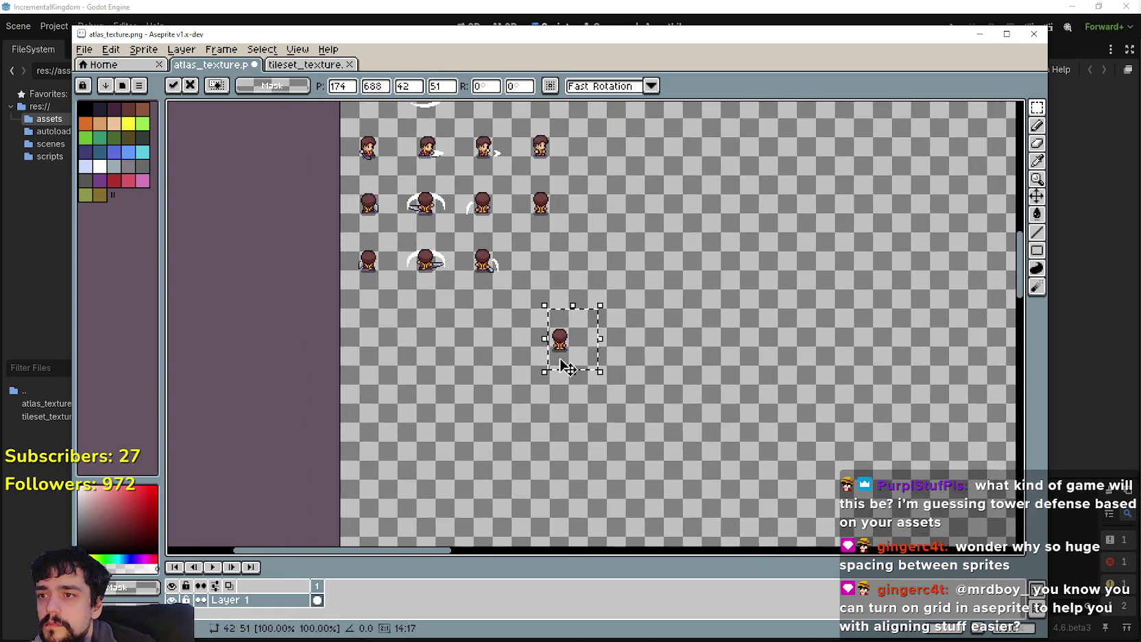
{"action": "scroll", "coordinate": [548, 309], "scroll_direction": "up", "scroll_amount": 3}
{"action": "left_click_drag", "start_coordinate": [573, 326], "coordinate": [554, 300]}
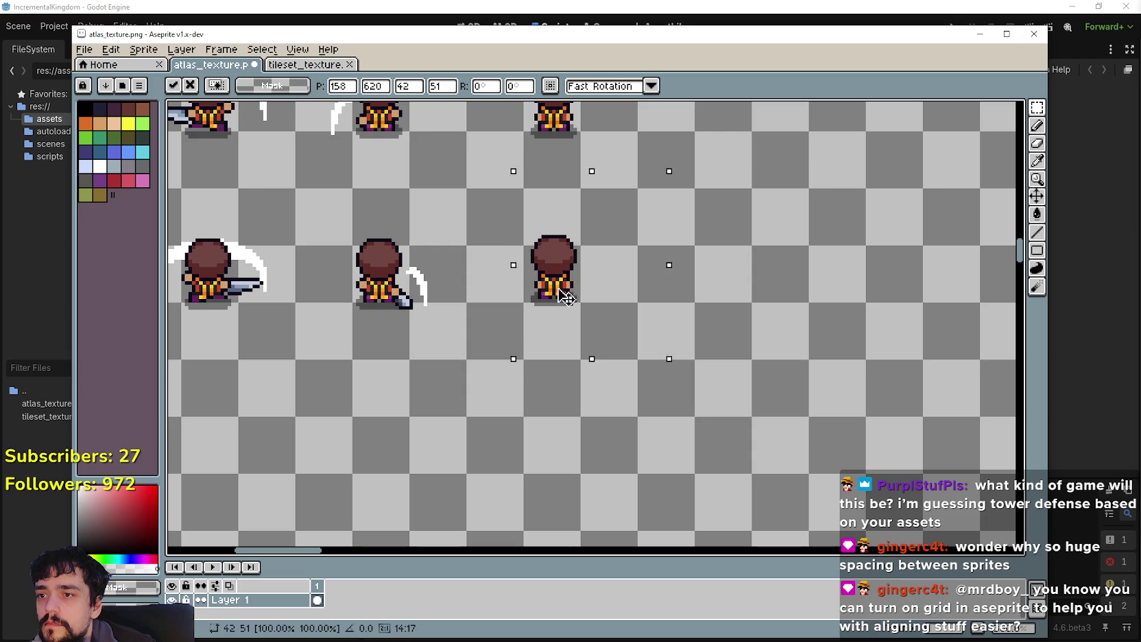
{"action": "scroll", "coordinate": [508, 302], "scroll_direction": "down", "scroll_amount": 5}
{"action": "key", "text": "Return"}
Step: Bring the sword sprite from the lower area into a row's leftmost column
{"action": "scroll", "coordinate": [477, 422], "scroll_direction": "up", "scroll_amount": 4}
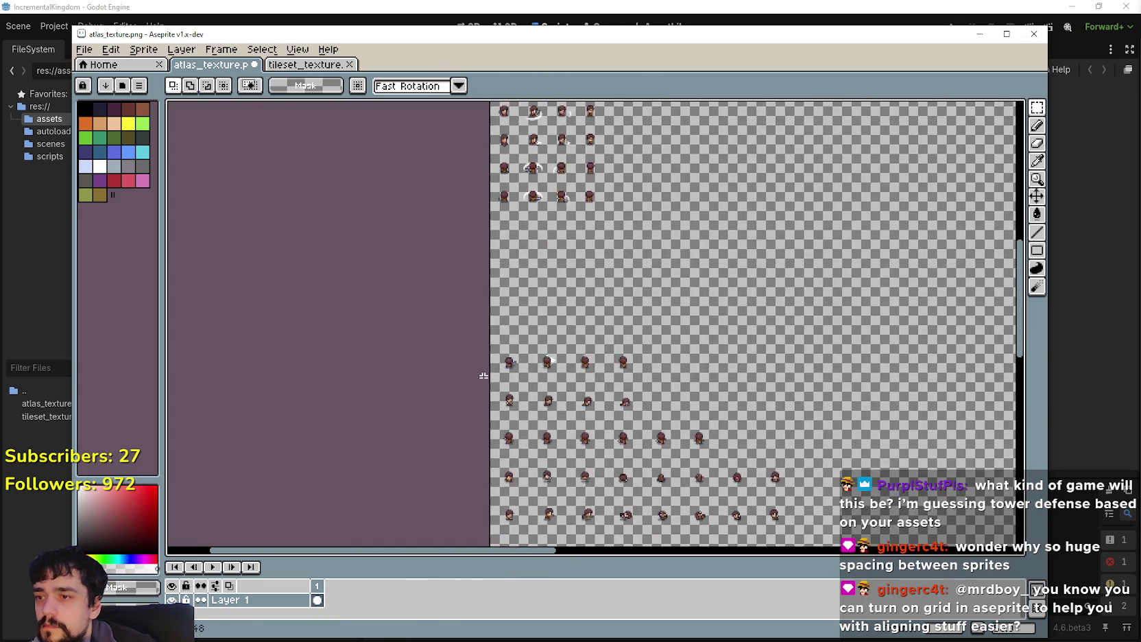
{"action": "left_click_drag", "start_coordinate": [497, 367], "coordinate": [556, 311]}
{"action": "left_click_drag", "start_coordinate": [531, 358], "coordinate": [532, 155]}
{"action": "scroll", "coordinate": [547, 339], "scroll_direction": "up", "scroll_amount": 1}
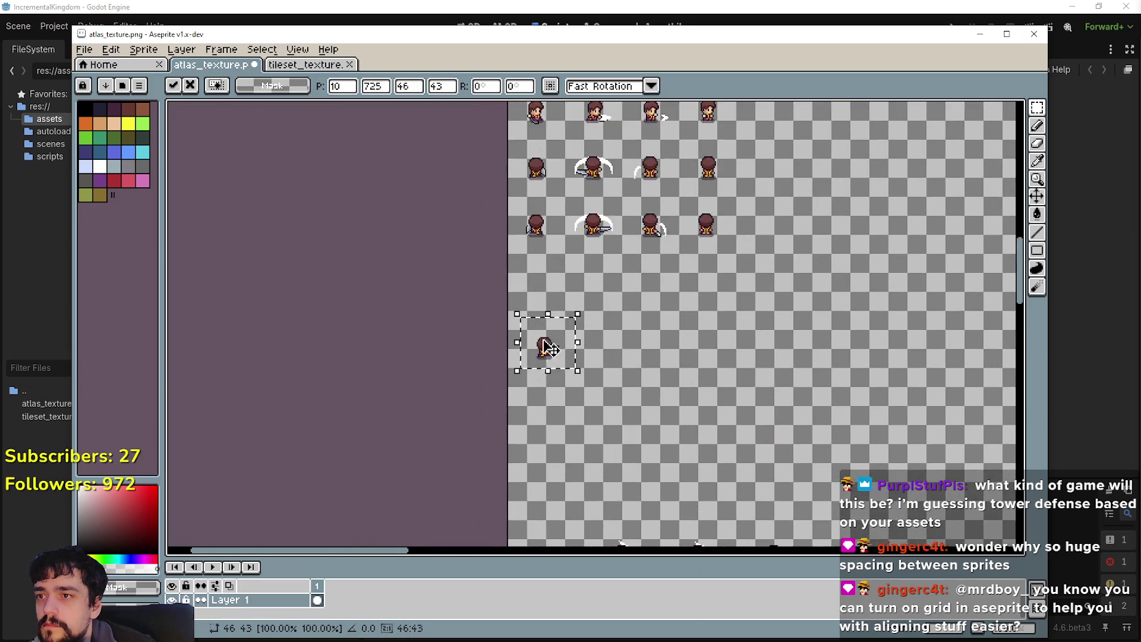
{"action": "scroll", "coordinate": [547, 339], "scroll_direction": "up", "scroll_amount": 2}
{"action": "scroll", "coordinate": [528, 247], "scroll_direction": "down", "scroll_amount": 1}
{"action": "mouse_move", "coordinate": [528, 247]}
{"action": "left_mouse_down"}
{"action": "mouse_move", "coordinate": [537, 325]}
{"action": "mouse_move", "coordinate": [537, 163]}
{"action": "mouse_move", "coordinate": [525, 269]}
{"action": "mouse_move", "coordinate": [535, 302]}
{"action": "left_mouse_up"}
{"action": "scroll", "coordinate": [537, 272], "scroll_direction": "up", "scroll_amount": 3}
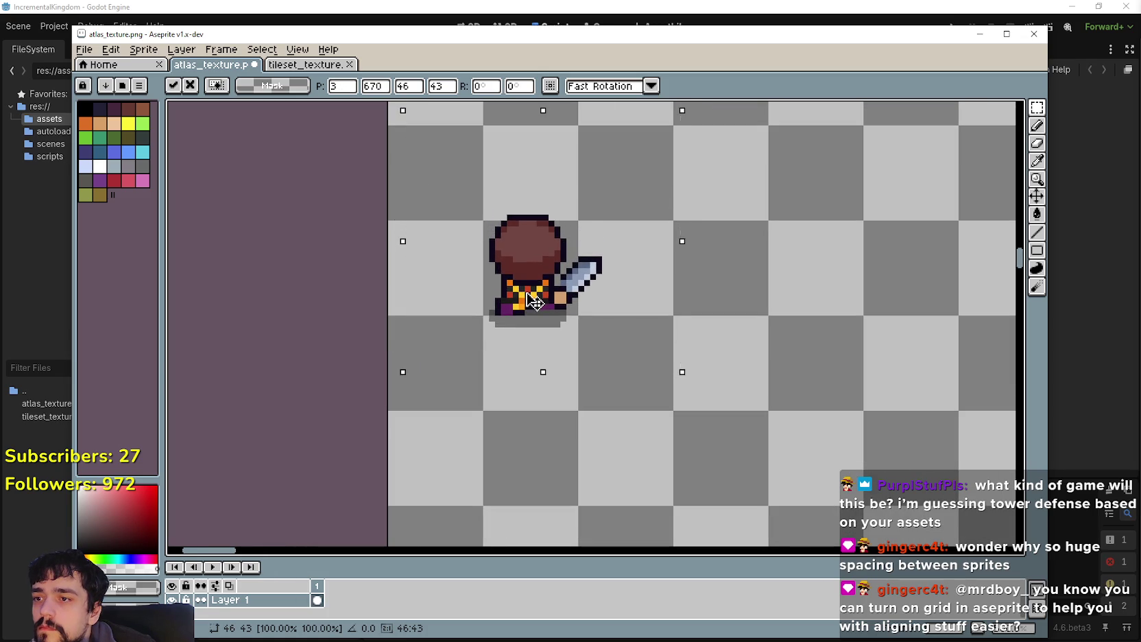
{"action": "scroll", "coordinate": [535, 301], "scroll_direction": "down", "scroll_amount": 4}
Step: Place the slash sprite beside the sword sprite, fine-tuned into its row
{"action": "mouse_move", "coordinate": [544, 501]}
{"action": "left_mouse_down"}
{"action": "mouse_move", "coordinate": [606, 435]}
{"action": "mouse_move", "coordinate": [543, 191]}
{"action": "left_mouse_up"}
{"action": "scroll", "coordinate": [542, 190], "scroll_direction": "up", "scroll_amount": 3}
{"action": "scroll", "coordinate": [552, 205], "scroll_direction": "up", "scroll_amount": 1}
{"action": "left_click_drag", "start_coordinate": [555, 249], "coordinate": [557, 280]}
{"action": "scroll", "coordinate": [561, 280], "scroll_direction": "down", "scroll_amount": 1}
{"action": "scroll", "coordinate": [561, 280], "scroll_direction": "down", "scroll_amount": 3}
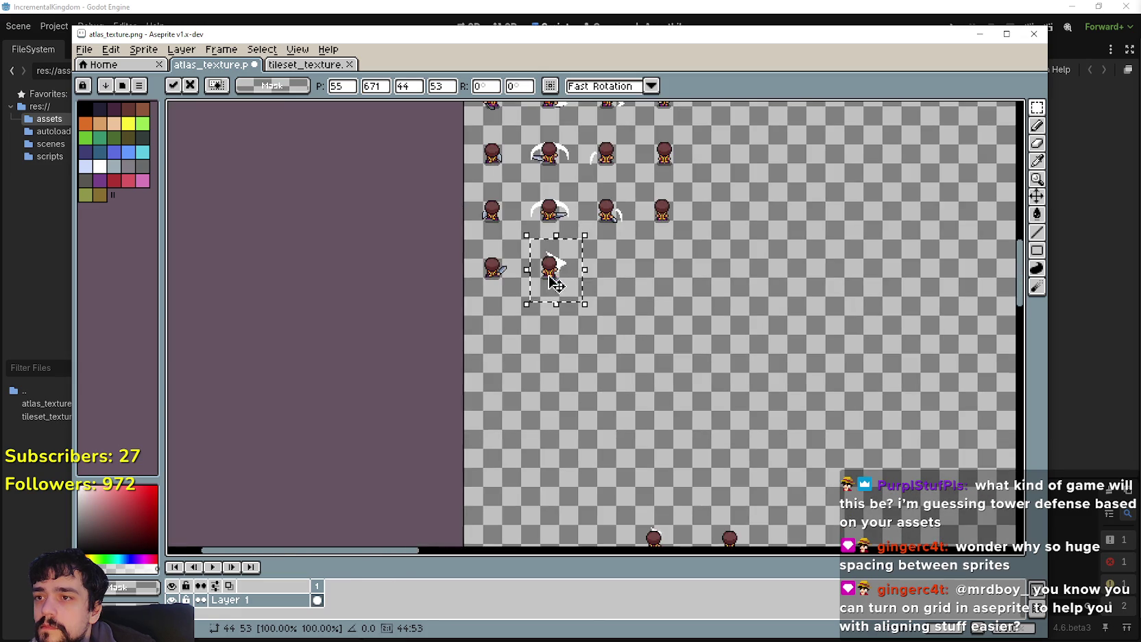
Step: Move two more lower sprites into the top rows, aligned and committed
{"action": "mouse_move", "coordinate": [561, 492]}
{"action": "left_mouse_down"}
{"action": "mouse_move", "coordinate": [613, 439]}
{"action": "mouse_move", "coordinate": [569, 340]}
{"action": "mouse_move", "coordinate": [541, 196]}
{"action": "left_mouse_up"}
{"action": "scroll", "coordinate": [542, 199], "scroll_direction": "up", "scroll_amount": 3}
{"action": "left_click_drag", "start_coordinate": [535, 266], "coordinate": [529, 294]}
{"action": "scroll", "coordinate": [530, 307], "scroll_direction": "down", "scroll_amount": 1}
{"action": "scroll", "coordinate": [529, 306], "scroll_direction": "down", "scroll_amount": 4}
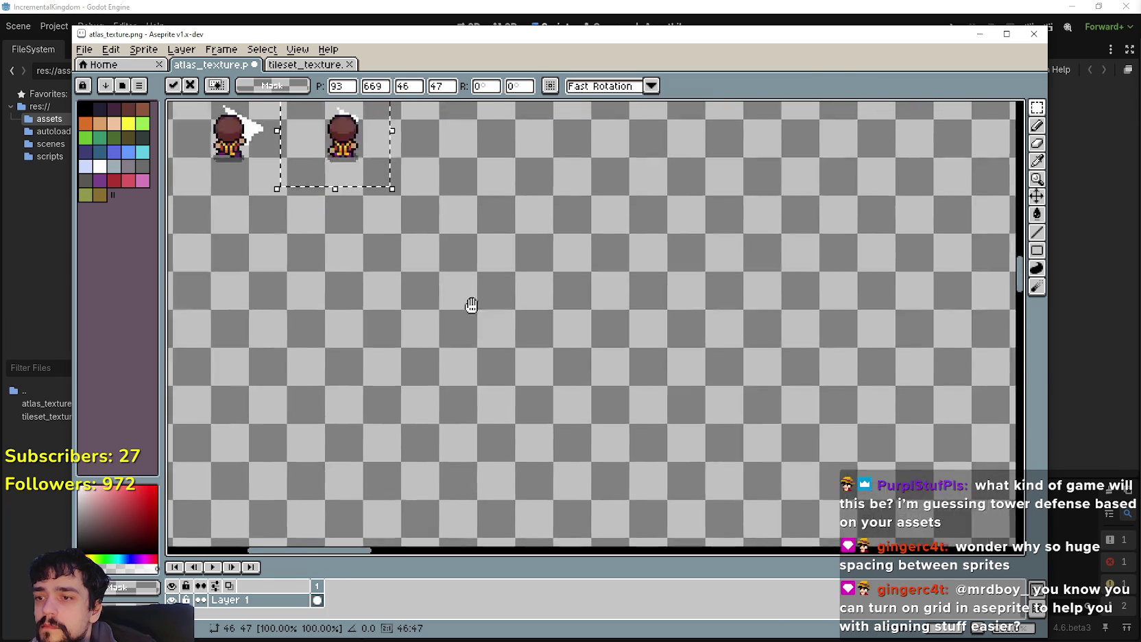
{"action": "scroll", "coordinate": [471, 305], "scroll_direction": "down", "scroll_amount": 2}
{"action": "mouse_move", "coordinate": [492, 472]}
{"action": "left_mouse_down"}
{"action": "mouse_move", "coordinate": [537, 412]}
{"action": "mouse_move", "coordinate": [465, 155]}
{"action": "left_mouse_up"}
{"action": "scroll", "coordinate": [471, 159], "scroll_direction": "up", "scroll_amount": 5}
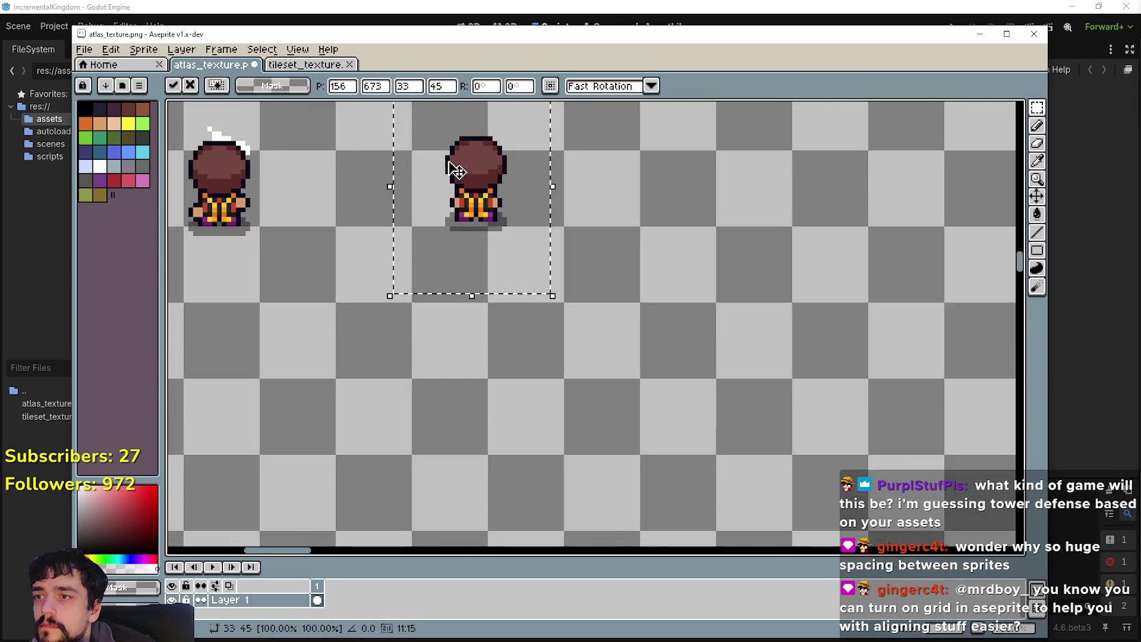
{"action": "mouse_move", "coordinate": [583, 308]}
{"action": "left_mouse_down"}
{"action": "mouse_move", "coordinate": [593, 367]}
{"action": "mouse_move", "coordinate": [580, 387]}
{"action": "left_mouse_up"}
{"action": "key", "text": "Return"}
Step: Select a sprite at the lower left, then drop the selection
{"action": "scroll", "coordinate": [576, 387], "scroll_direction": "down", "scroll_amount": 3}
{"action": "scroll", "coordinate": [444, 425], "scroll_direction": "down", "scroll_amount": 2}
{"action": "scroll", "coordinate": [445, 424], "scroll_direction": "up", "scroll_amount": 3}
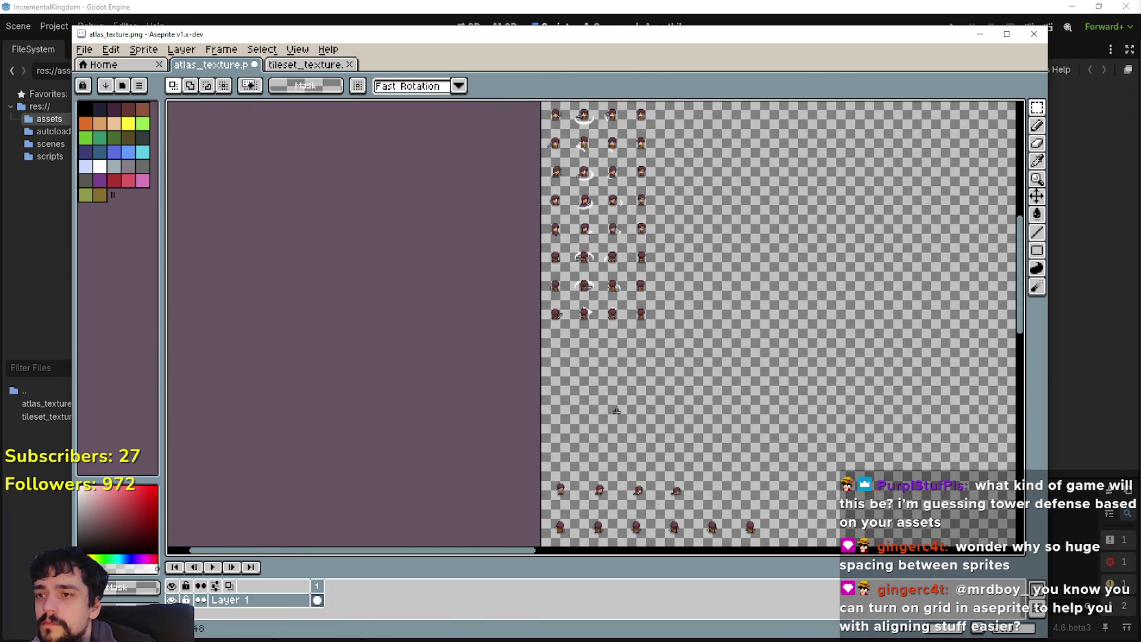
{"action": "scroll", "coordinate": [561, 275], "scroll_direction": "up", "scroll_amount": 1}
{"action": "scroll", "coordinate": [562, 275], "scroll_direction": "up", "scroll_amount": 2}
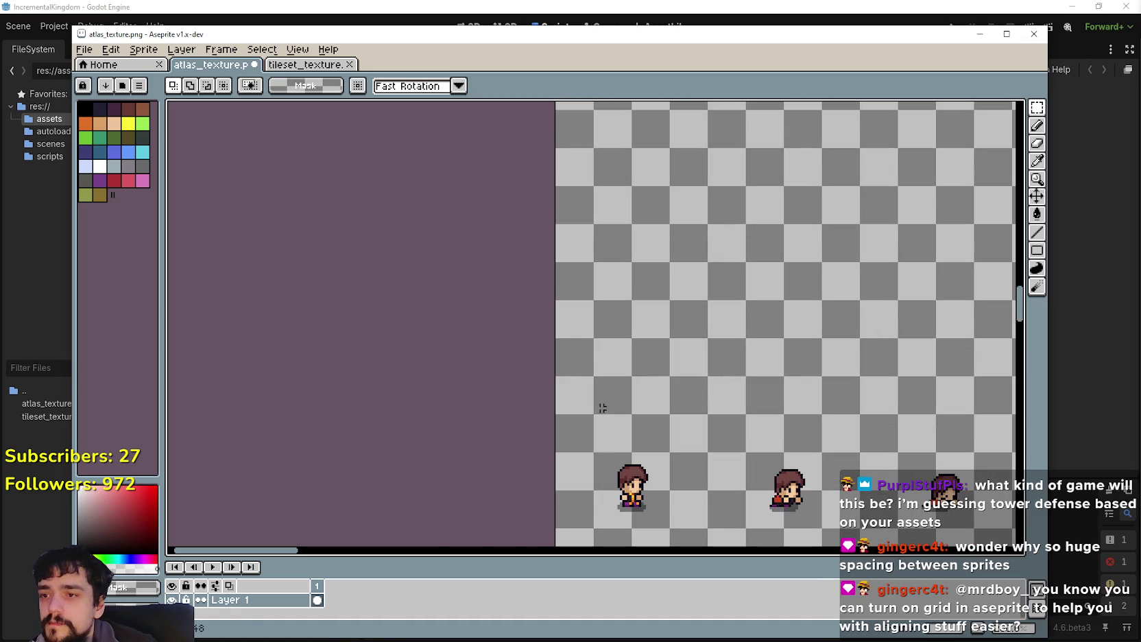
{"action": "left_click_drag", "start_coordinate": [595, 531], "coordinate": [660, 443]}
{"action": "scroll", "coordinate": [643, 494], "scroll_direction": "down", "scroll_amount": 3}
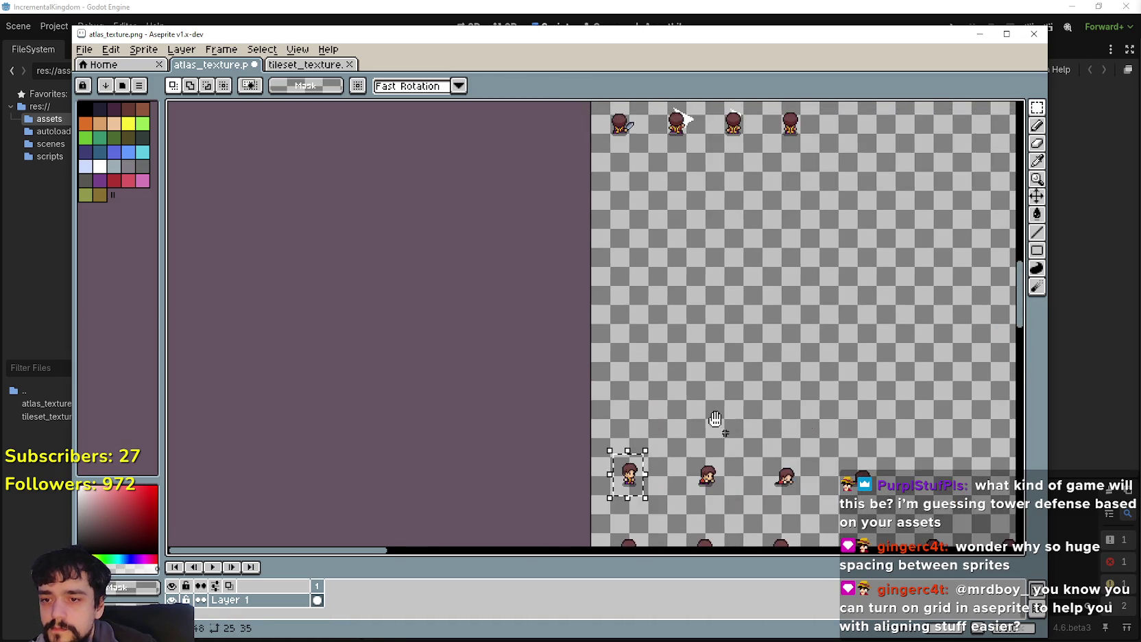
{"action": "scroll", "coordinate": [631, 391], "scroll_direction": "up", "scroll_amount": 1}
{"action": "key", "text": "ctrl+d"}
{"action": "scroll", "coordinate": [610, 375], "scroll_direction": "down", "scroll_amount": 3}
{"action": "scroll", "coordinate": [598, 375], "scroll_direction": "up", "scroll_amount": 3}
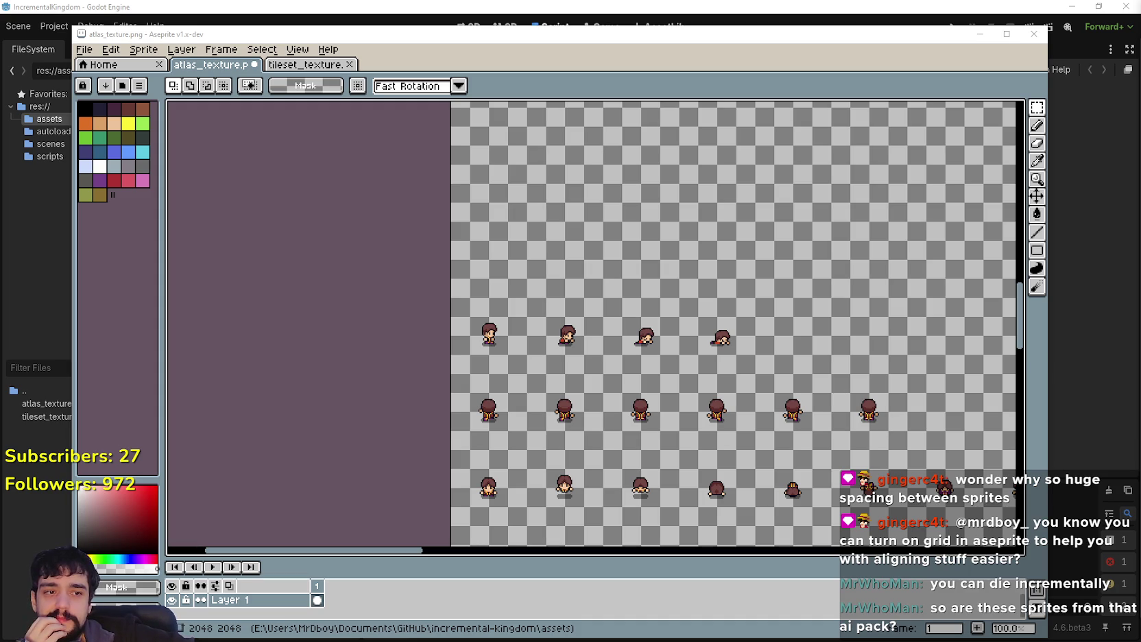
Step: Pan across the sheet to bring the first front-facing sprite into view
{"action": "left_click_drag", "start_coordinate": [606, 436], "coordinate": [505, 283]}
{"action": "left_click_drag", "start_coordinate": [588, 421], "coordinate": [476, 343]}
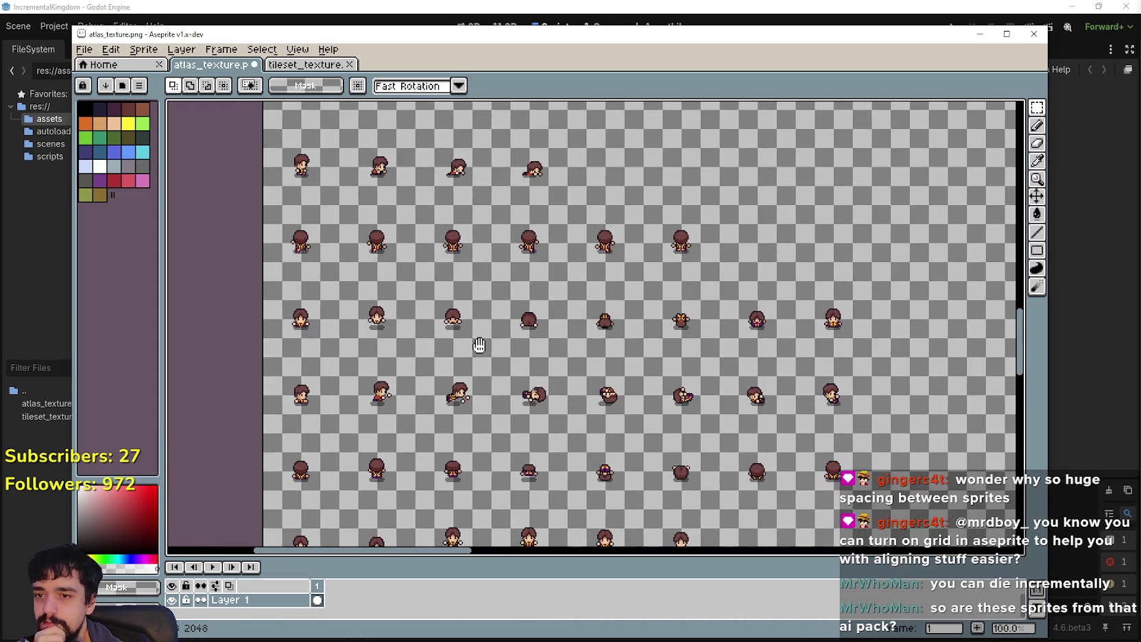
{"action": "scroll", "coordinate": [273, 323], "scroll_direction": "up", "scroll_amount": 1}
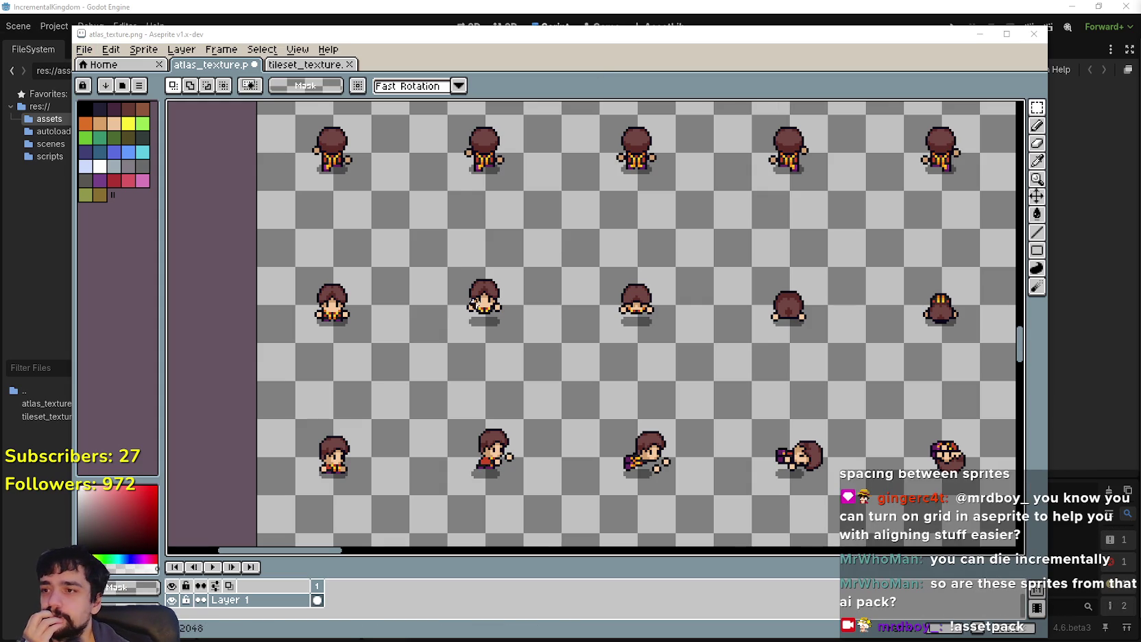
{"action": "left_click_drag", "start_coordinate": [471, 312], "coordinate": [425, 385]}
{"action": "mouse_move", "coordinate": [338, 458]}
{"action": "left_mouse_down"}
{"action": "mouse_move", "coordinate": [448, 389]}
{"action": "mouse_move", "coordinate": [479, 482]}
{"action": "left_mouse_up"}
{"action": "scroll", "coordinate": [454, 389], "scroll_direction": "down", "scroll_amount": 1}
{"action": "scroll", "coordinate": [461, 354], "scroll_direction": "up", "scroll_amount": 1}
{"action": "left_click_drag", "start_coordinate": [460, 354], "coordinate": [501, 381]}
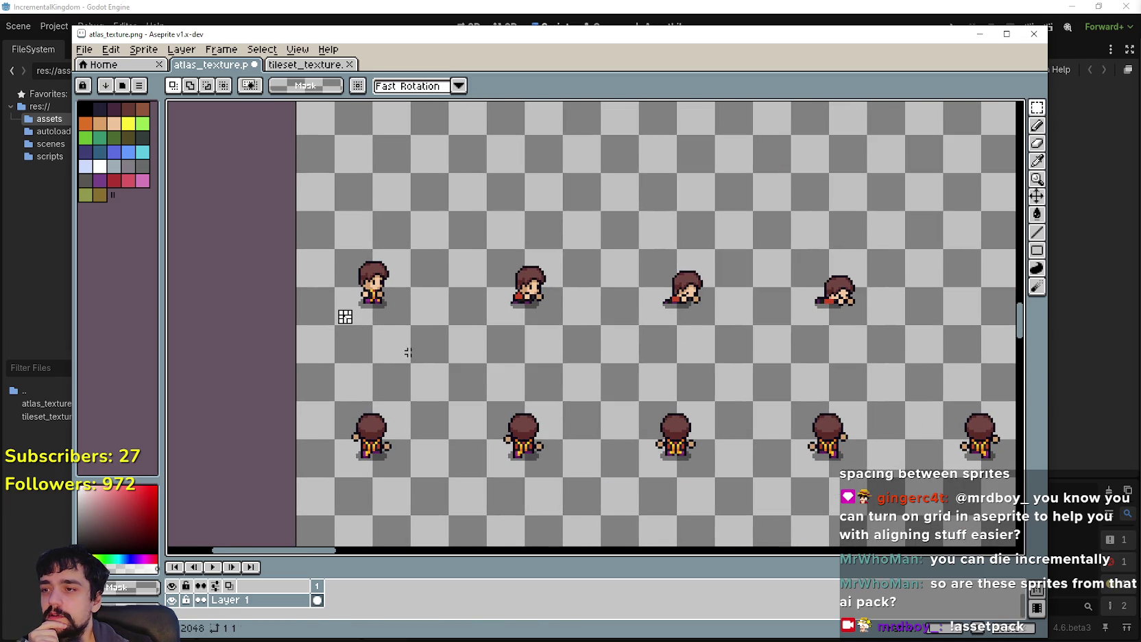
Step: Select the front sprite's 32x32 cell and move it beneath the back-pose rows
{"action": "mouse_move", "coordinate": [357, 317]}
{"action": "left_mouse_down"}
{"action": "mouse_move", "coordinate": [412, 265]}
{"action": "mouse_move", "coordinate": [456, 384]}
{"action": "left_mouse_up"}
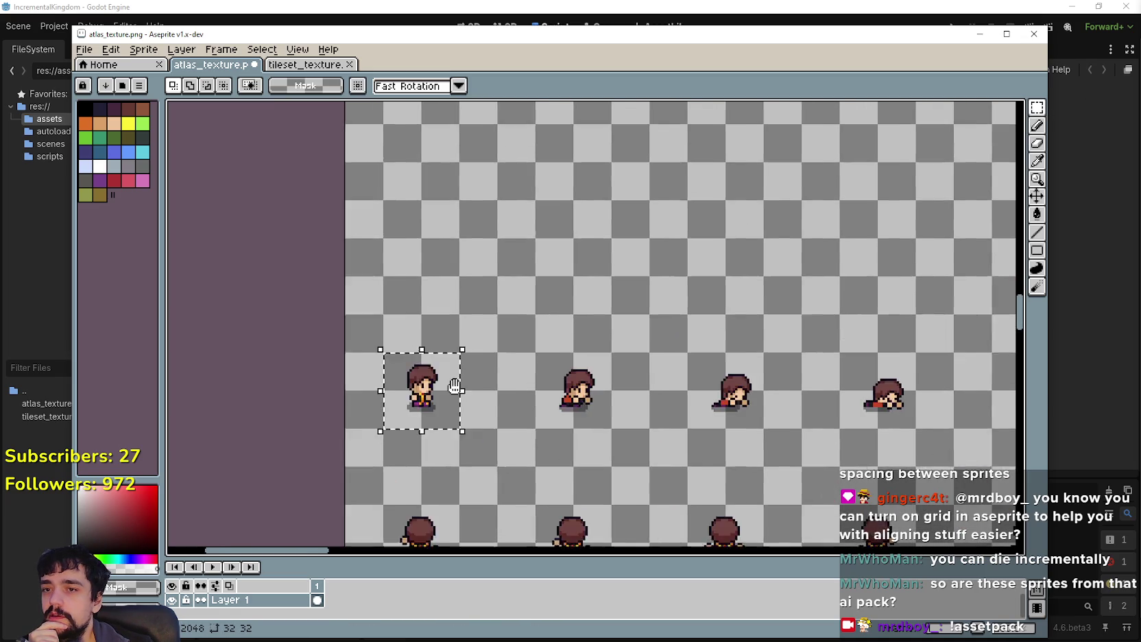
{"action": "scroll", "coordinate": [452, 390], "scroll_direction": "down", "scroll_amount": 2}
{"action": "scroll", "coordinate": [445, 389], "scroll_direction": "up", "scroll_amount": 2}
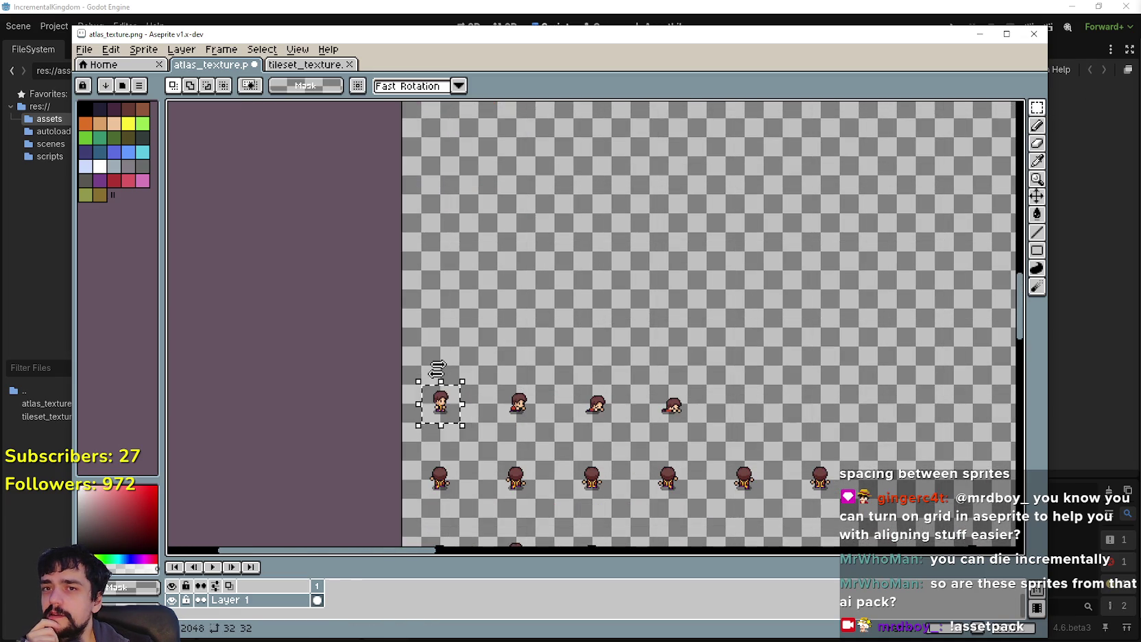
{"action": "scroll", "coordinate": [453, 447], "scroll_direction": "down", "scroll_amount": 2}
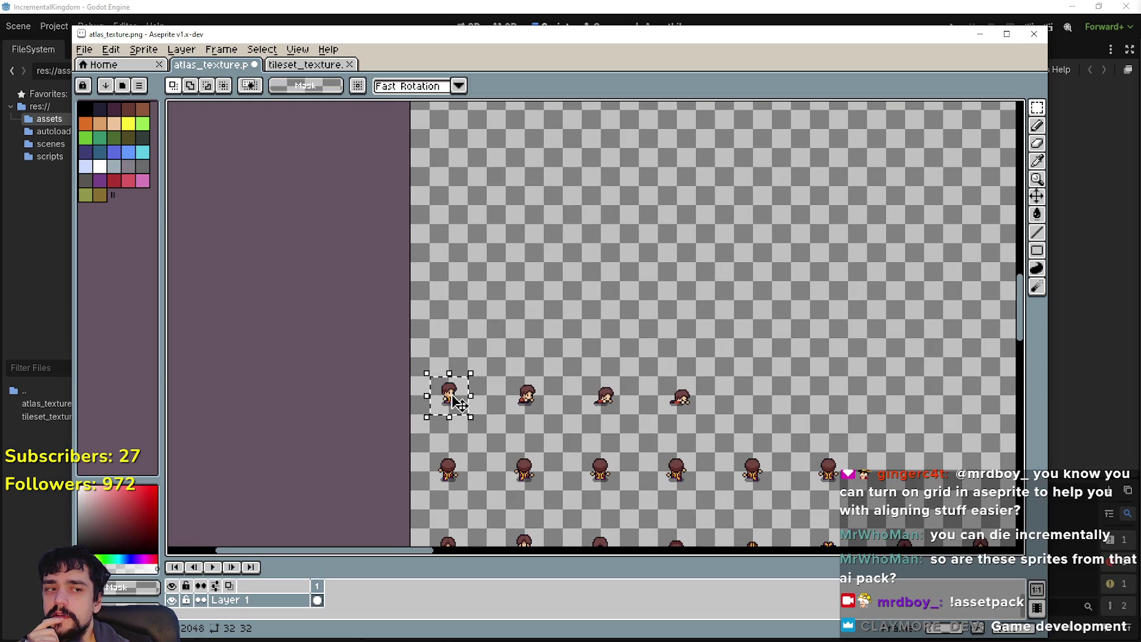
{"action": "mouse_move", "coordinate": [461, 405]}
{"action": "left_mouse_down"}
{"action": "mouse_move", "coordinate": [485, 218]}
{"action": "mouse_move", "coordinate": [495, 455]}
{"action": "mouse_move", "coordinate": [516, 469]}
{"action": "mouse_move", "coordinate": [500, 388]}
{"action": "mouse_move", "coordinate": [468, 361]}
{"action": "mouse_move", "coordinate": [472, 373]}
{"action": "left_mouse_up"}
{"action": "scroll", "coordinate": [480, 377], "scroll_direction": "up", "scroll_amount": 3}
{"action": "scroll", "coordinate": [472, 373], "scroll_direction": "down", "scroll_amount": 1}
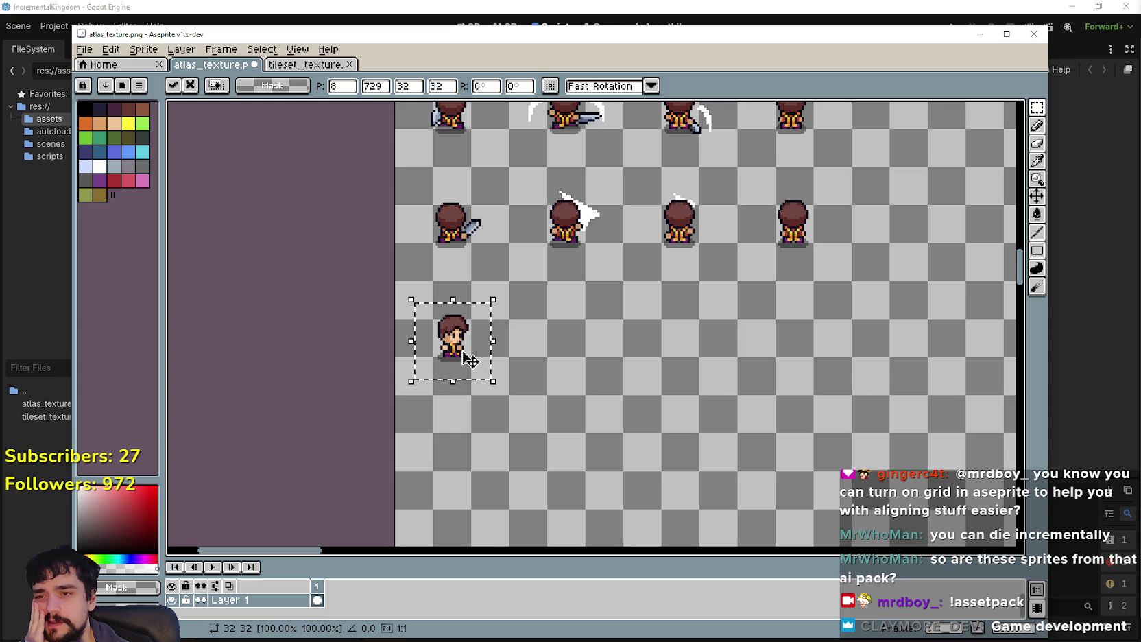
Step: Move the next front-facing sprite into the new row, nudged 1 px right
{"action": "scroll", "coordinate": [468, 357], "scroll_direction": "down", "scroll_amount": 3}
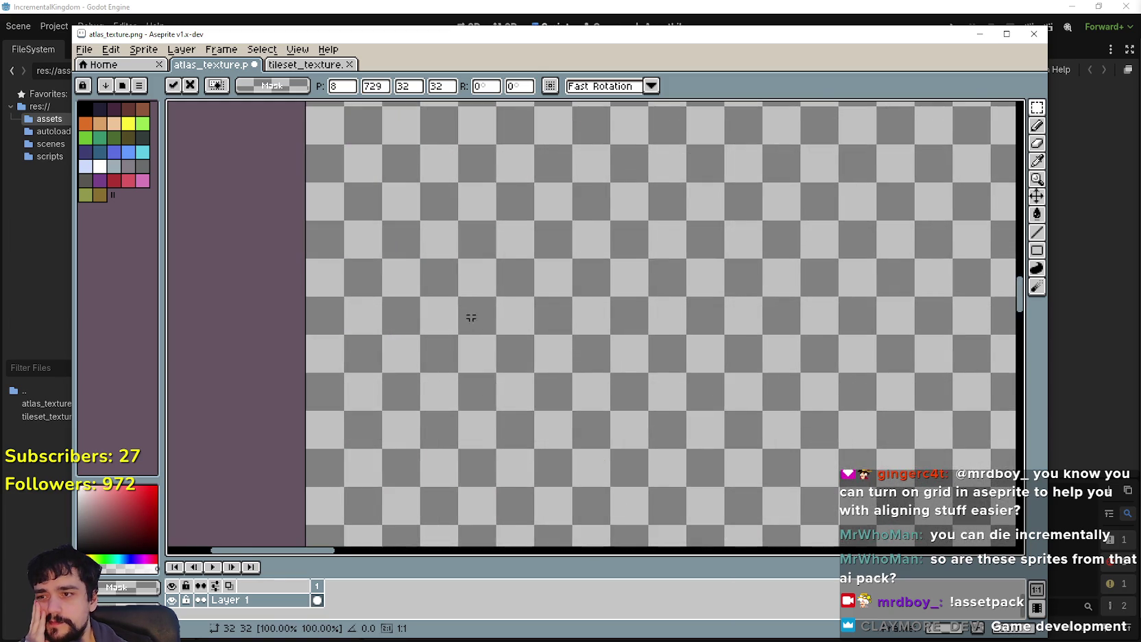
{"action": "scroll", "coordinate": [444, 315], "scroll_direction": "up", "scroll_amount": 4}
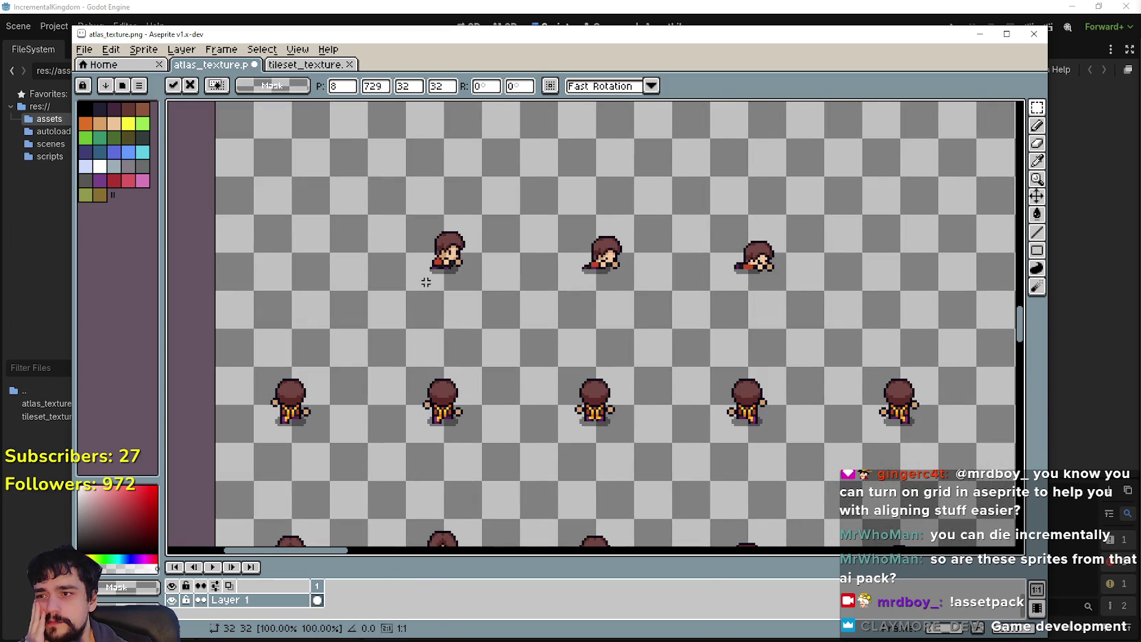
{"action": "scroll", "coordinate": [426, 281], "scroll_direction": "down", "scroll_amount": 4}
{"action": "scroll", "coordinate": [471, 319], "scroll_direction": "up", "scroll_amount": 3}
{"action": "scroll", "coordinate": [501, 352], "scroll_direction": "down", "scroll_amount": 2}
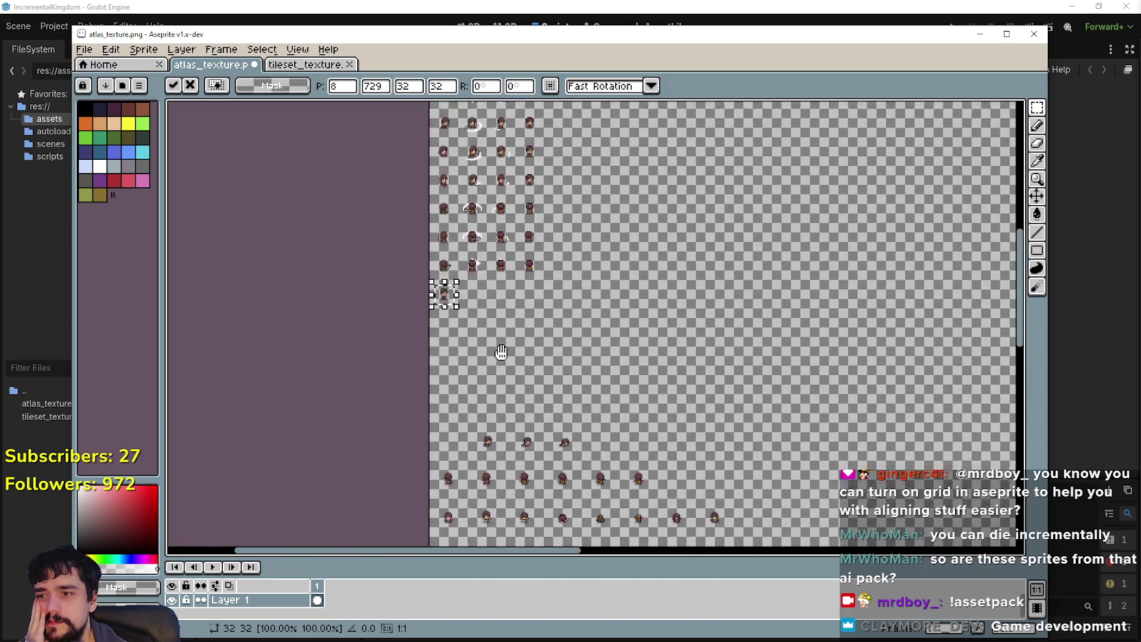
{"action": "scroll", "coordinate": [501, 352], "scroll_direction": "up", "scroll_amount": 4}
{"action": "mouse_move", "coordinate": [472, 300]}
{"action": "left_mouse_down"}
{"action": "mouse_move", "coordinate": [442, 197]}
{"action": "mouse_move", "coordinate": [496, 387]}
{"action": "mouse_move", "coordinate": [473, 206]}
{"action": "mouse_move", "coordinate": [510, 340]}
{"action": "mouse_move", "coordinate": [563, 203]}
{"action": "mouse_move", "coordinate": [636, 423]}
{"action": "left_mouse_up"}
{"action": "scroll", "coordinate": [617, 409], "scroll_direction": "up", "scroll_amount": 1}
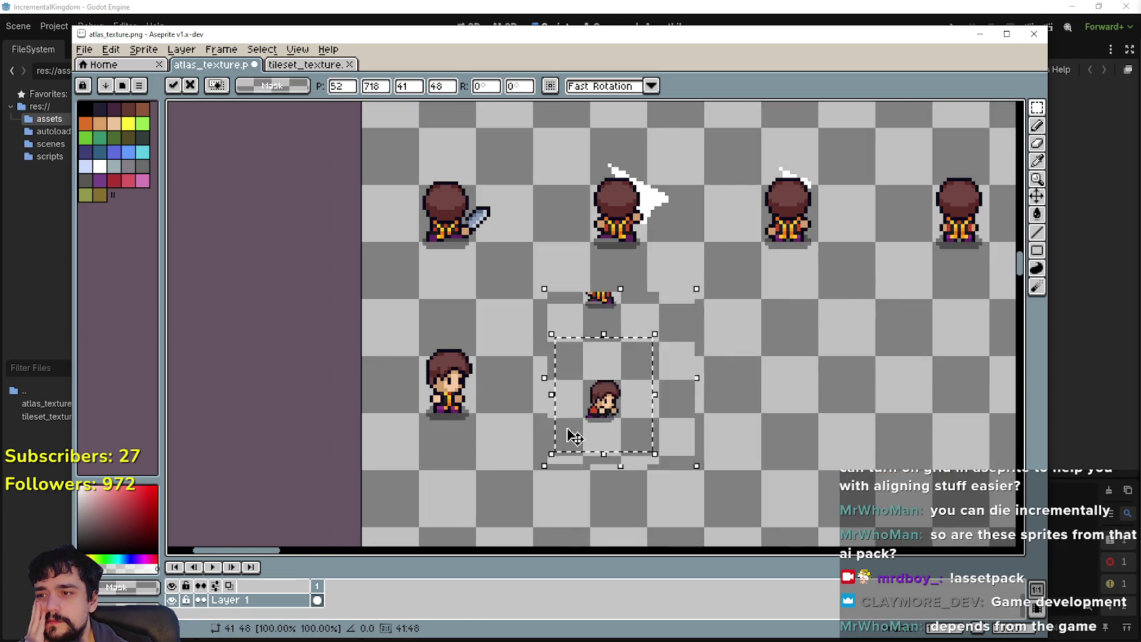
{"action": "scroll", "coordinate": [573, 432], "scroll_direction": "up", "scroll_amount": 1}
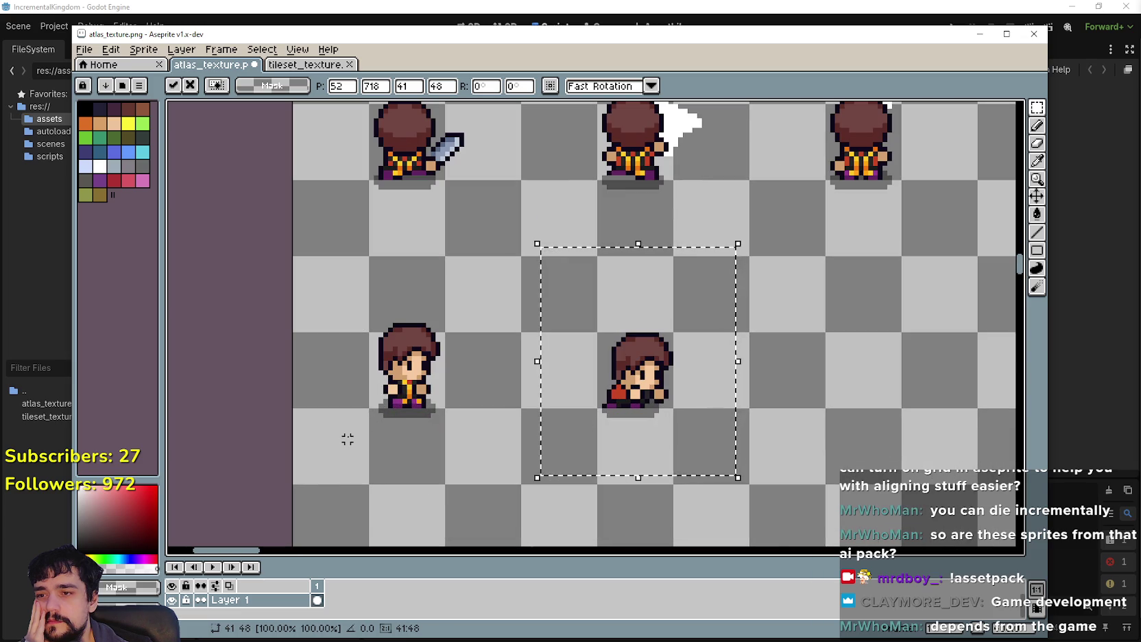
{"action": "key", "text": "Right"}
{"action": "left_click", "coordinate": [405, 434]}
Step: Place a bowing sprite beside the front-facing pair, aligned, committed and deselected
{"action": "scroll", "coordinate": [405, 434], "scroll_direction": "down", "scroll_amount": 1}
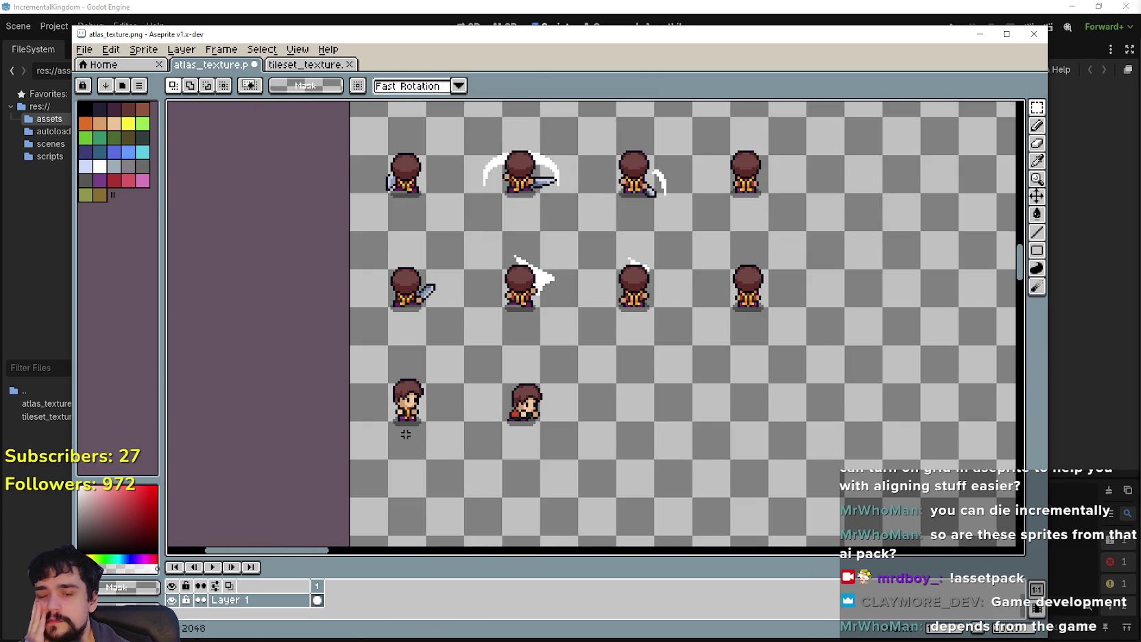
{"action": "scroll", "coordinate": [522, 321], "scroll_direction": "right", "scroll_amount": 2}
{"action": "scroll", "coordinate": [602, 390], "scroll_direction": "down", "scroll_amount": 2}
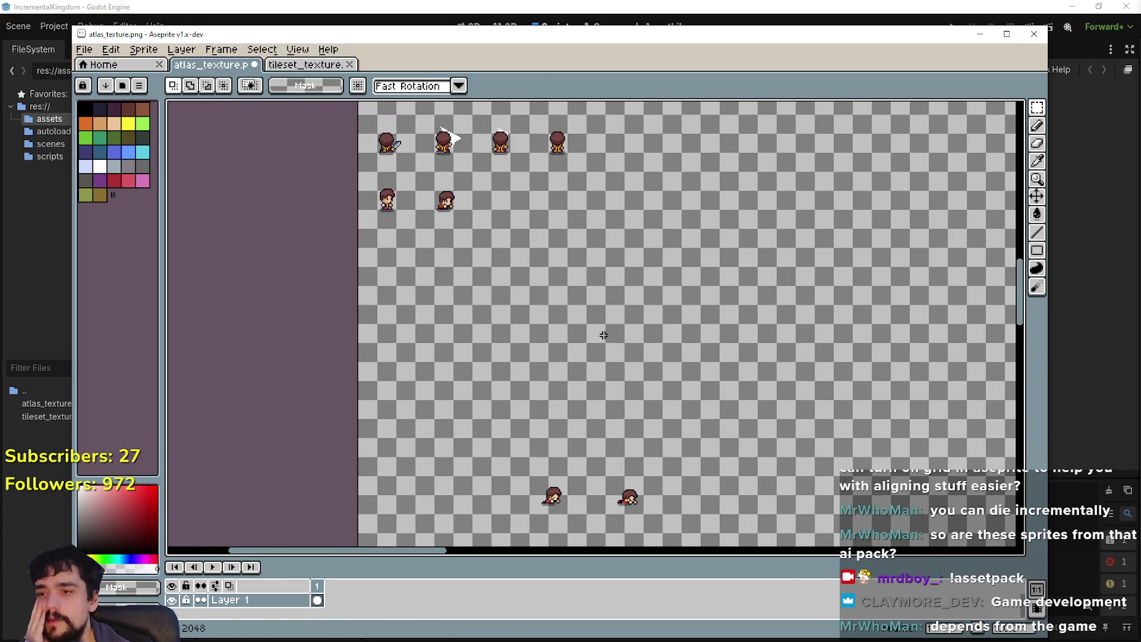
{"action": "scroll", "coordinate": [603, 357], "scroll_direction": "up", "scroll_amount": 2}
{"action": "scroll", "coordinate": [564, 438], "scroll_direction": "down", "scroll_amount": 2}
{"action": "scroll", "coordinate": [563, 438], "scroll_direction": "down", "scroll_amount": 2}
{"action": "mouse_move", "coordinate": [565, 376]}
{"action": "left_mouse_down"}
{"action": "mouse_move", "coordinate": [599, 421]}
{"action": "mouse_move", "coordinate": [518, 155]}
{"action": "left_mouse_up"}
{"action": "scroll", "coordinate": [519, 155], "scroll_direction": "up", "scroll_amount": 3}
{"action": "scroll", "coordinate": [551, 386], "scroll_direction": "up", "scroll_amount": 1}
{"action": "mouse_move", "coordinate": [558, 363]}
{"action": "left_mouse_down"}
{"action": "mouse_move", "coordinate": [593, 328]}
{"action": "mouse_move", "coordinate": [580, 346]}
{"action": "left_mouse_up"}
{"action": "scroll", "coordinate": [594, 327], "scroll_direction": "up", "scroll_amount": 1}
{"action": "key", "text": "Return"}
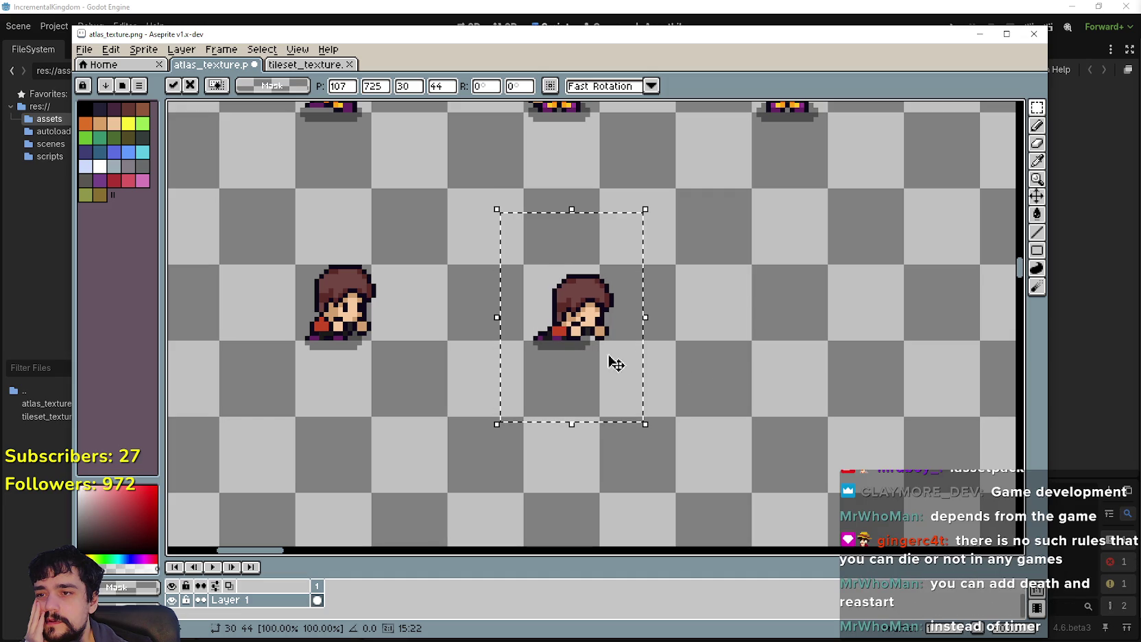
{"action": "key", "text": "ctrl+d"}
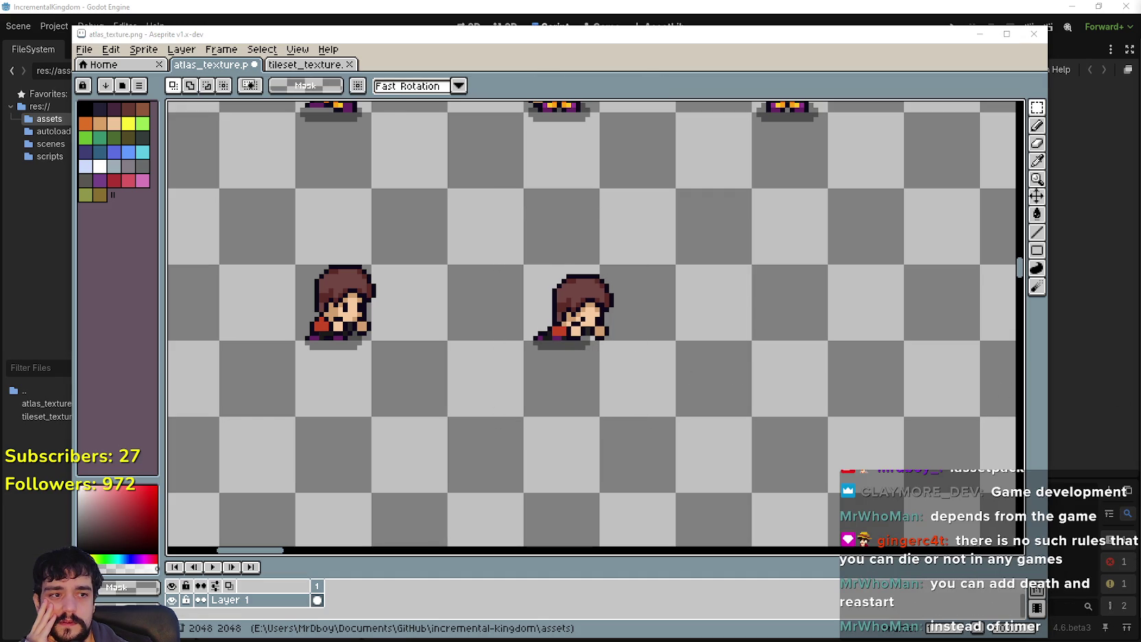
Step: Bring the other bowing sprite into the row, lined up with its neighbours
{"action": "scroll", "coordinate": [540, 402], "scroll_direction": "down", "scroll_amount": 5}
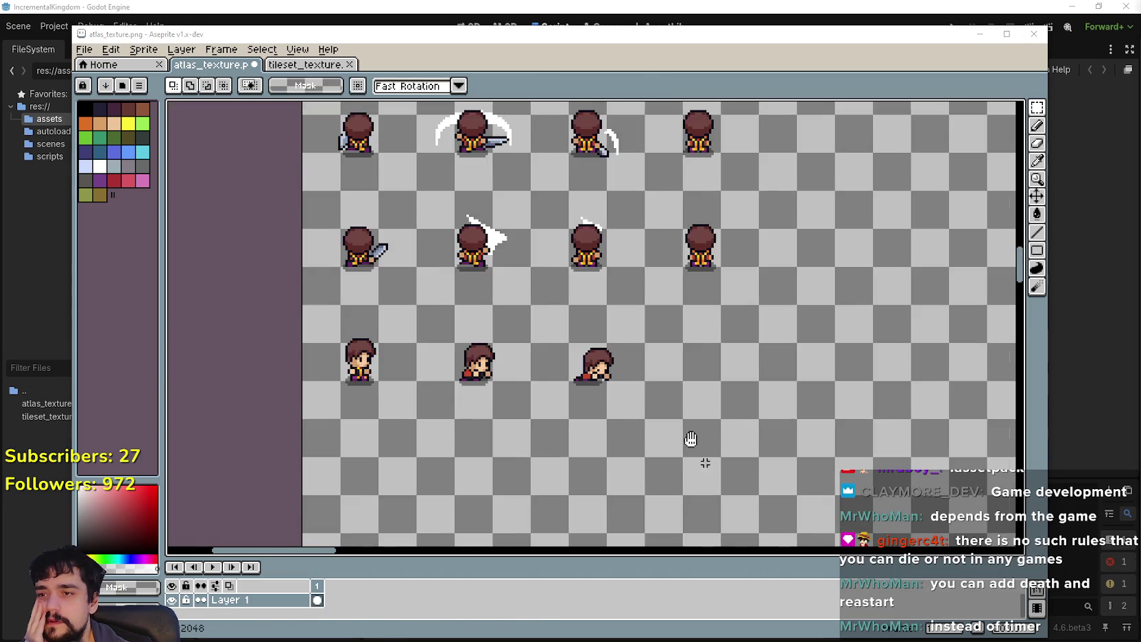
{"action": "mouse_move", "coordinate": [594, 460]}
{"action": "left_mouse_down"}
{"action": "mouse_move", "coordinate": [675, 412]}
{"action": "mouse_move", "coordinate": [604, 322]}
{"action": "mouse_move", "coordinate": [582, 171]}
{"action": "left_mouse_up"}
{"action": "scroll", "coordinate": [582, 130], "scroll_direction": "up", "scroll_amount": 1}
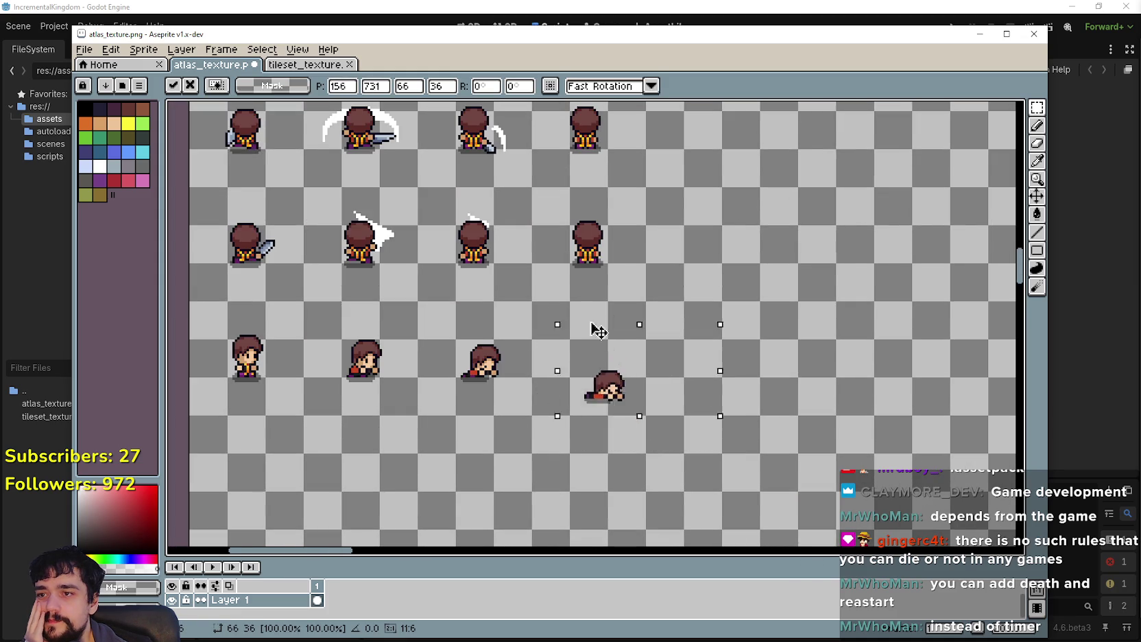
{"action": "scroll", "coordinate": [594, 327], "scroll_direction": "up", "scroll_amount": 1}
{"action": "mouse_move", "coordinate": [603, 331]}
{"action": "left_mouse_down"}
{"action": "mouse_move", "coordinate": [617, 375]}
{"action": "mouse_move", "coordinate": [610, 420]}
{"action": "left_mouse_up"}
{"action": "left_click", "coordinate": [419, 465]}
{"action": "scroll", "coordinate": [425, 460], "scroll_direction": "down", "scroll_amount": 1}
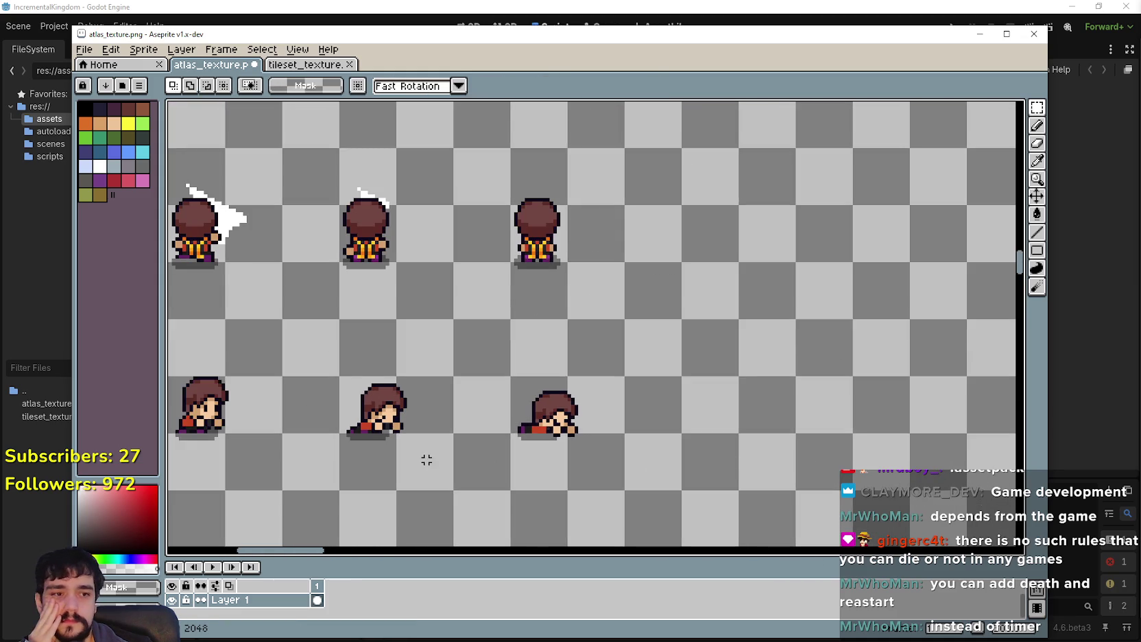
Step: Begin a marquee selection around the top-left sprite
{"action": "left_click_drag", "start_coordinate": [433, 447], "coordinate": [559, 402]}
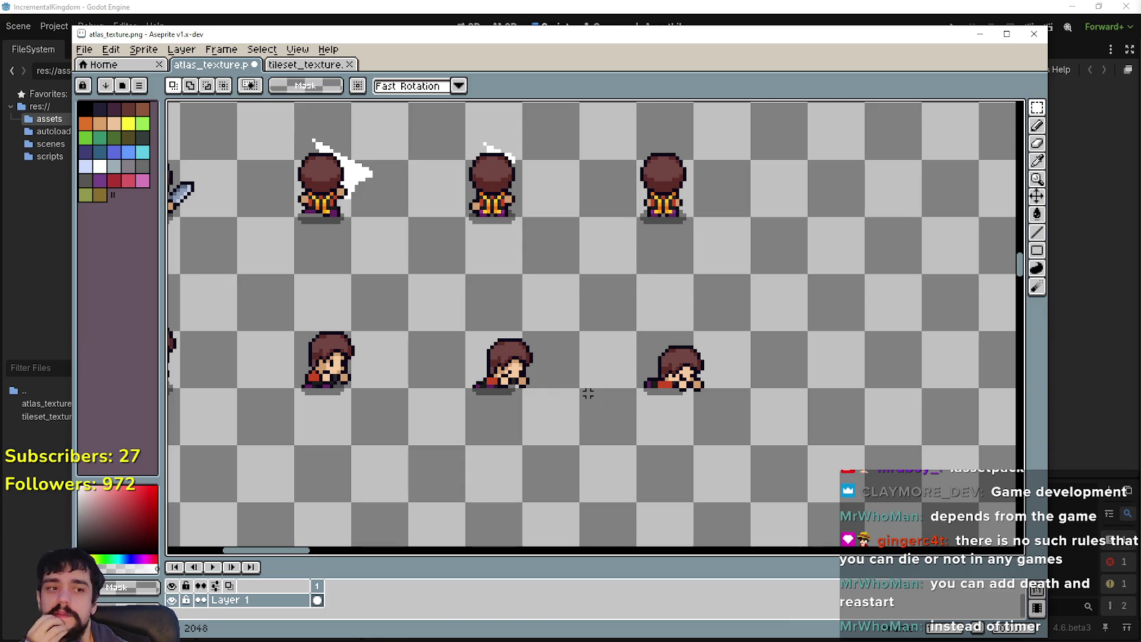
{"action": "scroll", "coordinate": [606, 420], "scroll_direction": "down", "scroll_amount": 1}
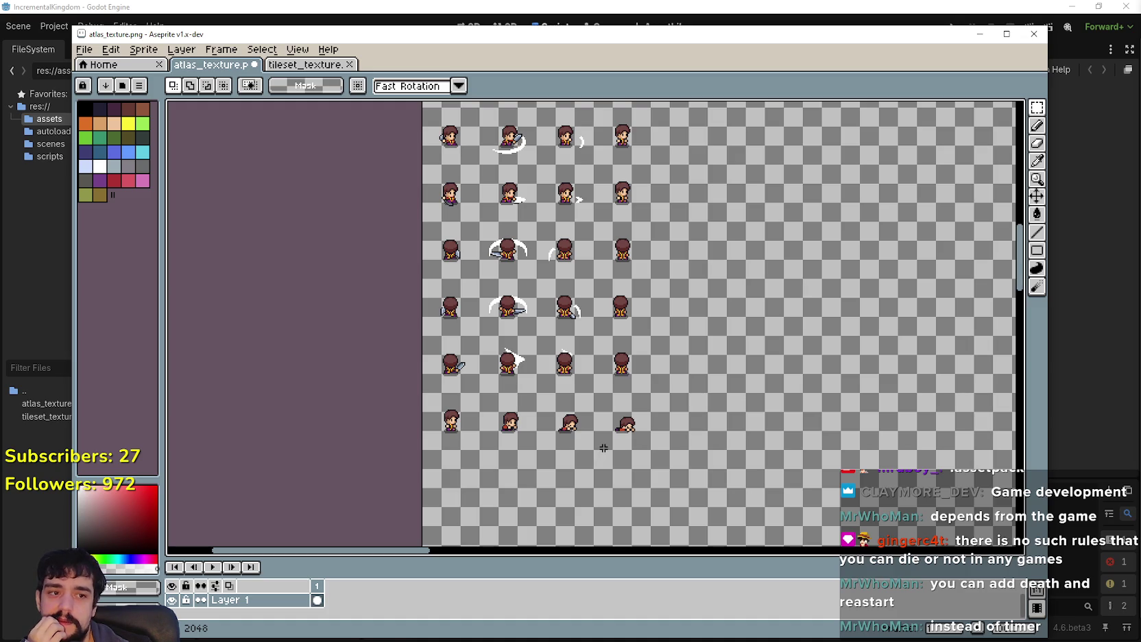
{"action": "scroll", "coordinate": [604, 442], "scroll_direction": "down", "scroll_amount": 5}
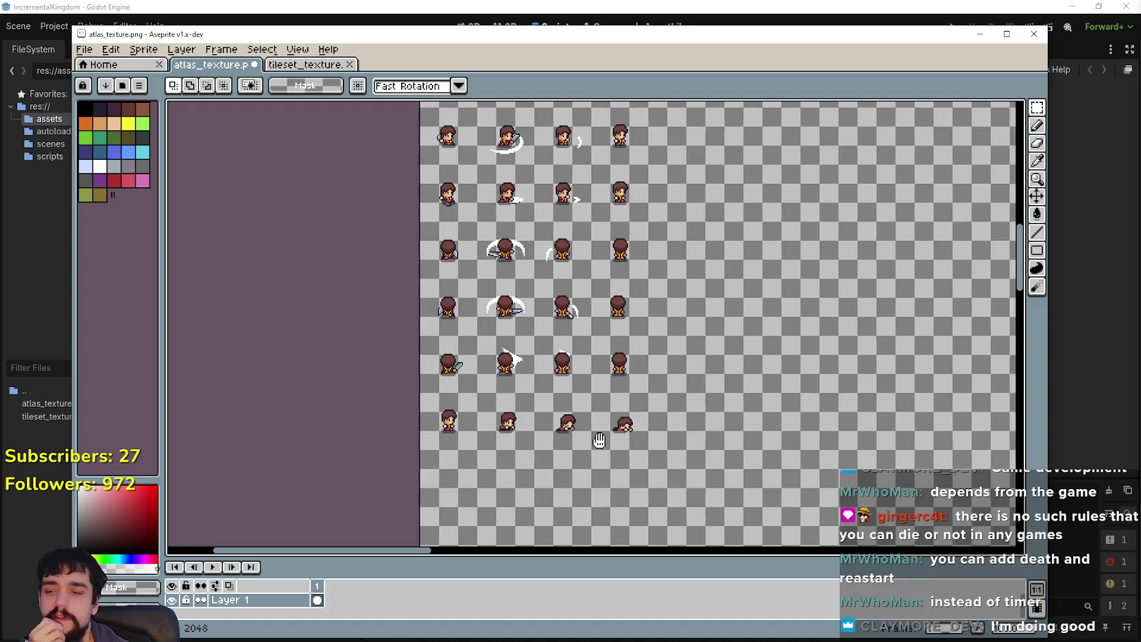
{"action": "left_click_drag", "start_coordinate": [401, 397], "coordinate": [466, 327]}
{"action": "mouse_move", "coordinate": [393, 424]}
{"action": "left_mouse_down"}
{"action": "mouse_move", "coordinate": [417, 379]}
{"action": "mouse_move", "coordinate": [439, 371]}
{"action": "mouse_move", "coordinate": [435, 359]}
{"action": "left_mouse_up"}
{"action": "scroll", "coordinate": [681, 429], "scroll_direction": "up", "scroll_amount": 1}
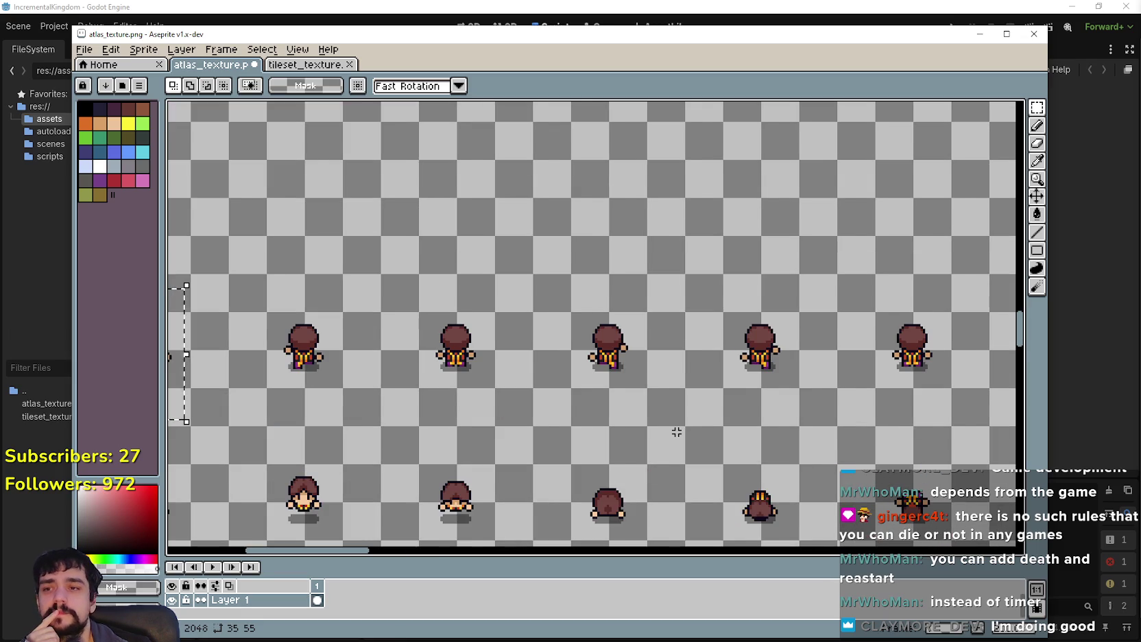
{"action": "scroll", "coordinate": [677, 432], "scroll_direction": "down", "scroll_amount": 1}
{"action": "scroll", "coordinate": [411, 391], "scroll_direction": "down", "scroll_amount": 1}
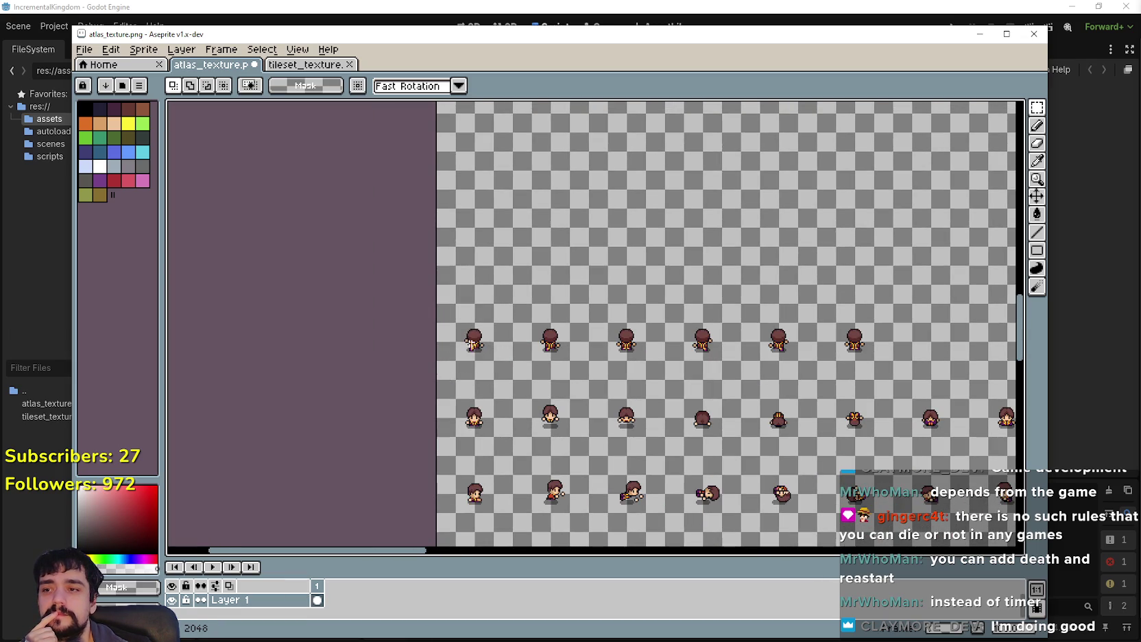
{"action": "scroll", "coordinate": [473, 343], "scroll_direction": "up", "scroll_amount": 2}
{"action": "scroll", "coordinate": [450, 345], "scroll_direction": "down", "scroll_amount": 1}
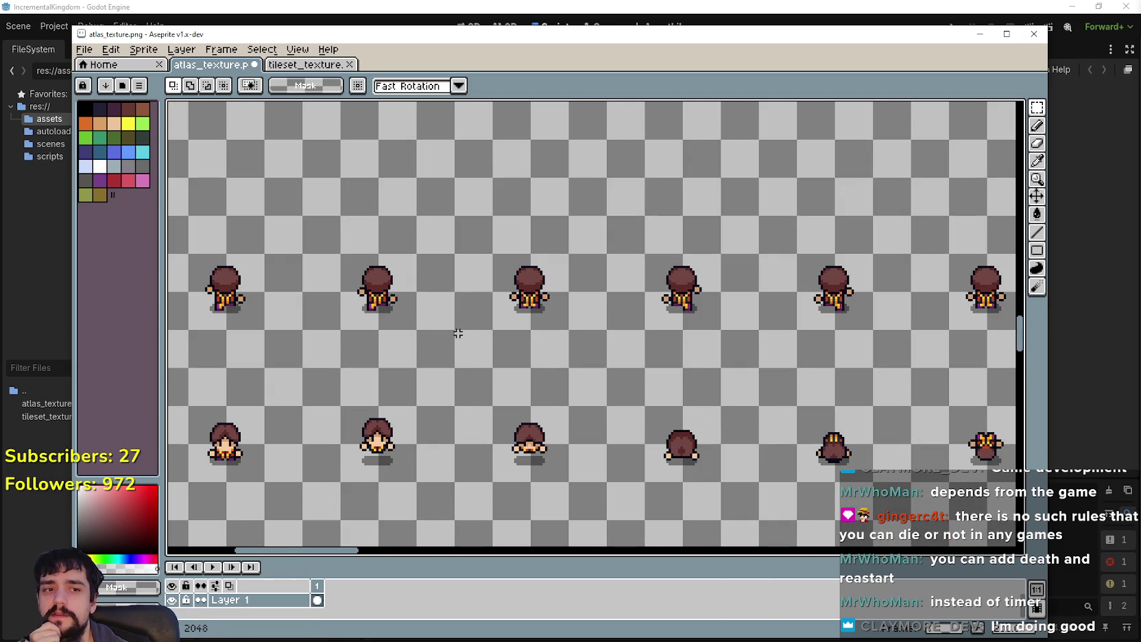
{"action": "scroll", "coordinate": [460, 328], "scroll_direction": "down", "scroll_amount": 1}
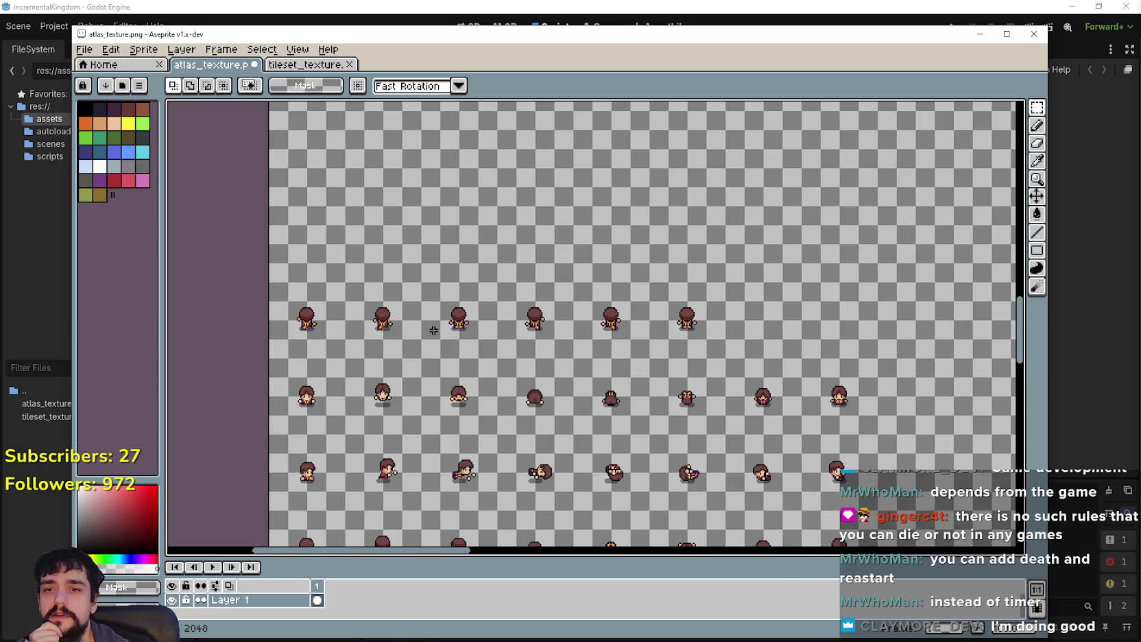
{"action": "left_click_drag", "start_coordinate": [435, 325], "coordinate": [489, 424]}
{"action": "mouse_move", "coordinate": [379, 403]}
{"action": "left_mouse_down"}
{"action": "mouse_move", "coordinate": [791, 311]}
{"action": "mouse_move", "coordinate": [841, 325]}
{"action": "left_mouse_up"}
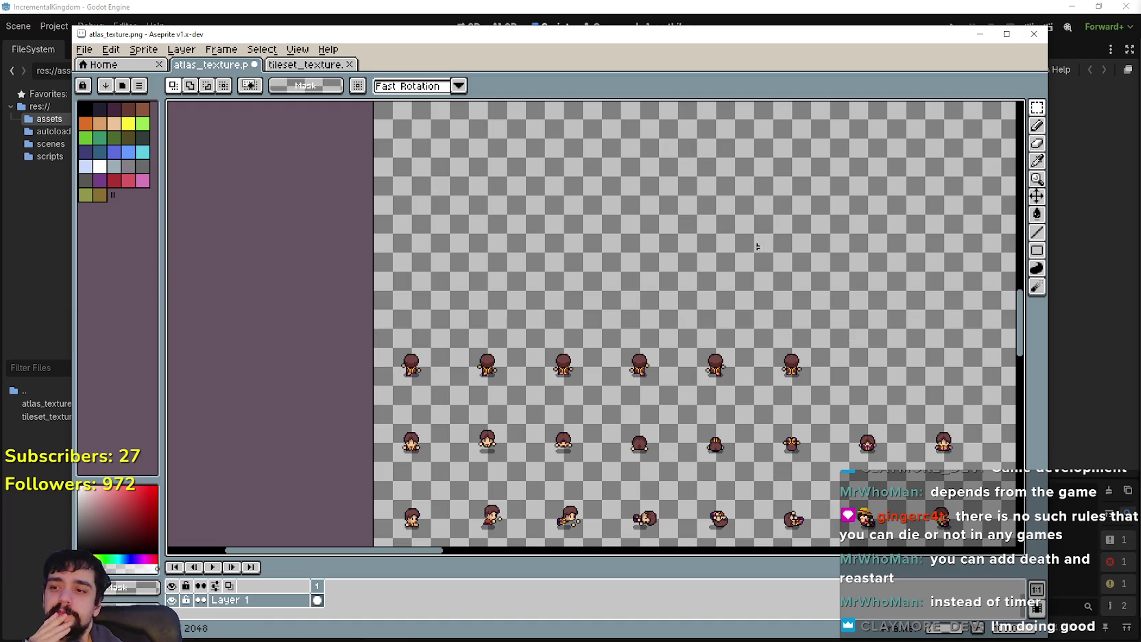
Step: Erase the three rows of six sprites
{"action": "left_click_drag", "start_coordinate": [385, 399], "coordinate": [815, 315]}
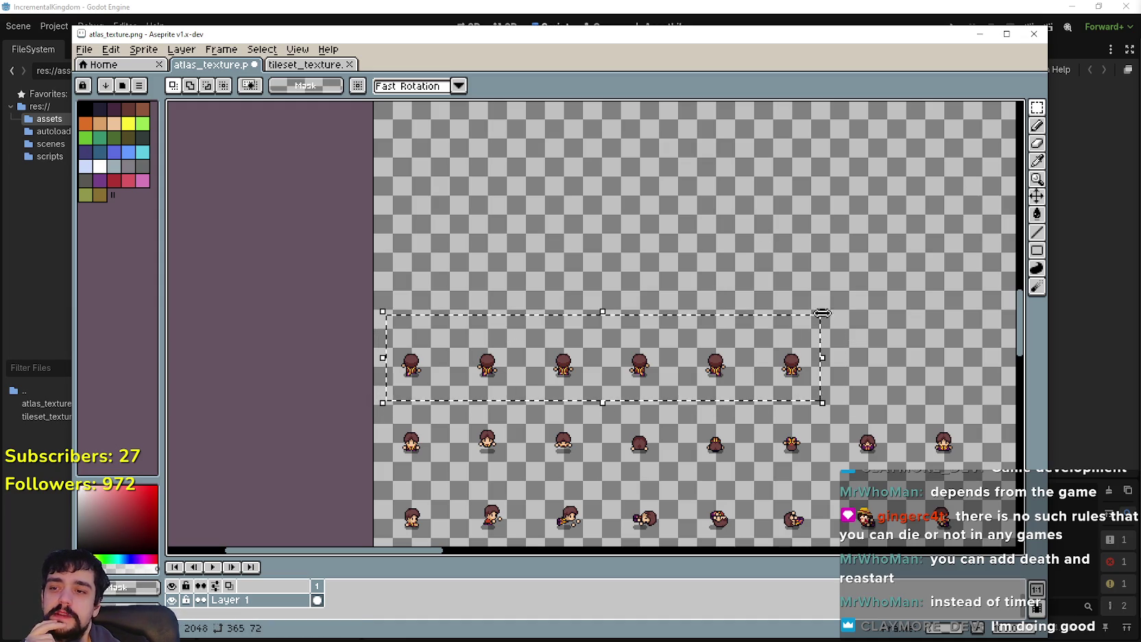
{"action": "scroll", "coordinate": [828, 316], "scroll_direction": "down", "scroll_amount": 5}
{"action": "scroll", "coordinate": [829, 316], "scroll_direction": "right", "scroll_amount": 2}
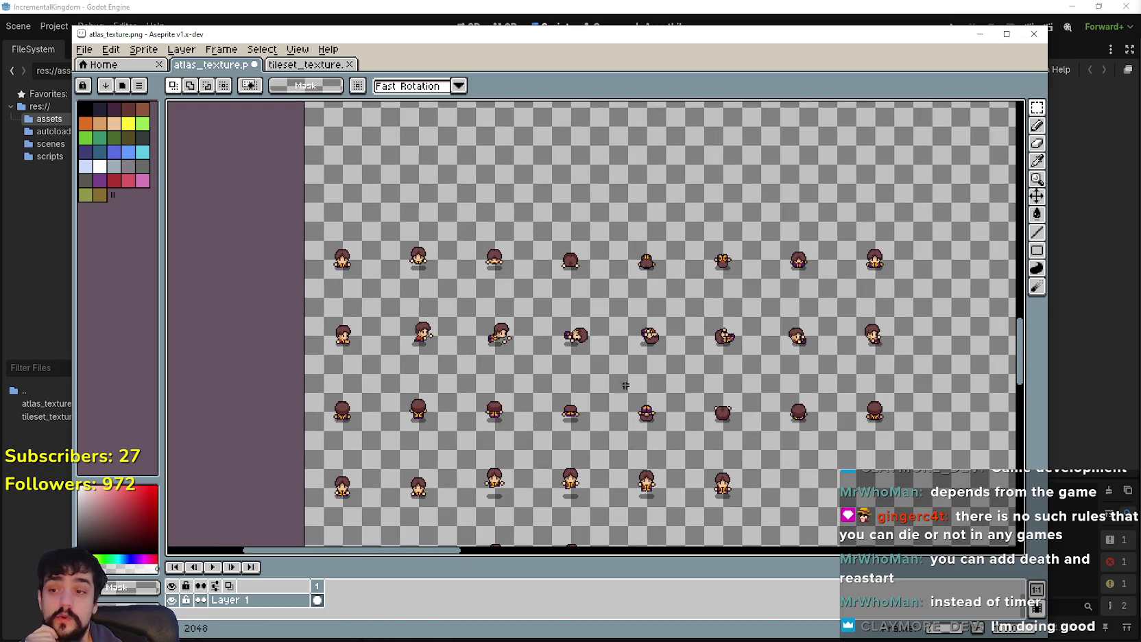
{"action": "scroll", "coordinate": [484, 364], "scroll_direction": "down", "scroll_amount": 3}
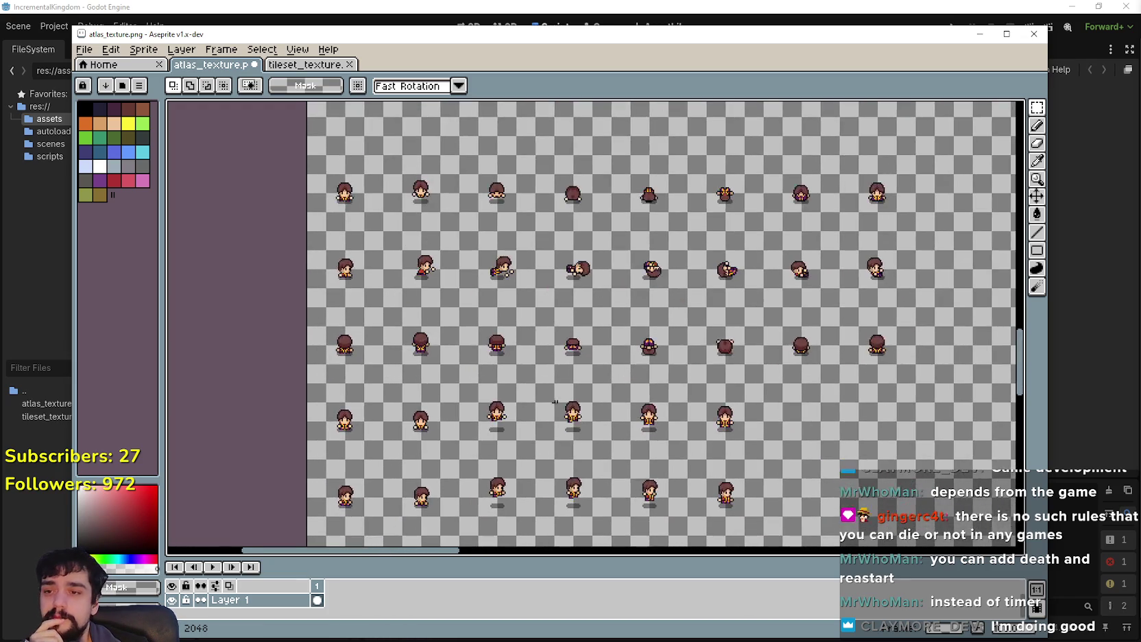
{"action": "scroll", "coordinate": [571, 332], "scroll_direction": "down", "scroll_amount": 4}
{"action": "scroll", "coordinate": [466, 418], "scroll_direction": "left", "scroll_amount": 1}
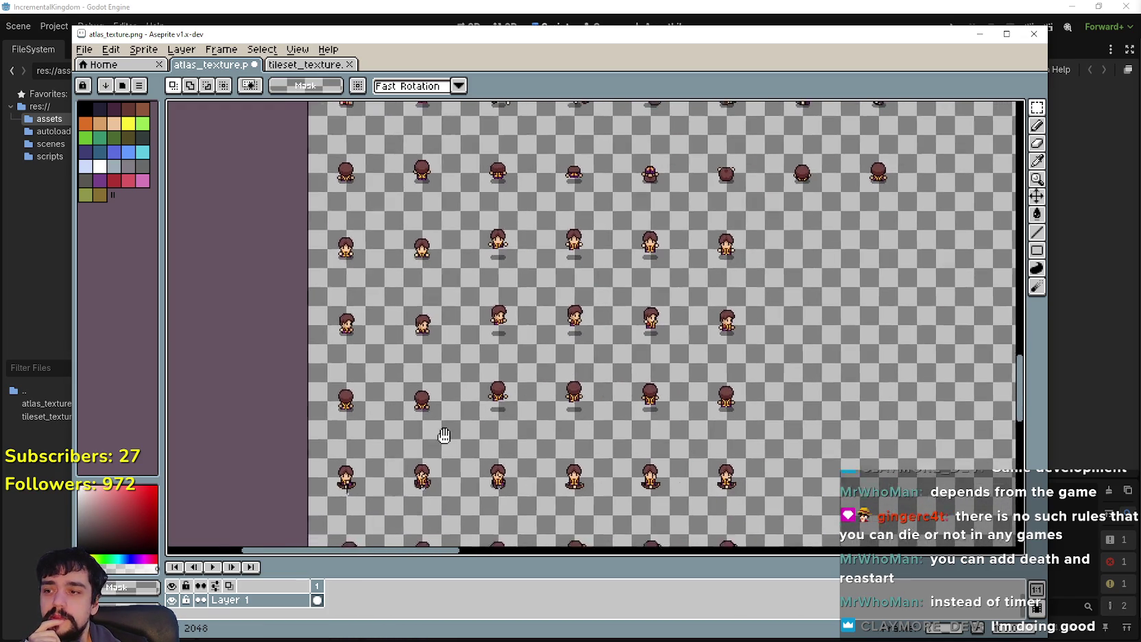
{"action": "scroll", "coordinate": [476, 298], "scroll_direction": "up", "scroll_amount": 1}
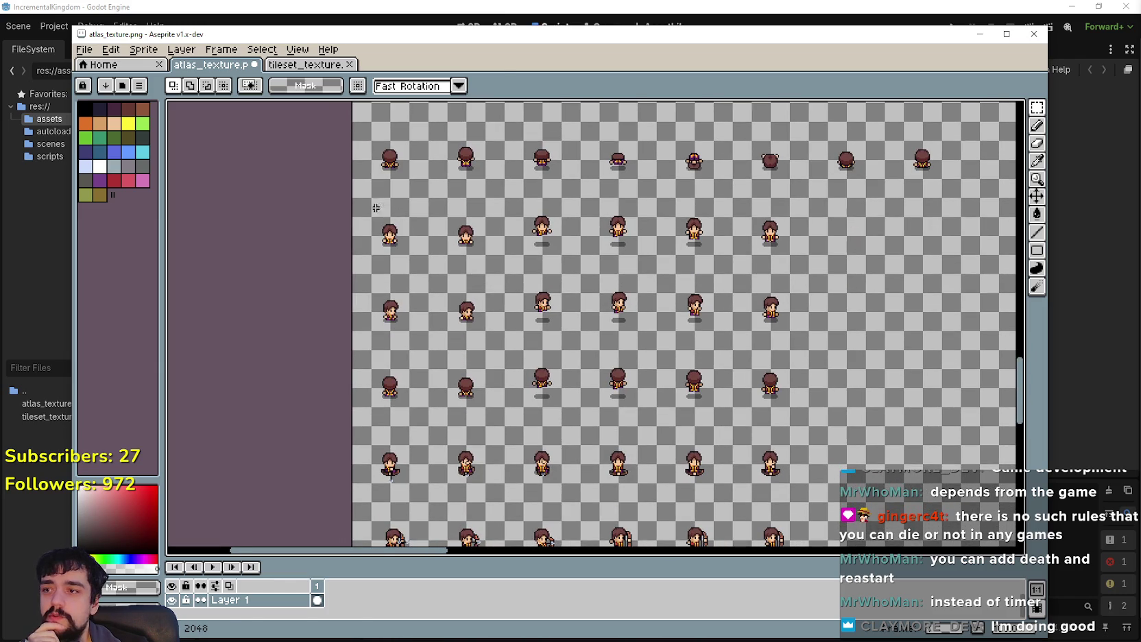
{"action": "mouse_move", "coordinate": [360, 202]}
{"action": "left_mouse_down"}
{"action": "mouse_move", "coordinate": [818, 336]}
{"action": "mouse_move", "coordinate": [817, 450]}
{"action": "mouse_move", "coordinate": [822, 422]}
{"action": "left_mouse_up"}
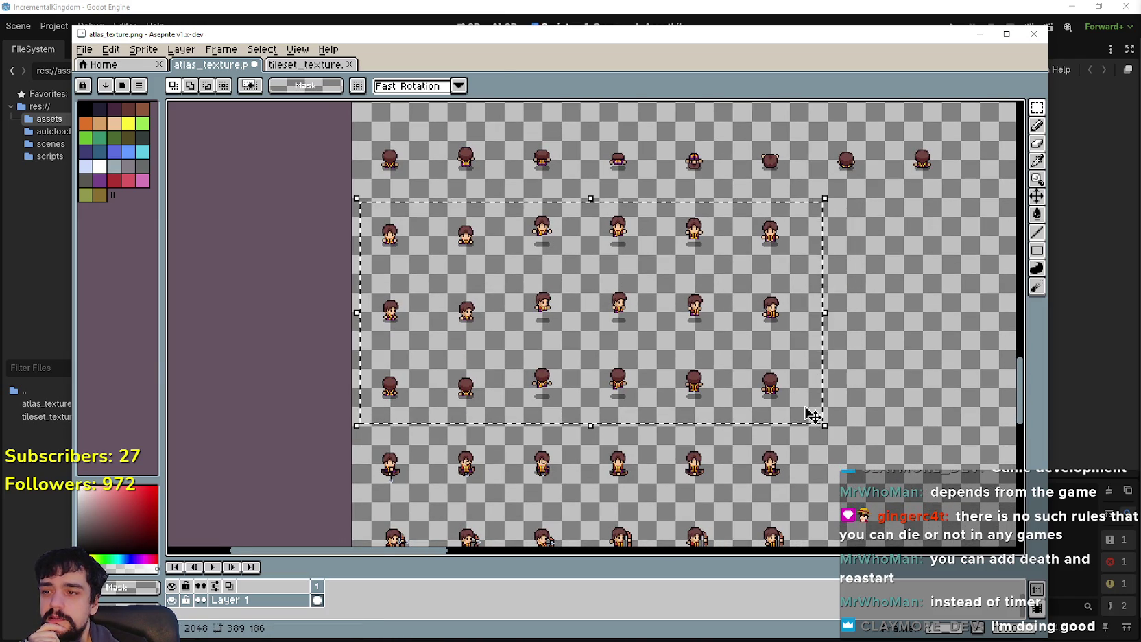
{"action": "key", "text": "Delete"}
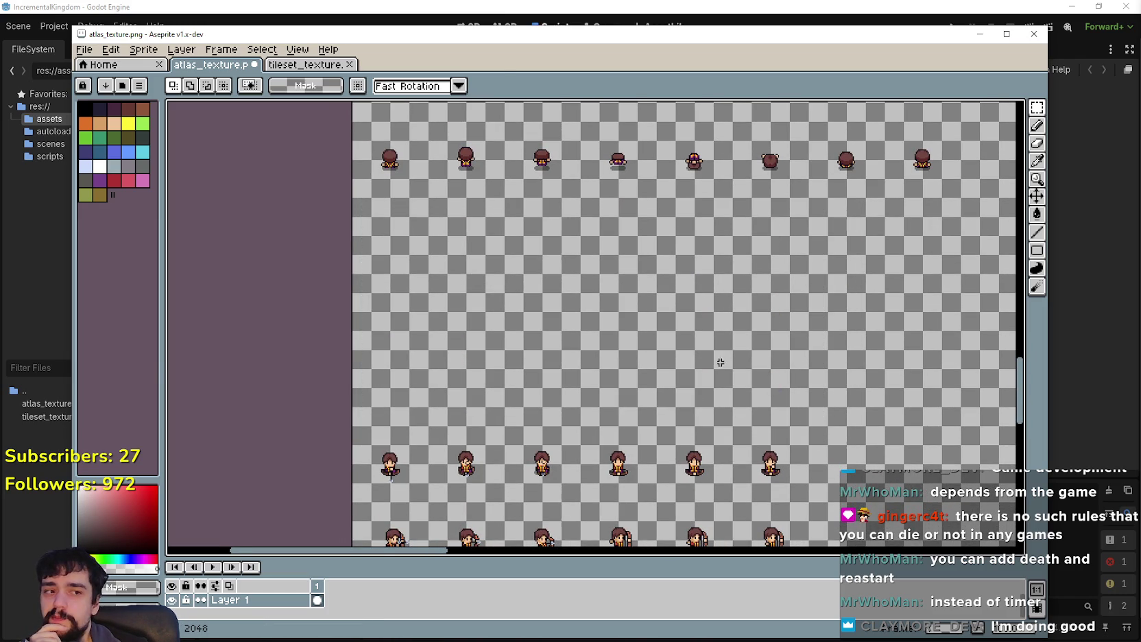
Step: Shift the lower block of eight-wide sprite rows 48 pixels up to Y 816
{"action": "scroll", "coordinate": [720, 362], "scroll_direction": "down", "scroll_amount": 5}
{"action": "scroll", "coordinate": [475, 486], "scroll_direction": "up", "scroll_amount": 5}
{"action": "left_click_drag", "start_coordinate": [476, 486], "coordinate": [430, 346]}
{"action": "mouse_move", "coordinate": [316, 473]}
{"action": "left_mouse_down"}
{"action": "mouse_move", "coordinate": [776, 273]}
{"action": "mouse_move", "coordinate": [929, 255]}
{"action": "mouse_move", "coordinate": [895, 253]}
{"action": "left_mouse_up"}
{"action": "scroll", "coordinate": [895, 253], "scroll_direction": "up", "scroll_amount": 3}
{"action": "left_click", "coordinate": [496, 344]}
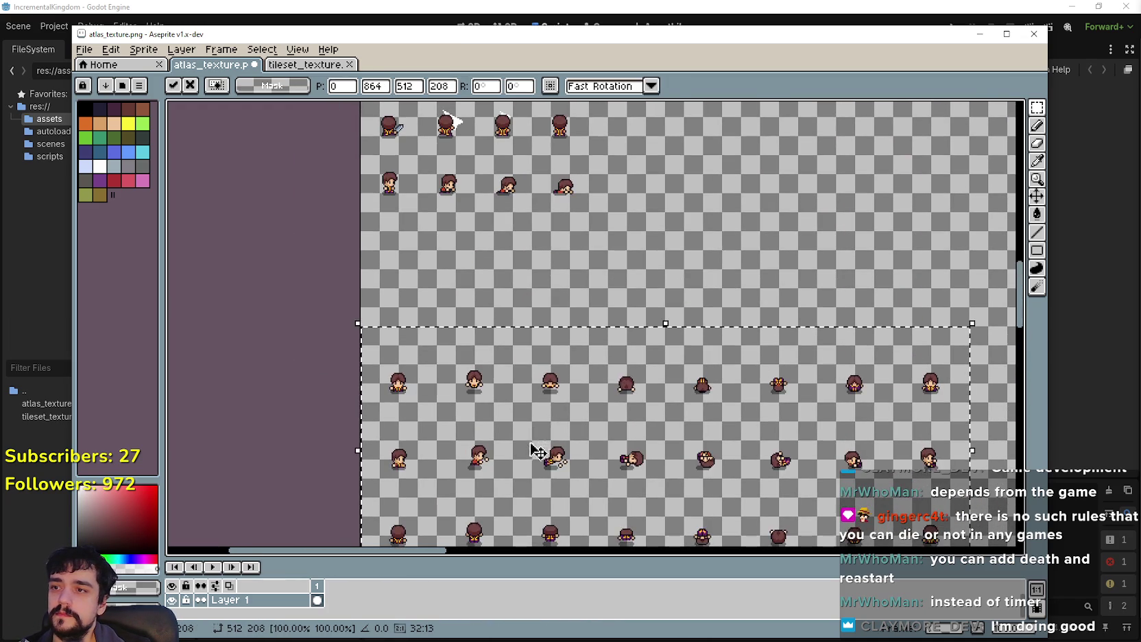
{"action": "left_click_drag", "start_coordinate": [537, 450], "coordinate": [530, 394]}
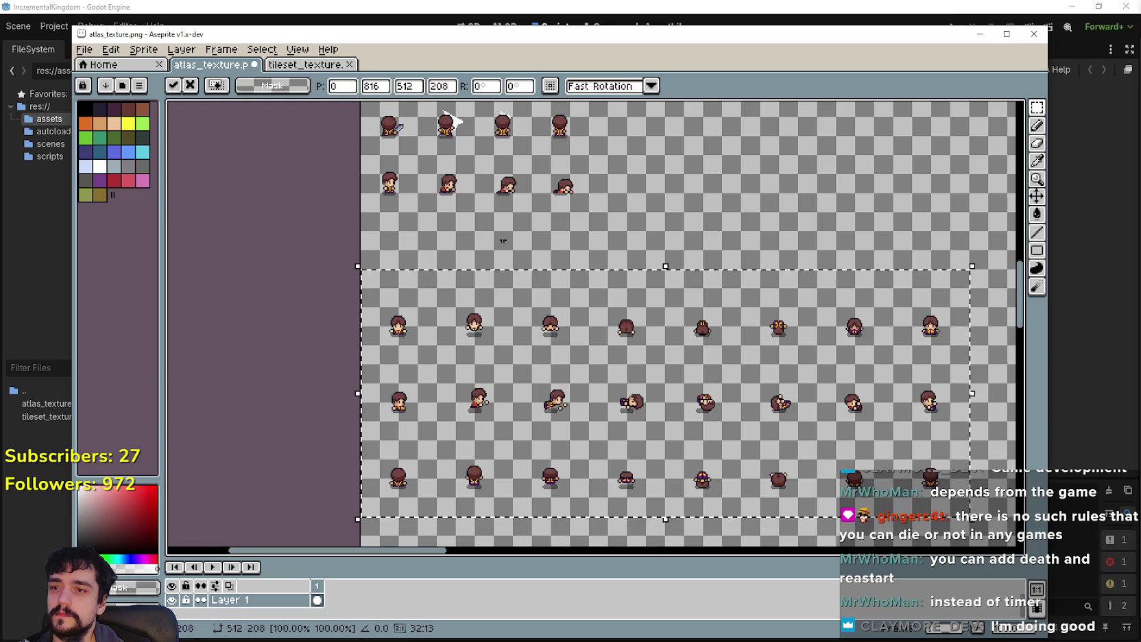
{"action": "key", "text": "Return"}
Step: Select the lower-left sprite of the block
{"action": "scroll", "coordinate": [402, 250], "scroll_direction": "up", "scroll_amount": 2}
{"action": "scroll", "coordinate": [402, 249], "scroll_direction": "down", "scroll_amount": 2}
{"action": "scroll", "coordinate": [321, 435], "scroll_direction": "up", "scroll_amount": 1}
{"action": "left_click_drag", "start_coordinate": [331, 432], "coordinate": [440, 346]}
Step: Move the first sprite up into the empty row, pixel-aligned with arrow-key nudges
{"action": "left_click_drag", "start_coordinate": [377, 391], "coordinate": [368, 222]}
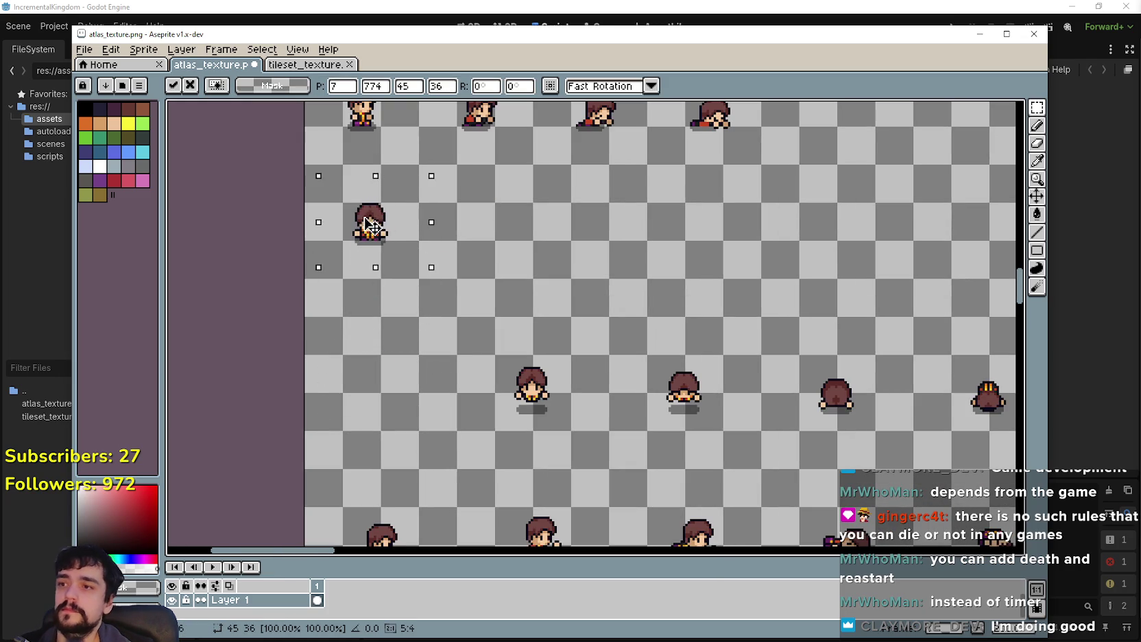
{"action": "scroll", "coordinate": [369, 230], "scroll_direction": "up", "scroll_amount": 2}
{"action": "key", "text": "Left"}
{"action": "key", "text": "Left"}
{"action": "key", "text": "Left"}
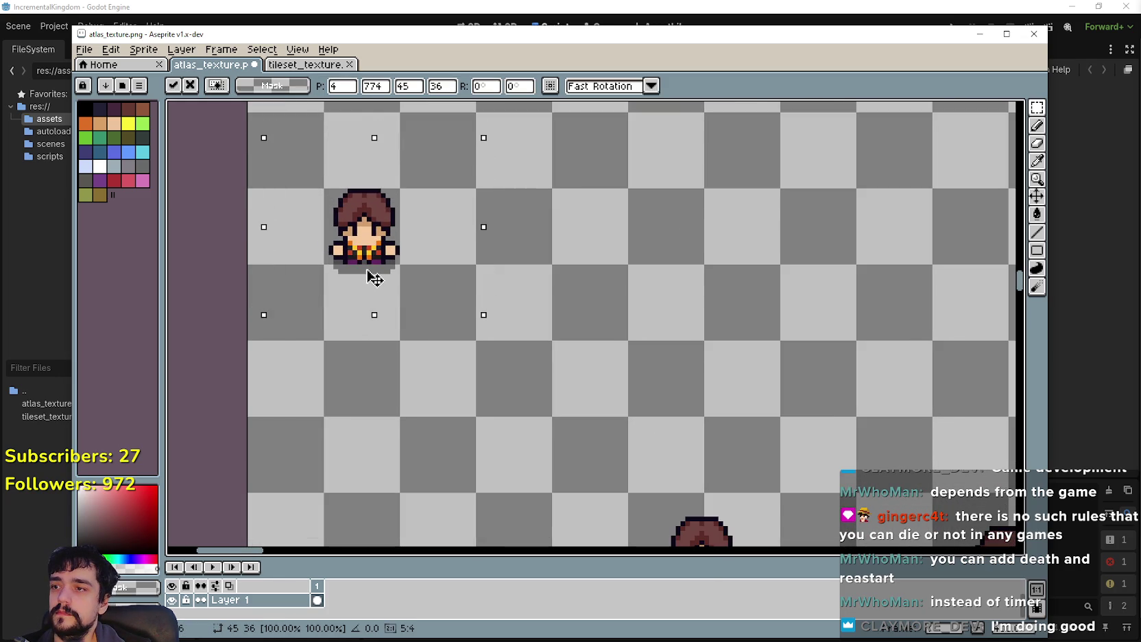
{"action": "key", "text": "Left"}
{"action": "key", "text": "Up"}
{"action": "scroll", "coordinate": [370, 277], "scroll_direction": "down", "scroll_amount": 2}
{"action": "scroll", "coordinate": [370, 276], "scroll_direction": "up", "scroll_amount": 1}
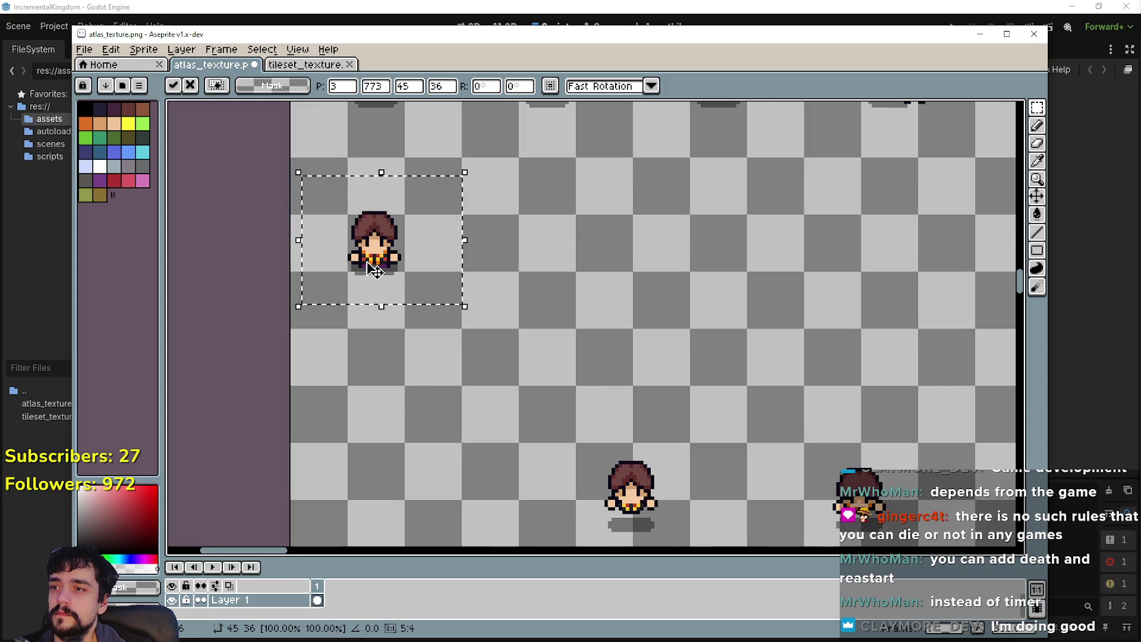
{"action": "key", "text": "Down"}
{"action": "scroll", "coordinate": [375, 276], "scroll_direction": "down", "scroll_amount": 1}
{"action": "left_click", "coordinate": [567, 426]}
Step: Place the second sprite beside the first, aligned in the row
{"action": "left_click_drag", "start_coordinate": [530, 475], "coordinate": [599, 392]}
{"action": "left_click_drag", "start_coordinate": [555, 444], "coordinate": [506, 282]}
{"action": "scroll", "coordinate": [507, 274], "scroll_direction": "up", "scroll_amount": 1}
{"action": "key", "text": "Left"}
{"action": "key", "text": "Left"}
{"action": "key", "text": "Up"}
{"action": "key", "text": "Up"}
{"action": "key", "text": "Up"}
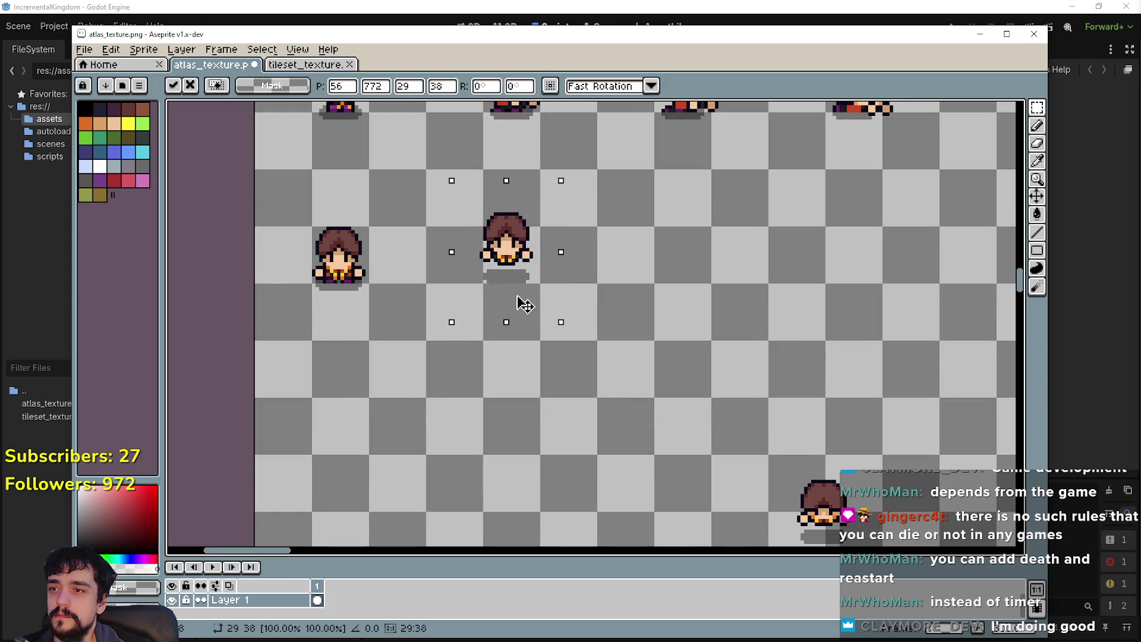
{"action": "left_click", "coordinate": [787, 438]}
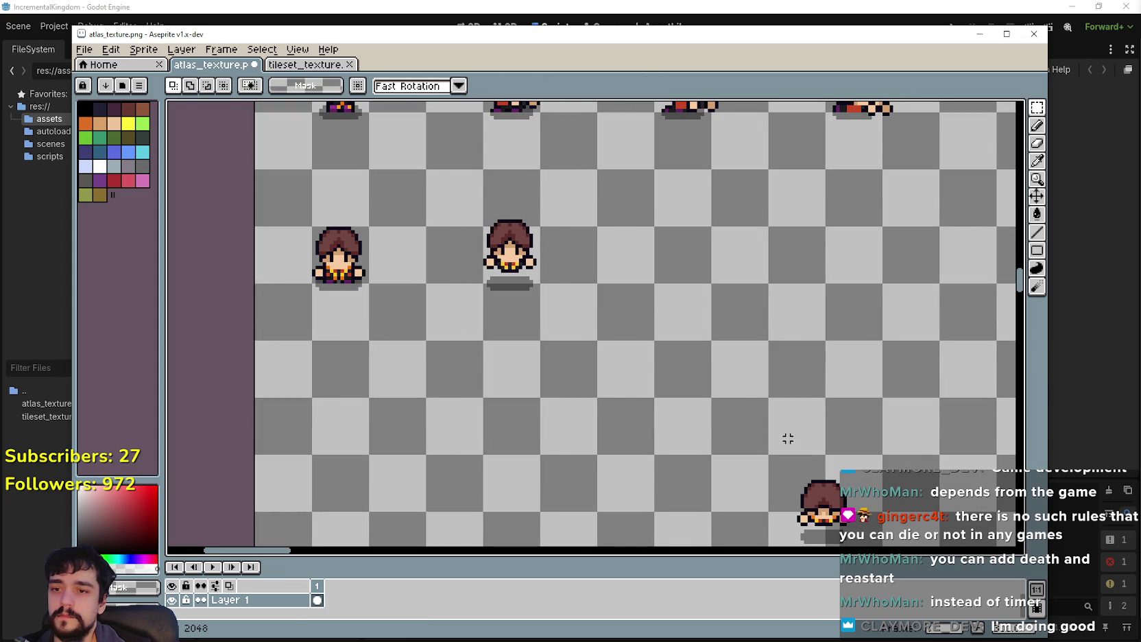
Step: Move the third lower sprite up beside the others
{"action": "scroll", "coordinate": [652, 364], "scroll_direction": "down", "scroll_amount": 1}
{"action": "scroll", "coordinate": [612, 468], "scroll_direction": "up", "scroll_amount": 1}
{"action": "left_click_drag", "start_coordinate": [604, 465], "coordinate": [693, 374]}
{"action": "mouse_move", "coordinate": [651, 424]}
{"action": "left_mouse_down"}
{"action": "mouse_move", "coordinate": [580, 254]}
{"action": "mouse_move", "coordinate": [581, 310]}
{"action": "left_mouse_up"}
{"action": "scroll", "coordinate": [542, 237], "scroll_direction": "up", "scroll_amount": 1}
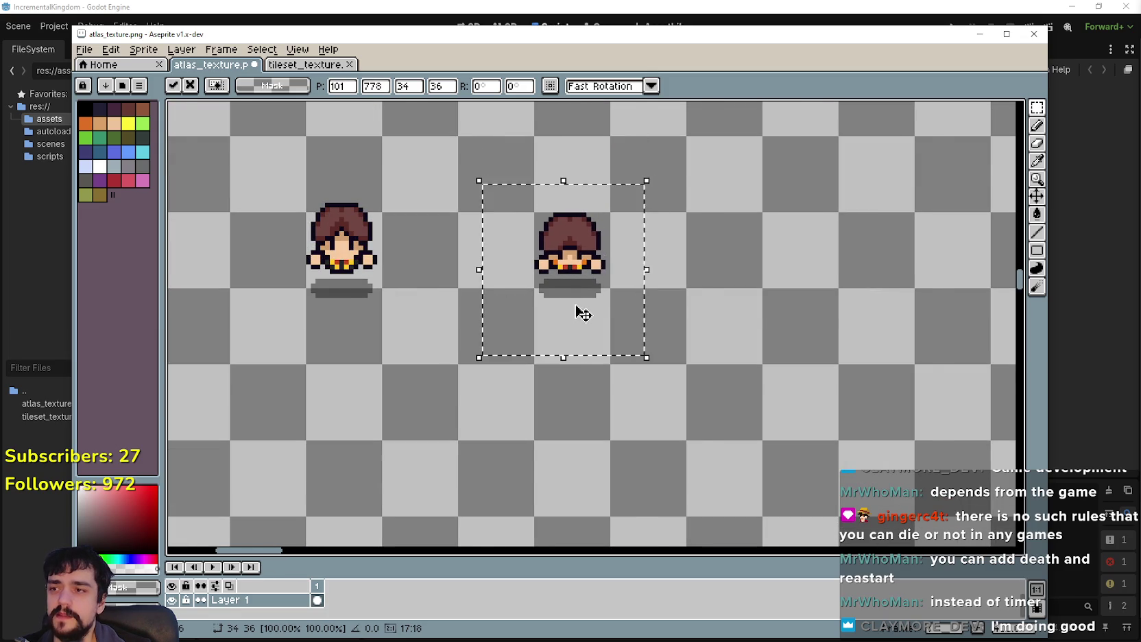
{"action": "scroll", "coordinate": [581, 310], "scroll_direction": "down", "scroll_amount": 1}
{"action": "scroll", "coordinate": [732, 437], "scroll_direction": "down", "scroll_amount": 1}
{"action": "left_click", "coordinate": [732, 437]}
Step: Move the lower-right back-view sprite into the row, nudged one pixel left
{"action": "left_click_drag", "start_coordinate": [732, 437], "coordinate": [596, 345]}
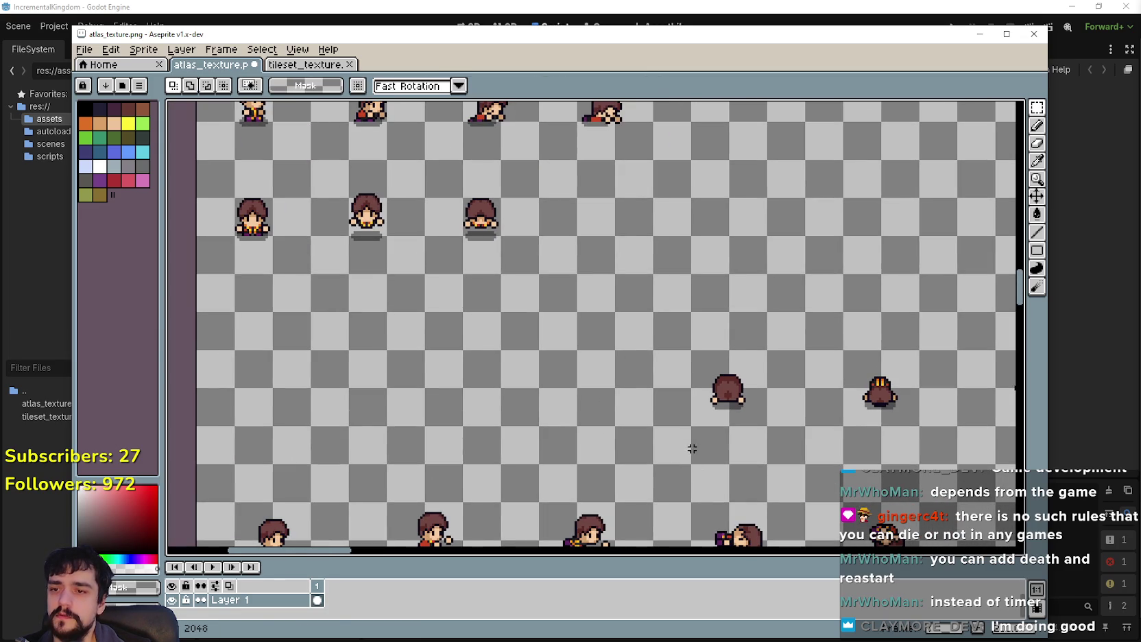
{"action": "left_click_drag", "start_coordinate": [691, 448], "coordinate": [759, 344]}
{"action": "mouse_move", "coordinate": [738, 407]}
{"action": "left_mouse_down"}
{"action": "mouse_move", "coordinate": [598, 242]}
{"action": "mouse_move", "coordinate": [621, 282]}
{"action": "left_mouse_up"}
{"action": "scroll", "coordinate": [608, 272], "scroll_direction": "up", "scroll_amount": 2}
{"action": "scroll", "coordinate": [620, 286], "scroll_direction": "down", "scroll_amount": 1}
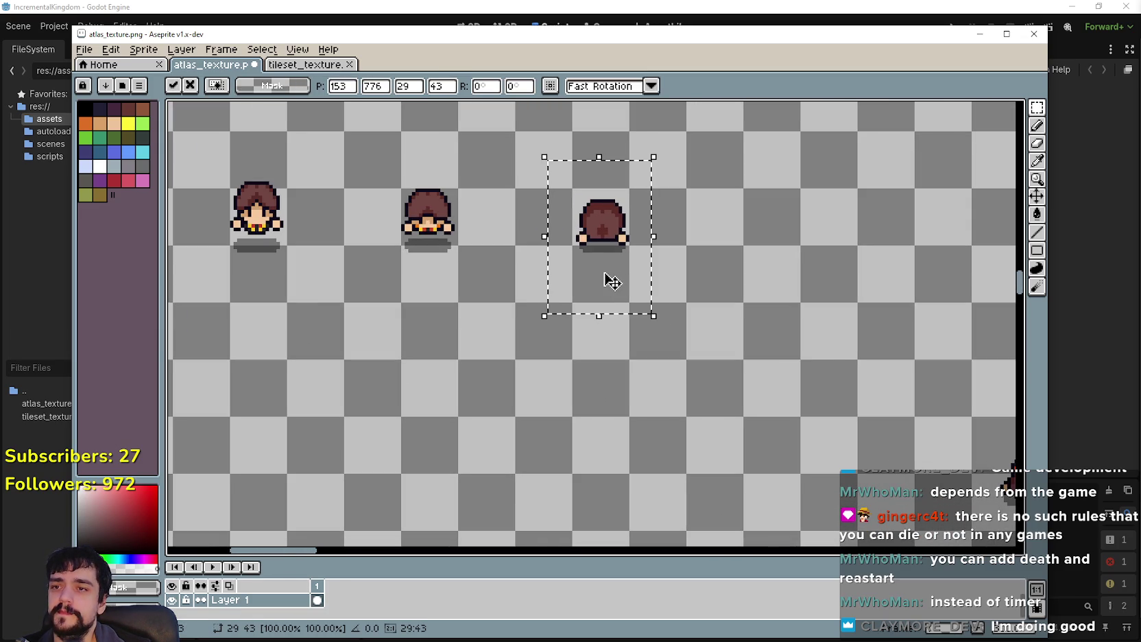
{"action": "left_click_drag", "start_coordinate": [610, 272], "coordinate": [606, 272]}
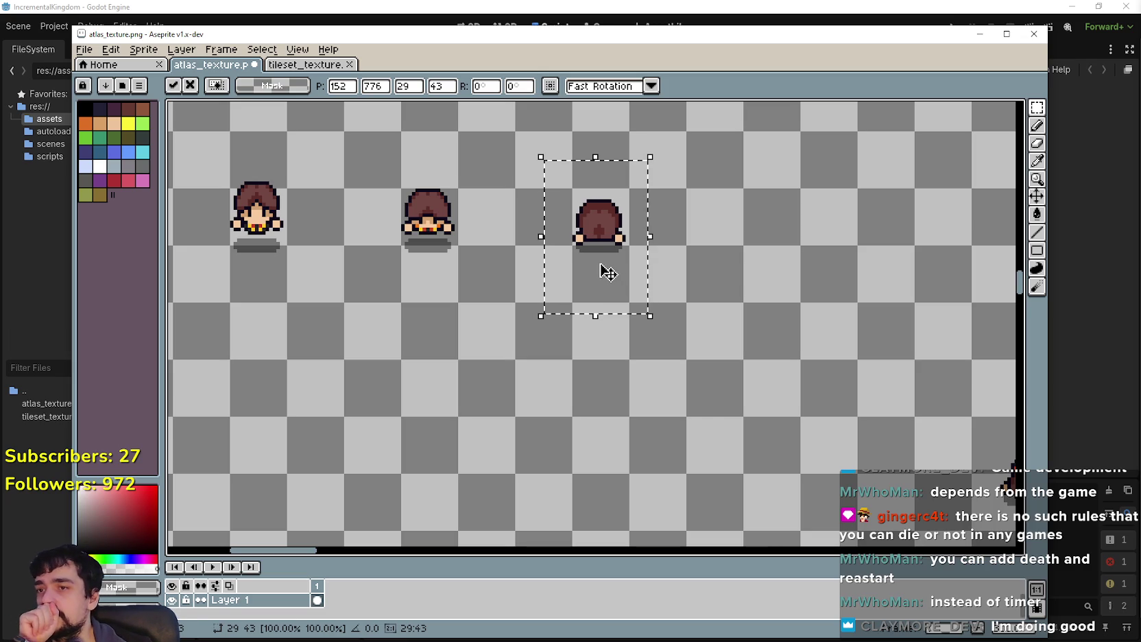
{"action": "scroll", "coordinate": [706, 323], "scroll_direction": "down", "scroll_amount": 1}
{"action": "scroll", "coordinate": [707, 324], "scroll_direction": "left", "scroll_amount": 1}
{"action": "scroll", "coordinate": [548, 264], "scroll_direction": "up", "scroll_amount": 1}
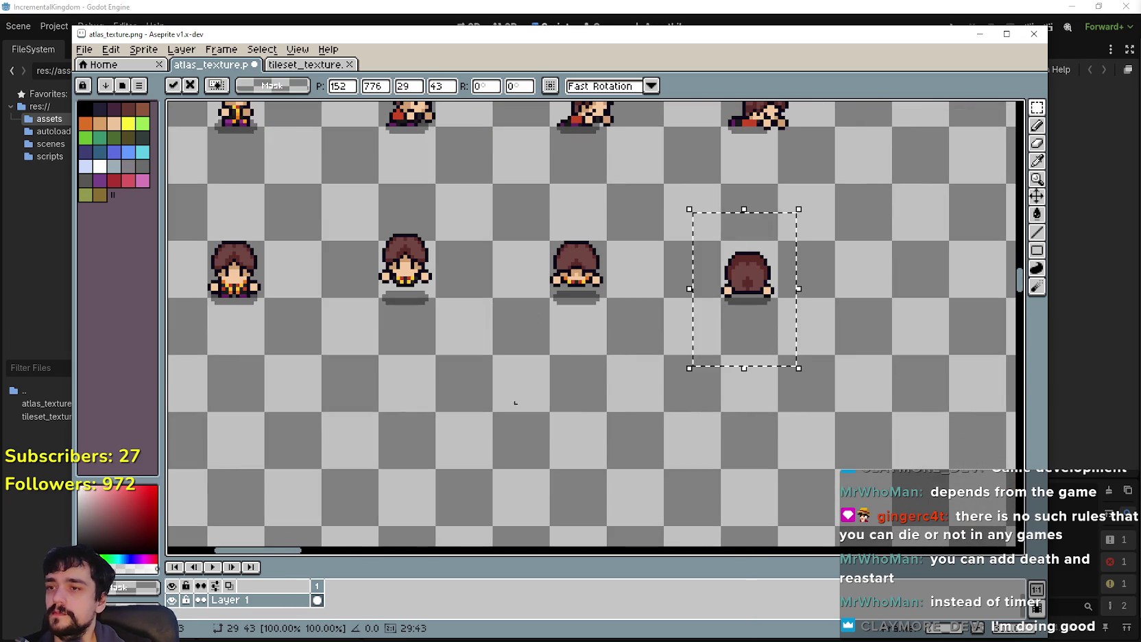
{"action": "scroll", "coordinate": [566, 433], "scroll_direction": "down", "scroll_amount": 1}
{"action": "left_click", "coordinate": [645, 438]}
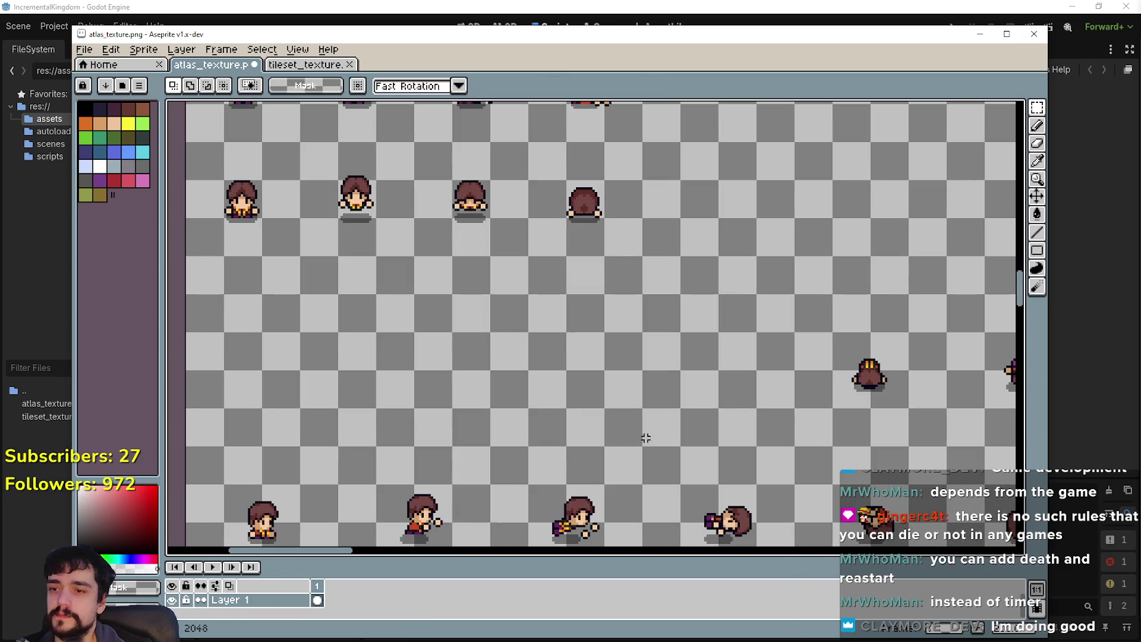
Step: Move the next back-facing sprite up-left into its slot in the row
{"action": "left_click_drag", "start_coordinate": [830, 423], "coordinate": [903, 319]}
{"action": "scroll", "coordinate": [885, 342], "scroll_direction": "up", "scroll_amount": 3}
{"action": "scroll", "coordinate": [884, 342], "scroll_direction": "right", "scroll_amount": 3}
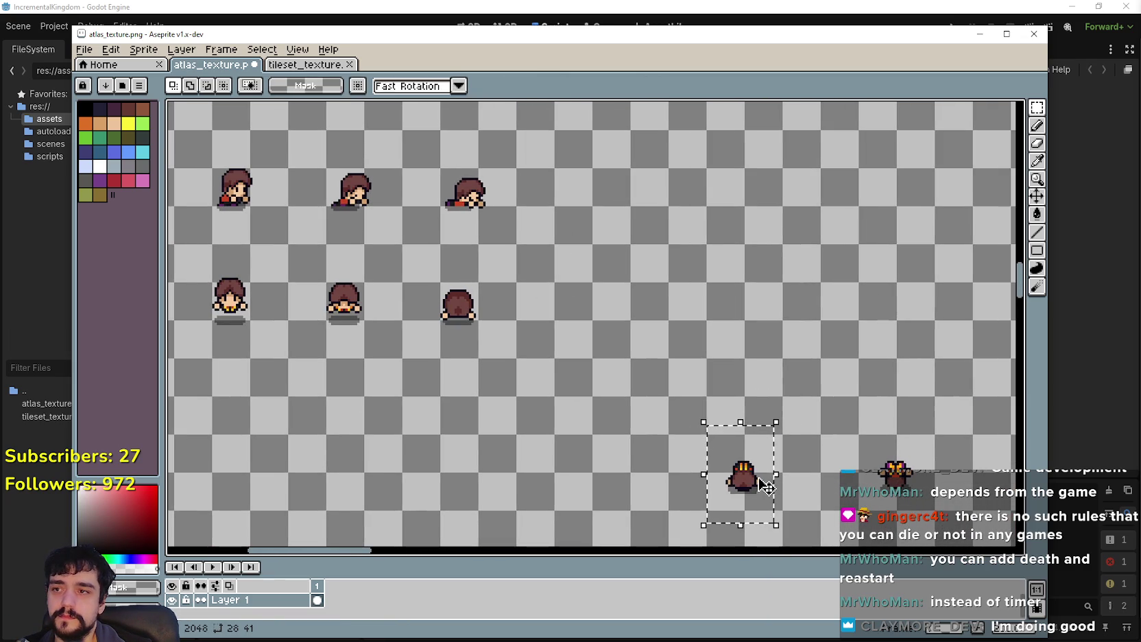
{"action": "left_click", "coordinate": [761, 480]}
{"action": "left_click_drag", "start_coordinate": [765, 483], "coordinate": [570, 306]}
{"action": "scroll", "coordinate": [583, 372], "scroll_direction": "up", "scroll_amount": 3}
{"action": "mouse_move", "coordinate": [583, 371]}
{"action": "left_mouse_down"}
{"action": "mouse_move", "coordinate": [637, 361]}
{"action": "mouse_move", "coordinate": [649, 369]}
{"action": "mouse_move", "coordinate": [646, 400]}
{"action": "left_mouse_up"}
{"action": "scroll", "coordinate": [637, 361], "scroll_direction": "down", "scroll_amount": 1}
{"action": "scroll", "coordinate": [620, 354], "scroll_direction": "down", "scroll_amount": 2}
{"action": "scroll", "coordinate": [610, 339], "scroll_direction": "up", "scroll_amount": 2}
{"action": "scroll", "coordinate": [646, 369], "scroll_direction": "up", "scroll_amount": 1}
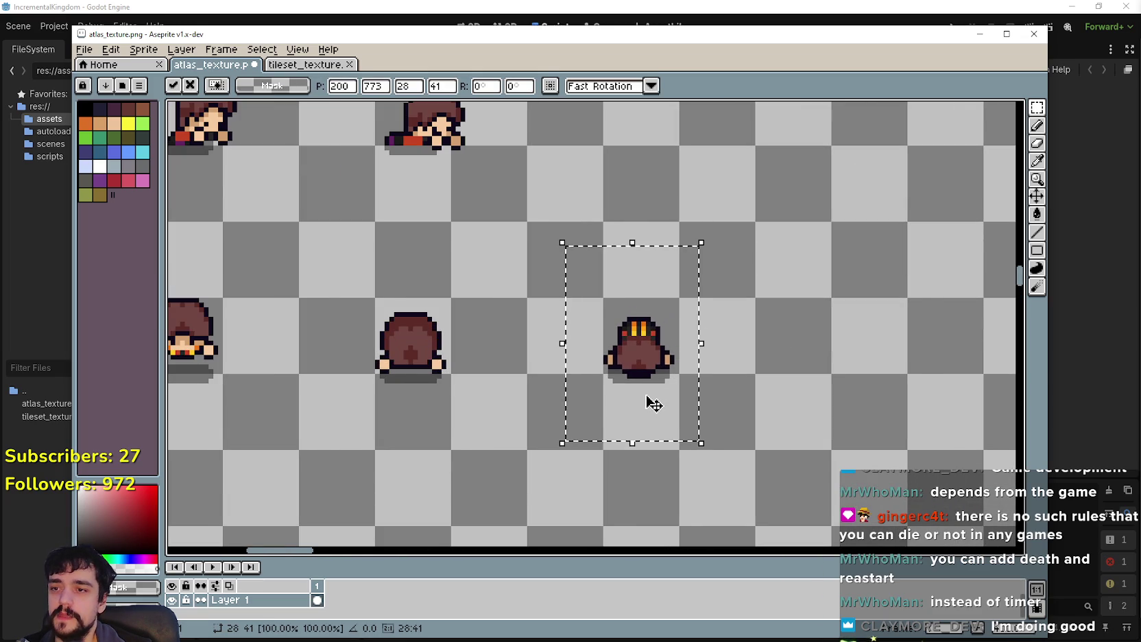
{"action": "scroll", "coordinate": [651, 399], "scroll_direction": "down", "scroll_amount": 2}
{"action": "scroll", "coordinate": [526, 278], "scroll_direction": "up", "scroll_amount": 3}
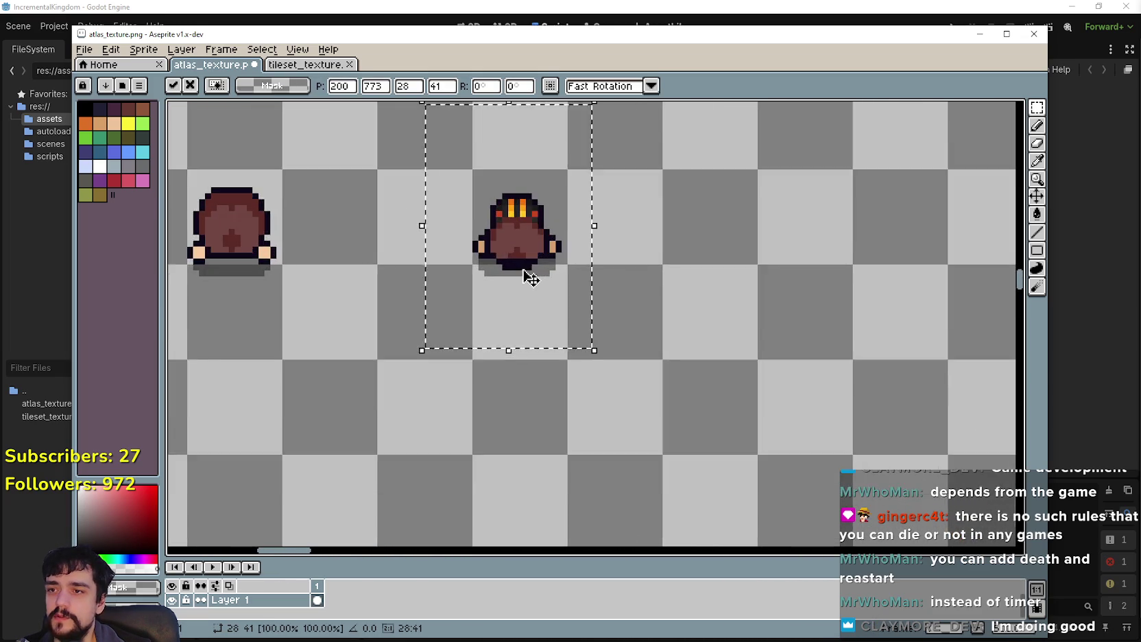
{"action": "scroll", "coordinate": [527, 274], "scroll_direction": "down", "scroll_amount": 1}
{"action": "scroll", "coordinate": [608, 321], "scroll_direction": "down", "scroll_amount": 1}
Step: Move another back-facing sprite up beside the others and drop it
{"action": "left_click_drag", "start_coordinate": [734, 407], "coordinate": [814, 331]}
{"action": "mouse_move", "coordinate": [797, 382]}
{"action": "left_mouse_down"}
{"action": "mouse_move", "coordinate": [595, 212]}
{"action": "mouse_move", "coordinate": [565, 221]}
{"action": "mouse_move", "coordinate": [568, 237]}
{"action": "left_mouse_up"}
{"action": "scroll", "coordinate": [569, 218], "scroll_direction": "up", "scroll_amount": 2}
{"action": "scroll", "coordinate": [578, 245], "scroll_direction": "down", "scroll_amount": 1}
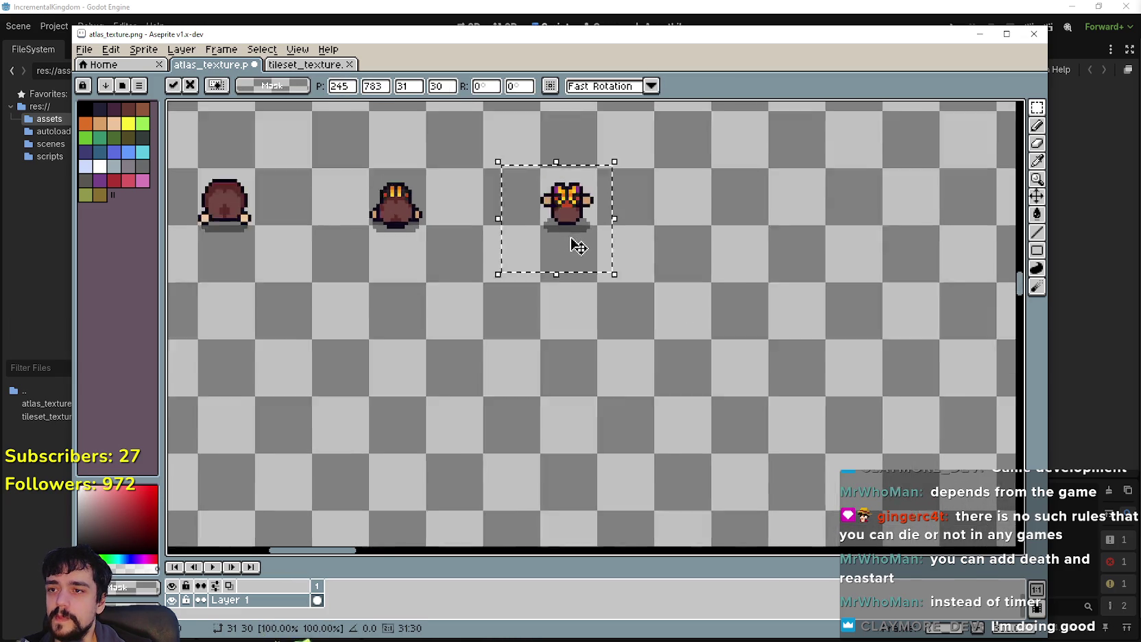
{"action": "scroll", "coordinate": [578, 245], "scroll_direction": "down", "scroll_amount": 1}
{"action": "left_click", "coordinate": [819, 384]}
Step: Reposition the next sprite into the row with one-pixel nudges and commit
{"action": "mouse_move", "coordinate": [819, 384]}
{"action": "left_mouse_down"}
{"action": "mouse_move", "coordinate": [536, 380]}
{"action": "mouse_move", "coordinate": [658, 288]}
{"action": "left_mouse_up"}
{"action": "mouse_move", "coordinate": [617, 337]}
{"action": "left_mouse_down"}
{"action": "mouse_move", "coordinate": [675, 445]}
{"action": "mouse_move", "coordinate": [438, 272]}
{"action": "mouse_move", "coordinate": [670, 298]}
{"action": "mouse_move", "coordinate": [657, 347]}
{"action": "left_mouse_up"}
{"action": "scroll", "coordinate": [438, 272], "scroll_direction": "up", "scroll_amount": 2}
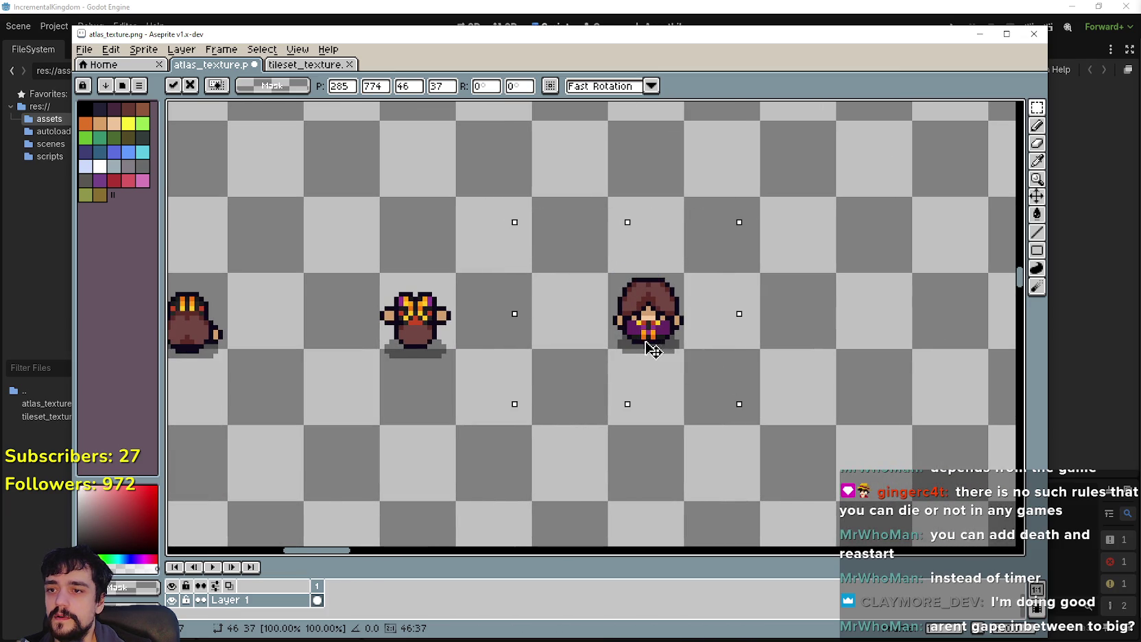
{"action": "key", "text": "Left"}
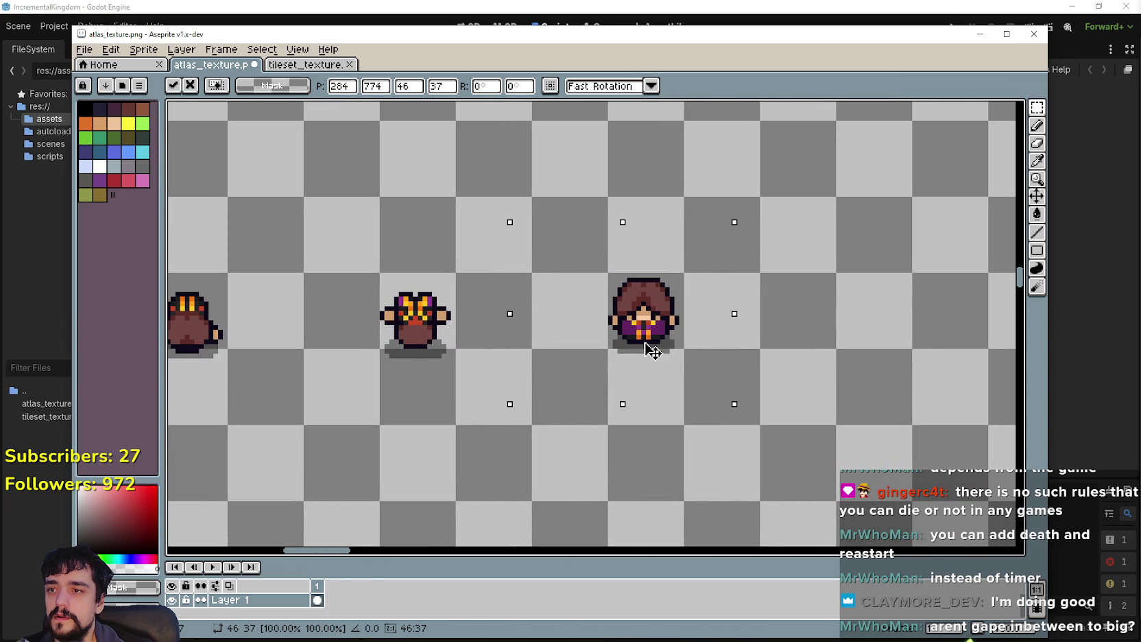
{"action": "left_click_drag", "start_coordinate": [645, 344], "coordinate": [649, 345]}
{"action": "key", "text": "Return"}
Step: Move the front-facing sprite up-left into its slot and commit it
{"action": "scroll", "coordinate": [644, 336], "scroll_direction": "down", "scroll_amount": 3}
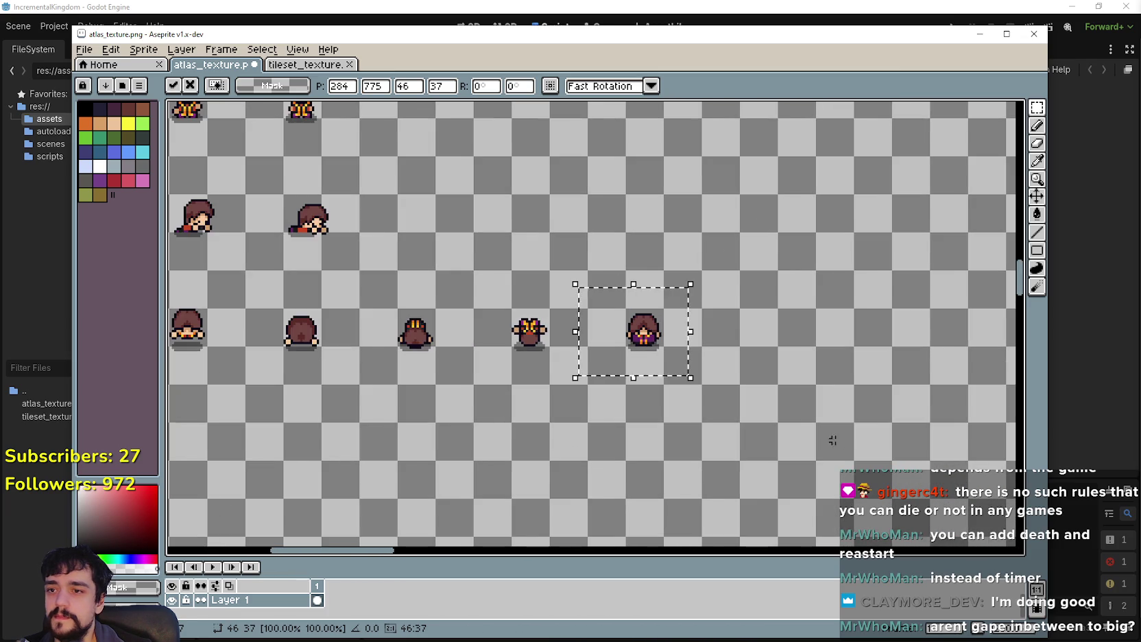
{"action": "scroll", "coordinate": [640, 327], "scroll_direction": "up", "scroll_amount": 1}
{"action": "scroll", "coordinate": [641, 327], "scroll_direction": "up", "scroll_amount": 1}
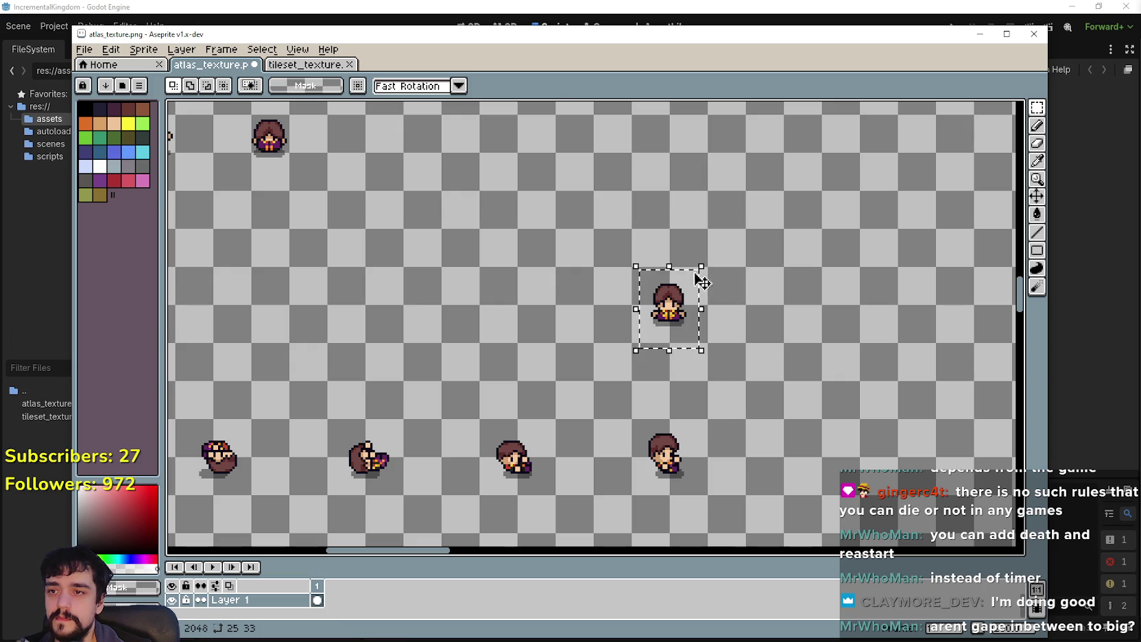
{"action": "left_click_drag", "start_coordinate": [693, 347], "coordinate": [485, 260]}
{"action": "scroll", "coordinate": [492, 287], "scroll_direction": "up", "scroll_amount": 1}
{"action": "scroll", "coordinate": [491, 286], "scroll_direction": "up", "scroll_amount": 1}
{"action": "mouse_move", "coordinate": [637, 375]}
{"action": "left_mouse_down"}
{"action": "mouse_move", "coordinate": [598, 323]}
{"action": "mouse_move", "coordinate": [612, 333]}
{"action": "left_mouse_up"}
{"action": "scroll", "coordinate": [612, 332], "scroll_direction": "down", "scroll_amount": 2}
{"action": "scroll", "coordinate": [652, 324], "scroll_direction": "up", "scroll_amount": 3}
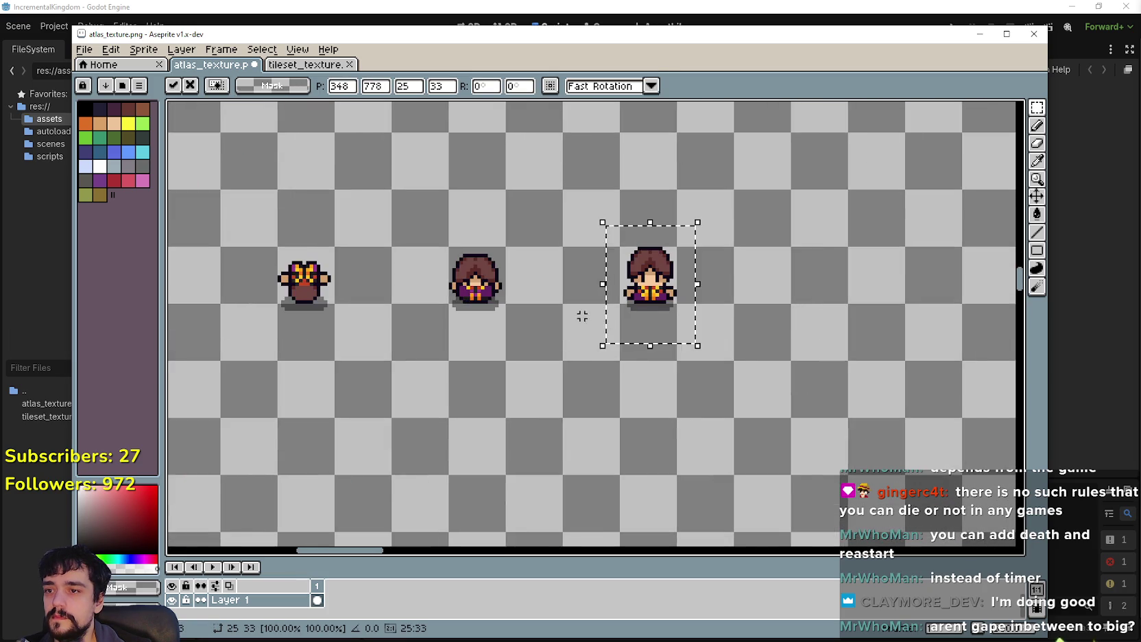
{"action": "key", "text": "Return"}
{"action": "scroll", "coordinate": [636, 350], "scroll_direction": "down", "scroll_amount": 3}
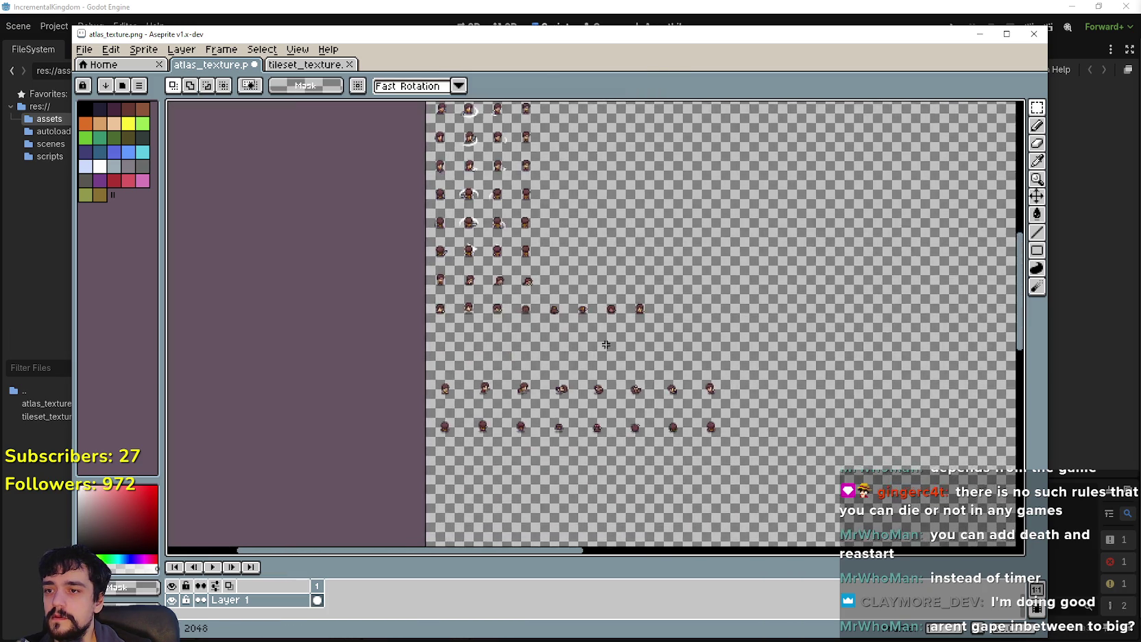
Step: Select the next sprite, nudge it into alignment in its grid cell and commit
{"action": "scroll", "coordinate": [416, 405], "scroll_direction": "up", "scroll_amount": 2}
{"action": "left_click_drag", "start_coordinate": [401, 429], "coordinate": [447, 363]}
{"action": "scroll", "coordinate": [425, 321], "scroll_direction": "down", "scroll_amount": 2}
{"action": "scroll", "coordinate": [432, 316], "scroll_direction": "up", "scroll_amount": 5}
{"action": "mouse_move", "coordinate": [433, 316]}
{"action": "left_mouse_down"}
{"action": "mouse_move", "coordinate": [445, 308]}
{"action": "mouse_move", "coordinate": [434, 318]}
{"action": "left_mouse_up"}
{"action": "key", "text": "Return"}
{"action": "scroll", "coordinate": [662, 420], "scroll_direction": "down", "scroll_amount": 3}
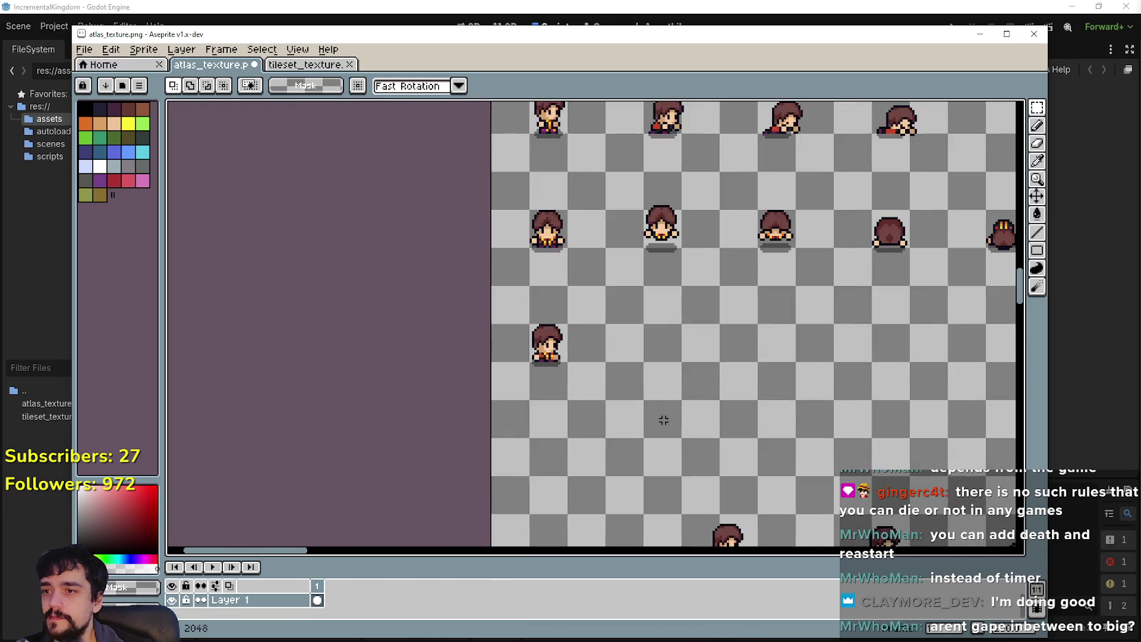
Step: Move another sprite up into the second row, nudging it down and one pixel right
{"action": "left_click_drag", "start_coordinate": [590, 531], "coordinate": [646, 439]}
{"action": "mouse_move", "coordinate": [617, 480]}
{"action": "left_mouse_down"}
{"action": "mouse_move", "coordinate": [586, 396]}
{"action": "mouse_move", "coordinate": [575, 260]}
{"action": "left_mouse_up"}
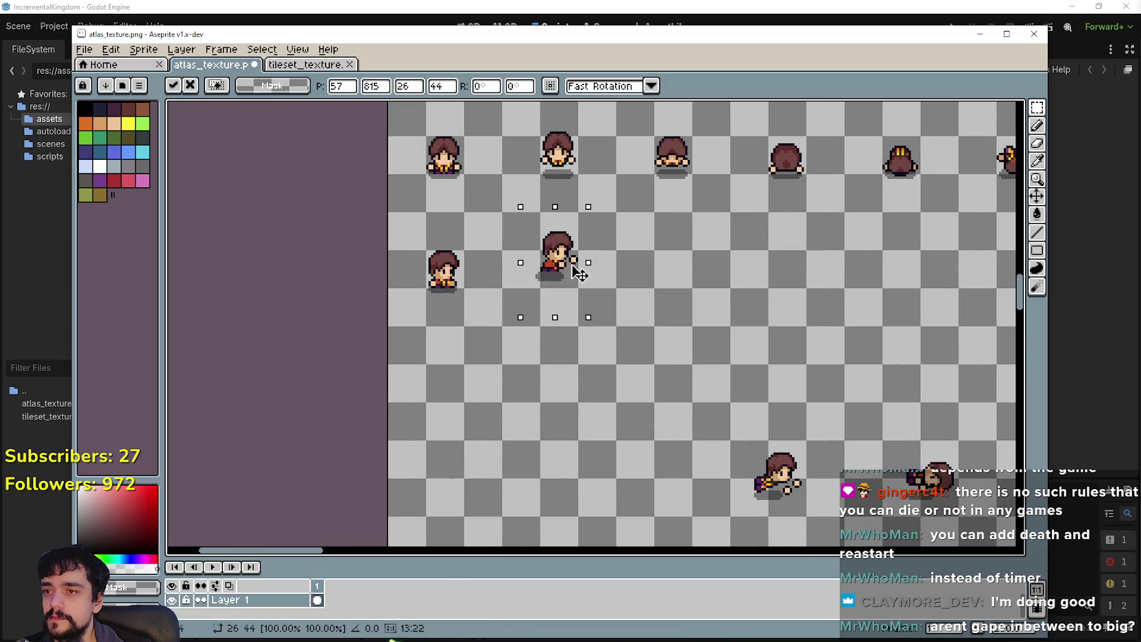
{"action": "scroll", "coordinate": [575, 261], "scroll_direction": "up", "scroll_amount": 3}
{"action": "left_click_drag", "start_coordinate": [575, 310], "coordinate": [581, 334]}
{"action": "key", "text": "Right"}
{"action": "scroll", "coordinate": [581, 332], "scroll_direction": "down", "scroll_amount": 5}
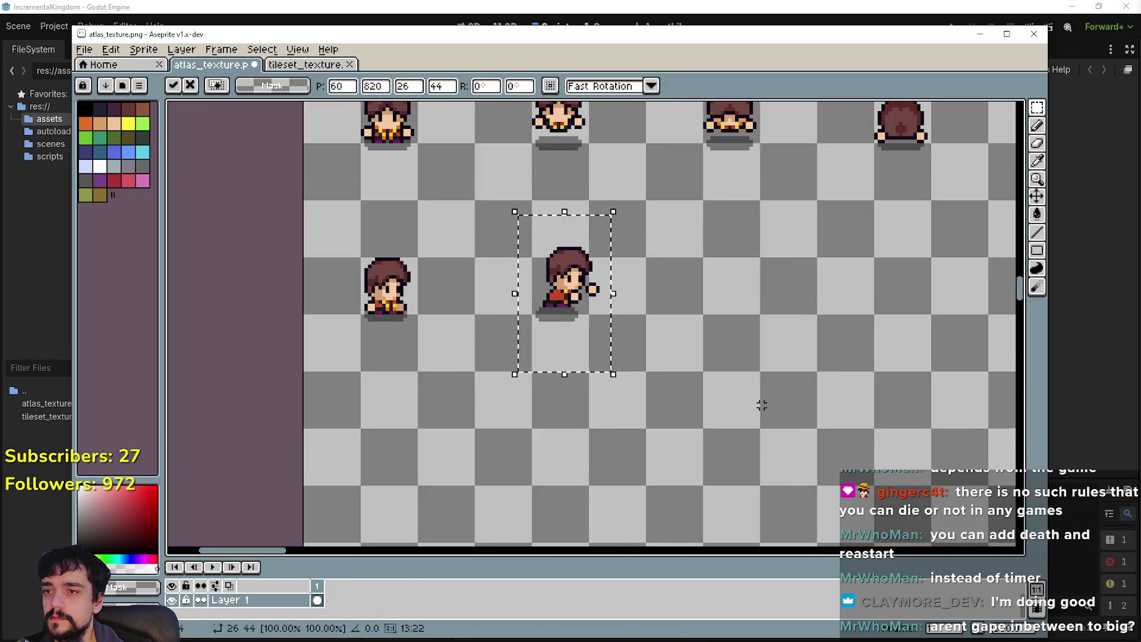
{"action": "scroll", "coordinate": [518, 431], "scroll_direction": "up", "scroll_amount": 2}
Step: Place the lower action-pose sprite beside the second row and commit its position
{"action": "left_click_drag", "start_coordinate": [497, 356], "coordinate": [612, 447]}
{"action": "left_click_drag", "start_coordinate": [555, 401], "coordinate": [499, 226]}
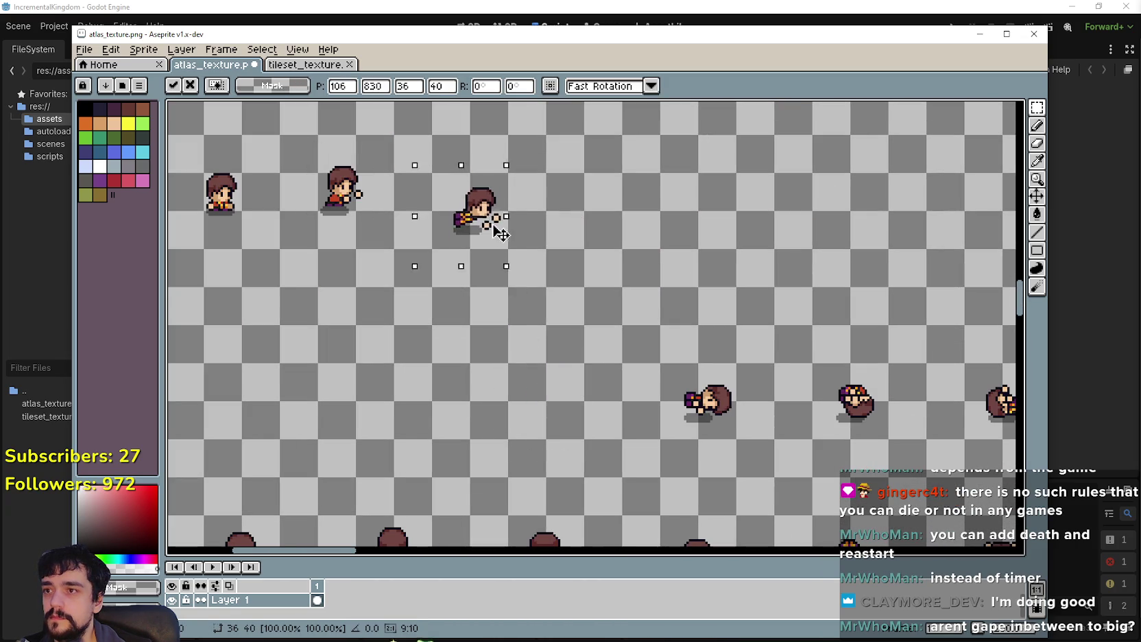
{"action": "scroll", "coordinate": [499, 226], "scroll_direction": "up", "scroll_amount": 2}
{"action": "mouse_move", "coordinate": [586, 363]}
{"action": "left_mouse_down"}
{"action": "mouse_move", "coordinate": [566, 344]}
{"action": "mouse_move", "coordinate": [554, 363]}
{"action": "left_mouse_up"}
{"action": "key", "text": "Return"}
{"action": "scroll", "coordinate": [747, 425], "scroll_direction": "down", "scroll_amount": 3}
{"action": "scroll", "coordinate": [477, 255], "scroll_direction": "up", "scroll_amount": 3}
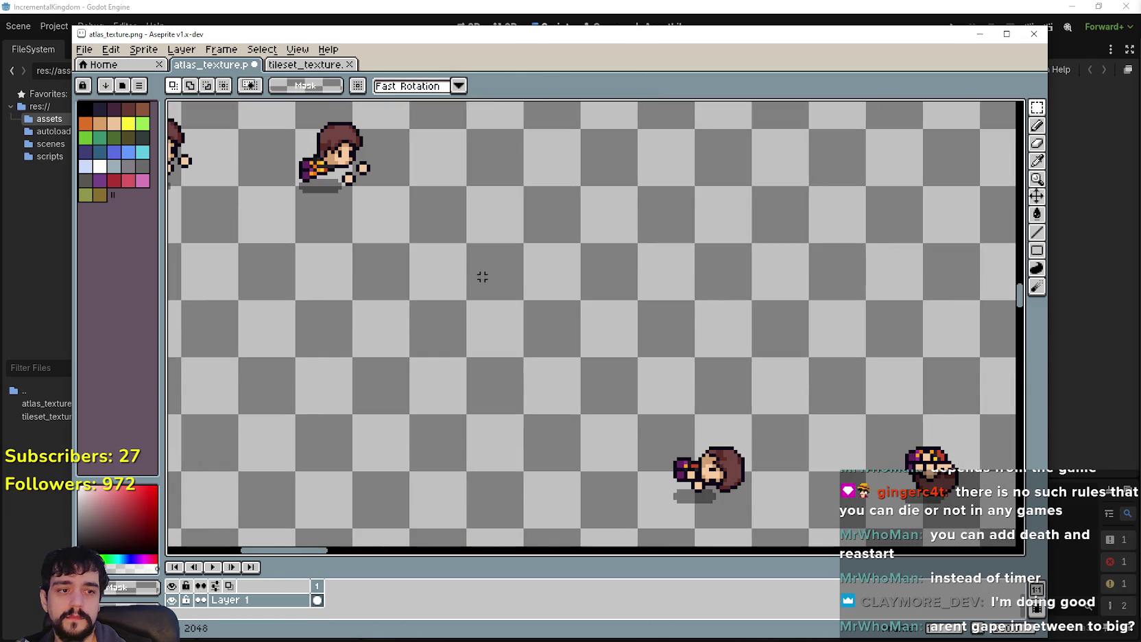
{"action": "scroll", "coordinate": [479, 281], "scroll_direction": "down", "scroll_amount": 2}
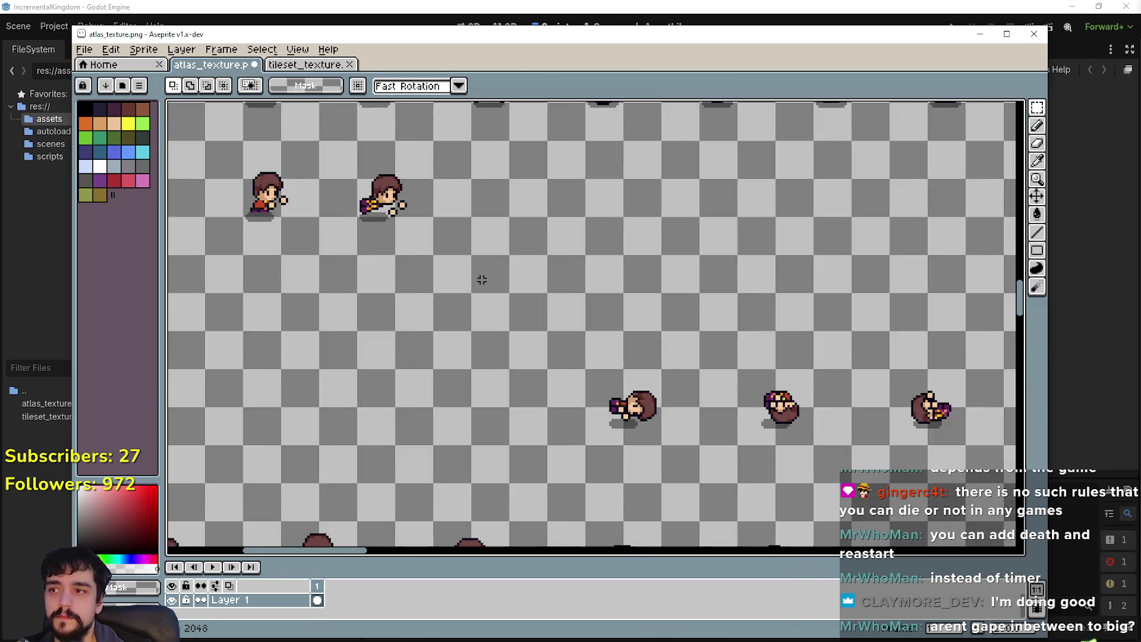
{"action": "scroll", "coordinate": [660, 316], "scroll_direction": "down", "scroll_amount": 1}
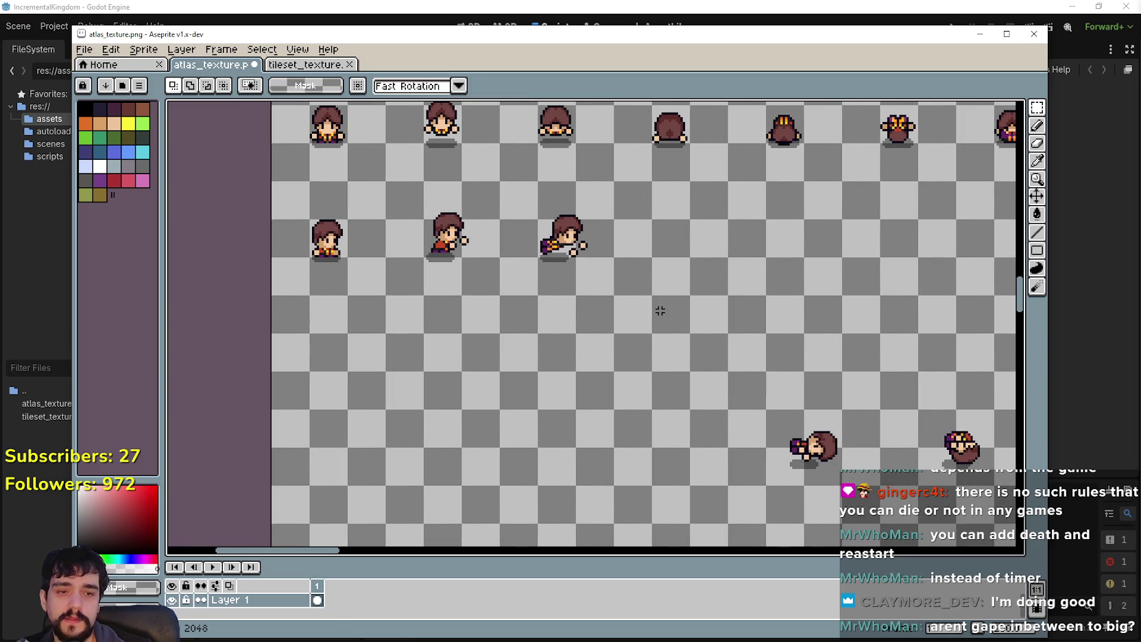
{"action": "scroll", "coordinate": [659, 310], "scroll_direction": "down", "scroll_amount": 1}
Step: Bring the lower sheet into view and move the lying-down sprite into the next row slot
{"action": "left_click_drag", "start_coordinate": [689, 439], "coordinate": [821, 450]}
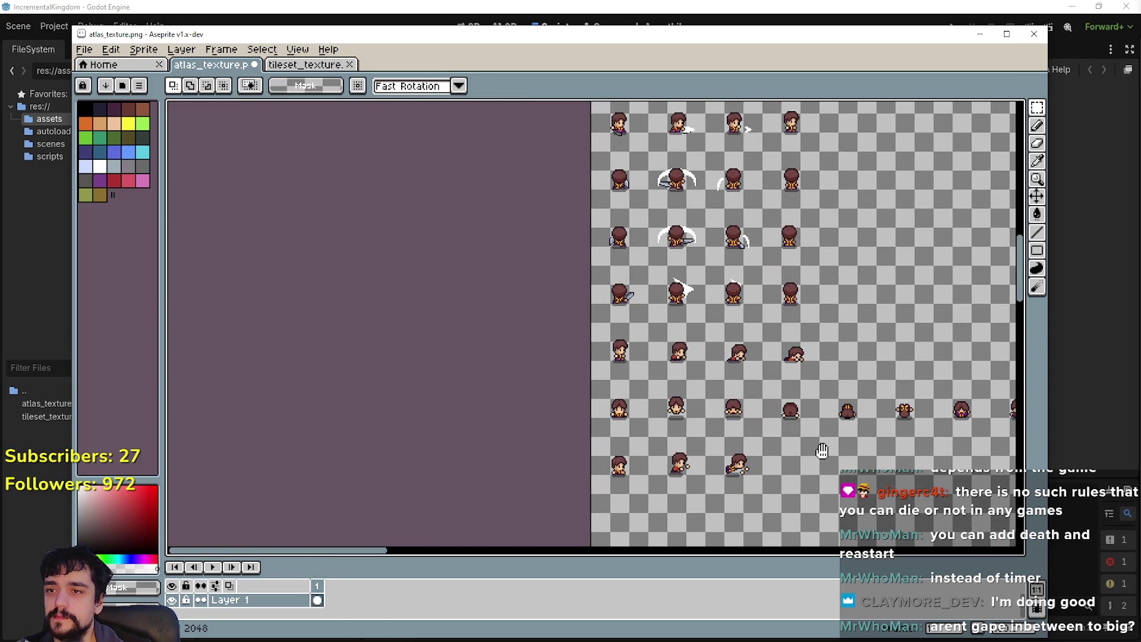
{"action": "left_click_drag", "start_coordinate": [822, 450], "coordinate": [601, 227]}
{"action": "scroll", "coordinate": [524, 218], "scroll_direction": "up", "scroll_amount": 2}
{"action": "scroll", "coordinate": [631, 306], "scroll_direction": "down", "scroll_amount": 2}
{"action": "scroll", "coordinate": [631, 307], "scroll_direction": "down", "scroll_amount": 2}
{"action": "left_click_drag", "start_coordinate": [550, 519], "coordinate": [538, 517]}
{"action": "scroll", "coordinate": [568, 374], "scroll_direction": "down", "scroll_amount": 1}
{"action": "scroll", "coordinate": [503, 400], "scroll_direction": "up", "scroll_amount": 4}
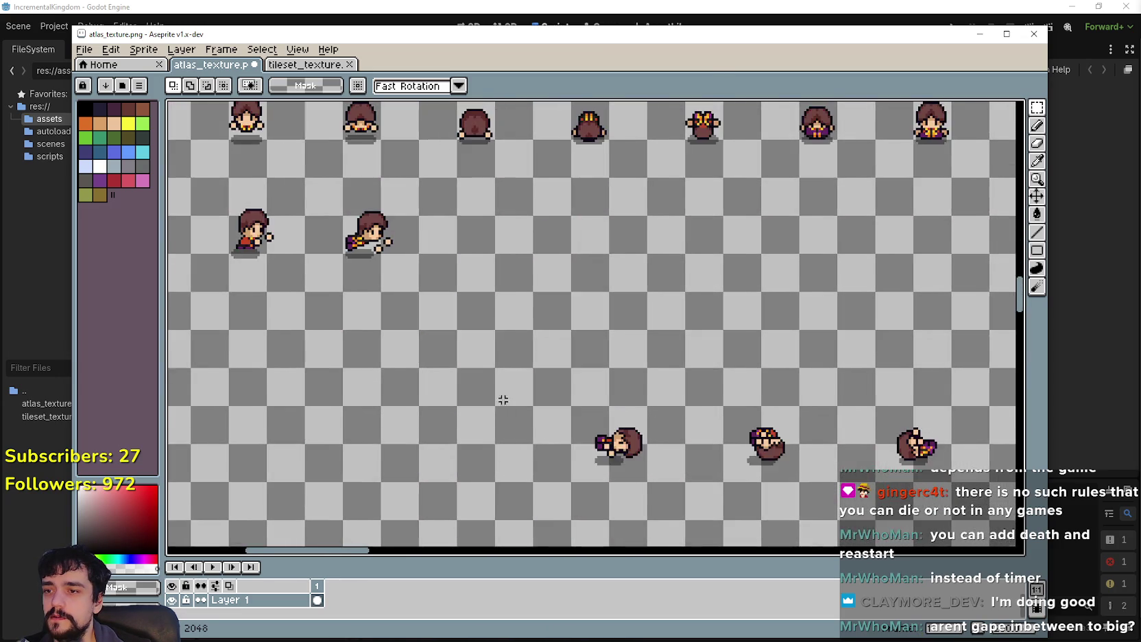
{"action": "left_click_drag", "start_coordinate": [525, 426], "coordinate": [623, 336]}
{"action": "mouse_move", "coordinate": [562, 410]}
{"action": "left_mouse_down"}
{"action": "mouse_move", "coordinate": [456, 191]}
{"action": "mouse_move", "coordinate": [608, 386]}
{"action": "mouse_move", "coordinate": [589, 387]}
{"action": "mouse_move", "coordinate": [606, 382]}
{"action": "mouse_move", "coordinate": [606, 412]}
{"action": "left_mouse_up"}
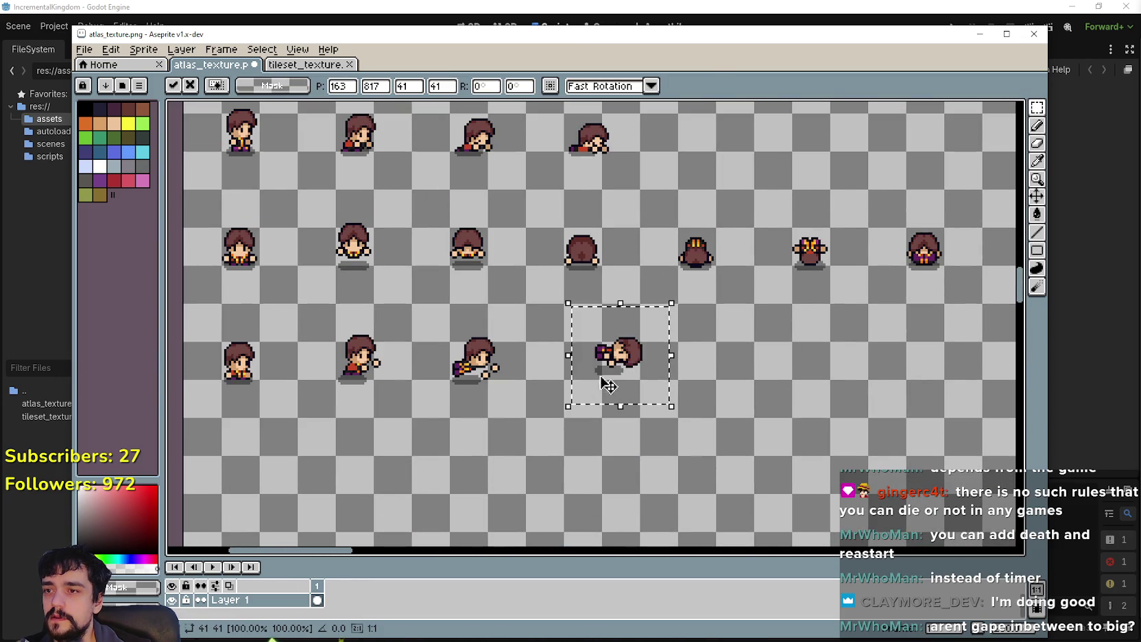
{"action": "scroll", "coordinate": [606, 382], "scroll_direction": "up", "scroll_amount": 1}
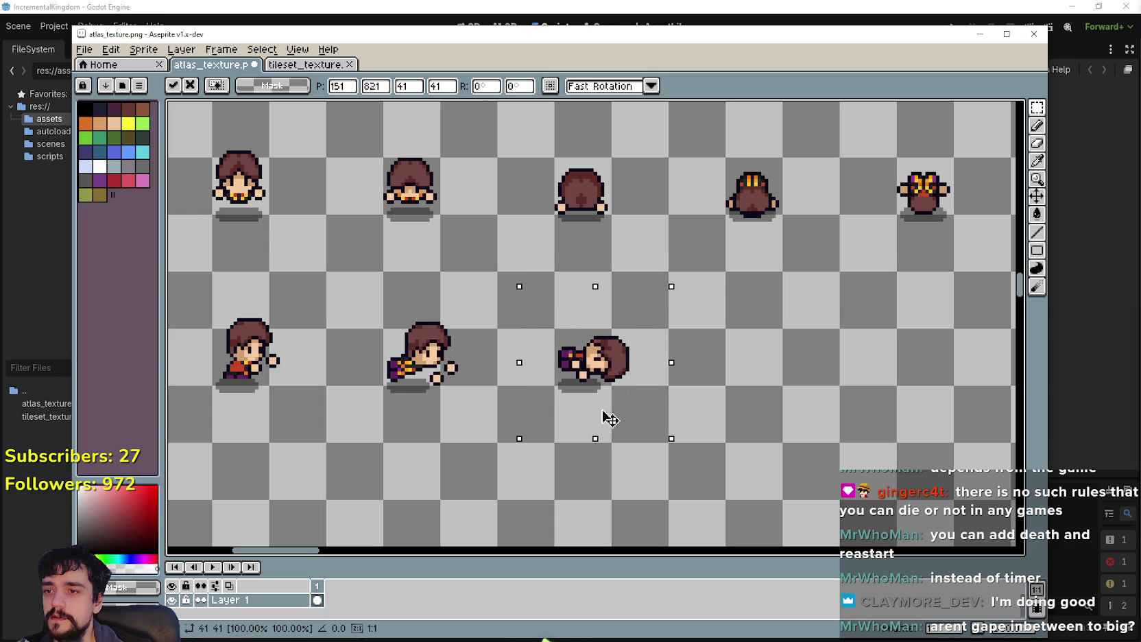
{"action": "scroll", "coordinate": [614, 408], "scroll_direction": "down", "scroll_amount": 3}
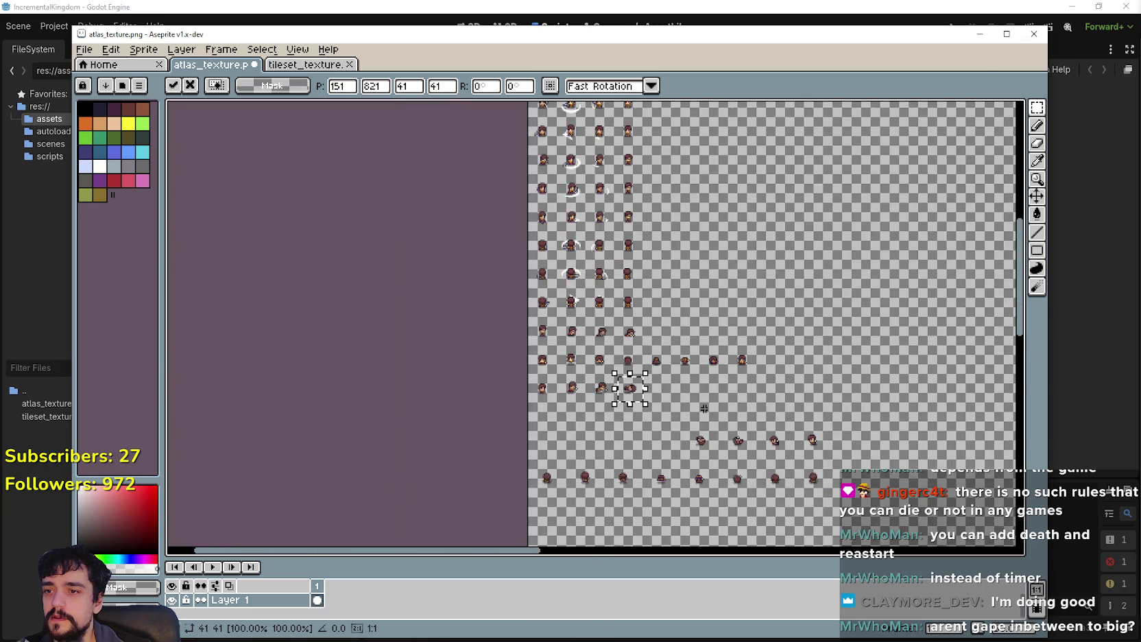
{"action": "scroll", "coordinate": [367, 255], "scroll_direction": "up", "scroll_amount": 1}
{"action": "key", "text": "Return"}
Step: Move two more sprites up-left into the row, nudging the second lying sprite two pixels left
{"action": "mouse_move", "coordinate": [533, 349]}
{"action": "left_mouse_down"}
{"action": "mouse_move", "coordinate": [438, 254]}
{"action": "mouse_move", "coordinate": [449, 310]}
{"action": "left_mouse_up"}
{"action": "scroll", "coordinate": [442, 264], "scroll_direction": "up", "scroll_amount": 2}
{"action": "key", "text": "Return"}
{"action": "scroll", "coordinate": [708, 438], "scroll_direction": "down", "scroll_amount": 2}
{"action": "scroll", "coordinate": [589, 399], "scroll_direction": "up", "scroll_amount": 1}
{"action": "mouse_move", "coordinate": [583, 374]}
{"action": "left_mouse_down"}
{"action": "mouse_move", "coordinate": [631, 428]}
{"action": "mouse_move", "coordinate": [556, 323]}
{"action": "mouse_move", "coordinate": [387, 157]}
{"action": "left_mouse_up"}
{"action": "scroll", "coordinate": [577, 317], "scroll_direction": "up", "scroll_amount": 3}
{"action": "scroll", "coordinate": [578, 319], "scroll_direction": "up", "scroll_amount": 2}
{"action": "left_click_drag", "start_coordinate": [581, 331], "coordinate": [579, 336]}
{"action": "scroll", "coordinate": [579, 335], "scroll_direction": "down", "scroll_amount": 1}
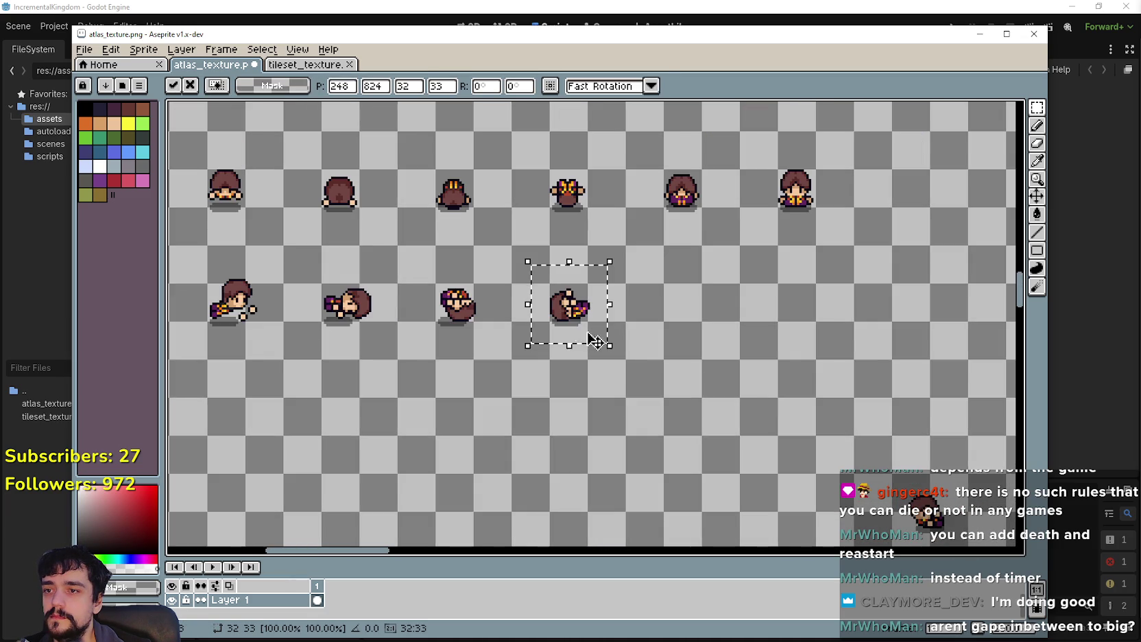
{"action": "key", "text": "Return"}
{"action": "scroll", "coordinate": [656, 448], "scroll_direction": "down", "scroll_amount": 2}
Step: Move the standing sprite up into the row, then reselect it and adjust its placement
{"action": "left_click_drag", "start_coordinate": [704, 415], "coordinate": [523, 253]}
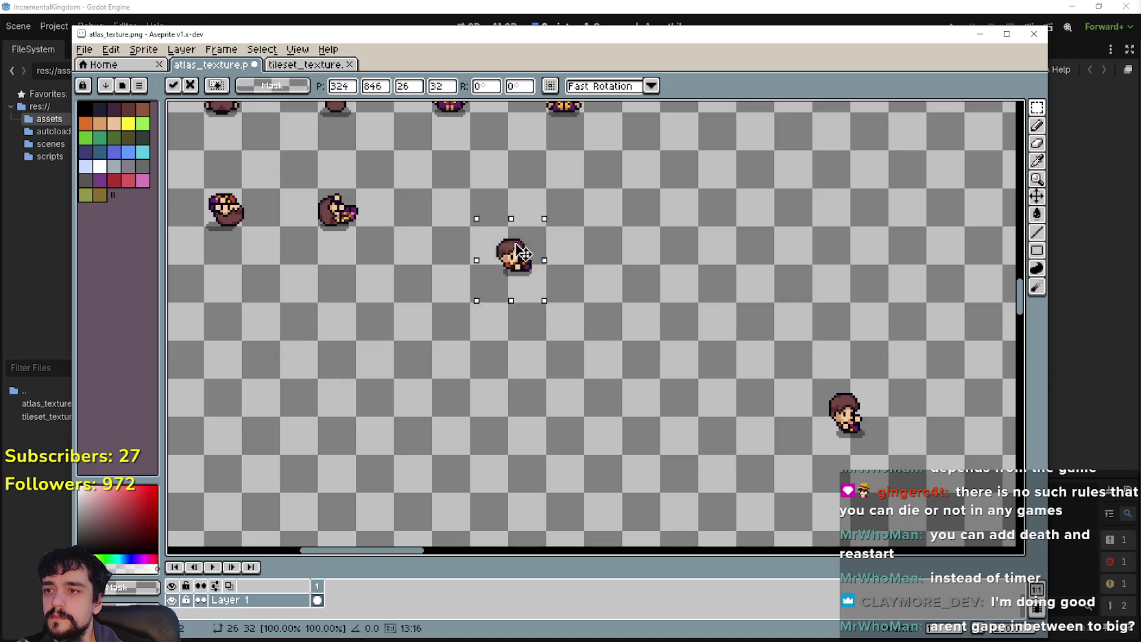
{"action": "scroll", "coordinate": [455, 218], "scroll_direction": "up", "scroll_amount": 3}
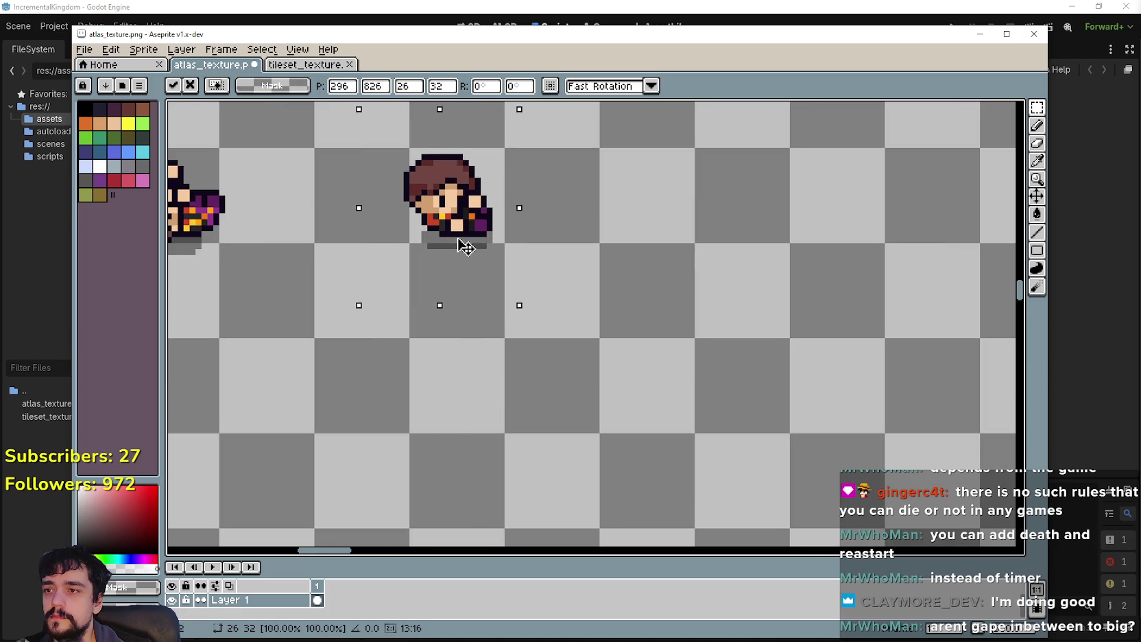
{"action": "scroll", "coordinate": [457, 253], "scroll_direction": "down", "scroll_amount": 3}
{"action": "left_click", "coordinate": [679, 359]}
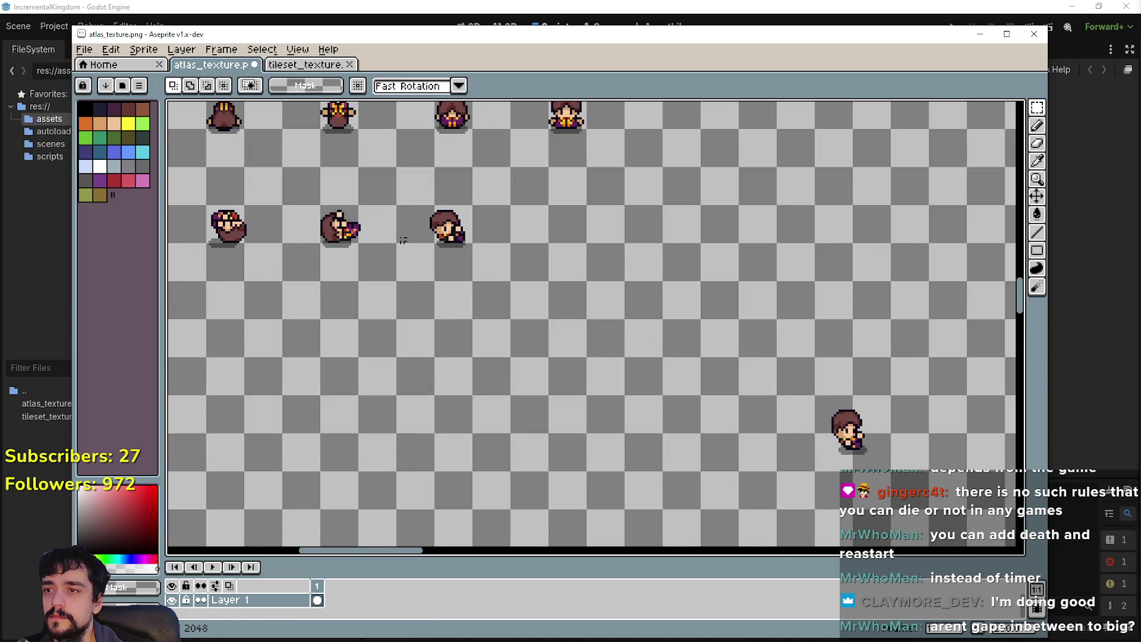
{"action": "scroll", "coordinate": [403, 240], "scroll_direction": "up", "scroll_amount": 2}
{"action": "left_click_drag", "start_coordinate": [426, 189], "coordinate": [550, 283]}
{"action": "left_click", "coordinate": [497, 252]}
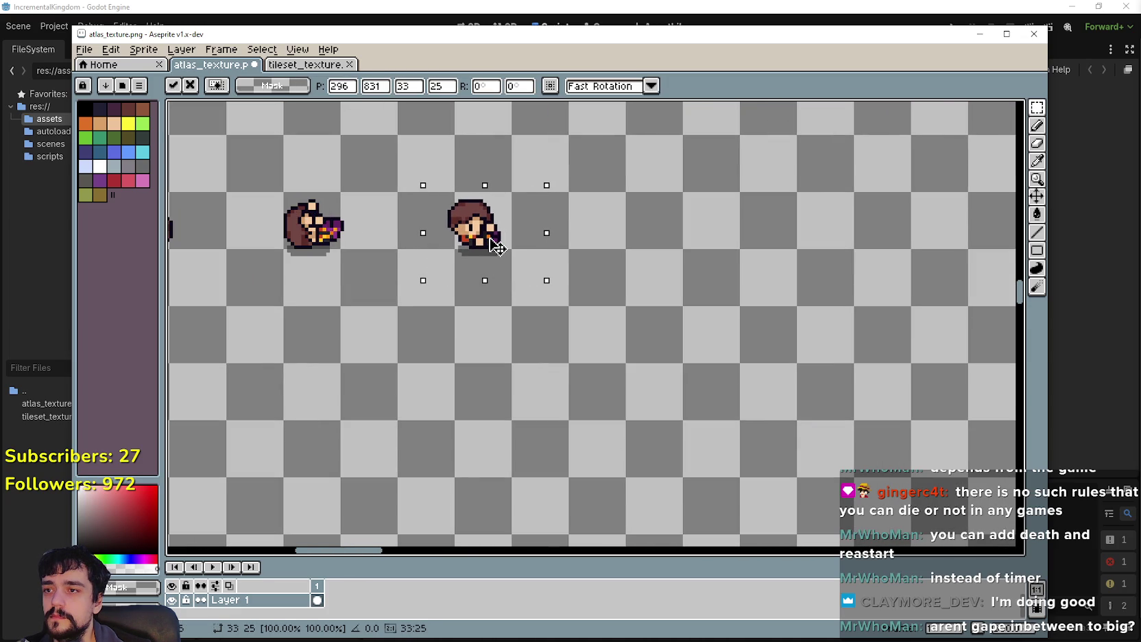
{"action": "scroll", "coordinate": [480, 279], "scroll_direction": "down", "scroll_amount": 2}
{"action": "scroll", "coordinate": [492, 247], "scroll_direction": "up", "scroll_amount": 2}
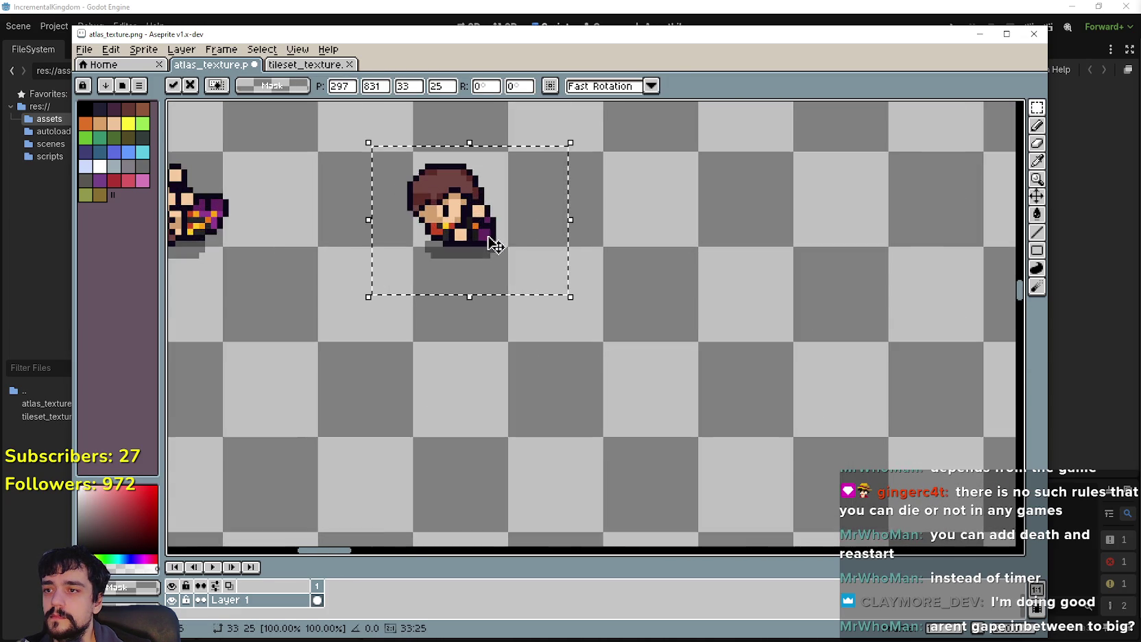
{"action": "scroll", "coordinate": [479, 254], "scroll_direction": "down", "scroll_amount": 2}
{"action": "scroll", "coordinate": [536, 321], "scroll_direction": "up", "scroll_amount": 1}
{"action": "left_click", "coordinate": [536, 321]}
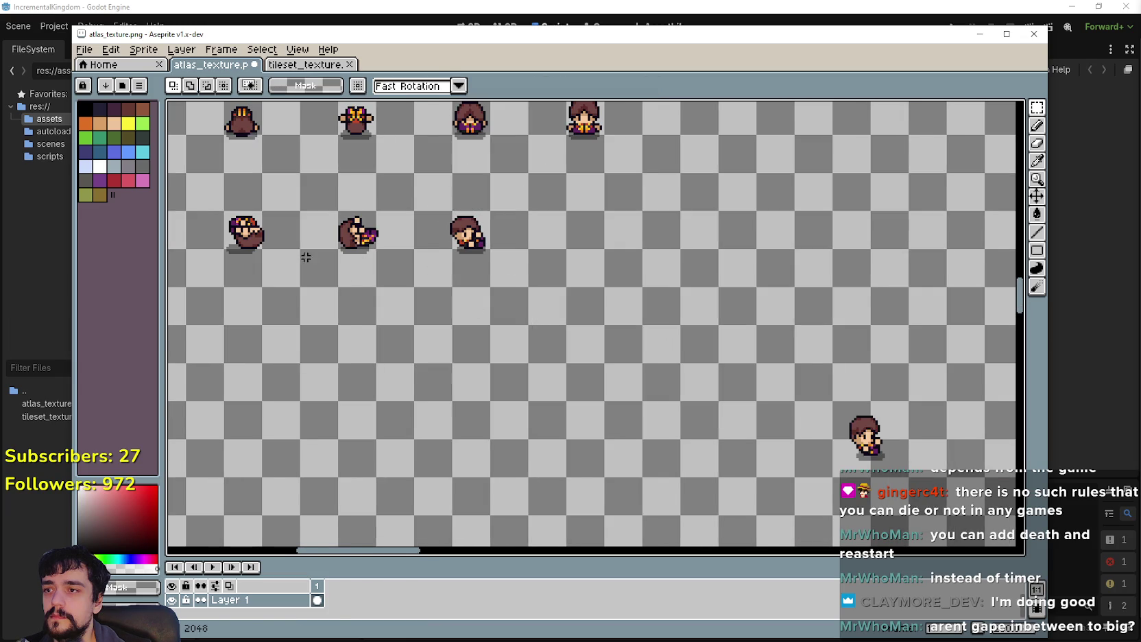
{"action": "scroll", "coordinate": [305, 257], "scroll_direction": "up", "scroll_amount": 1}
Step: Reposition two more sprites, including the leftmost one, into the row and save the atlas
{"action": "left_click_drag", "start_coordinate": [332, 195], "coordinate": [399, 267]}
{"action": "left_click", "coordinate": [425, 245]}
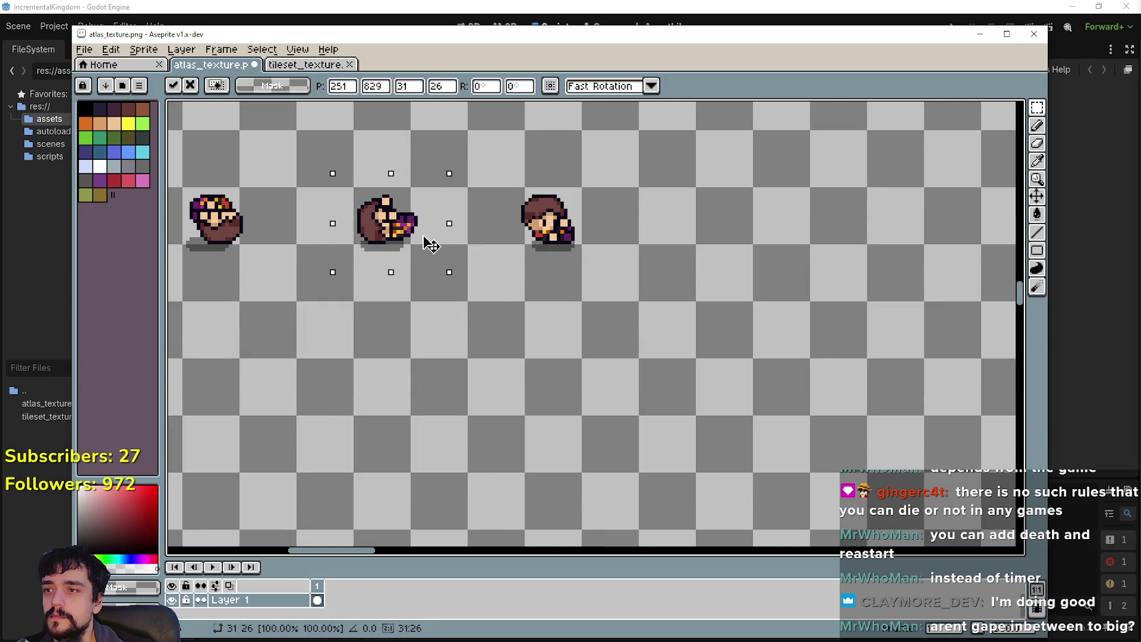
{"action": "left_click", "coordinate": [480, 270]}
{"action": "scroll", "coordinate": [639, 343], "scroll_direction": "left", "scroll_amount": 3}
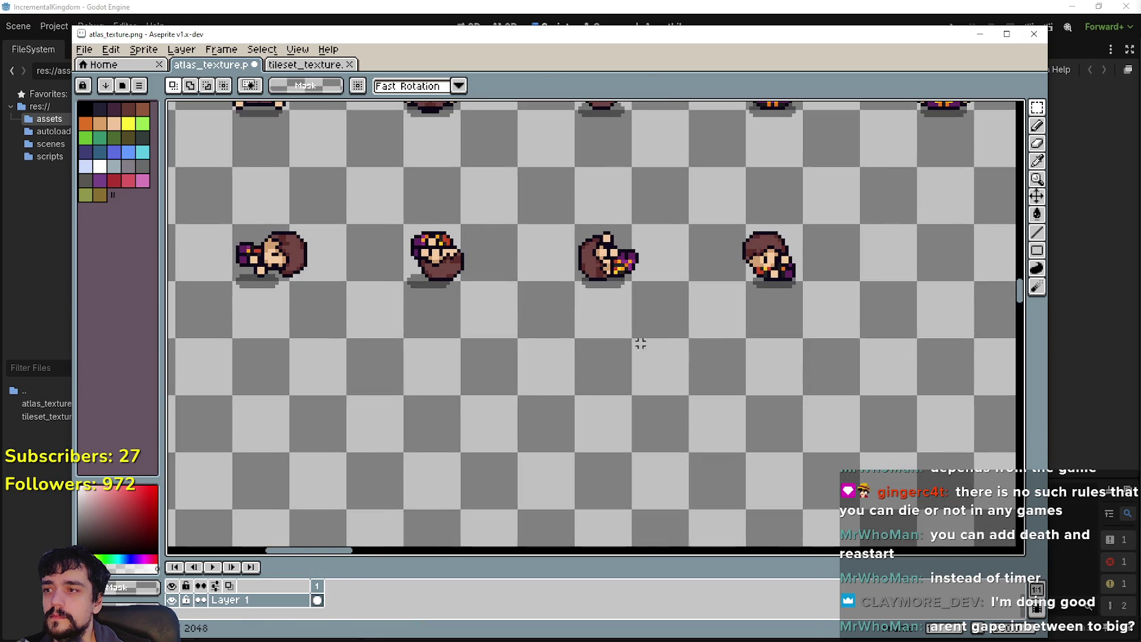
{"action": "left_click_drag", "start_coordinate": [477, 207], "coordinate": [477, 207]}
{"action": "scroll", "coordinate": [471, 273], "scroll_direction": "left", "scroll_amount": 3}
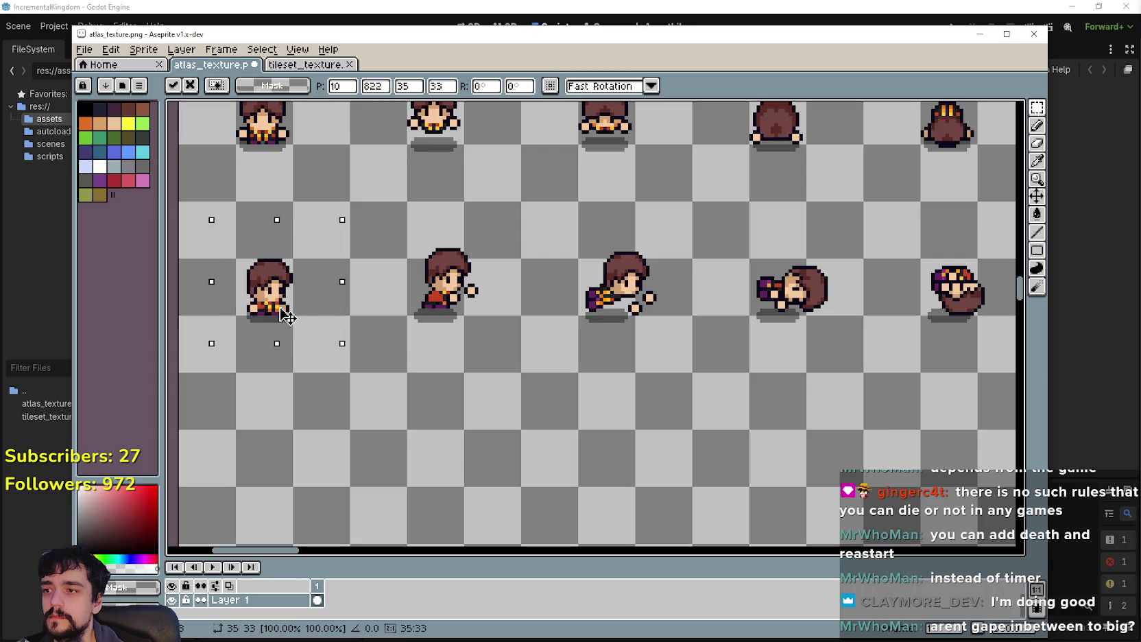
{"action": "left_click", "coordinate": [376, 424]}
{"action": "scroll", "coordinate": [445, 311], "scroll_direction": "down", "scroll_amount": 2}
{"action": "scroll", "coordinate": [445, 311], "scroll_direction": "right", "scroll_amount": 3}
{"action": "key", "text": "ctrl+s"}
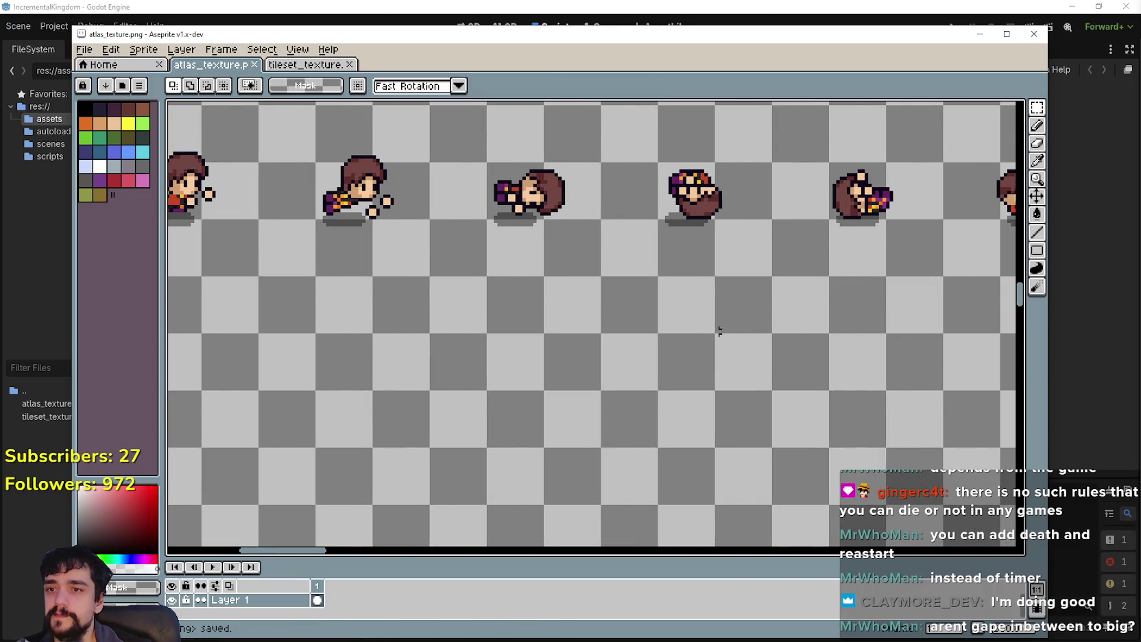
Step: Move the stray sprite from lower on the sheet up into the row
{"action": "scroll", "coordinate": [403, 356], "scroll_direction": "down", "scroll_amount": 1}
{"action": "scroll", "coordinate": [811, 425], "scroll_direction": "down", "scroll_amount": 2}
{"action": "scroll", "coordinate": [651, 403], "scroll_direction": "right", "scroll_amount": 4}
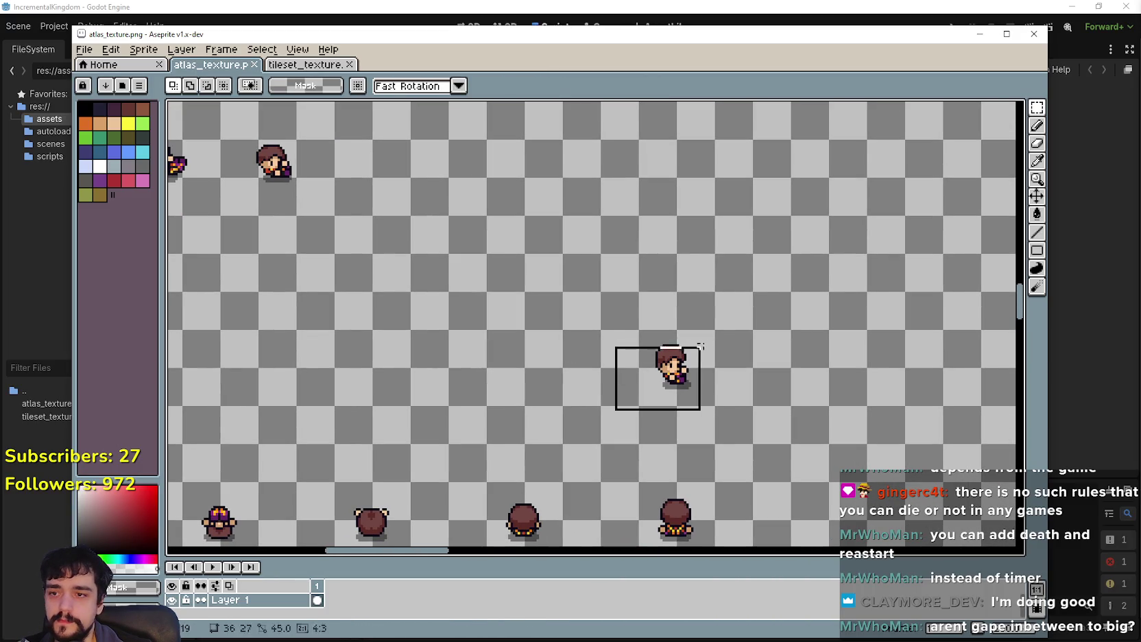
{"action": "left_click_drag", "start_coordinate": [699, 346], "coordinate": [702, 323]}
{"action": "mouse_move", "coordinate": [603, 349]}
{"action": "left_mouse_down"}
{"action": "mouse_move", "coordinate": [369, 153]}
{"action": "mouse_move", "coordinate": [581, 338]}
{"action": "mouse_move", "coordinate": [624, 349]}
{"action": "mouse_move", "coordinate": [637, 414]}
{"action": "left_mouse_up"}
{"action": "scroll", "coordinate": [480, 274], "scroll_direction": "up", "scroll_amount": 1}
{"action": "scroll", "coordinate": [581, 338], "scroll_direction": "up", "scroll_amount": 1}
{"action": "scroll", "coordinate": [624, 370], "scroll_direction": "up", "scroll_amount": 1}
{"action": "scroll", "coordinate": [631, 387], "scroll_direction": "up", "scroll_amount": 1}
{"action": "scroll", "coordinate": [637, 415], "scroll_direction": "down", "scroll_amount": 3}
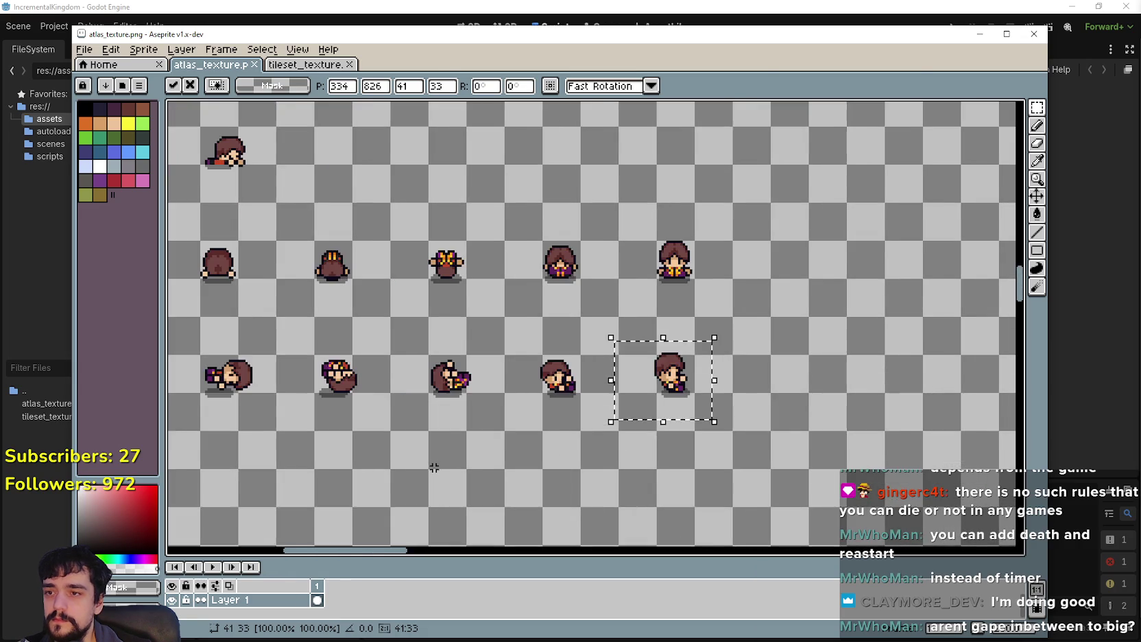
{"action": "left_click", "coordinate": [434, 466]}
{"action": "scroll", "coordinate": [434, 467], "scroll_direction": "down", "scroll_amount": 3}
{"action": "scroll", "coordinate": [539, 346], "scroll_direction": "up", "scroll_amount": 5}
Step: Start a third row by moving the left back-view sprite beneath the pose rows
{"action": "left_click_drag", "start_coordinate": [538, 346], "coordinate": [634, 237]}
{"action": "scroll", "coordinate": [634, 237], "scroll_direction": "up", "scroll_amount": 3}
{"action": "scroll", "coordinate": [547, 280], "scroll_direction": "down", "scroll_amount": 1}
{"action": "mouse_move", "coordinate": [570, 433]}
{"action": "left_mouse_down"}
{"action": "mouse_move", "coordinate": [547, 280]}
{"action": "mouse_move", "coordinate": [559, 396]}
{"action": "mouse_move", "coordinate": [553, 372]}
{"action": "mouse_move", "coordinate": [539, 431]}
{"action": "left_mouse_up"}
{"action": "scroll", "coordinate": [553, 371], "scroll_direction": "up", "scroll_amount": 3}
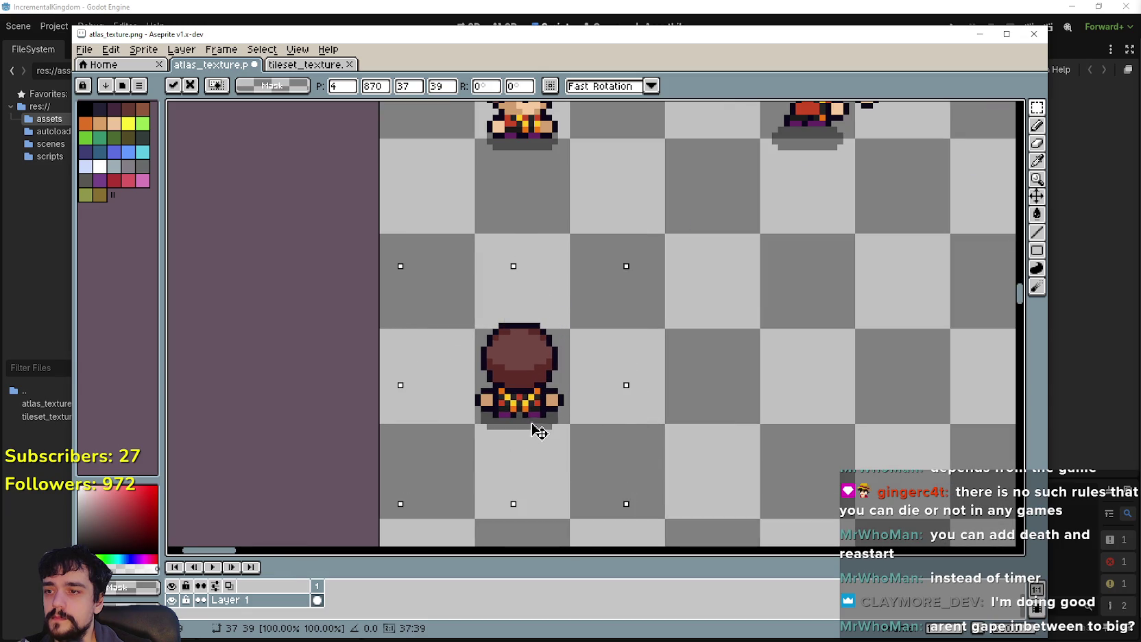
{"action": "scroll", "coordinate": [543, 432], "scroll_direction": "down", "scroll_amount": 2}
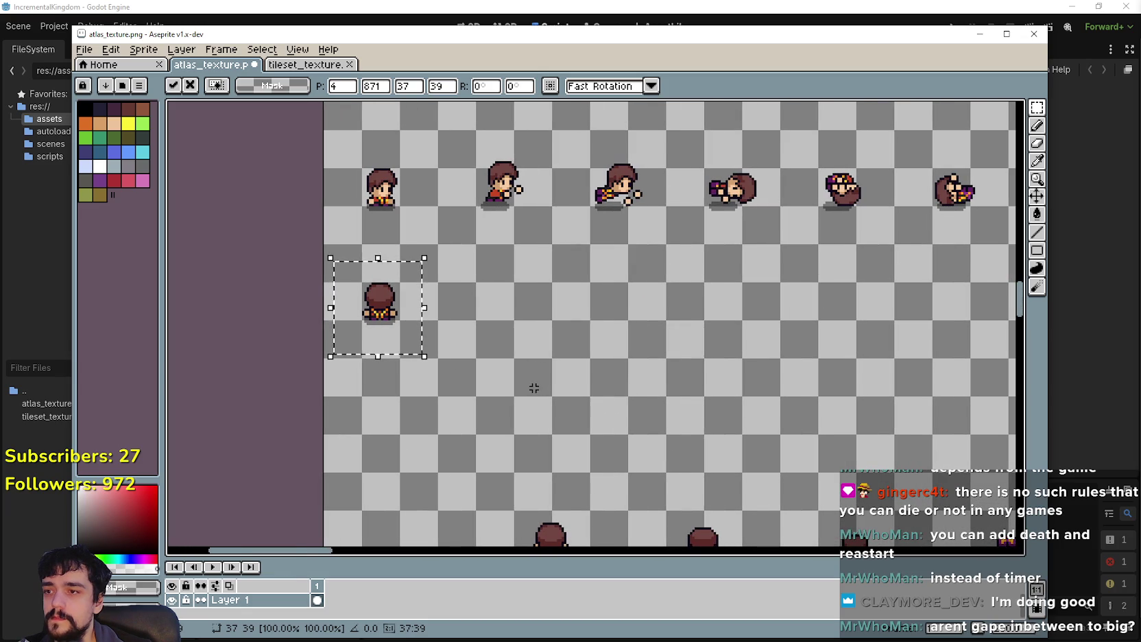
{"action": "left_click_drag", "start_coordinate": [533, 388], "coordinate": [525, 312]}
Step: Add two more back-view sprites beside the first, aligning each with its neighbours
{"action": "left_click_drag", "start_coordinate": [480, 498], "coordinate": [588, 405]}
{"action": "mouse_move", "coordinate": [542, 475]}
{"action": "left_mouse_down"}
{"action": "mouse_move", "coordinate": [454, 255]}
{"action": "mouse_move", "coordinate": [471, 234]}
{"action": "left_mouse_up"}
{"action": "scroll", "coordinate": [450, 277], "scroll_direction": "up", "scroll_amount": 3}
{"action": "mouse_move", "coordinate": [451, 277]}
{"action": "left_mouse_down"}
{"action": "mouse_move", "coordinate": [478, 255]}
{"action": "mouse_move", "coordinate": [484, 267]}
{"action": "left_mouse_up"}
{"action": "scroll", "coordinate": [480, 264], "scroll_direction": "down", "scroll_amount": 4}
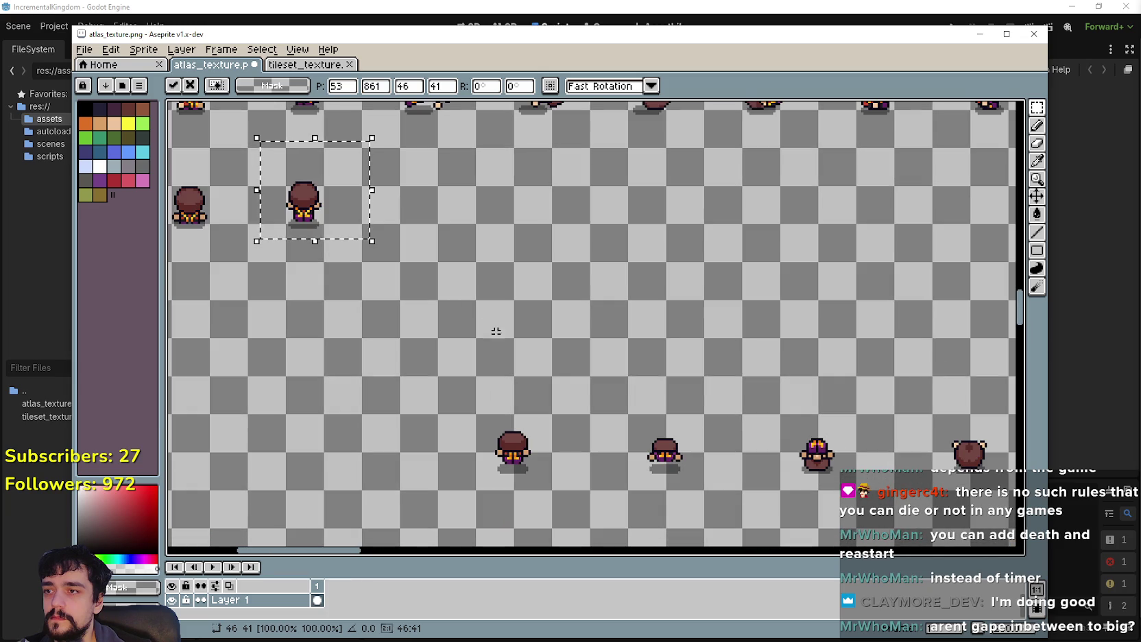
{"action": "left_click_drag", "start_coordinate": [473, 481], "coordinate": [555, 400]}
{"action": "left_click_drag", "start_coordinate": [529, 445], "coordinate": [449, 191]}
{"action": "scroll", "coordinate": [480, 302], "scroll_direction": "up", "scroll_amount": 4}
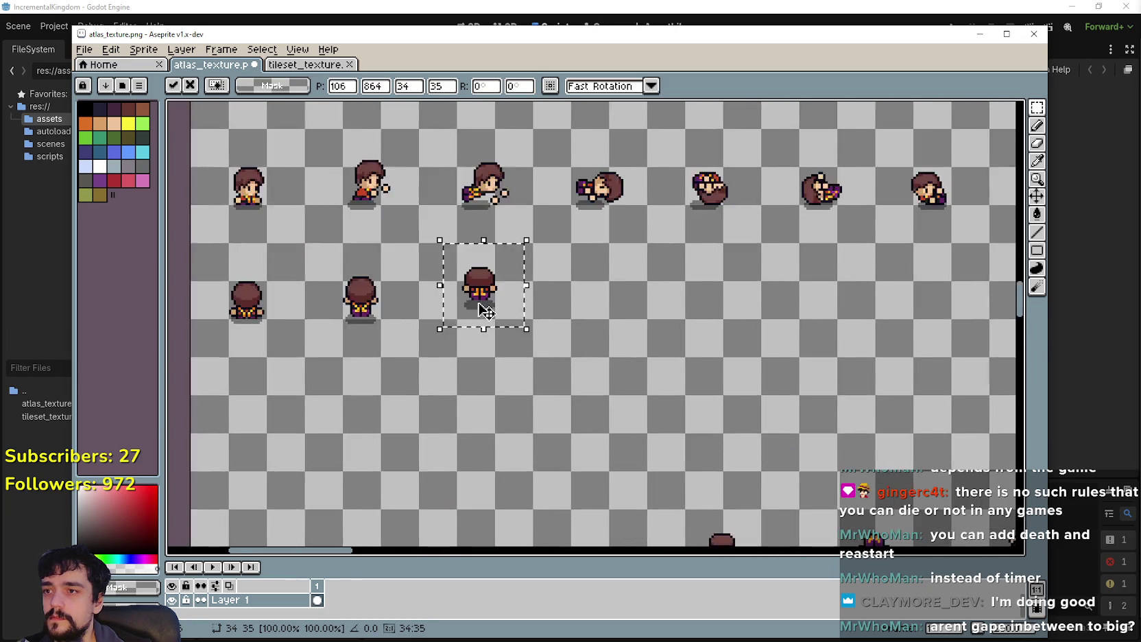
{"action": "scroll", "coordinate": [482, 317], "scroll_direction": "up", "scroll_amount": 1}
{"action": "left_click_drag", "start_coordinate": [482, 317], "coordinate": [483, 343]}
{"action": "scroll", "coordinate": [484, 345], "scroll_direction": "down", "scroll_amount": 3}
Step: Place the next back-view sprite beside the previous one, fine-tune its spacing and commit
{"action": "left_click", "coordinate": [627, 403]}
{"action": "scroll", "coordinate": [453, 318], "scroll_direction": "down", "scroll_amount": 2}
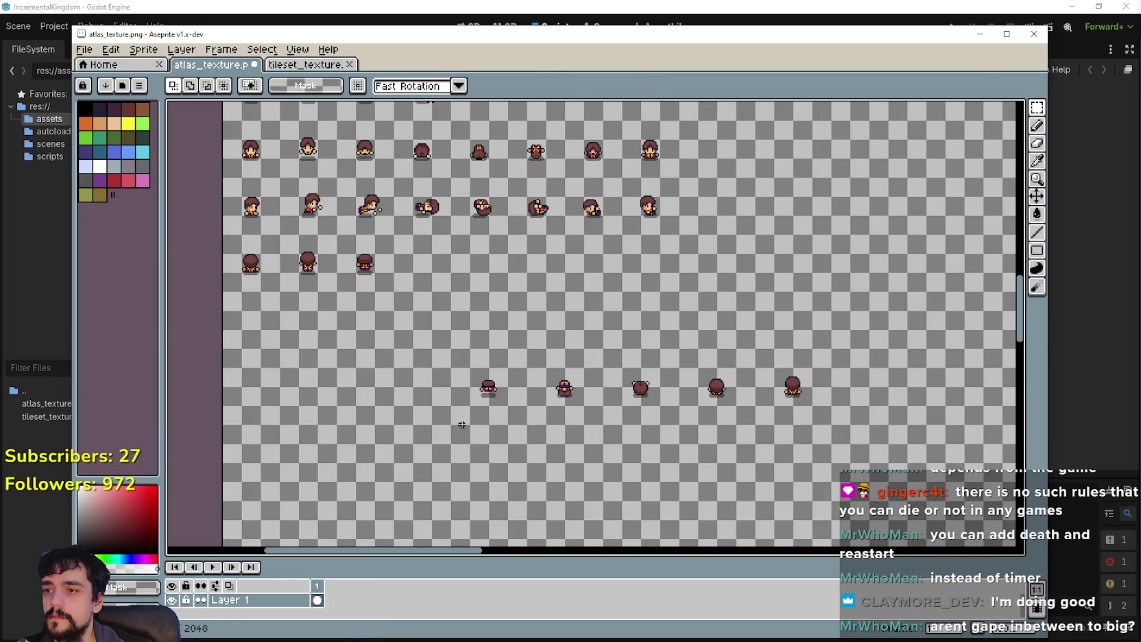
{"action": "left_click_drag", "start_coordinate": [497, 411], "coordinate": [425, 268]}
{"action": "scroll", "coordinate": [499, 307], "scroll_direction": "up", "scroll_amount": 3}
{"action": "left_click_drag", "start_coordinate": [499, 307], "coordinate": [473, 305]}
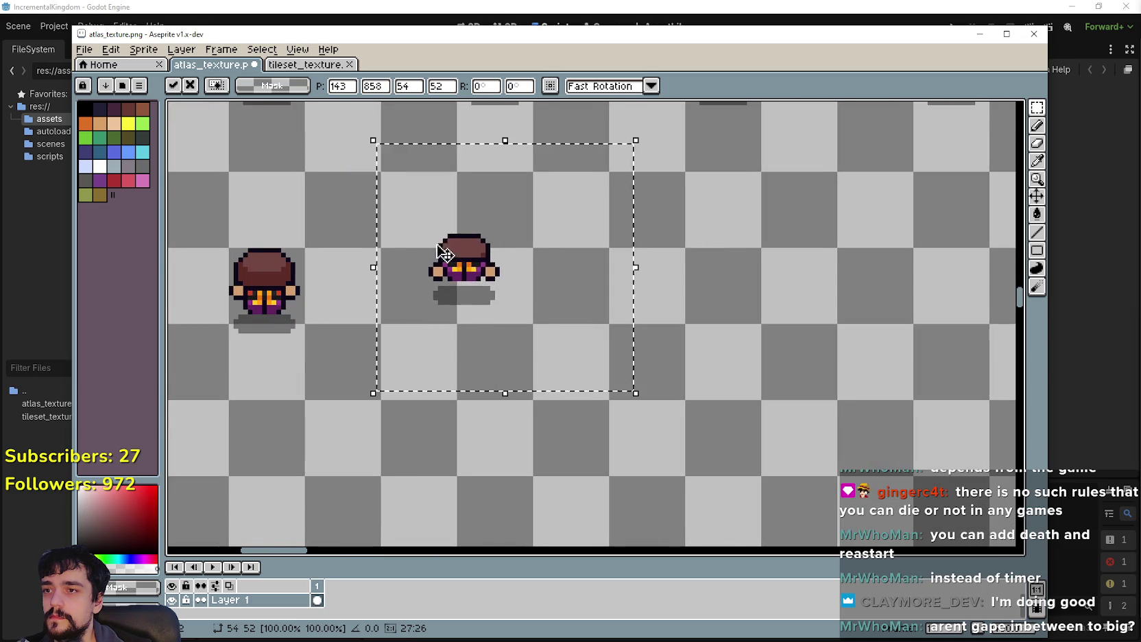
{"action": "scroll", "coordinate": [543, 382], "scroll_direction": "up", "scroll_amount": 2}
{"action": "mouse_move", "coordinate": [544, 383]}
{"action": "left_mouse_down"}
{"action": "mouse_move", "coordinate": [581, 402]}
{"action": "mouse_move", "coordinate": [574, 414]}
{"action": "left_mouse_up"}
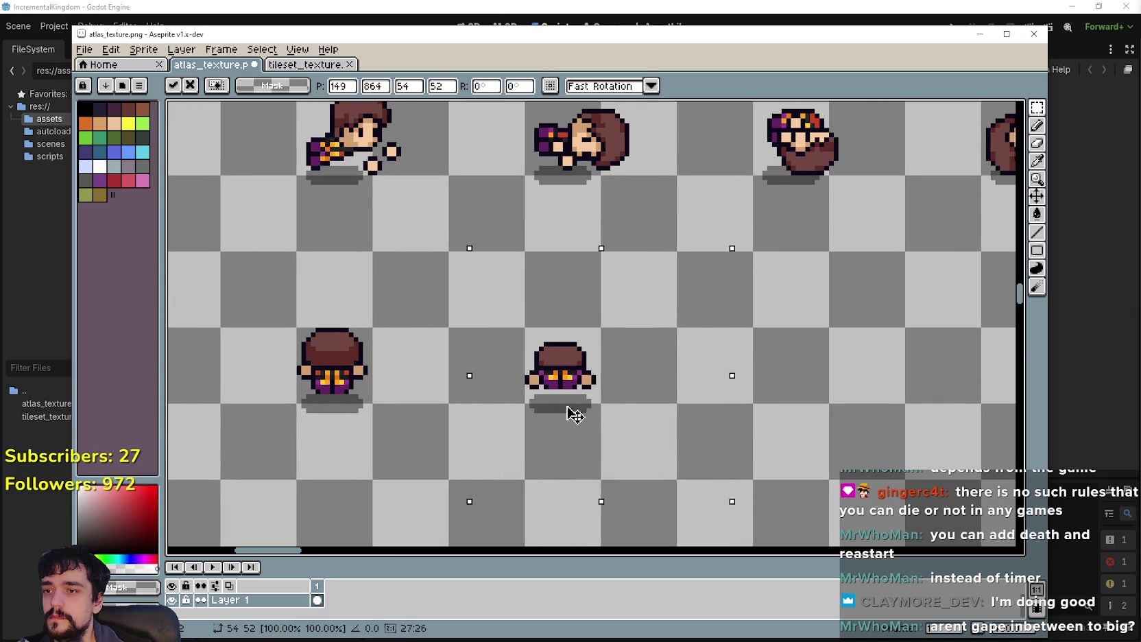
{"action": "key", "text": "Return"}
Step: Move the purple-hatted sprite and the round brown back-view sprite into the third row
{"action": "scroll", "coordinate": [458, 318], "scroll_direction": "down", "scroll_amount": 4}
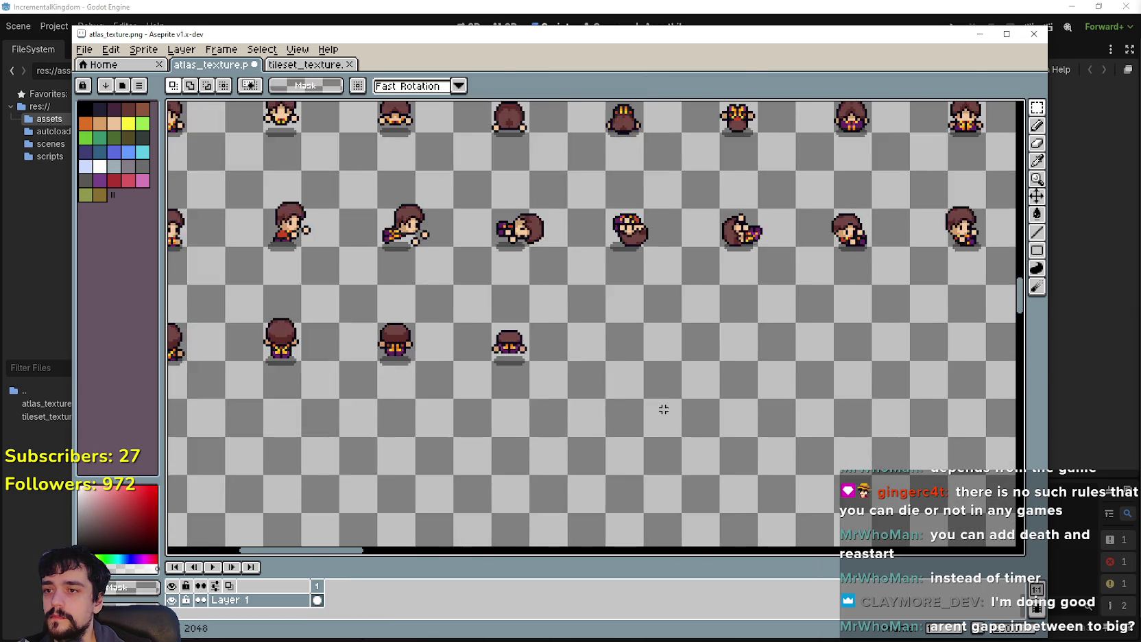
{"action": "left_click_drag", "start_coordinate": [554, 351], "coordinate": [473, 225]}
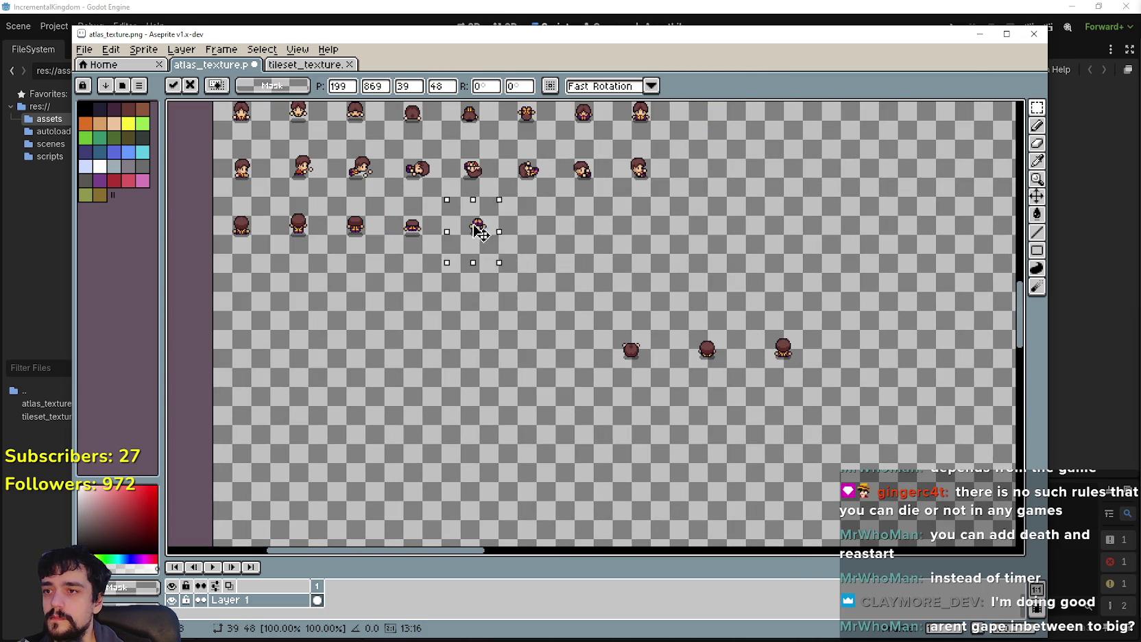
{"action": "scroll", "coordinate": [473, 224], "scroll_direction": "up", "scroll_amount": 4}
{"action": "mouse_move", "coordinate": [519, 264]}
{"action": "left_mouse_down"}
{"action": "mouse_move", "coordinate": [504, 285]}
{"action": "mouse_move", "coordinate": [514, 296]}
{"action": "left_mouse_up"}
{"action": "scroll", "coordinate": [514, 297], "scroll_direction": "down", "scroll_amount": 2}
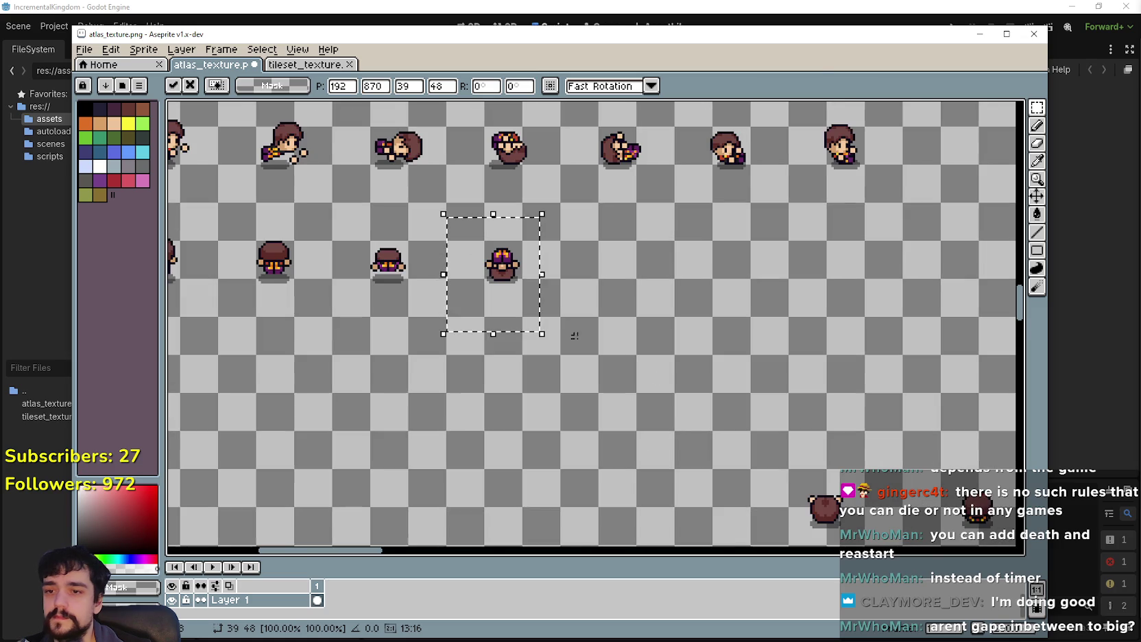
{"action": "key", "text": "Return"}
{"action": "left_click_drag", "start_coordinate": [638, 285], "coordinate": [720, 348]}
{"action": "left_click_drag", "start_coordinate": [672, 293], "coordinate": [630, 264]}
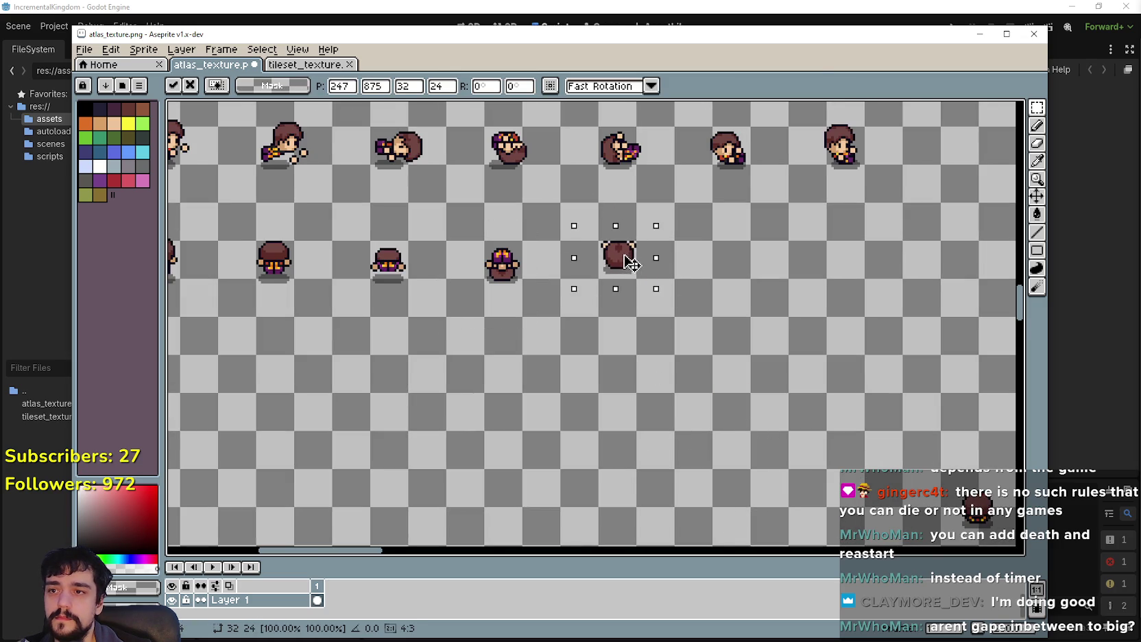
{"action": "scroll", "coordinate": [566, 288], "scroll_direction": "right", "scroll_amount": 3}
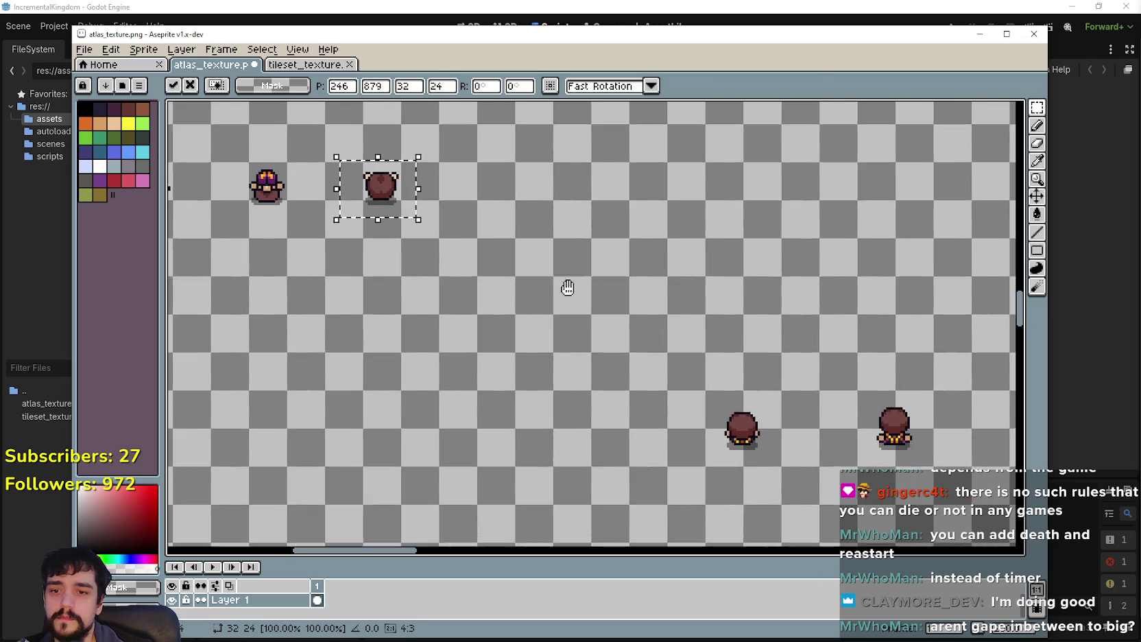
Step: Move another loose sprite from below toward the end of the third row
{"action": "left_click_drag", "start_coordinate": [677, 467], "coordinate": [728, 376]}
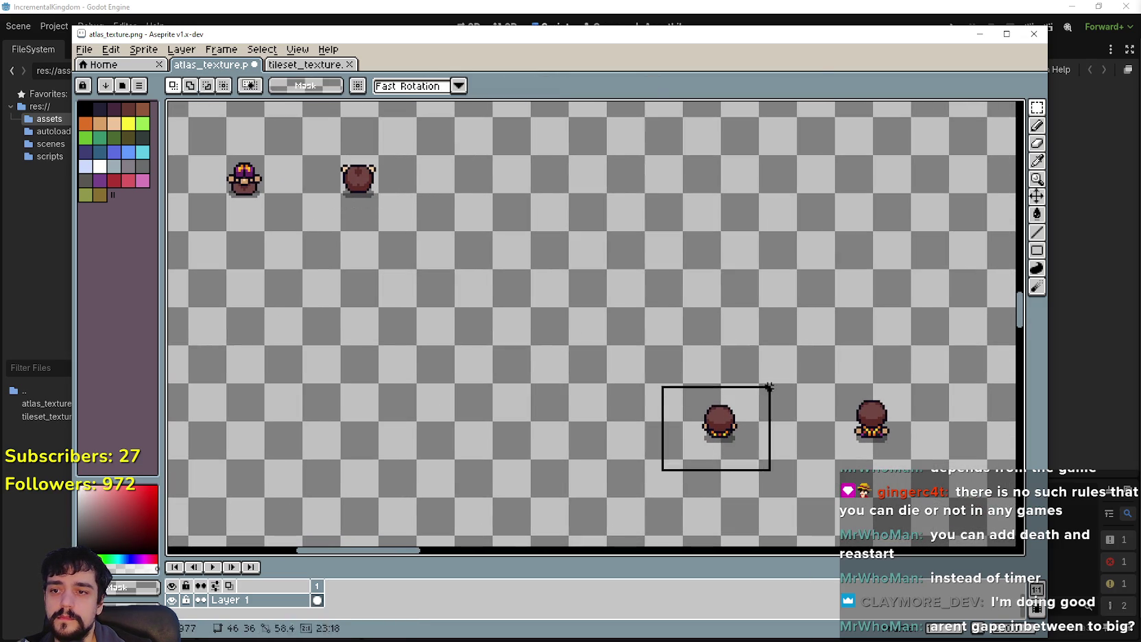
{"action": "left_click_drag", "start_coordinate": [718, 422], "coordinate": [553, 237]}
{"action": "scroll", "coordinate": [552, 236], "scroll_direction": "up", "scroll_amount": 3}
{"action": "scroll", "coordinate": [586, 323], "scroll_direction": "up", "scroll_amount": 2}
{"action": "mouse_move", "coordinate": [585, 352]}
{"action": "left_mouse_down"}
{"action": "mouse_move", "coordinate": [593, 399]}
{"action": "mouse_move", "coordinate": [574, 393]}
{"action": "left_mouse_up"}
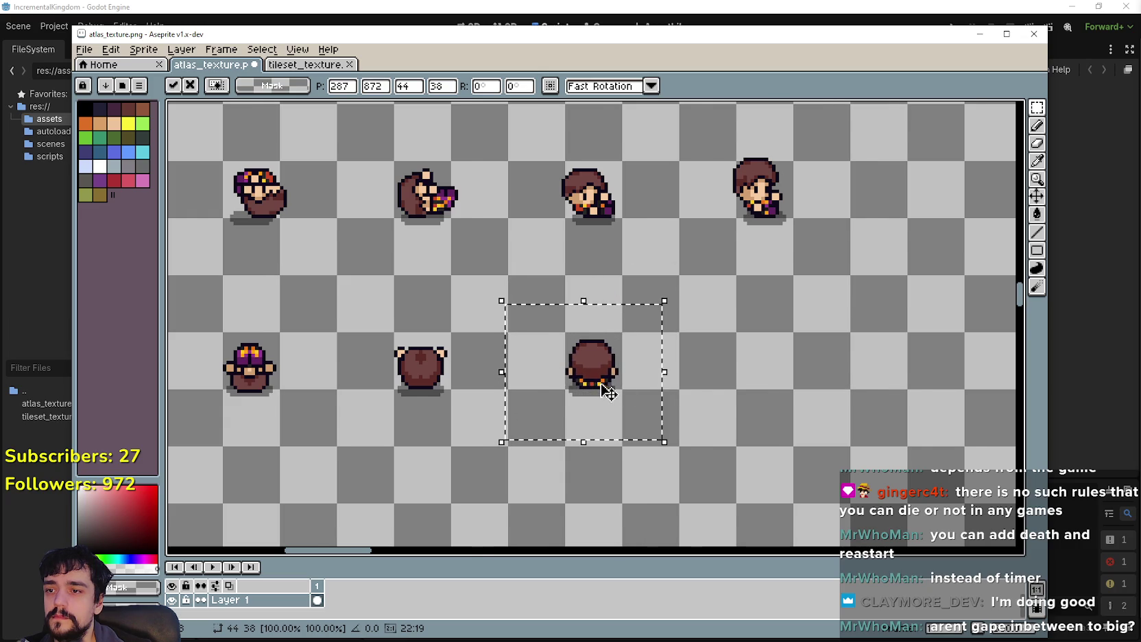
{"action": "scroll", "coordinate": [598, 392], "scroll_direction": "down", "scroll_amount": 3}
{"action": "left_click", "coordinate": [801, 506]}
Step: Move the last loose sprite into line at the end of the third row
{"action": "left_click_drag", "start_coordinate": [814, 495], "coordinate": [792, 473]}
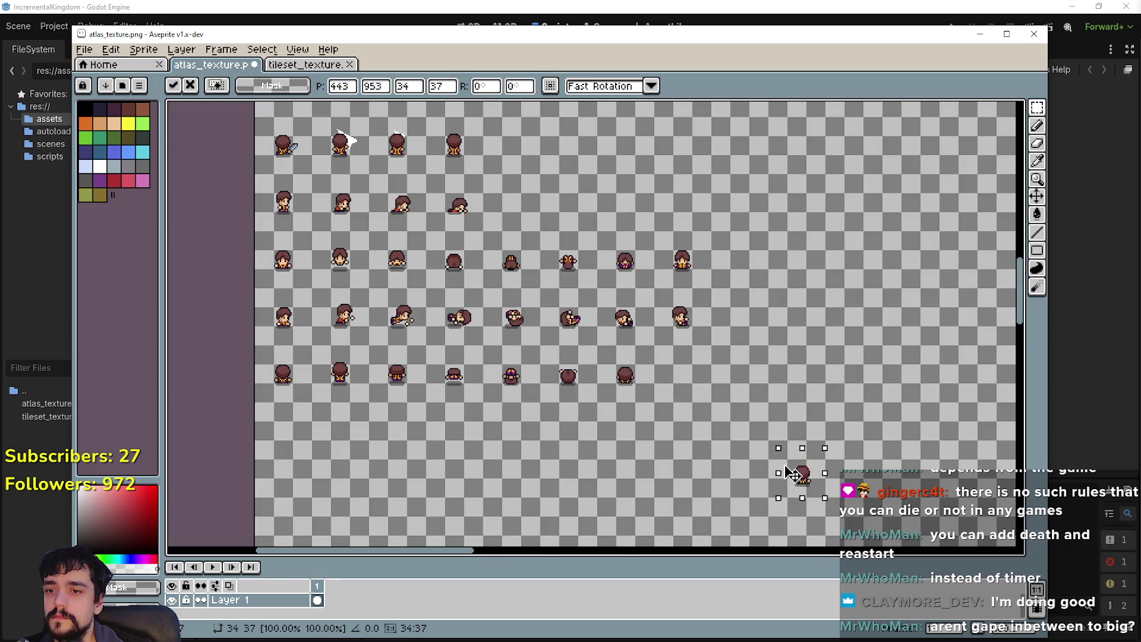
{"action": "scroll", "coordinate": [691, 381], "scroll_direction": "up", "scroll_amount": 3}
{"action": "left_click_drag", "start_coordinate": [685, 377], "coordinate": [684, 417]}
{"action": "left_click", "coordinate": [553, 431]}
{"action": "scroll", "coordinate": [502, 433], "scroll_direction": "down", "scroll_amount": 4}
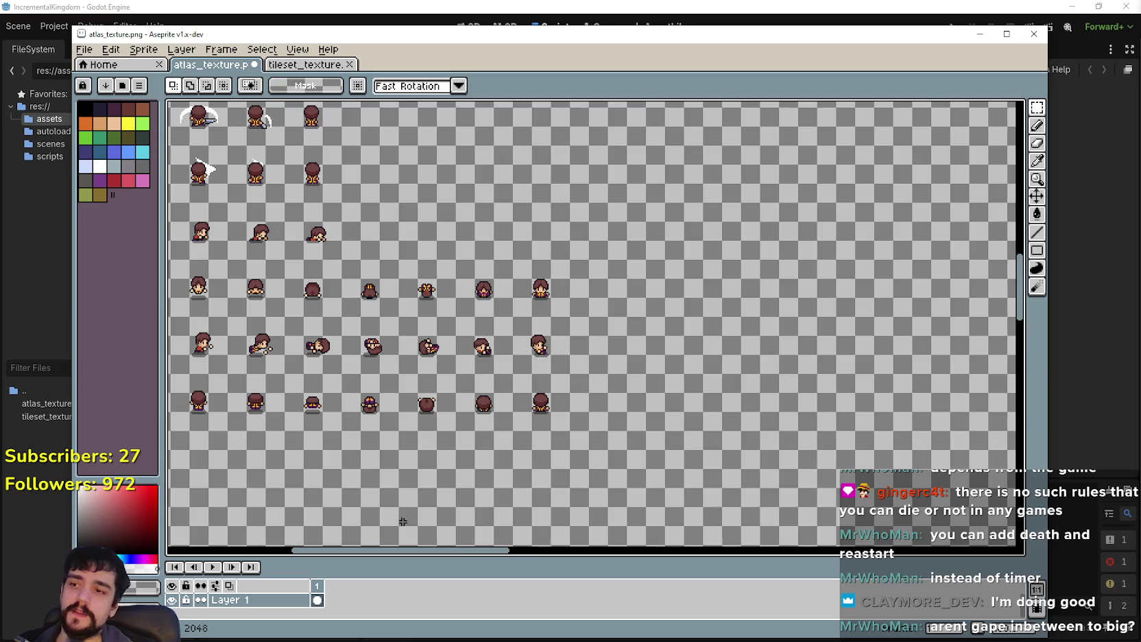
{"action": "scroll", "coordinate": [402, 522], "scroll_direction": "down", "scroll_amount": 3}
{"action": "scroll", "coordinate": [614, 178], "scroll_direction": "up", "scroll_amount": 1}
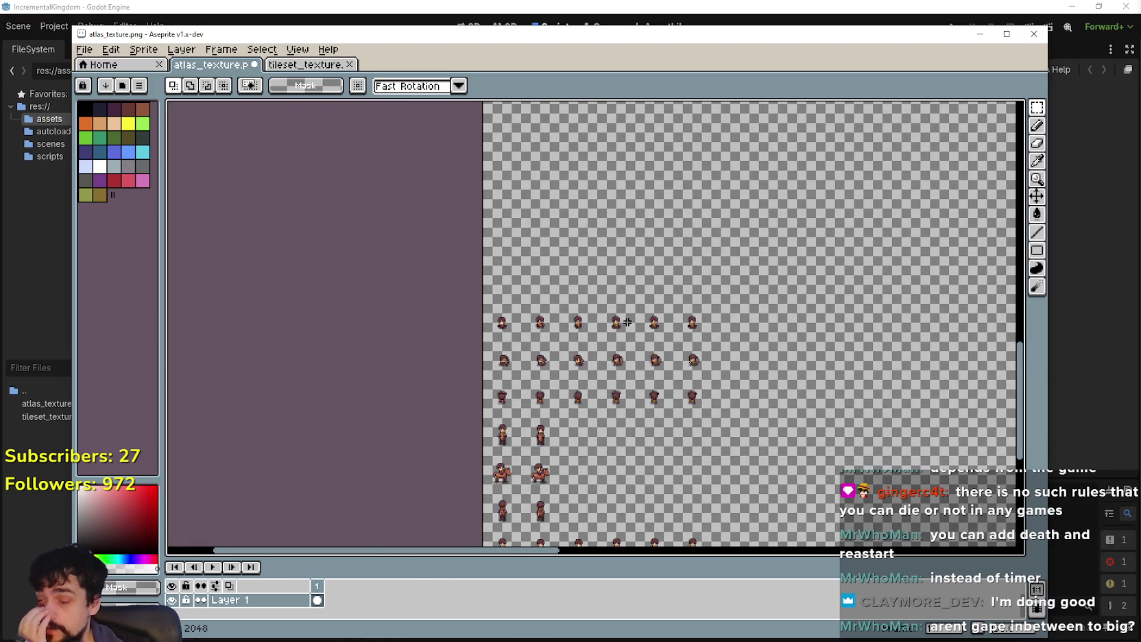
Step: Move the top sprite row higher up the sheet and commit it
{"action": "left_click_drag", "start_coordinate": [733, 270], "coordinate": [719, 268]}
{"action": "scroll", "coordinate": [623, 311], "scroll_direction": "up", "scroll_amount": 1}
{"action": "mouse_move", "coordinate": [623, 311]}
{"action": "left_mouse_down"}
{"action": "mouse_move", "coordinate": [610, 318]}
{"action": "mouse_move", "coordinate": [623, 191]}
{"action": "left_mouse_up"}
{"action": "scroll", "coordinate": [623, 191], "scroll_direction": "down", "scroll_amount": 1}
{"action": "scroll", "coordinate": [595, 252], "scroll_direction": "down", "scroll_amount": 1}
{"action": "mouse_move", "coordinate": [635, 493]}
{"action": "left_mouse_down"}
{"action": "mouse_move", "coordinate": [608, 344]}
{"action": "mouse_move", "coordinate": [618, 313]}
{"action": "mouse_move", "coordinate": [609, 305]}
{"action": "mouse_move", "coordinate": [582, 338]}
{"action": "left_mouse_up"}
{"action": "scroll", "coordinate": [603, 357], "scroll_direction": "up", "scroll_amount": 2}
{"action": "scroll", "coordinate": [606, 379], "scroll_direction": "down", "scroll_amount": 1}
{"action": "key", "text": "Return"}
Step: Select a standing sprite in the left column and move it up
{"action": "scroll", "coordinate": [462, 365], "scroll_direction": "up", "scroll_amount": 1}
{"action": "scroll", "coordinate": [582, 340], "scroll_direction": "up", "scroll_amount": 2}
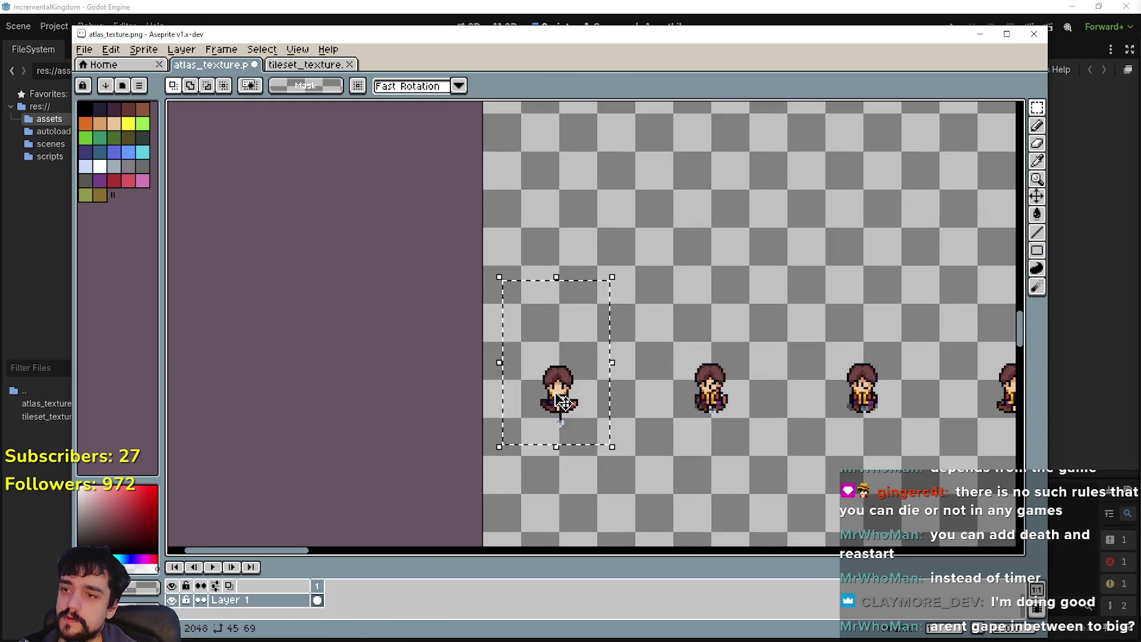
{"action": "left_click_drag", "start_coordinate": [560, 395], "coordinate": [580, 206]}
{"action": "scroll", "coordinate": [580, 206], "scroll_direction": "down", "scroll_amount": 1}
{"action": "left_click_drag", "start_coordinate": [598, 305], "coordinate": [582, 202]}
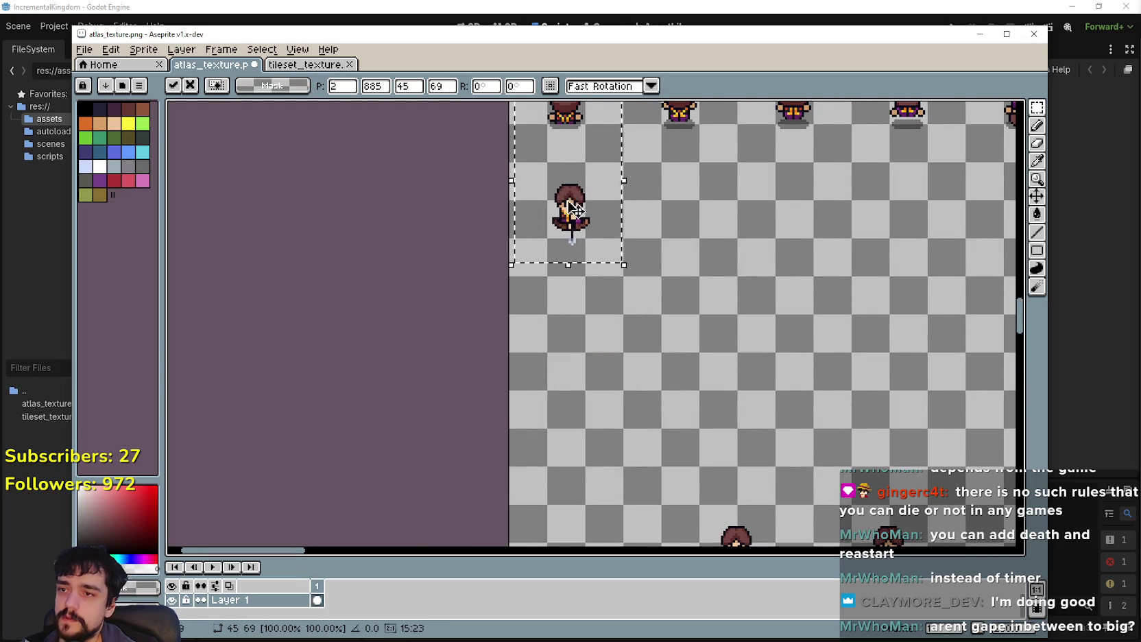
{"action": "scroll", "coordinate": [575, 209], "scroll_direction": "down", "scroll_amount": 1}
Step: Align that sprite against the sheet's left edge and commit it
{"action": "left_click_drag", "start_coordinate": [563, 248], "coordinate": [565, 253]}
{"action": "scroll", "coordinate": [630, 412], "scroll_direction": "down", "scroll_amount": 1}
{"action": "scroll", "coordinate": [706, 449], "scroll_direction": "up", "scroll_amount": 4}
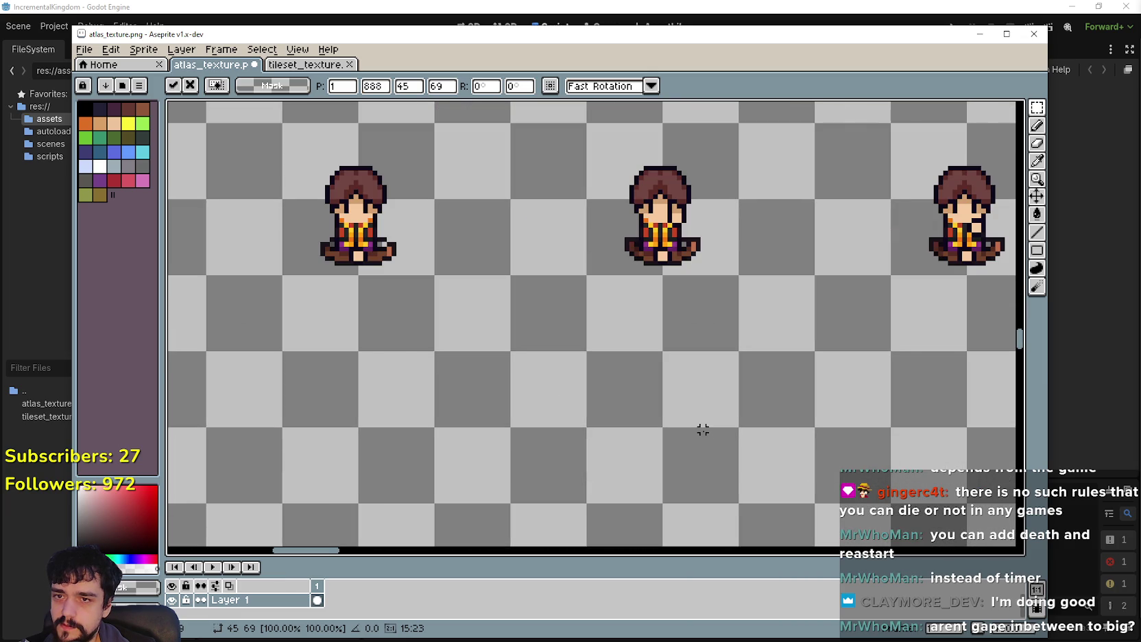
{"action": "scroll", "coordinate": [703, 429], "scroll_direction": "down", "scroll_amount": 2}
{"action": "scroll", "coordinate": [565, 315], "scroll_direction": "up", "scroll_amount": 2}
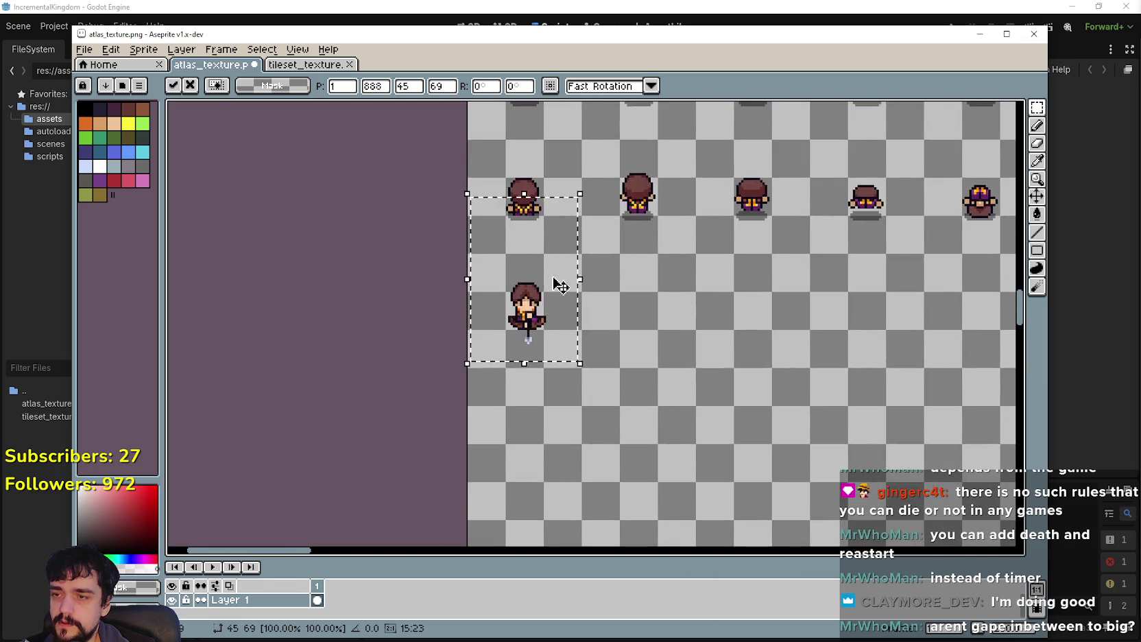
{"action": "scroll", "coordinate": [560, 286], "scroll_direction": "up", "scroll_amount": 1}
{"action": "left_click_drag", "start_coordinate": [551, 348], "coordinate": [546, 358]}
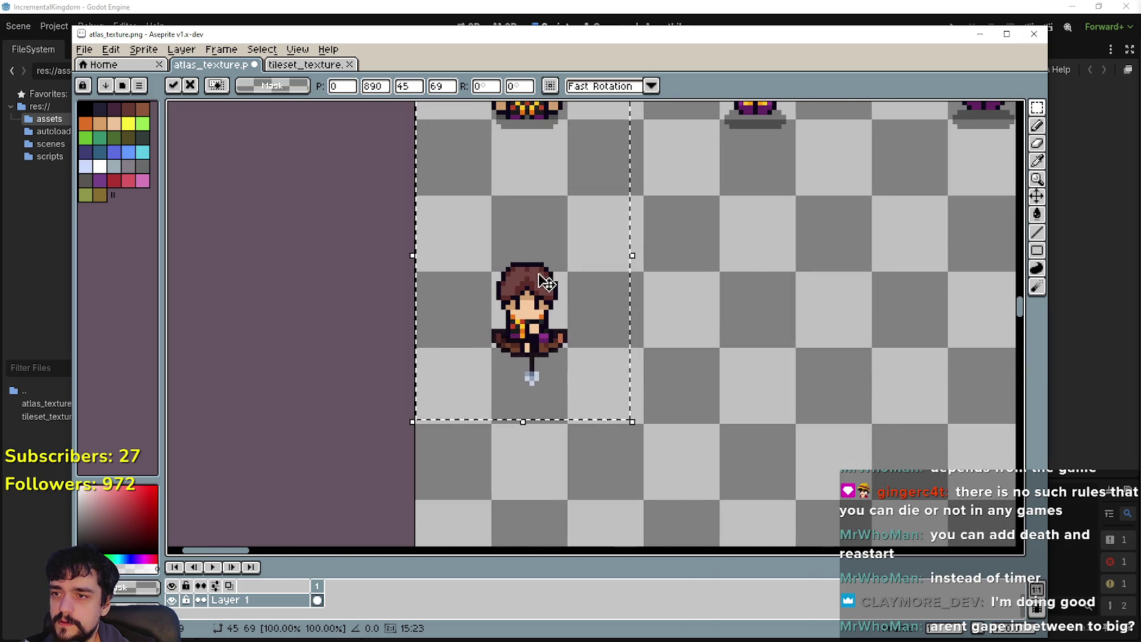
{"action": "scroll", "coordinate": [545, 281], "scroll_direction": "down", "scroll_amount": 1}
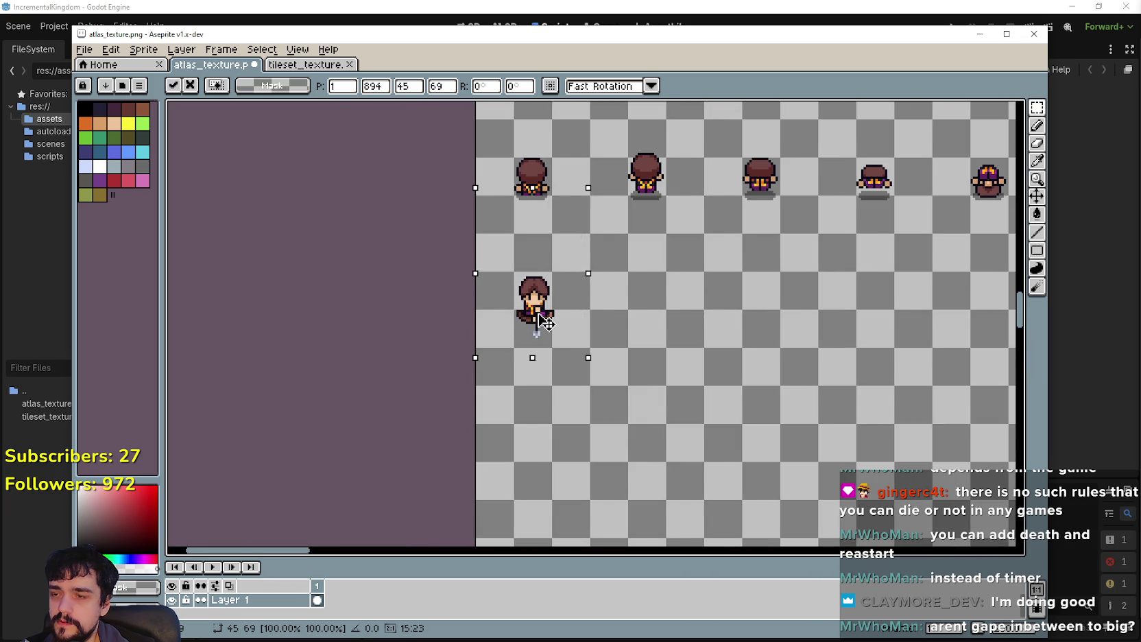
{"action": "scroll", "coordinate": [545, 321], "scroll_direction": "down", "scroll_amount": 2}
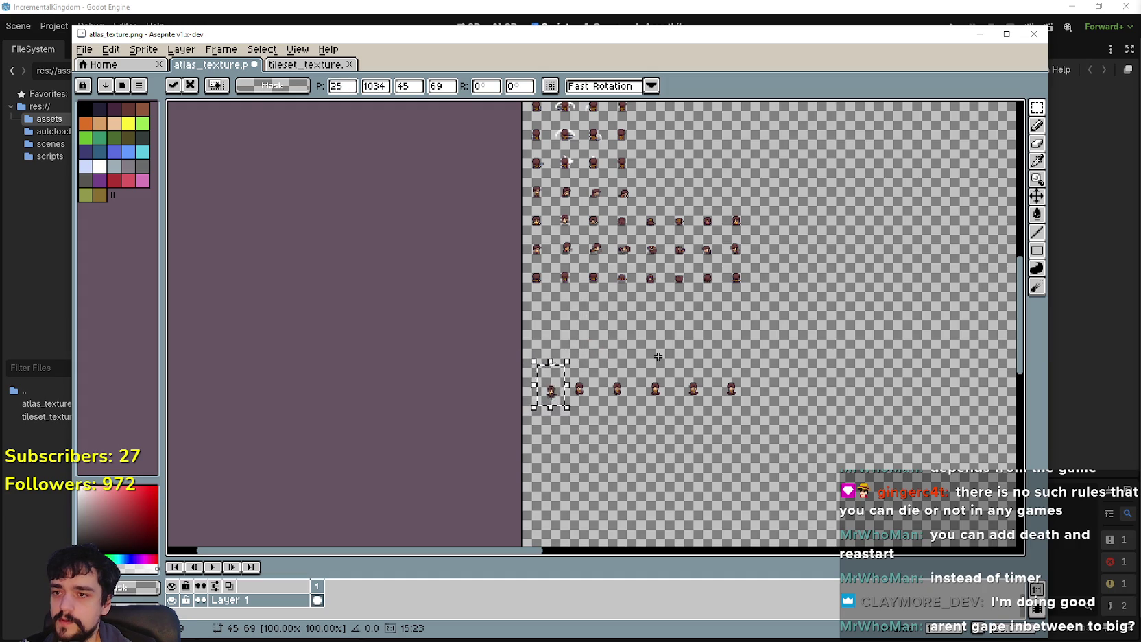
{"action": "key", "text": "Return"}
Step: Marquee-select the top sprite row, 288×48
{"action": "scroll", "coordinate": [602, 259], "scroll_direction": "up", "scroll_amount": 1}
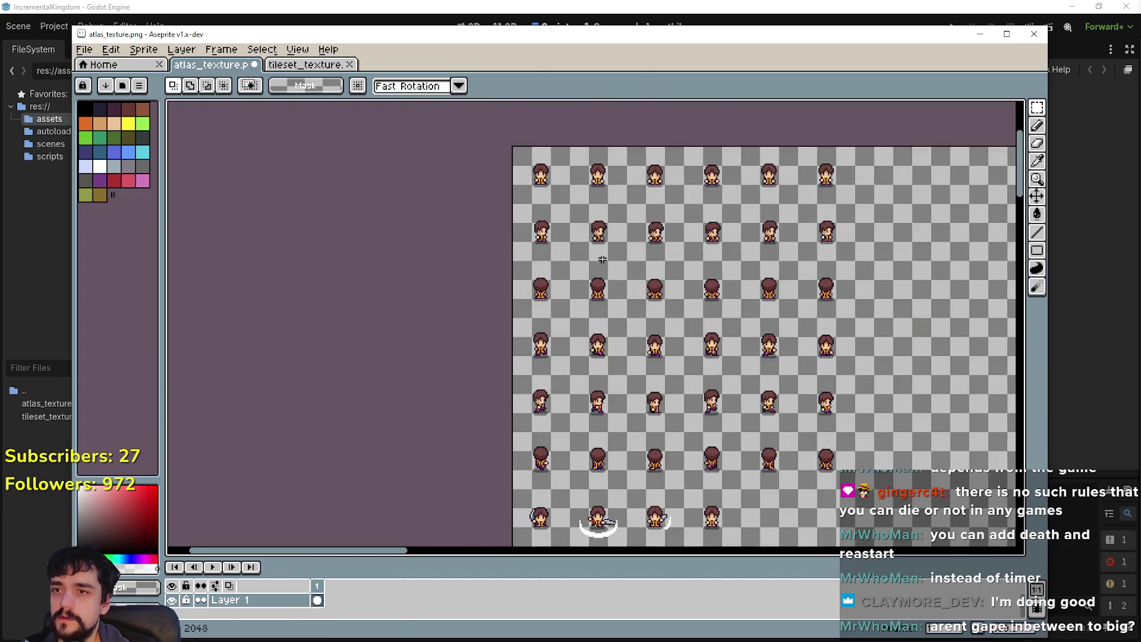
{"action": "scroll", "coordinate": [573, 297], "scroll_direction": "up", "scroll_amount": 2}
{"action": "left_click_drag", "start_coordinate": [740, 244], "coordinate": [820, 217]}
{"action": "left_click", "coordinate": [815, 296]}
{"action": "mouse_move", "coordinate": [511, 263]}
{"action": "left_mouse_down"}
{"action": "mouse_move", "coordinate": [846, 223]}
{"action": "mouse_move", "coordinate": [836, 218]}
{"action": "left_mouse_up"}
{"action": "scroll", "coordinate": [665, 362], "scroll_direction": "down", "scroll_amount": 2}
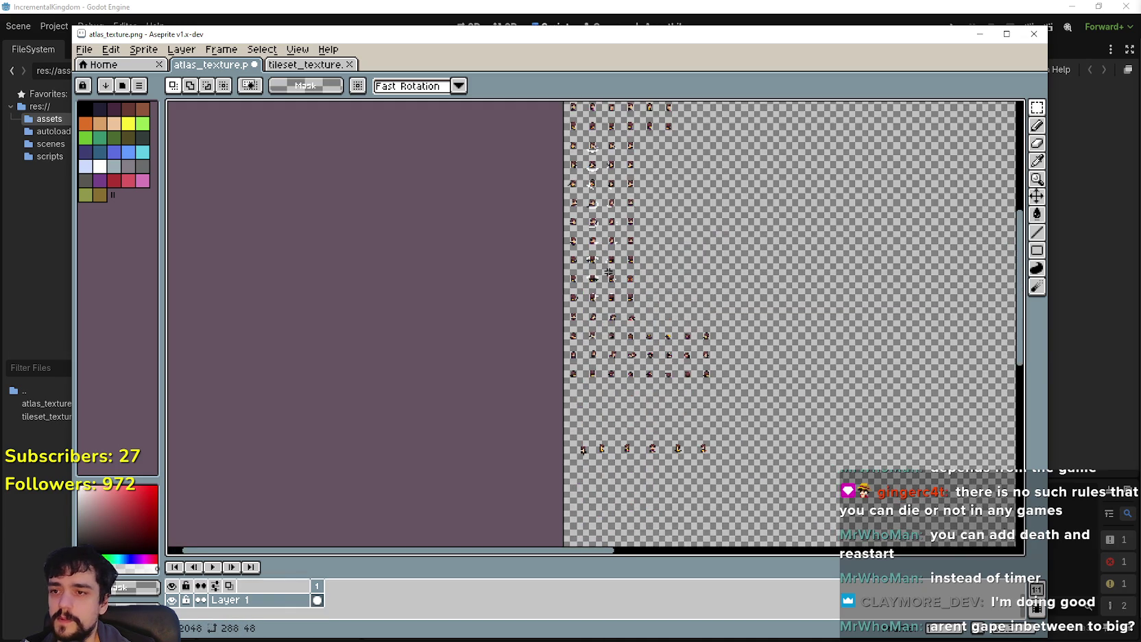
{"action": "scroll", "coordinate": [553, 145], "scroll_direction": "up", "scroll_amount": 3}
{"action": "scroll", "coordinate": [553, 293], "scroll_direction": "up", "scroll_amount": 3}
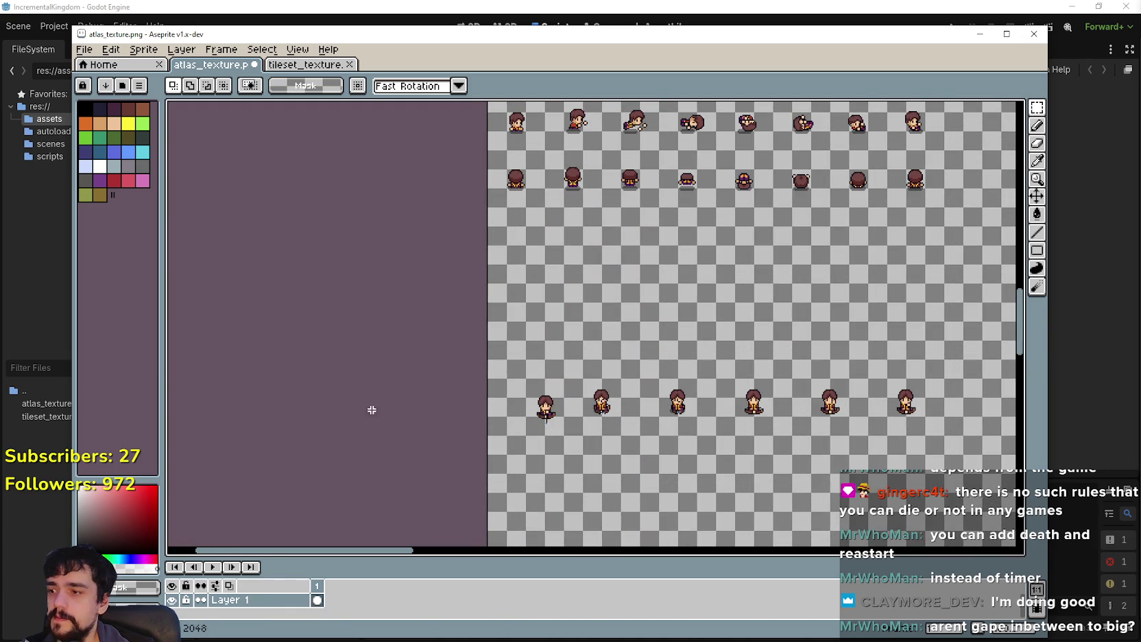
Step: Add a new layer below Layer 1 and name it Behind
{"action": "left_click", "coordinate": [121, 54]}
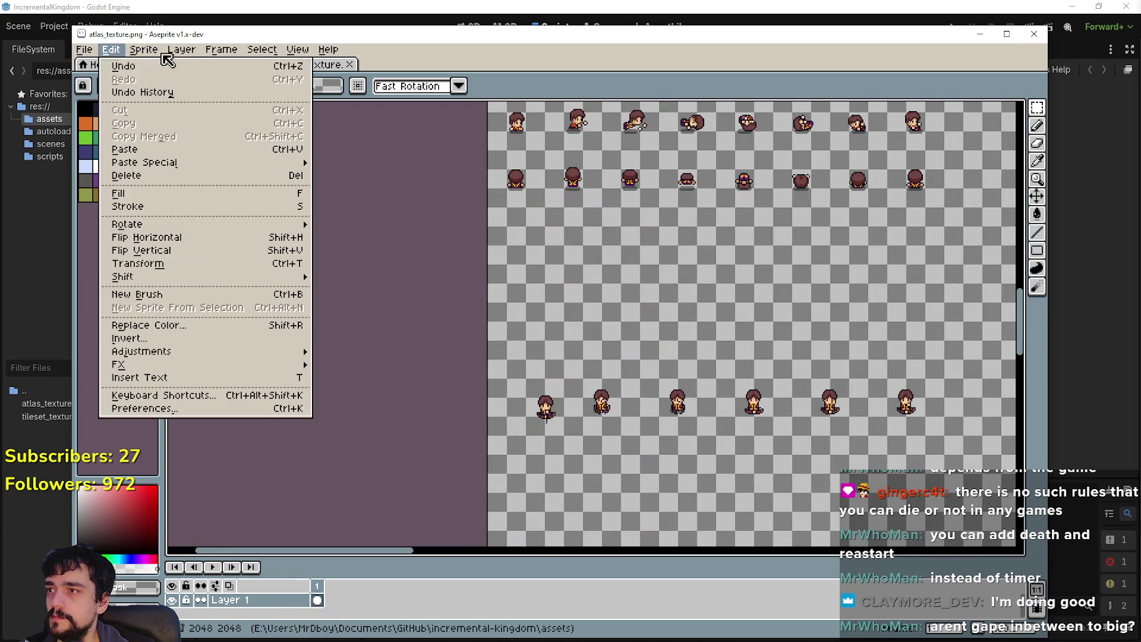
{"action": "mouse_move", "coordinate": [245, 130]}
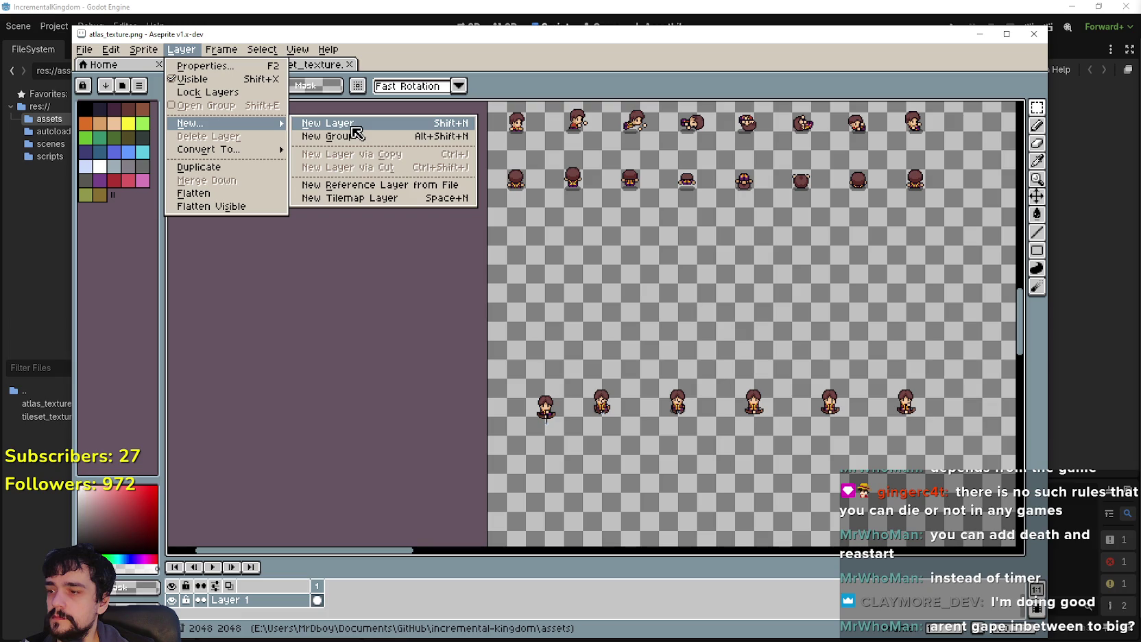
{"action": "left_click", "coordinate": [352, 126]}
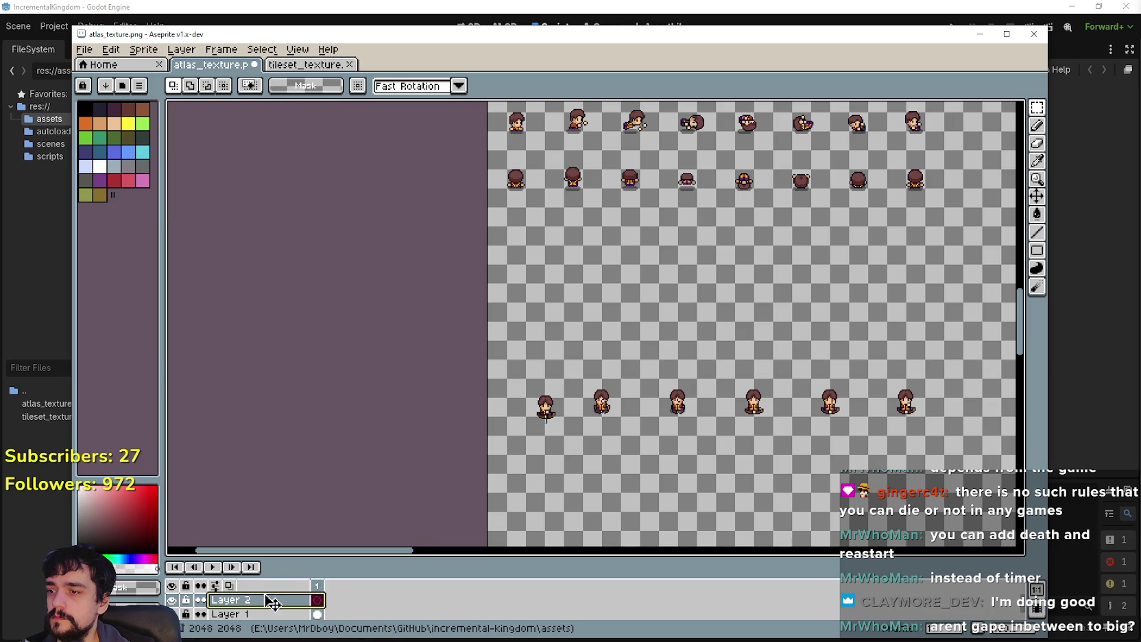
{"action": "left_click_drag", "start_coordinate": [272, 601], "coordinate": [254, 616]}
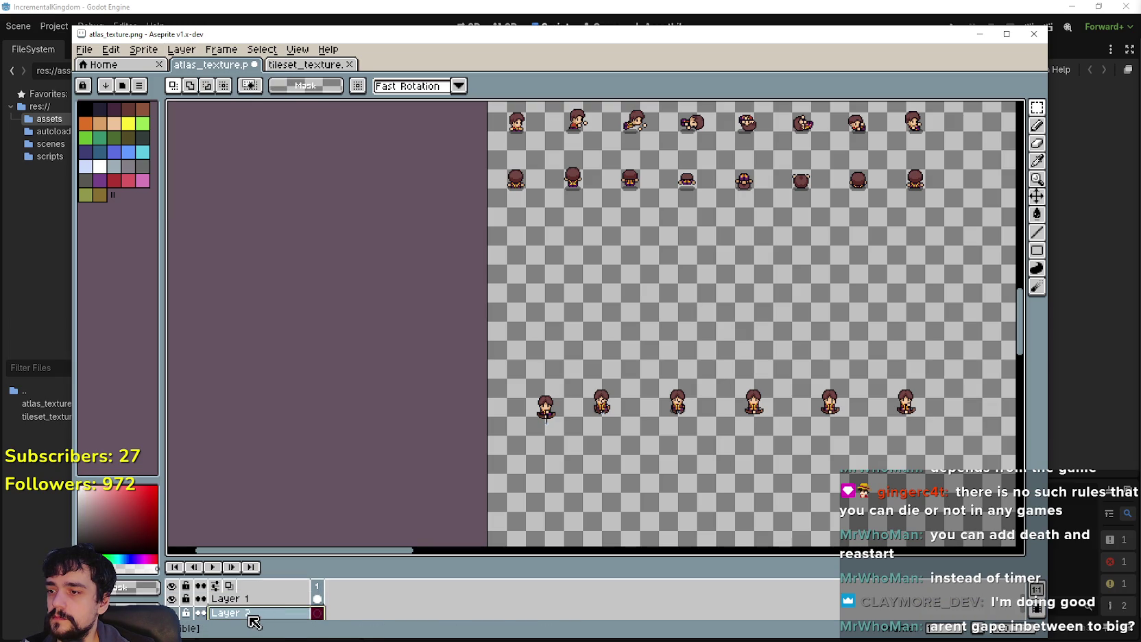
{"action": "double_click", "coordinate": [252, 614]}
{"action": "type", "text": "Behind"}
{"action": "key", "text": "Return"}
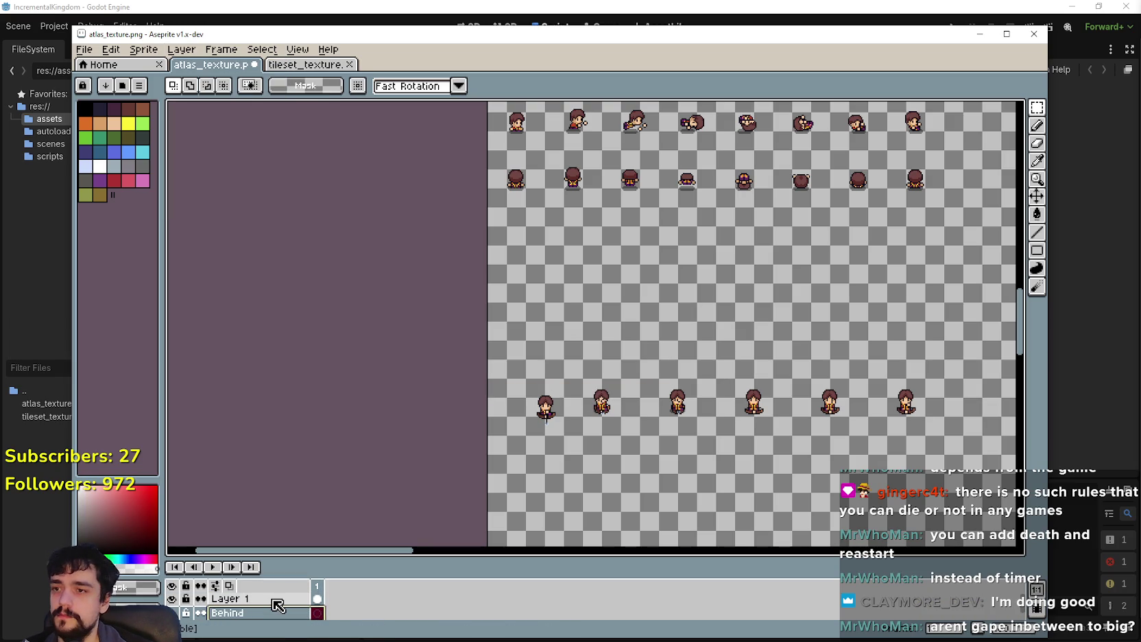
Step: Paste the copied sprite row onto Behind beneath the top rows, then return to Layer 1
{"action": "key", "text": "ctrl+v"}
{"action": "mouse_move", "coordinate": [585, 342]}
{"action": "left_mouse_down"}
{"action": "mouse_move", "coordinate": [555, 274]}
{"action": "mouse_move", "coordinate": [561, 244]}
{"action": "mouse_move", "coordinate": [554, 256]}
{"action": "left_mouse_up"}
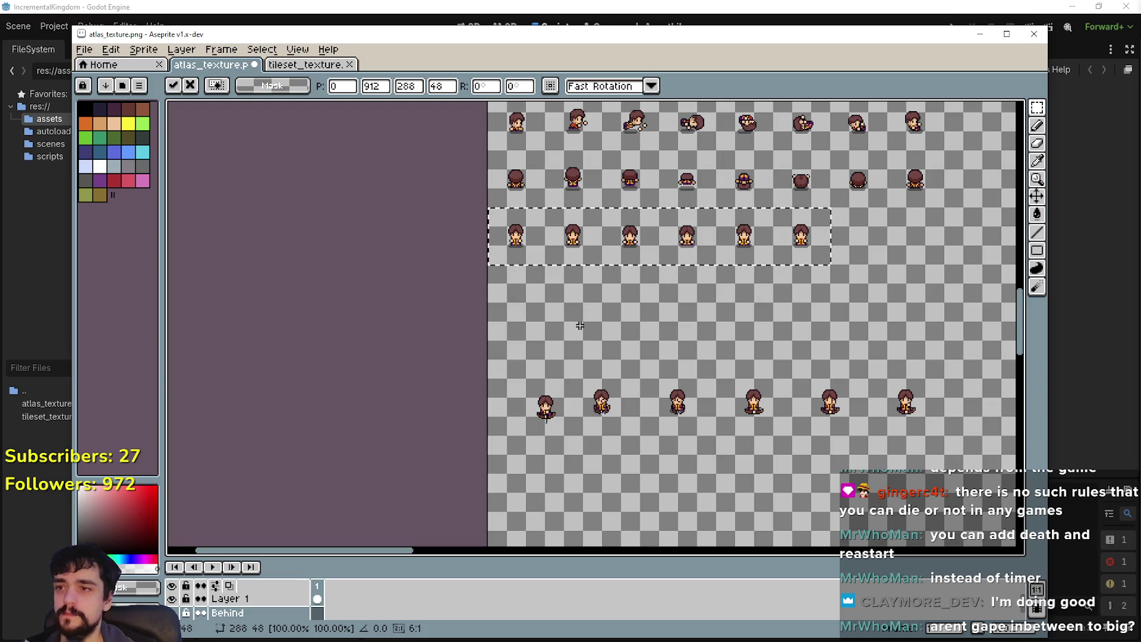
{"action": "left_click", "coordinate": [579, 370]}
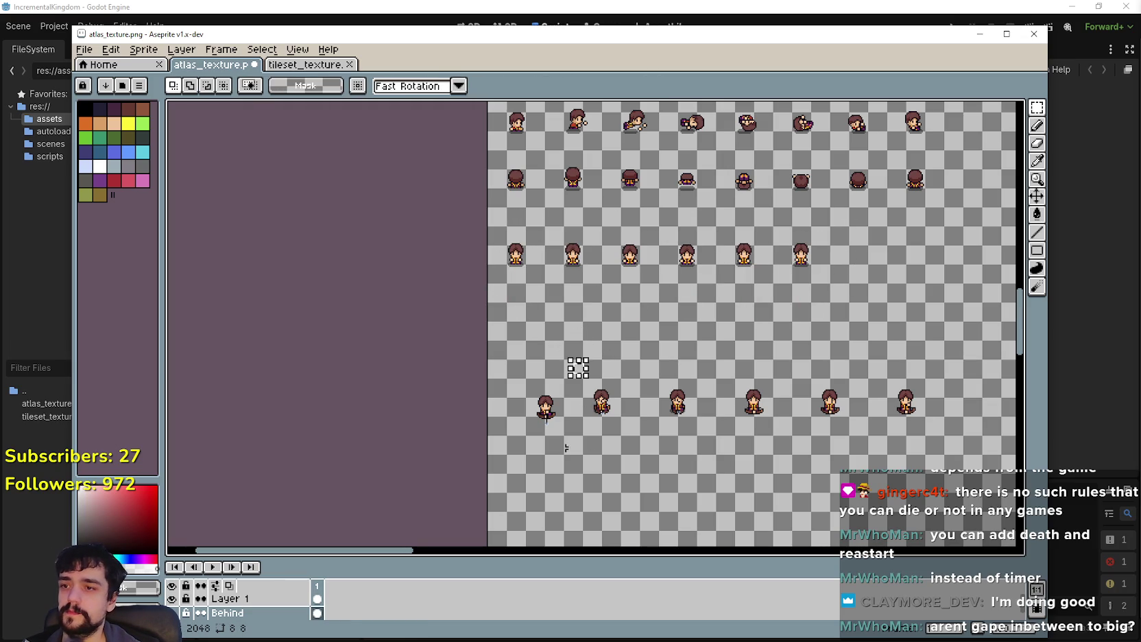
{"action": "scroll", "coordinate": [539, 447], "scroll_direction": "up", "scroll_amount": 2}
{"action": "left_click", "coordinate": [247, 600]}
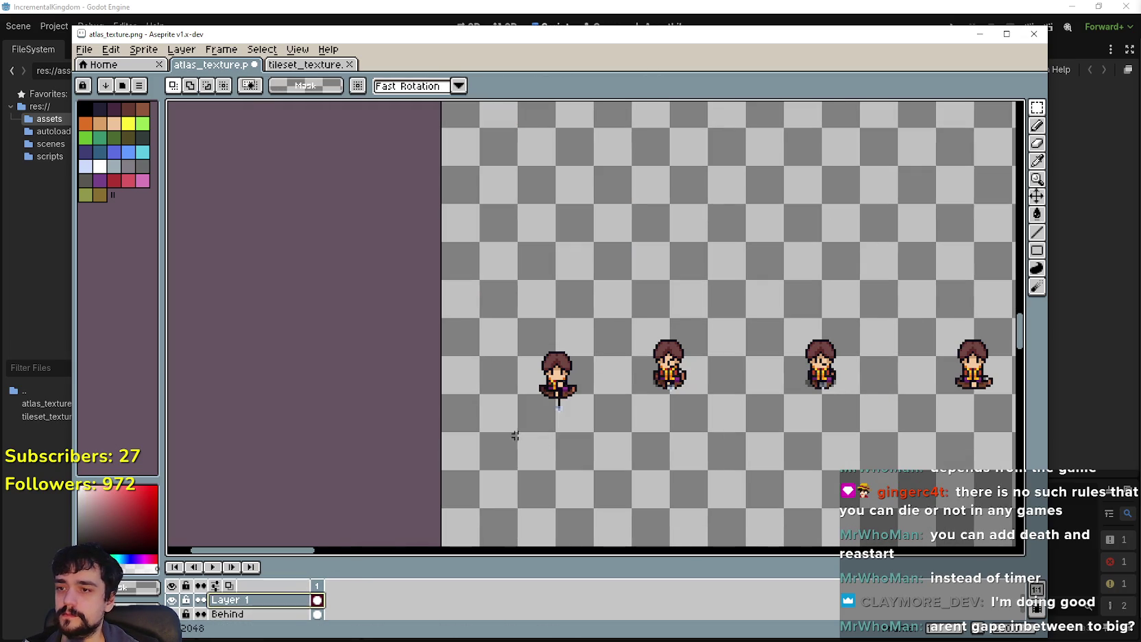
Step: Move the first loose character up into the row beneath the back poses
{"action": "left_click_drag", "start_coordinate": [616, 312], "coordinate": [616, 311]}
{"action": "left_click_drag", "start_coordinate": [571, 388], "coordinate": [555, 263]}
{"action": "scroll", "coordinate": [556, 263], "scroll_direction": "down", "scroll_amount": 1}
{"action": "mouse_move", "coordinate": [586, 390]}
{"action": "left_mouse_down"}
{"action": "mouse_move", "coordinate": [556, 281]}
{"action": "mouse_move", "coordinate": [564, 236]}
{"action": "left_mouse_up"}
{"action": "scroll", "coordinate": [555, 281], "scroll_direction": "up", "scroll_amount": 1}
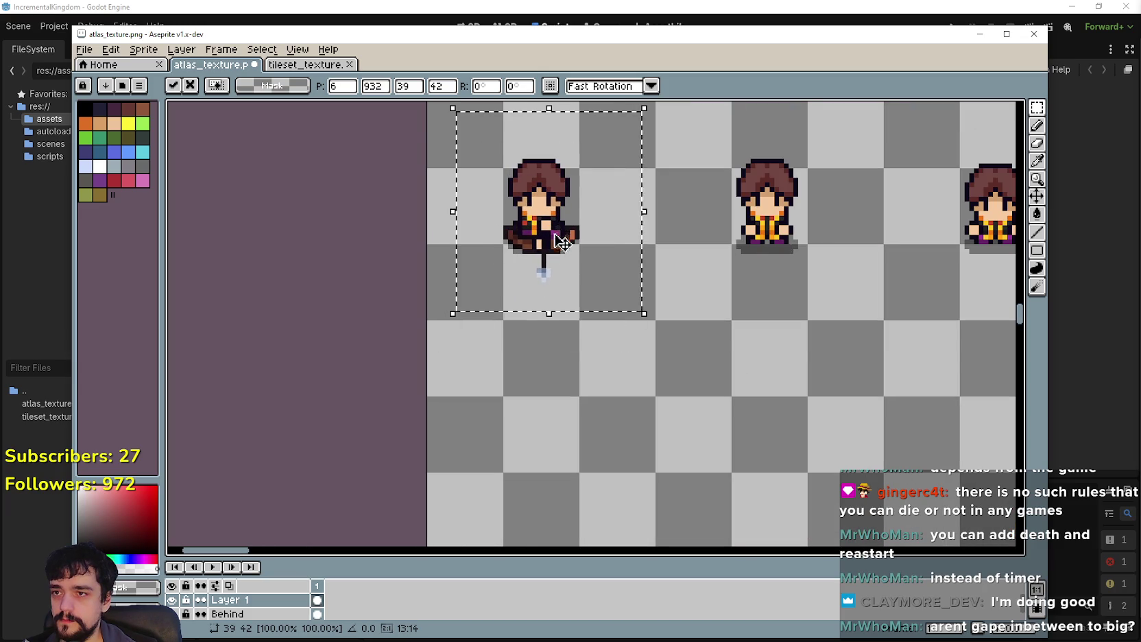
{"action": "scroll", "coordinate": [562, 240], "scroll_direction": "down", "scroll_amount": 1}
{"action": "scroll", "coordinate": [494, 206], "scroll_direction": "down", "scroll_amount": 1}
{"action": "scroll", "coordinate": [493, 327], "scroll_direction": "up", "scroll_amount": 1}
Step: Lift the second character into the row, commit it, and move a third up
{"action": "mouse_move", "coordinate": [406, 461]}
{"action": "left_mouse_down"}
{"action": "mouse_move", "coordinate": [508, 352]}
{"action": "mouse_move", "coordinate": [442, 120]}
{"action": "left_mouse_up"}
{"action": "scroll", "coordinate": [446, 316], "scroll_direction": "up", "scroll_amount": 1}
{"action": "scroll", "coordinate": [446, 315], "scroll_direction": "up", "scroll_amount": 1}
{"action": "left_click_drag", "start_coordinate": [446, 319], "coordinate": [451, 235]}
{"action": "scroll", "coordinate": [543, 330], "scroll_direction": "down", "scroll_amount": 1}
{"action": "scroll", "coordinate": [542, 411], "scroll_direction": "down", "scroll_amount": 2}
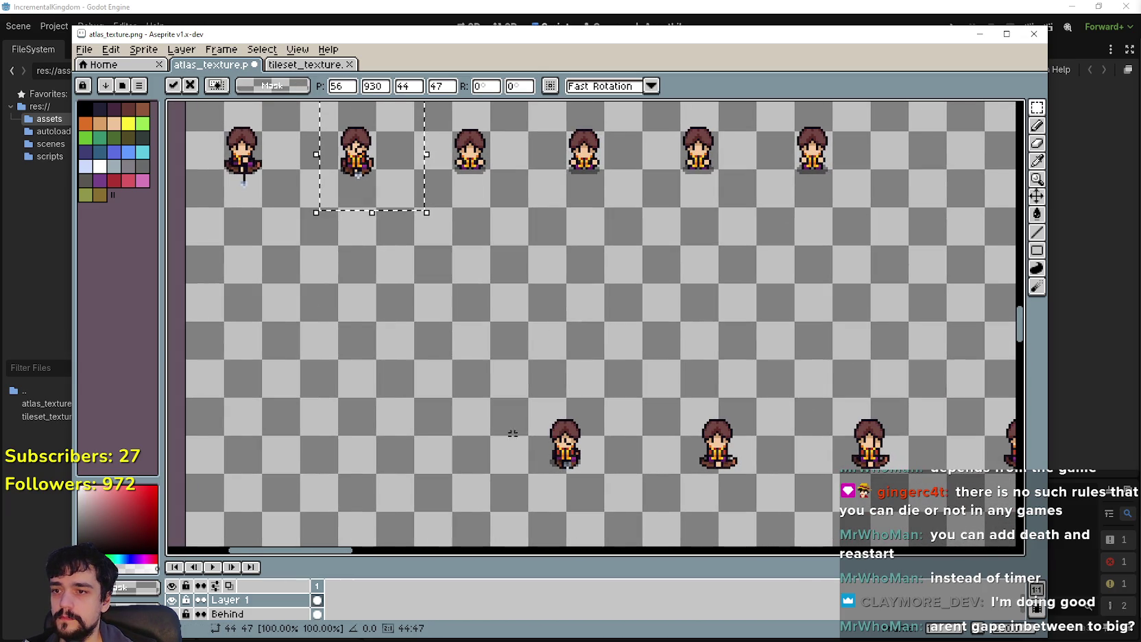
{"action": "key", "text": "ctrl+d"}
{"action": "mouse_move", "coordinate": [571, 448]}
{"action": "left_mouse_down"}
{"action": "mouse_move", "coordinate": [473, 226]}
{"action": "mouse_move", "coordinate": [473, 154]}
{"action": "left_mouse_up"}
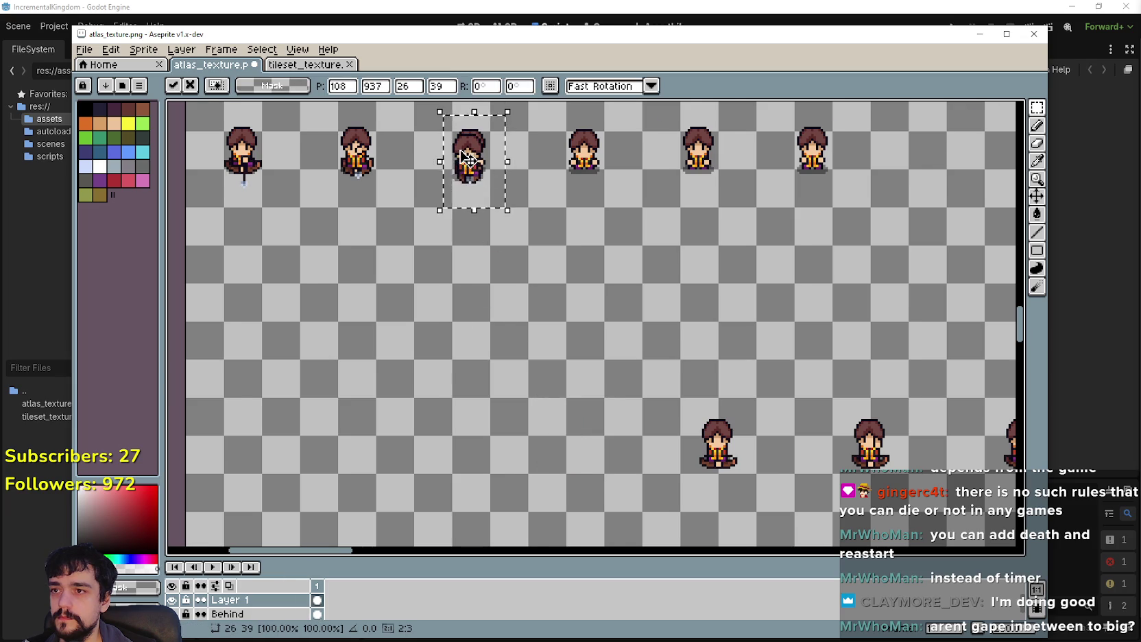
{"action": "scroll", "coordinate": [473, 154], "scroll_direction": "up", "scroll_amount": 1}
{"action": "scroll", "coordinate": [532, 205], "scroll_direction": "down", "scroll_amount": 2}
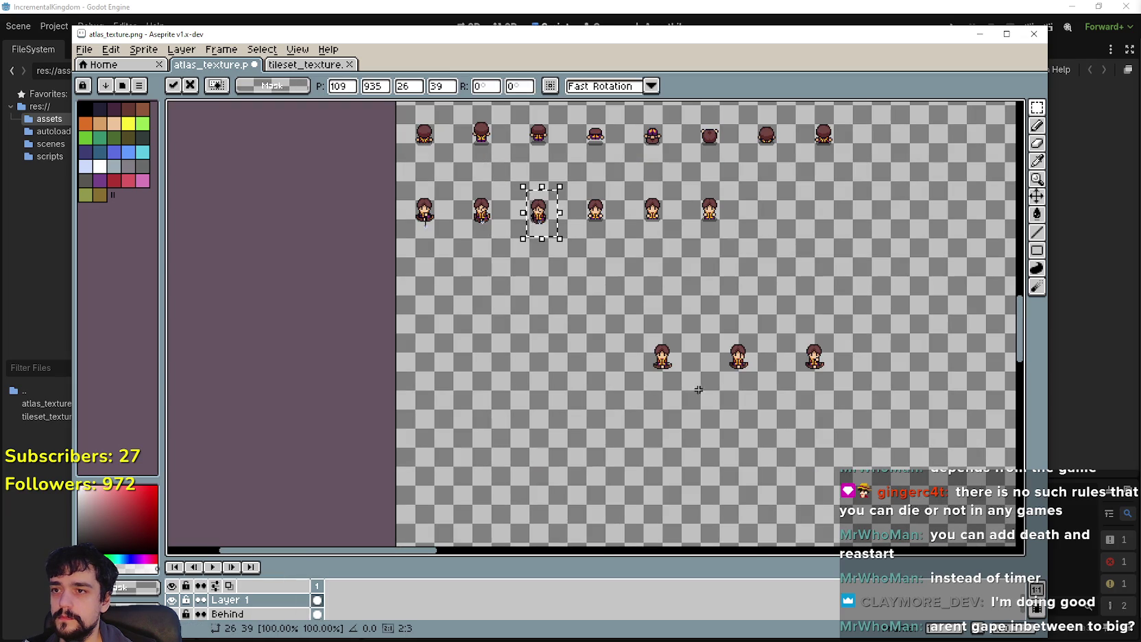
Step: Move the next two lower characters up, lining them up between their neighbours
{"action": "mouse_move", "coordinate": [644, 384]}
{"action": "left_mouse_down"}
{"action": "mouse_move", "coordinate": [679, 329]}
{"action": "mouse_move", "coordinate": [593, 214]}
{"action": "mouse_move", "coordinate": [607, 222]}
{"action": "left_mouse_up"}
{"action": "scroll", "coordinate": [593, 214], "scroll_direction": "up", "scroll_amount": 3}
{"action": "scroll", "coordinate": [756, 364], "scroll_direction": "down", "scroll_amount": 3}
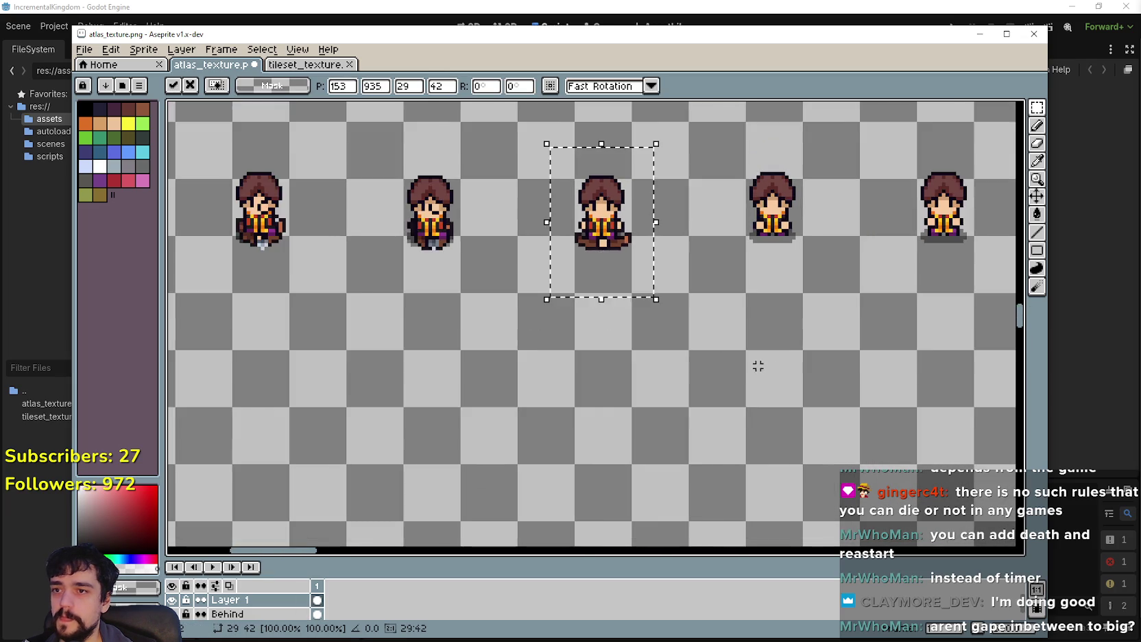
{"action": "scroll", "coordinate": [679, 300], "scroll_direction": "down", "scroll_amount": 2}
{"action": "left_click_drag", "start_coordinate": [680, 364], "coordinate": [771, 446]}
{"action": "left_click_drag", "start_coordinate": [745, 405], "coordinate": [587, 226]}
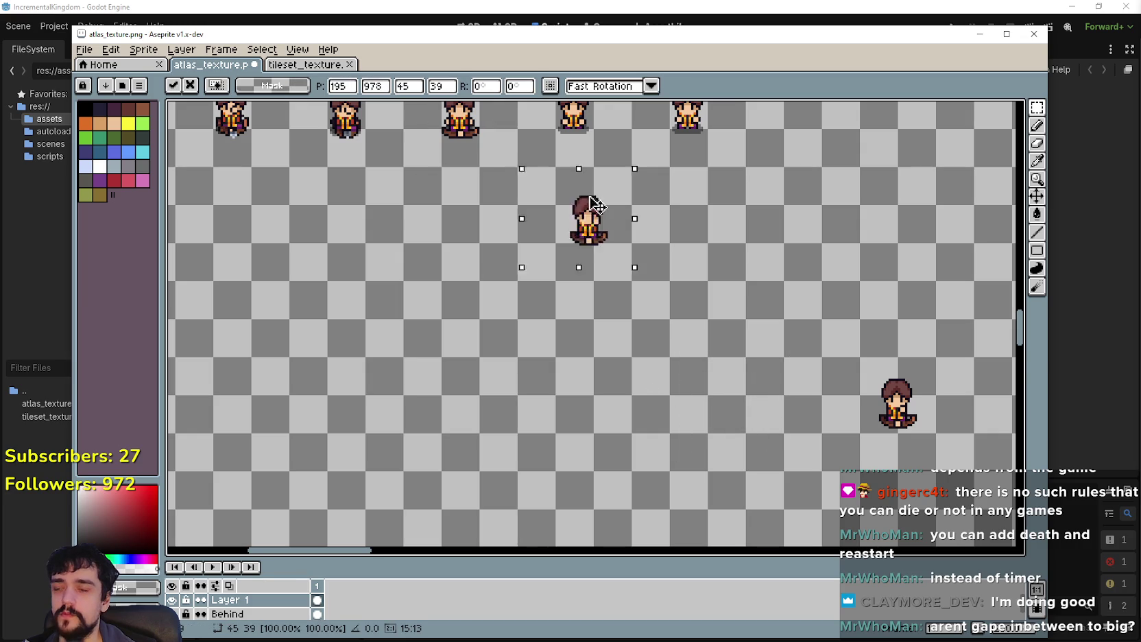
{"action": "scroll", "coordinate": [564, 355], "scroll_direction": "up", "scroll_amount": 3}
{"action": "left_click_drag", "start_coordinate": [563, 356], "coordinate": [564, 196]}
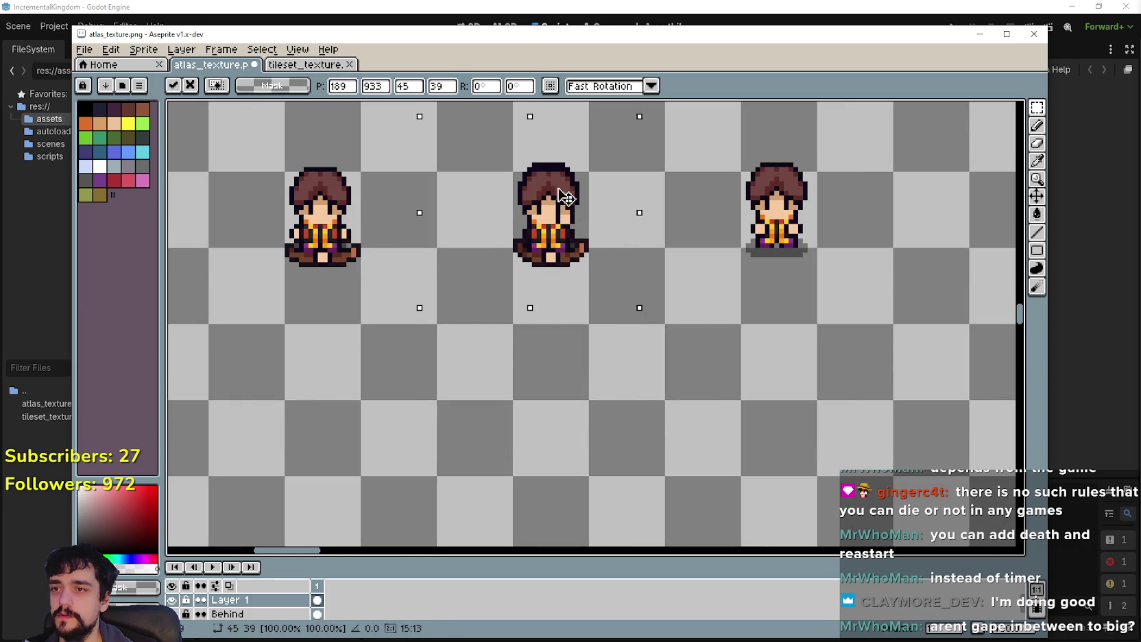
{"action": "scroll", "coordinate": [564, 197], "scroll_direction": "down", "scroll_amount": 2}
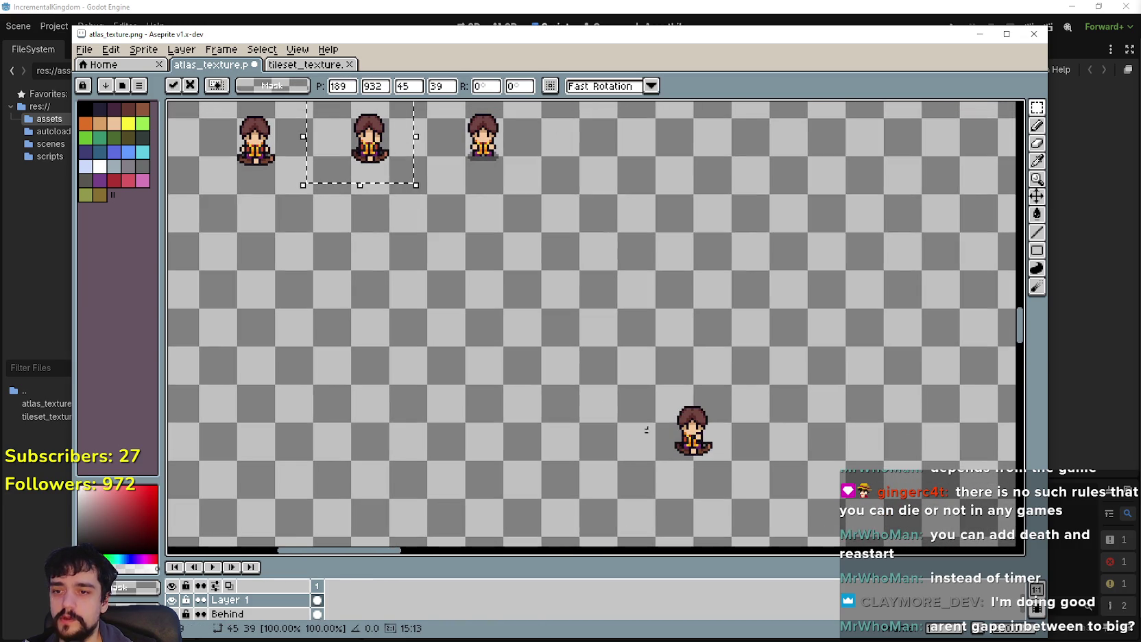
Step: Move the last lower character up and right into the row and commit it
{"action": "left_click_drag", "start_coordinate": [672, 469], "coordinate": [734, 379]}
{"action": "left_click_drag", "start_coordinate": [637, 475], "coordinate": [750, 364]}
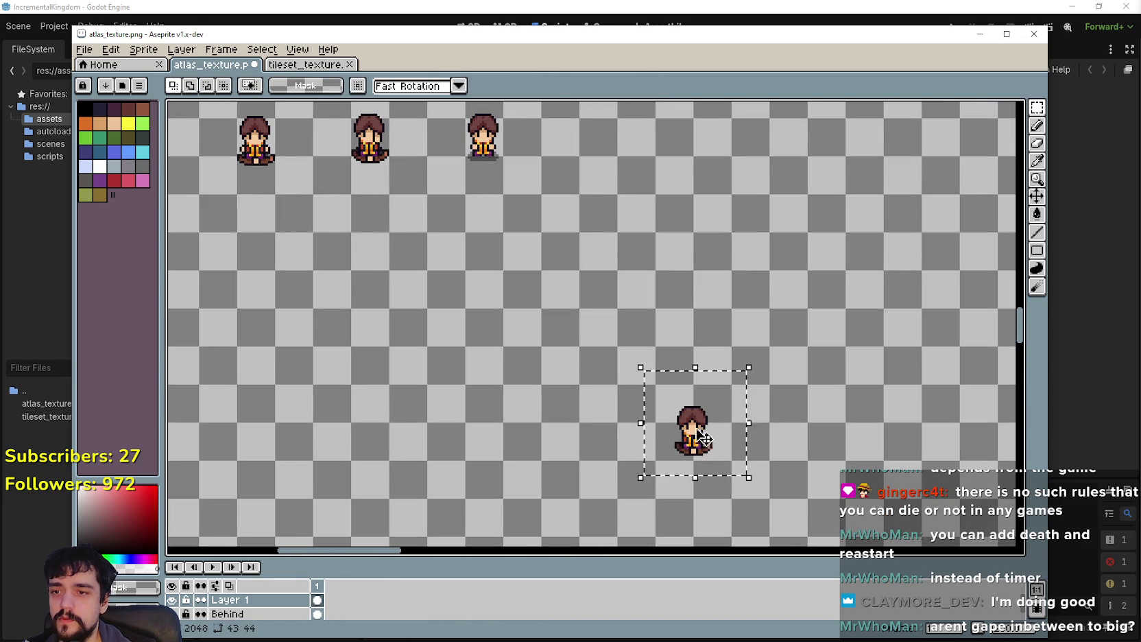
{"action": "left_click_drag", "start_coordinate": [692, 432], "coordinate": [449, 153]}
{"action": "scroll", "coordinate": [449, 152], "scroll_direction": "up", "scroll_amount": 3}
{"action": "left_click_drag", "start_coordinate": [535, 343], "coordinate": [619, 390]}
{"action": "scroll", "coordinate": [617, 388], "scroll_direction": "down", "scroll_amount": 3}
{"action": "left_click", "coordinate": [402, 456]}
{"action": "scroll", "coordinate": [402, 455], "scroll_direction": "down", "scroll_amount": 3}
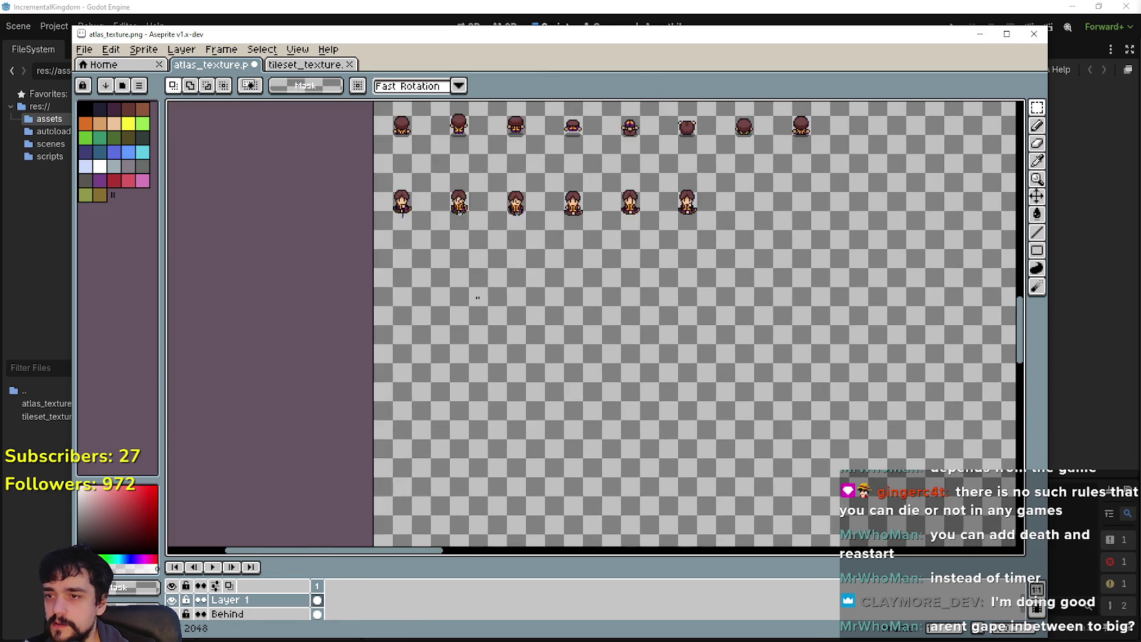
Step: Move the row of bow poses up beneath the front-facing sprites and commit it
{"action": "scroll", "coordinate": [467, 472], "scroll_direction": "up", "scroll_amount": 5}
{"action": "scroll", "coordinate": [423, 472], "scroll_direction": "up", "scroll_amount": 2}
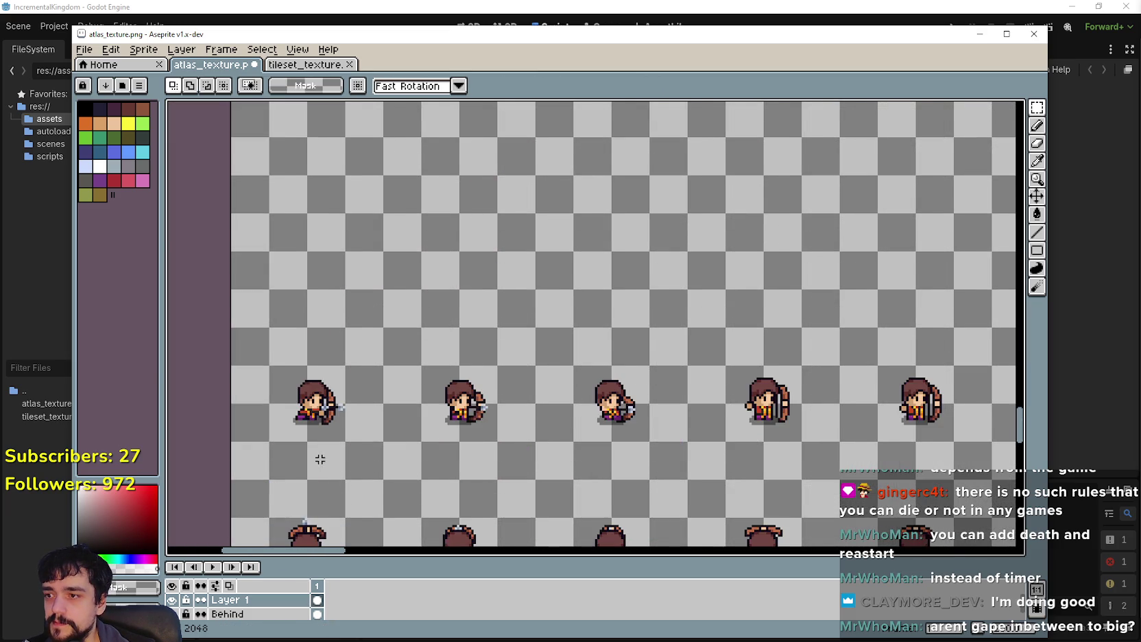
{"action": "scroll", "coordinate": [304, 465], "scroll_direction": "down", "scroll_amount": 2}
{"action": "left_click_drag", "start_coordinate": [288, 459], "coordinate": [754, 384]}
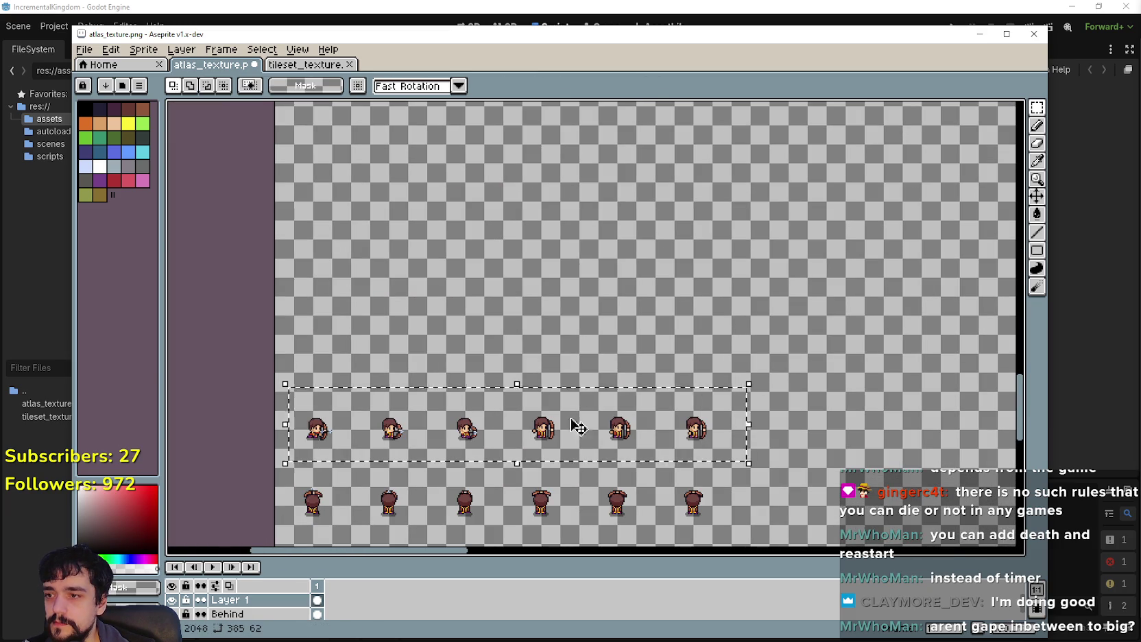
{"action": "left_click_drag", "start_coordinate": [571, 428], "coordinate": [582, 171]}
{"action": "scroll", "coordinate": [583, 171], "scroll_direction": "down", "scroll_amount": 2}
{"action": "scroll", "coordinate": [518, 348], "scroll_direction": "up", "scroll_amount": 2}
{"action": "scroll", "coordinate": [519, 347], "scroll_direction": "up", "scroll_amount": 3}
{"action": "scroll", "coordinate": [517, 425], "scroll_direction": "down", "scroll_amount": 3}
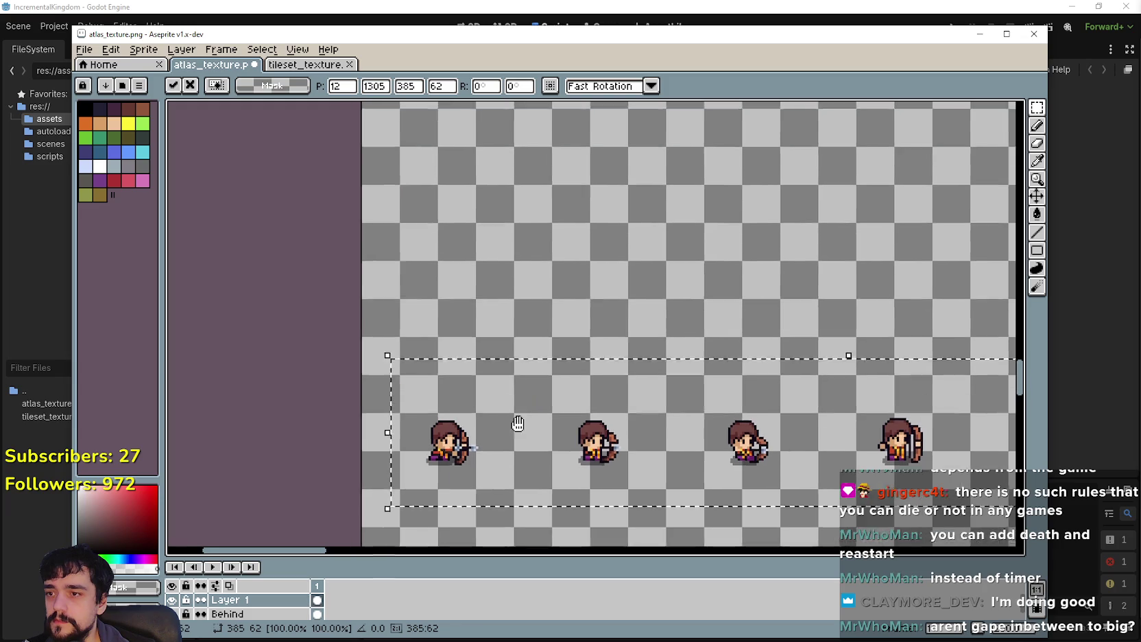
{"action": "left_click_drag", "start_coordinate": [547, 454], "coordinate": [589, 247]}
{"action": "scroll", "coordinate": [588, 247], "scroll_direction": "down", "scroll_amount": 2}
{"action": "left_click_drag", "start_coordinate": [591, 413], "coordinate": [581, 343]}
{"action": "scroll", "coordinate": [552, 364], "scroll_direction": "up", "scroll_amount": 3}
{"action": "mouse_move", "coordinate": [588, 387]}
{"action": "left_mouse_down"}
{"action": "mouse_move", "coordinate": [603, 435]}
{"action": "mouse_move", "coordinate": [595, 453]}
{"action": "left_mouse_up"}
{"action": "key", "text": "ctrl+d"}
Step: Move two bow-pose characters, including the lower-middle one, up into the grid
{"action": "left_click_drag", "start_coordinate": [538, 394], "coordinate": [535, 395]}
{"action": "mouse_move", "coordinate": [494, 445]}
{"action": "left_mouse_down"}
{"action": "mouse_move", "coordinate": [462, 264]}
{"action": "mouse_move", "coordinate": [467, 302]}
{"action": "left_mouse_up"}
{"action": "scroll", "coordinate": [471, 275], "scroll_direction": "up", "scroll_amount": 2}
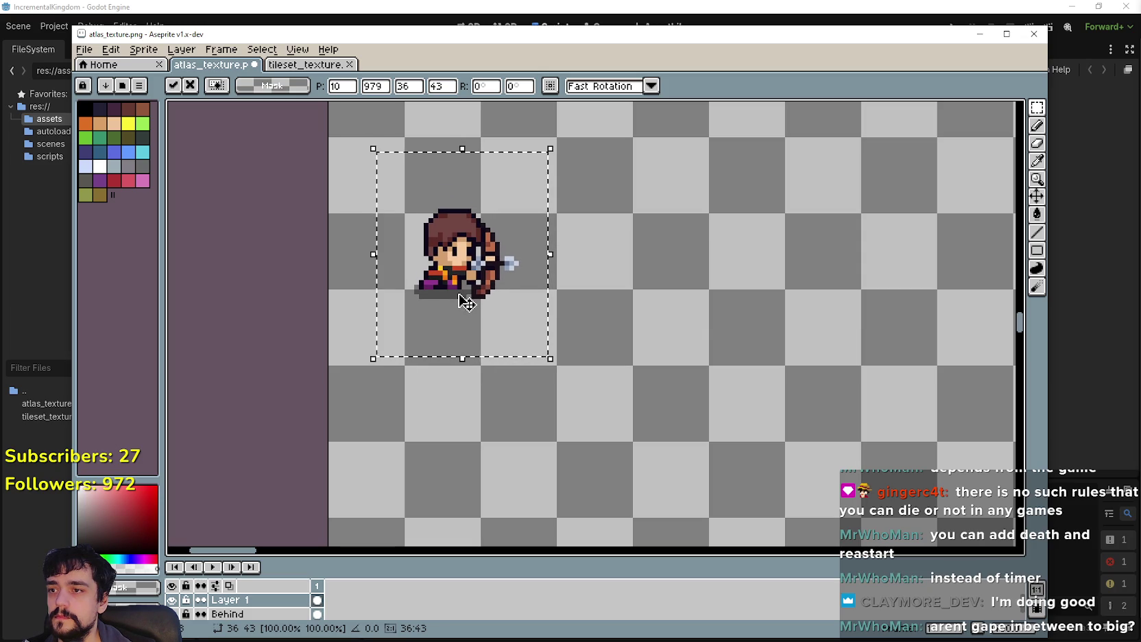
{"action": "scroll", "coordinate": [484, 331], "scroll_direction": "down", "scroll_amount": 1}
{"action": "left_click_drag", "start_coordinate": [627, 387], "coordinate": [565, 306]}
{"action": "mouse_move", "coordinate": [581, 468]}
{"action": "left_mouse_down"}
{"action": "mouse_move", "coordinate": [641, 446]}
{"action": "mouse_move", "coordinate": [711, 364]}
{"action": "left_mouse_up"}
{"action": "left_click_drag", "start_coordinate": [672, 418], "coordinate": [591, 159]}
{"action": "scroll", "coordinate": [591, 159], "scroll_direction": "up", "scroll_amount": 3}
{"action": "left_click_drag", "start_coordinate": [611, 364], "coordinate": [598, 356]}
{"action": "scroll", "coordinate": [579, 325], "scroll_direction": "down", "scroll_amount": 3}
Step: Move two more bow-pose characters up into their grid cells
{"action": "left_click_drag", "start_coordinate": [637, 475], "coordinate": [735, 345]}
{"action": "left_click_drag", "start_coordinate": [679, 415], "coordinate": [522, 152]}
{"action": "scroll", "coordinate": [606, 200], "scroll_direction": "up", "scroll_amount": 1}
{"action": "mouse_move", "coordinate": [603, 374]}
{"action": "left_mouse_down"}
{"action": "mouse_move", "coordinate": [599, 337]}
{"action": "mouse_move", "coordinate": [593, 354]}
{"action": "left_mouse_up"}
{"action": "left_click_drag", "start_coordinate": [689, 404], "coordinate": [593, 326]}
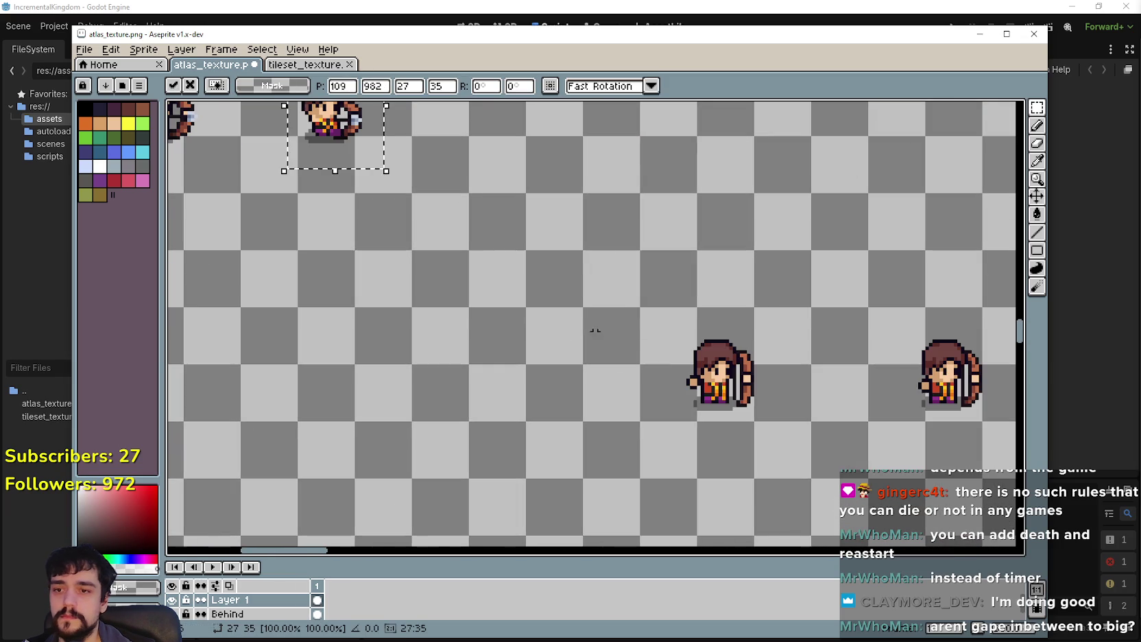
{"action": "left_click_drag", "start_coordinate": [662, 432], "coordinate": [744, 310]}
{"action": "mouse_move", "coordinate": [699, 419]}
{"action": "left_mouse_down"}
{"action": "mouse_move", "coordinate": [581, 358]}
{"action": "mouse_move", "coordinate": [582, 337]}
{"action": "left_mouse_up"}
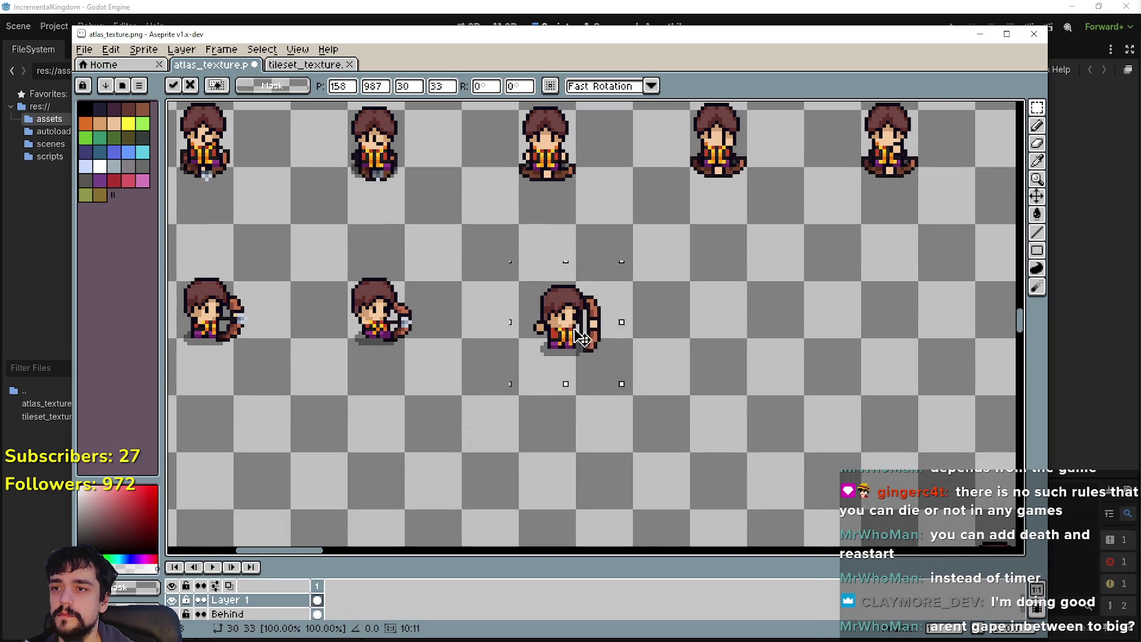
{"action": "left_click_drag", "start_coordinate": [706, 411], "coordinate": [540, 313]}
Step: Move the last bow-pose sprite up and left into its cell and commit it
{"action": "left_click_drag", "start_coordinate": [651, 459], "coordinate": [784, 339]}
{"action": "mouse_move", "coordinate": [702, 409]}
{"action": "left_mouse_down"}
{"action": "mouse_move", "coordinate": [626, 305]}
{"action": "mouse_move", "coordinate": [671, 341]}
{"action": "left_mouse_up"}
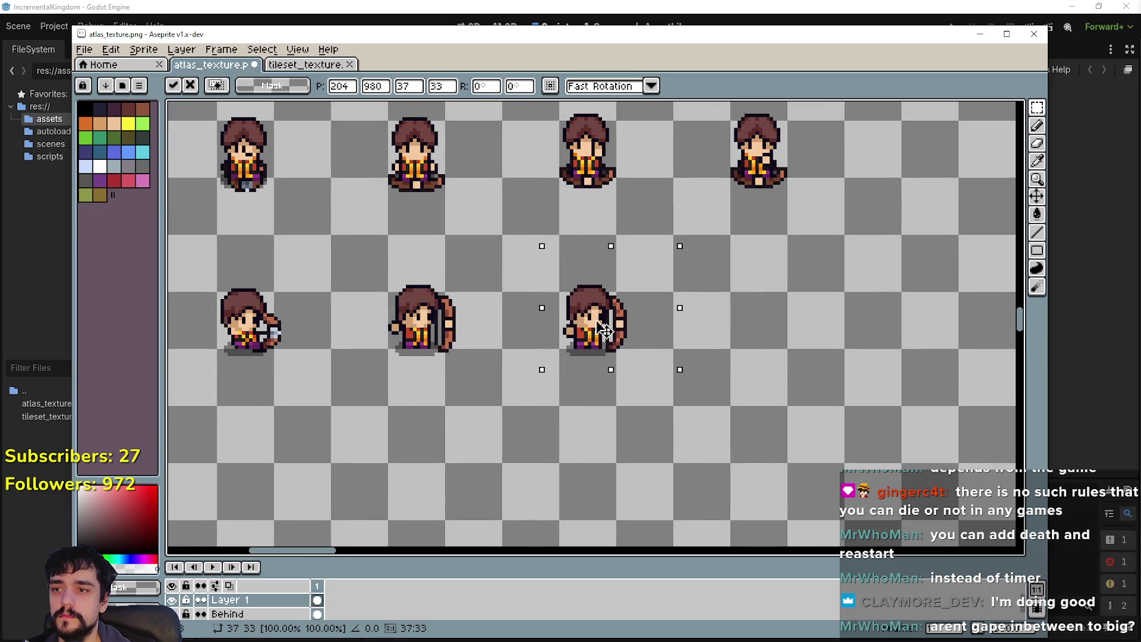
{"action": "scroll", "coordinate": [605, 331], "scroll_direction": "down", "scroll_amount": 2}
{"action": "scroll", "coordinate": [606, 332], "scroll_direction": "up", "scroll_amount": 1}
{"action": "mouse_move", "coordinate": [610, 347]}
{"action": "left_mouse_down"}
{"action": "mouse_move", "coordinate": [429, 205]}
{"action": "mouse_move", "coordinate": [523, 324]}
{"action": "left_mouse_up"}
{"action": "left_click_drag", "start_coordinate": [490, 299], "coordinate": [493, 311]}
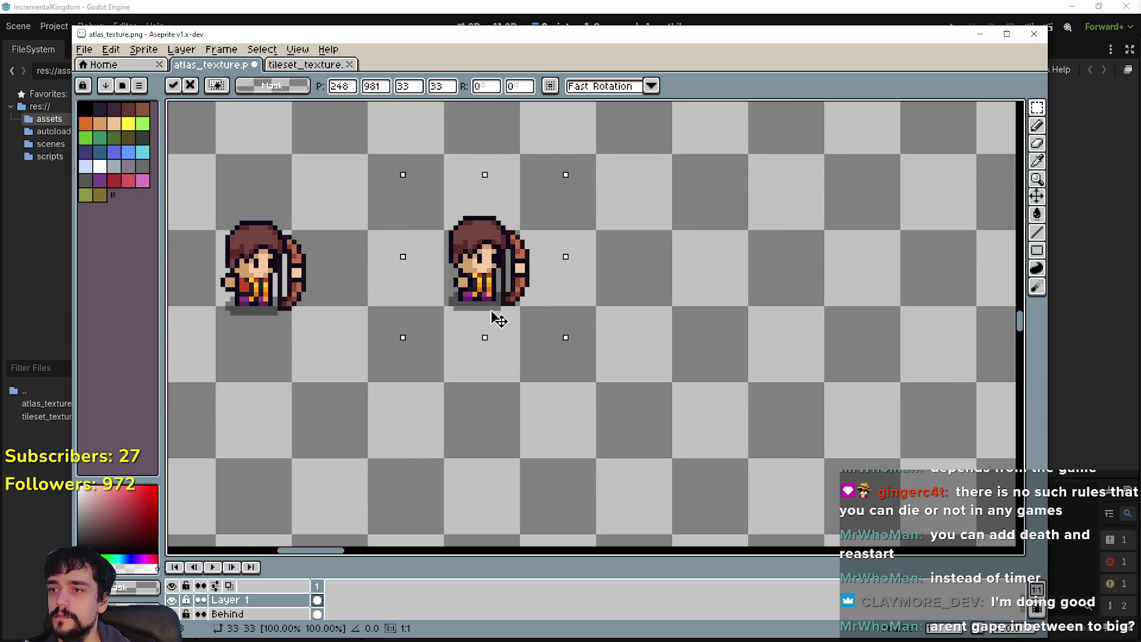
{"action": "key", "text": "Return"}
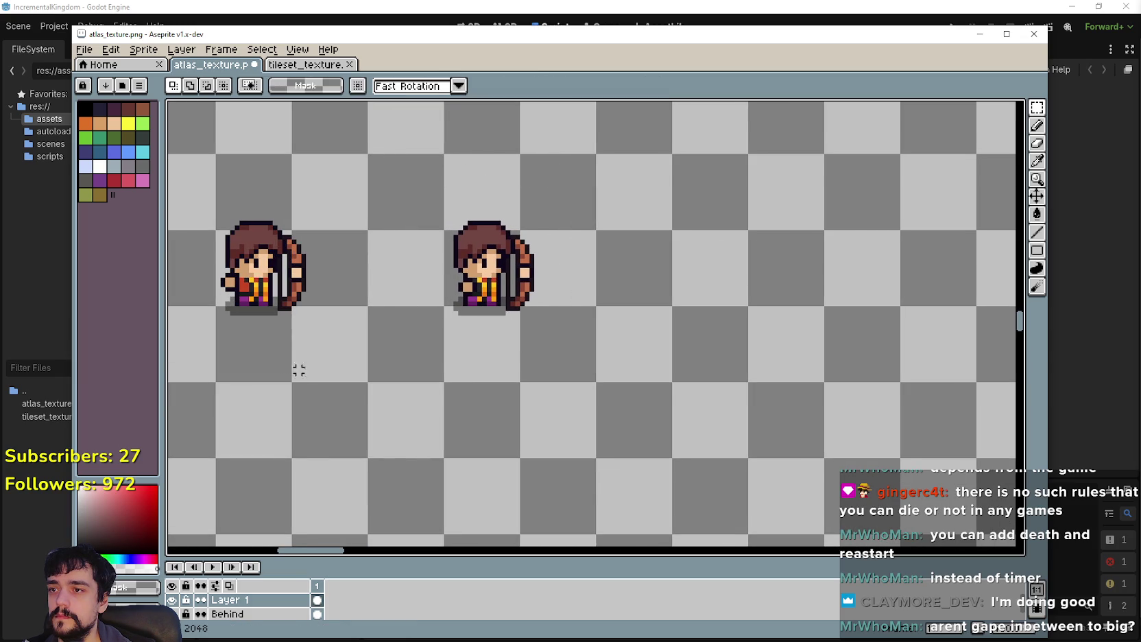
{"action": "scroll", "coordinate": [503, 421], "scroll_direction": "down", "scroll_amount": 6}
{"action": "scroll", "coordinate": [503, 421], "scroll_direction": "up", "scroll_amount": 5}
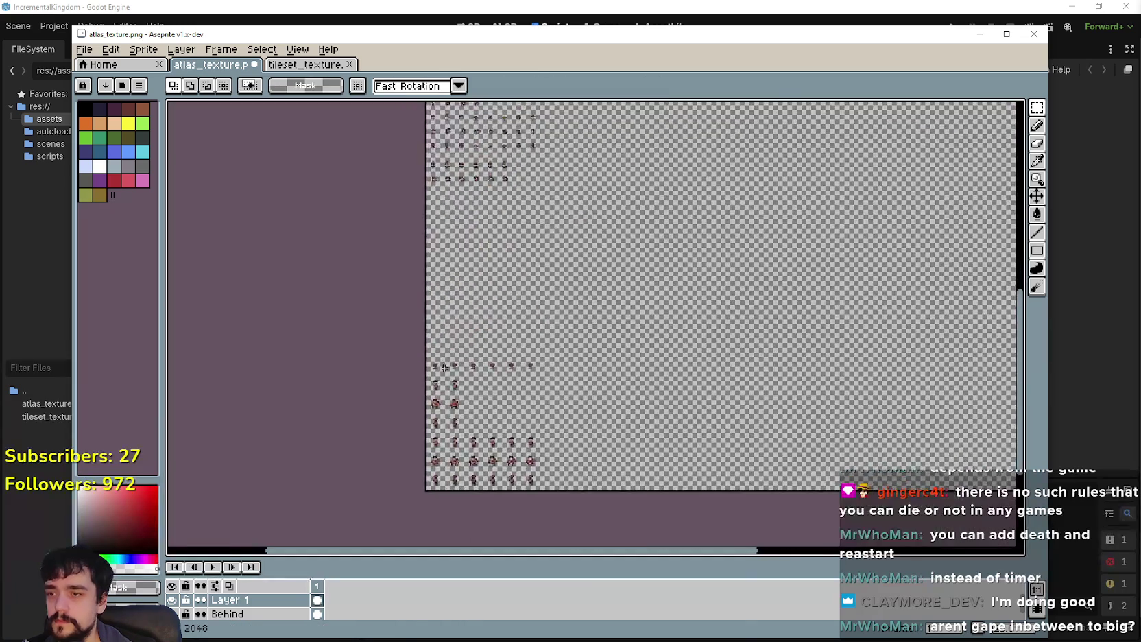
Step: Move the selected sprite row up and drop it in place beneath the bow poses
{"action": "mouse_move", "coordinate": [644, 365]}
{"action": "left_mouse_down"}
{"action": "mouse_move", "coordinate": [627, 247]}
{"action": "mouse_move", "coordinate": [637, 173]}
{"action": "mouse_move", "coordinate": [600, 504]}
{"action": "left_mouse_up"}
{"action": "mouse_move", "coordinate": [612, 430]}
{"action": "left_mouse_down"}
{"action": "mouse_move", "coordinate": [604, 153]}
{"action": "mouse_move", "coordinate": [591, 404]}
{"action": "mouse_move", "coordinate": [525, 441]}
{"action": "mouse_move", "coordinate": [521, 224]}
{"action": "mouse_move", "coordinate": [508, 223]}
{"action": "left_mouse_up"}
{"action": "scroll", "coordinate": [604, 153], "scroll_direction": "down", "scroll_amount": 3}
{"action": "scroll", "coordinate": [525, 441], "scroll_direction": "up", "scroll_amount": 3}
{"action": "left_click", "coordinate": [495, 496]}
Step: Select the bottom back-view sprite, move it up beside the other, and align it
{"action": "scroll", "coordinate": [496, 250], "scroll_direction": "up", "scroll_amount": 2}
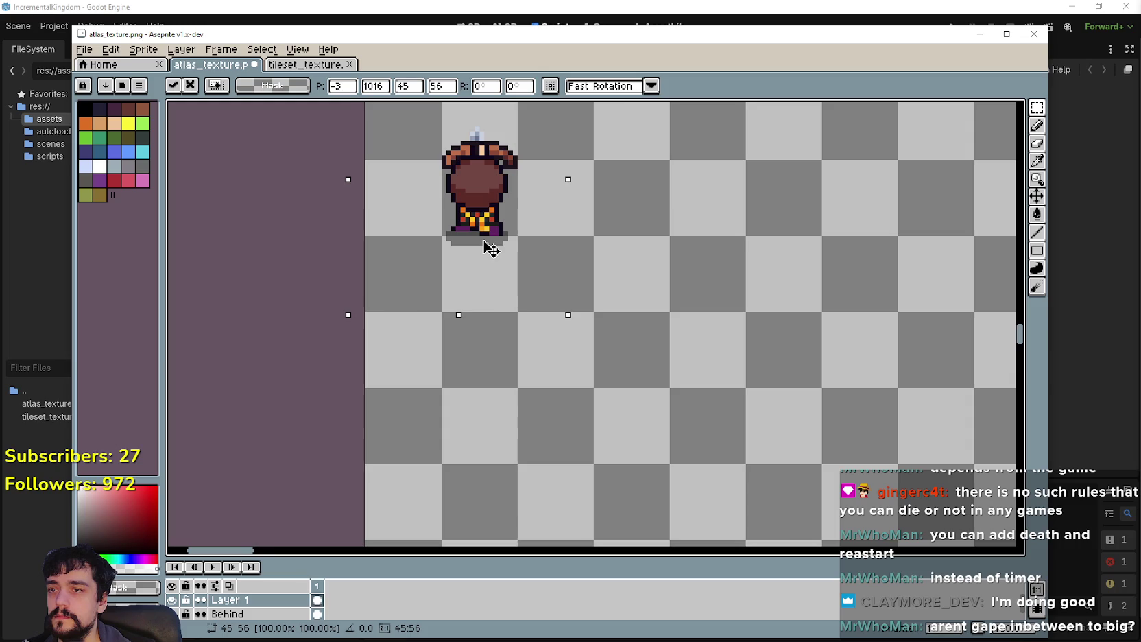
{"action": "scroll", "coordinate": [491, 249], "scroll_direction": "down", "scroll_amount": 1}
{"action": "scroll", "coordinate": [621, 382], "scroll_direction": "down", "scroll_amount": 1}
{"action": "left_click_drag", "start_coordinate": [672, 446], "coordinate": [755, 521]}
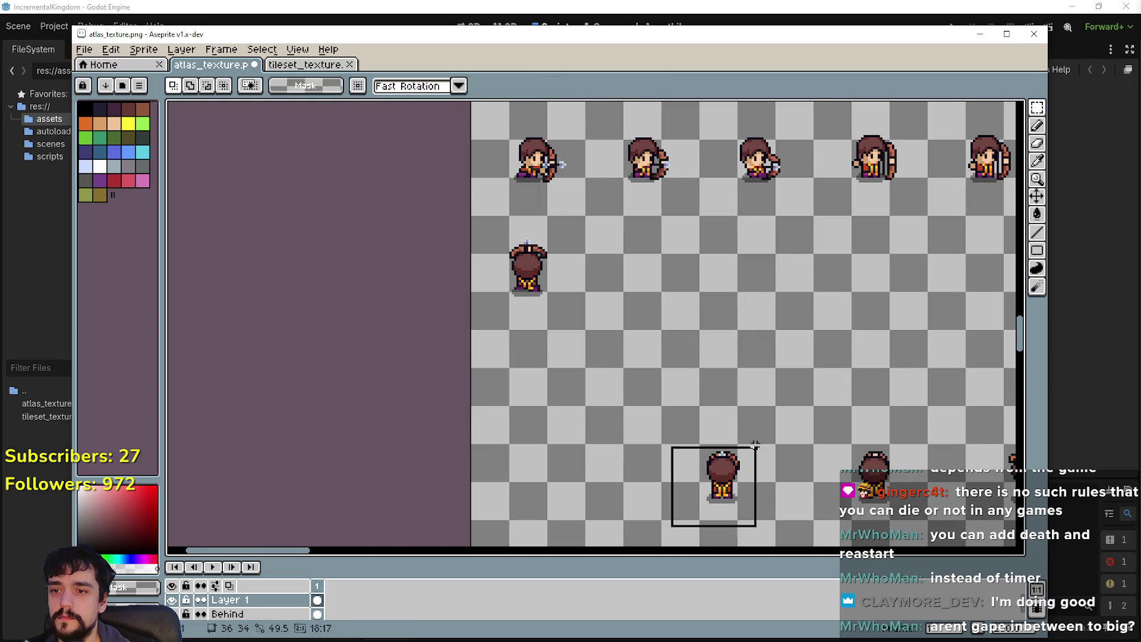
{"action": "left_click_drag", "start_coordinate": [720, 454], "coordinate": [655, 338]}
{"action": "scroll", "coordinate": [652, 274], "scroll_direction": "up", "scroll_amount": 1}
{"action": "left_click_drag", "start_coordinate": [651, 274], "coordinate": [653, 303]}
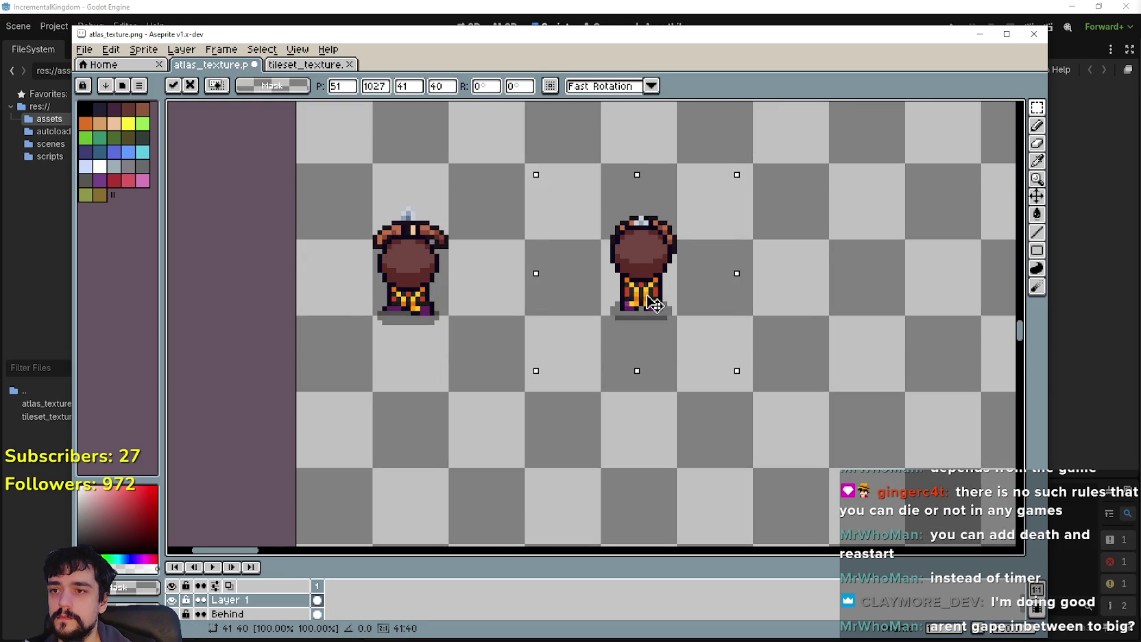
{"action": "scroll", "coordinate": [759, 372], "scroll_direction": "down", "scroll_amount": 3}
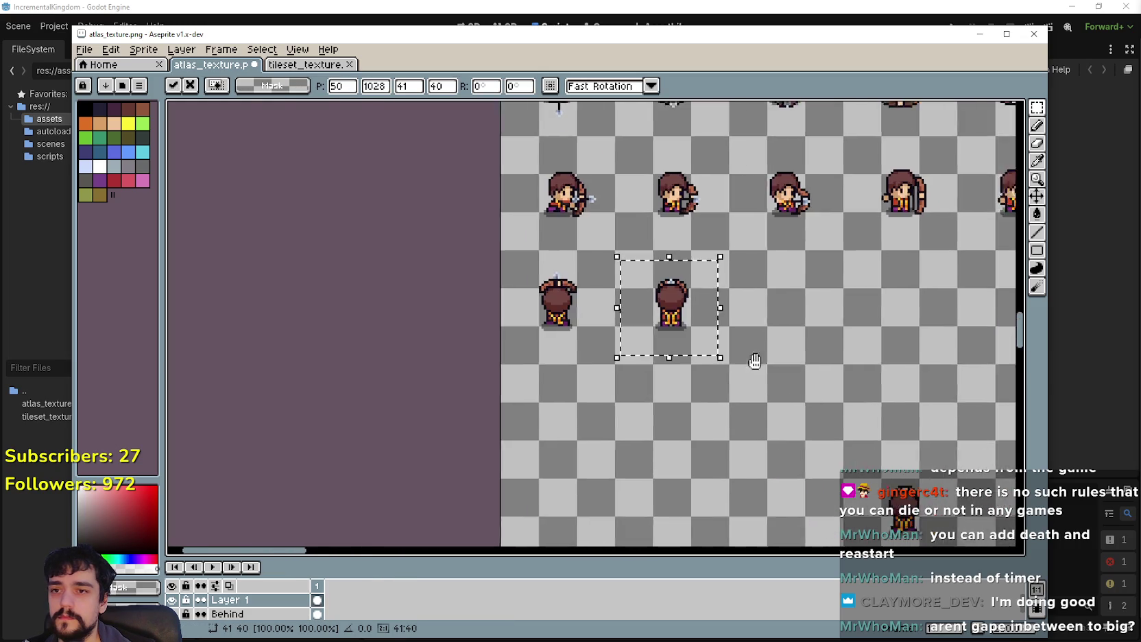
{"action": "scroll", "coordinate": [573, 476], "scroll_direction": "up", "scroll_amount": 1}
Step: Move the next back-view sprite into the row, line it up, and commit it
{"action": "left_click_drag", "start_coordinate": [566, 465], "coordinate": [643, 371]}
{"action": "mouse_move", "coordinate": [596, 425]}
{"action": "left_mouse_down"}
{"action": "mouse_move", "coordinate": [473, 246]}
{"action": "mouse_move", "coordinate": [516, 236]}
{"action": "mouse_move", "coordinate": [546, 365]}
{"action": "left_mouse_up"}
{"action": "scroll", "coordinate": [473, 247], "scroll_direction": "up", "scroll_amount": 1}
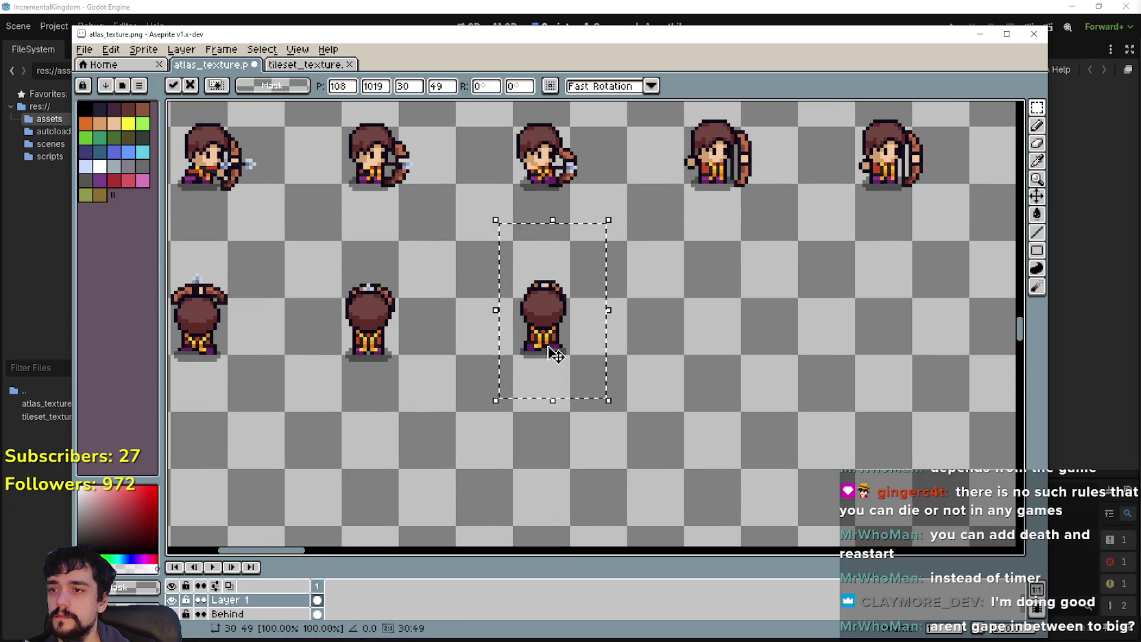
{"action": "left_click", "coordinate": [668, 409]}
{"action": "scroll", "coordinate": [636, 426], "scroll_direction": "down", "scroll_amount": 2}
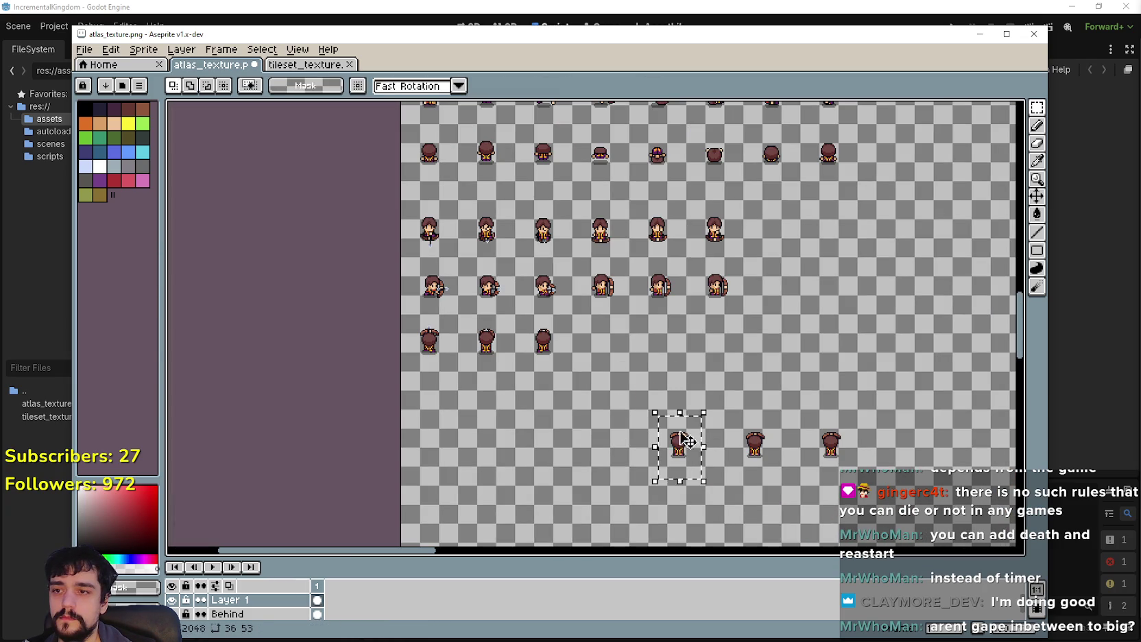
{"action": "left_click", "coordinate": [686, 440]}
{"action": "scroll", "coordinate": [611, 339], "scroll_direction": "up", "scroll_amount": 2}
{"action": "left_click_drag", "start_coordinate": [610, 338], "coordinate": [591, 406]}
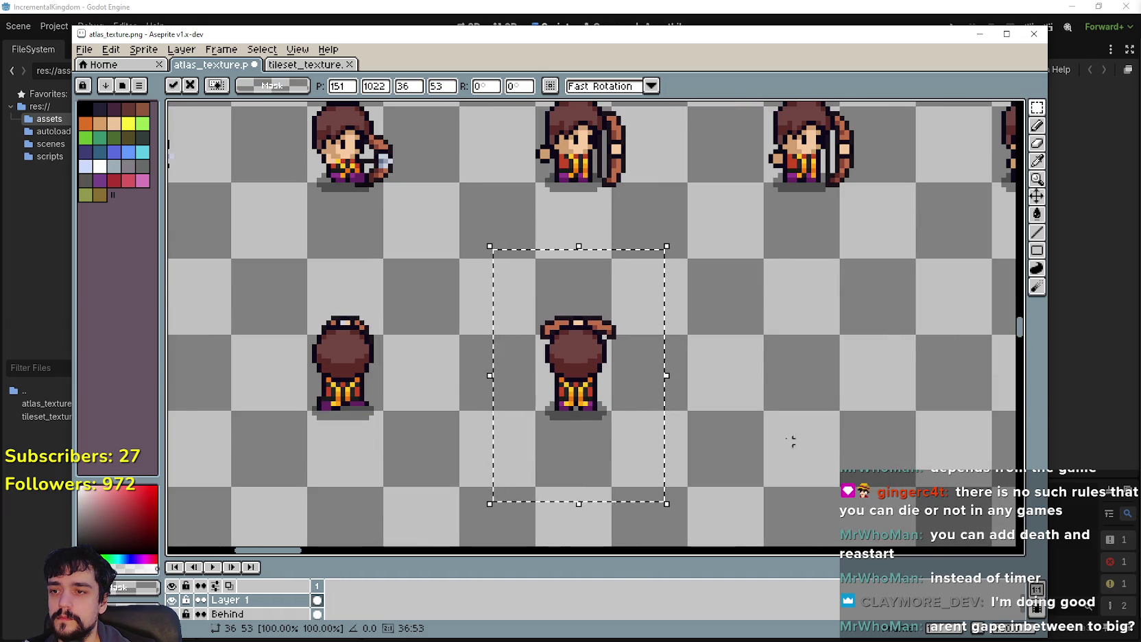
{"action": "scroll", "coordinate": [792, 441], "scroll_direction": "down", "scroll_amount": 1}
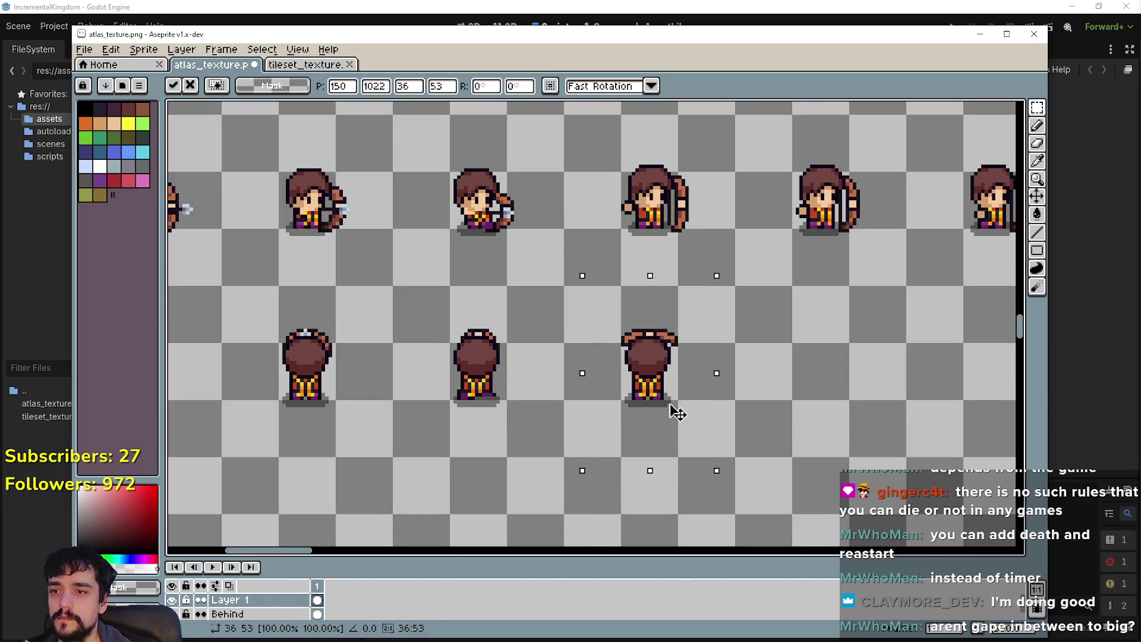
{"action": "left_click", "coordinate": [743, 416]}
{"action": "scroll", "coordinate": [532, 347], "scroll_direction": "down", "scroll_amount": 1}
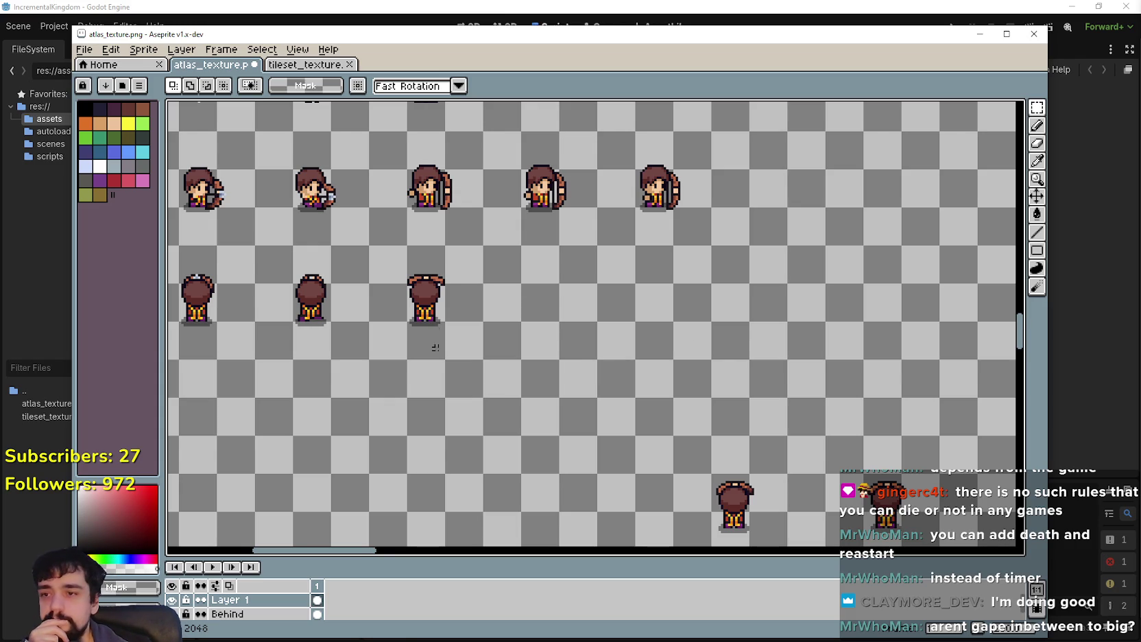
{"action": "scroll", "coordinate": [434, 348], "scroll_direction": "down", "scroll_amount": 2}
Step: Select another back-view sprite and drag it toward the row
{"action": "left_click_drag", "start_coordinate": [635, 469], "coordinate": [697, 374]}
{"action": "mouse_move", "coordinate": [692, 432]}
{"action": "left_mouse_down"}
{"action": "mouse_move", "coordinate": [502, 268]}
{"action": "mouse_move", "coordinate": [562, 349]}
{"action": "mouse_move", "coordinate": [650, 425]}
{"action": "left_mouse_up"}
{"action": "scroll", "coordinate": [562, 350], "scroll_direction": "up", "scroll_amount": 3}
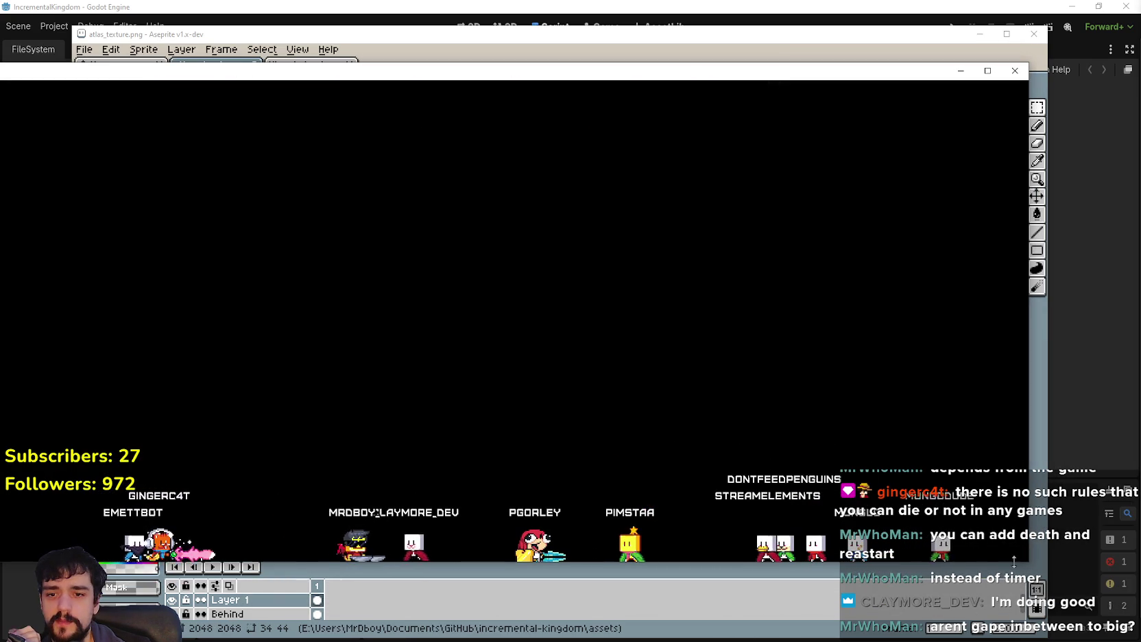
Step: Reposition and slightly shrink the Streaming Avatars window, then centre the OBS StreamAvatars capture properties
{"action": "mouse_move", "coordinate": [682, 73]}
{"action": "left_mouse_down"}
{"action": "mouse_move", "coordinate": [766, 65]}
{"action": "mouse_move", "coordinate": [776, 44]}
{"action": "left_mouse_up"}
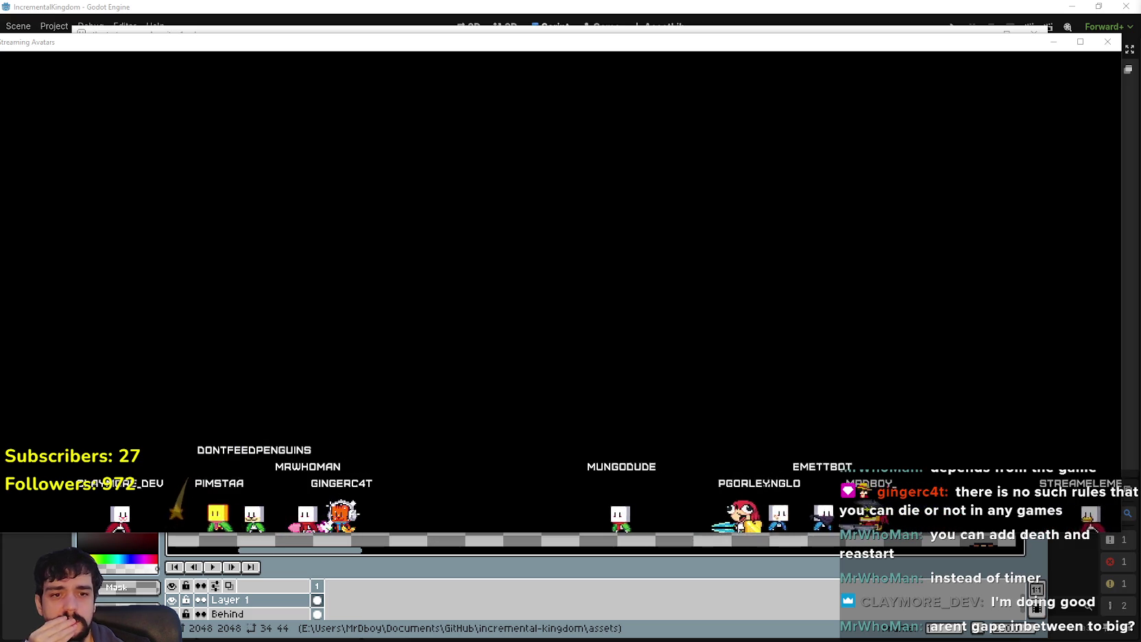
{"action": "mouse_move", "coordinate": [774, 36]}
{"action": "left_mouse_down"}
{"action": "mouse_move", "coordinate": [777, 120]}
{"action": "mouse_move", "coordinate": [738, 280]}
{"action": "mouse_move", "coordinate": [750, 20]}
{"action": "left_mouse_up"}
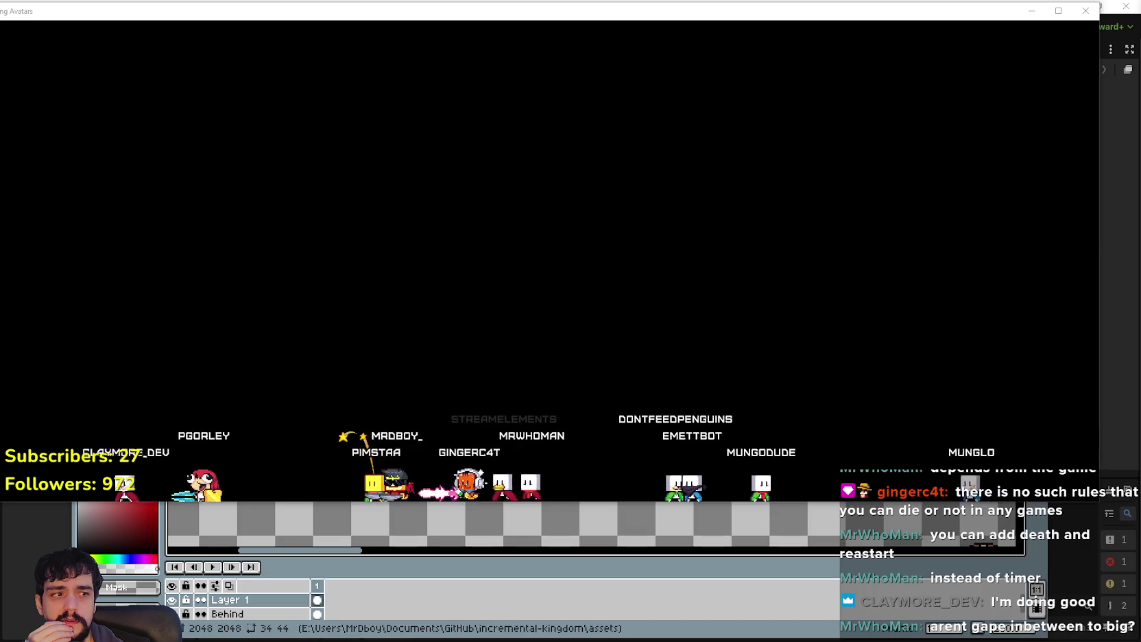
{"action": "mouse_move", "coordinate": [1140, 113]}
{"action": "left_mouse_down"}
{"action": "mouse_move", "coordinate": [1140, 103]}
{"action": "mouse_move", "coordinate": [613, 92]}
{"action": "mouse_move", "coordinate": [518, 66]}
{"action": "left_mouse_up"}
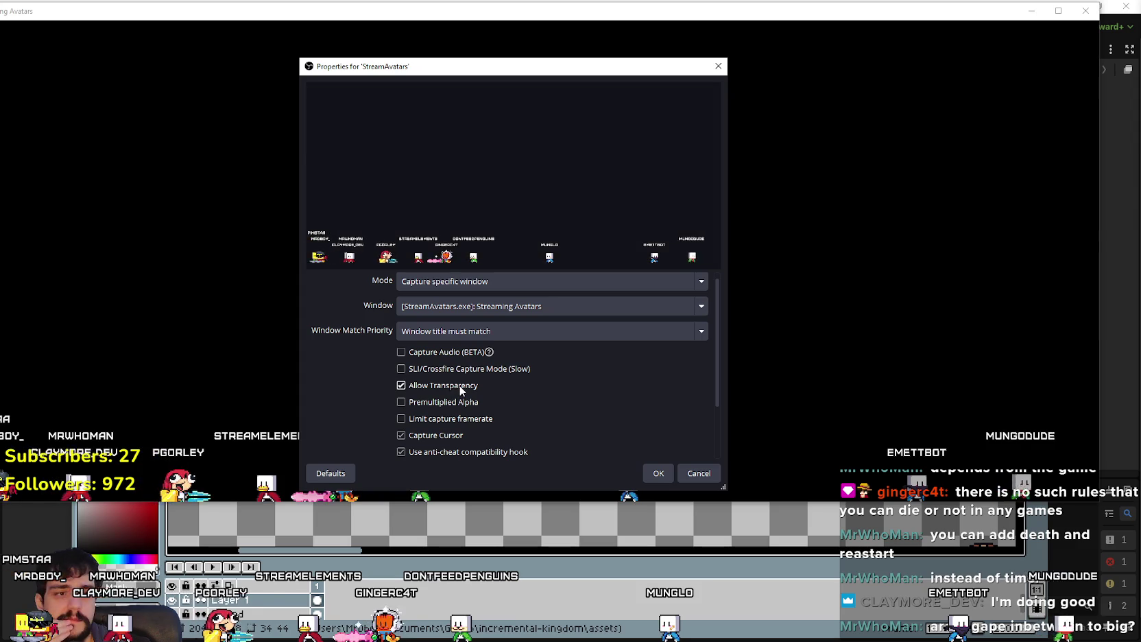
Step: Close the StreamAvatars capture properties and switch from the avatar window back to Aseprite
{"action": "key", "text": "Return"}
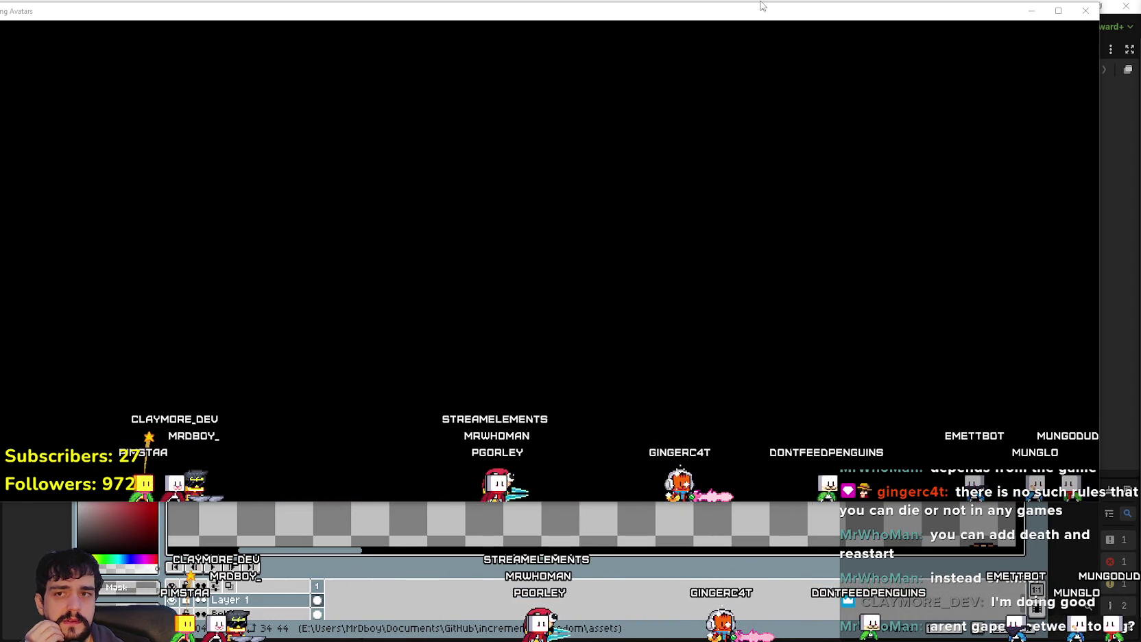
{"action": "key", "text": "alt+Tab"}
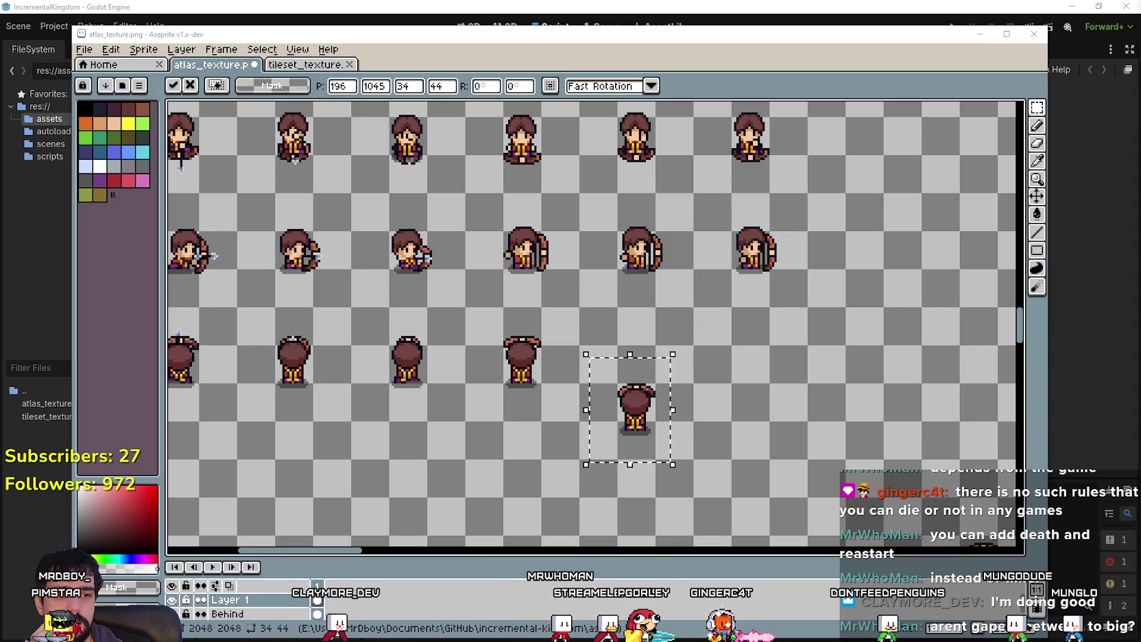
Step: Bring Streaming Avatars forward and narrow it from both sides to uncover the canvas and palette
{"action": "key", "text": "alt+Tab"}
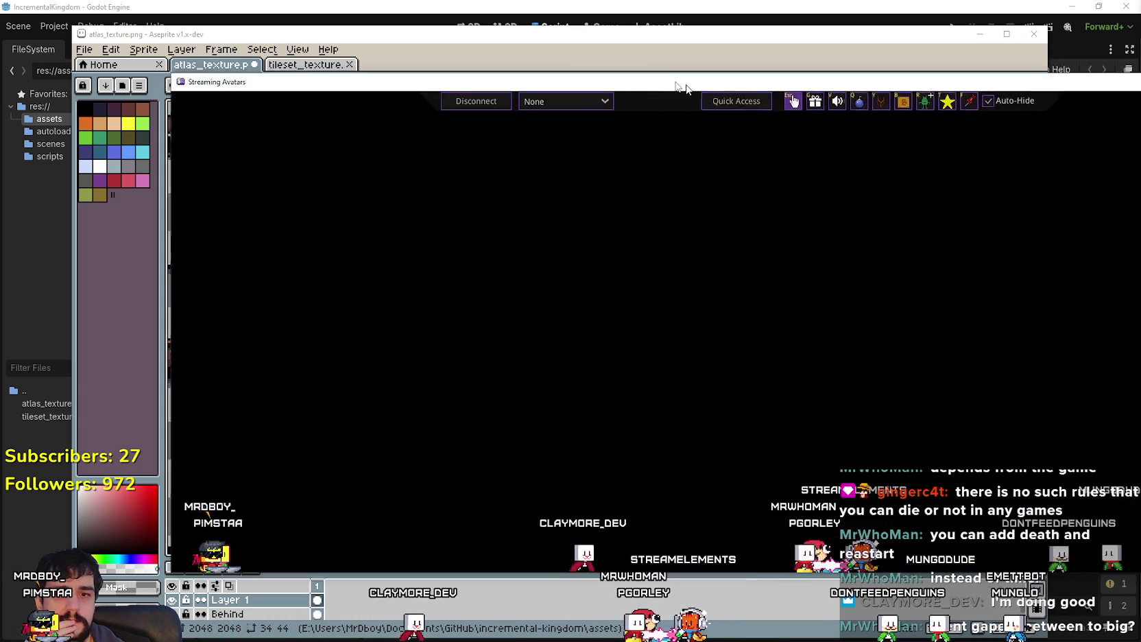
{"action": "left_click_drag", "start_coordinate": [1115, 326], "coordinate": [804, 343]}
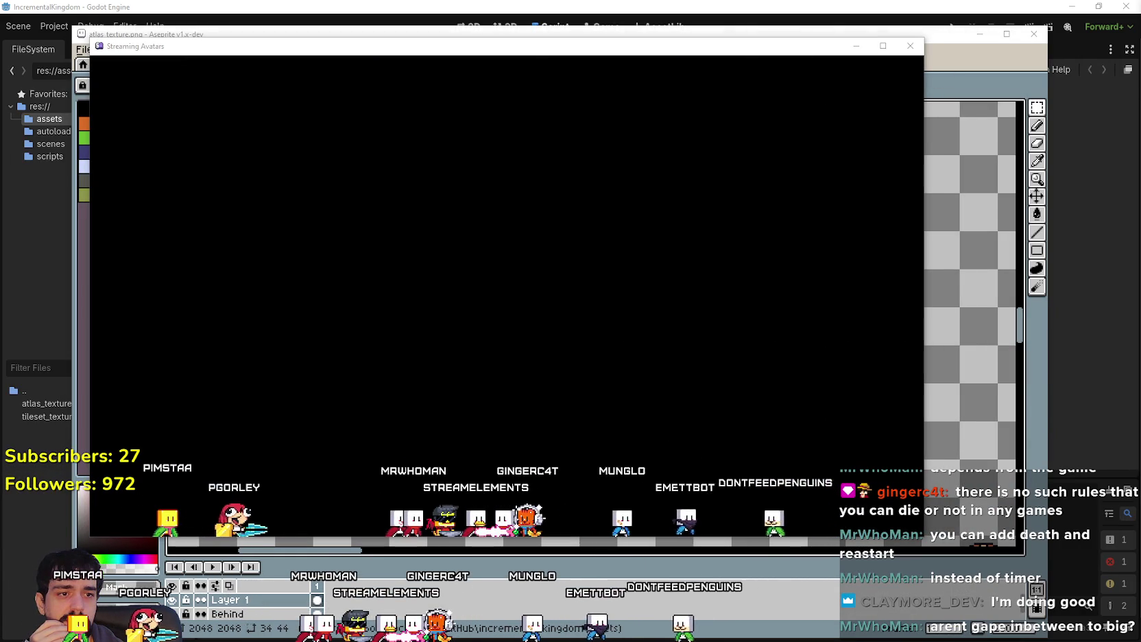
{"action": "left_click_drag", "start_coordinate": [90, 437], "coordinate": [240, 441]}
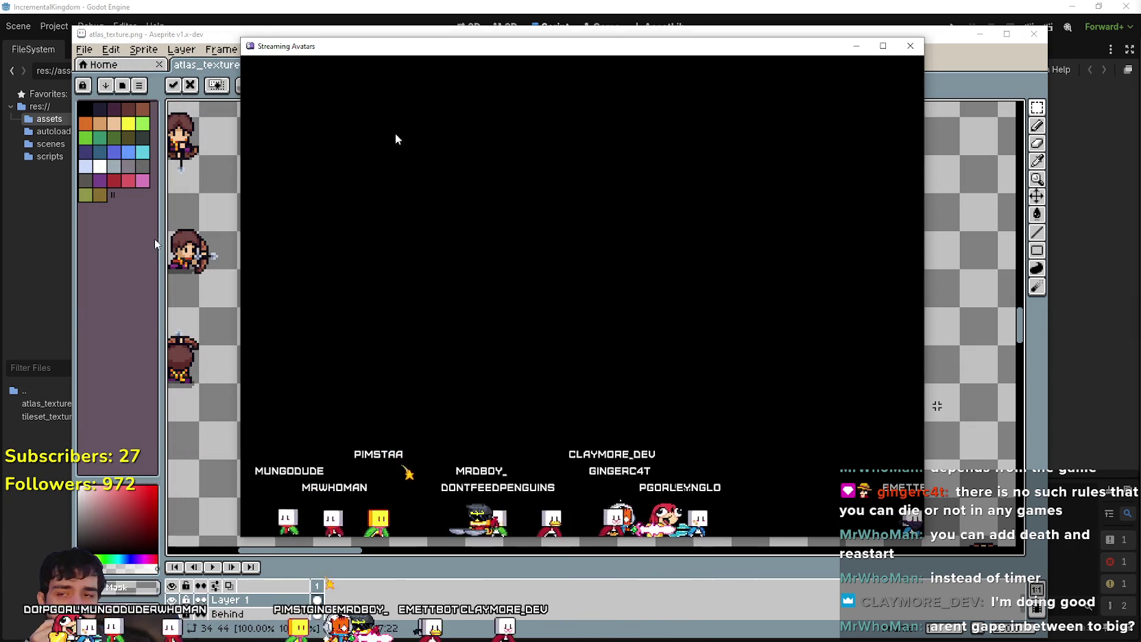
{"action": "mouse_move", "coordinate": [465, 57]}
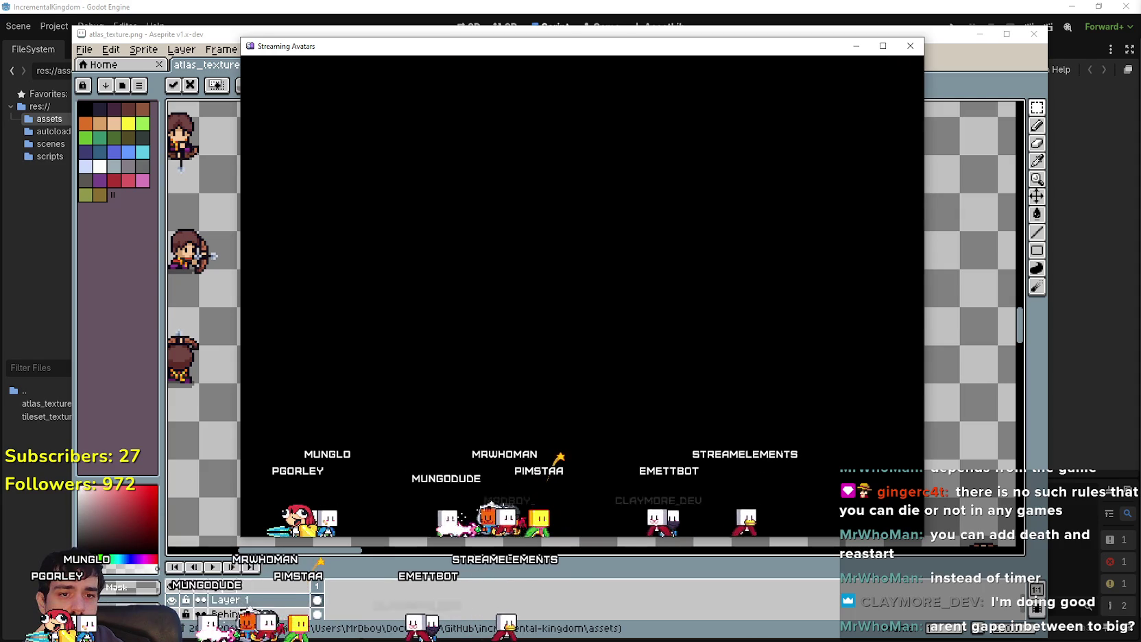
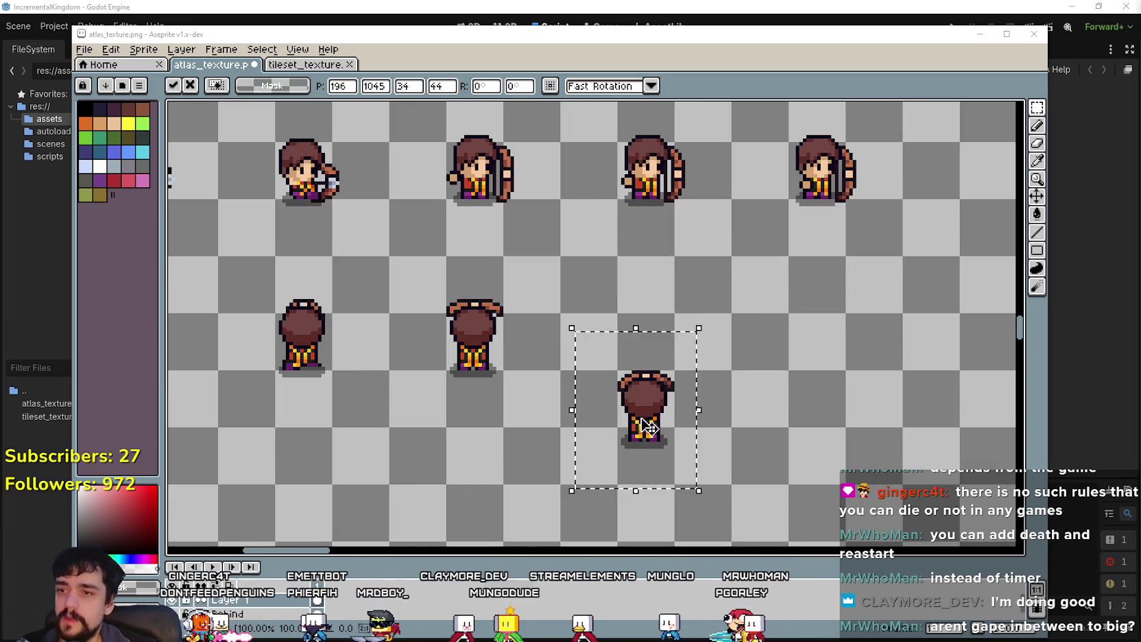
Step: Move the selected sprite up into its grid cell and nudge it one pixel left
{"action": "scroll", "coordinate": [654, 451], "scroll_direction": "up", "scroll_amount": 1}
{"action": "left_click_drag", "start_coordinate": [650, 404], "coordinate": [650, 346]}
{"action": "scroll", "coordinate": [651, 370], "scroll_direction": "up", "scroll_amount": 1}
{"action": "key", "text": "Left"}
{"action": "scroll", "coordinate": [651, 387], "scroll_direction": "down", "scroll_amount": 4}
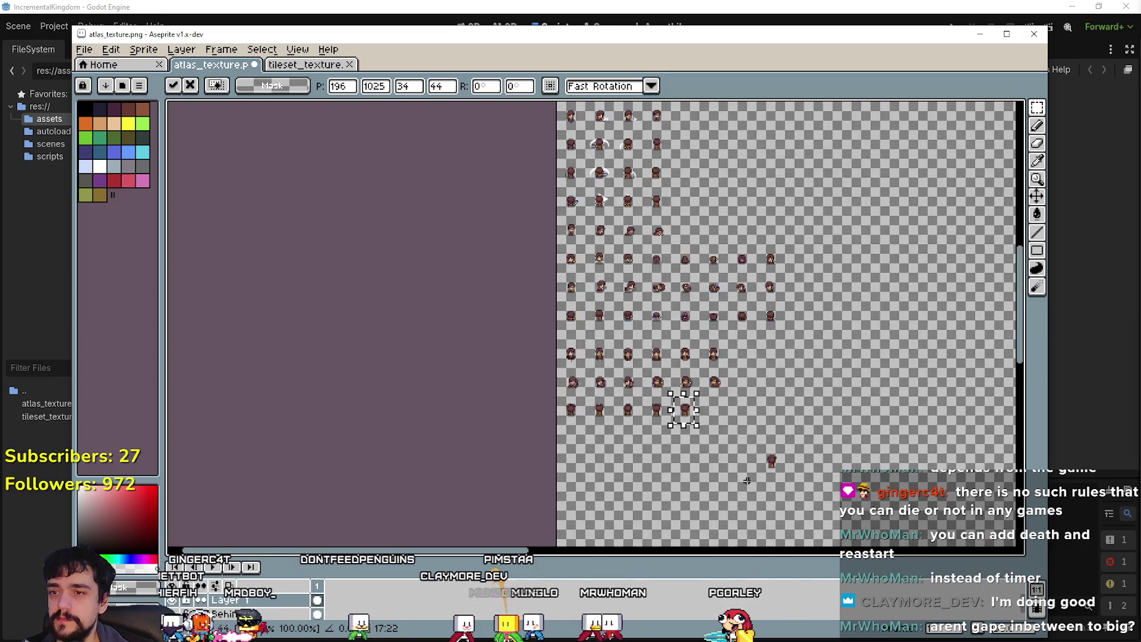
{"action": "scroll", "coordinate": [761, 413], "scroll_direction": "up", "scroll_amount": 2}
Step: Select another lone sprite and shift it up-left into alignment
{"action": "left_click_drag", "start_coordinate": [769, 445], "coordinate": [922, 315]}
{"action": "scroll", "coordinate": [611, 198], "scroll_direction": "down", "scroll_amount": 3}
{"action": "scroll", "coordinate": [709, 445], "scroll_direction": "up", "scroll_amount": 2}
{"action": "scroll", "coordinate": [709, 445], "scroll_direction": "up", "scroll_amount": 1}
{"action": "scroll", "coordinate": [682, 382], "scroll_direction": "up", "scroll_amount": 1}
{"action": "mouse_move", "coordinate": [596, 267]}
{"action": "left_mouse_down"}
{"action": "mouse_move", "coordinate": [581, 247]}
{"action": "mouse_move", "coordinate": [675, 356]}
{"action": "mouse_move", "coordinate": [653, 325]}
{"action": "left_mouse_up"}
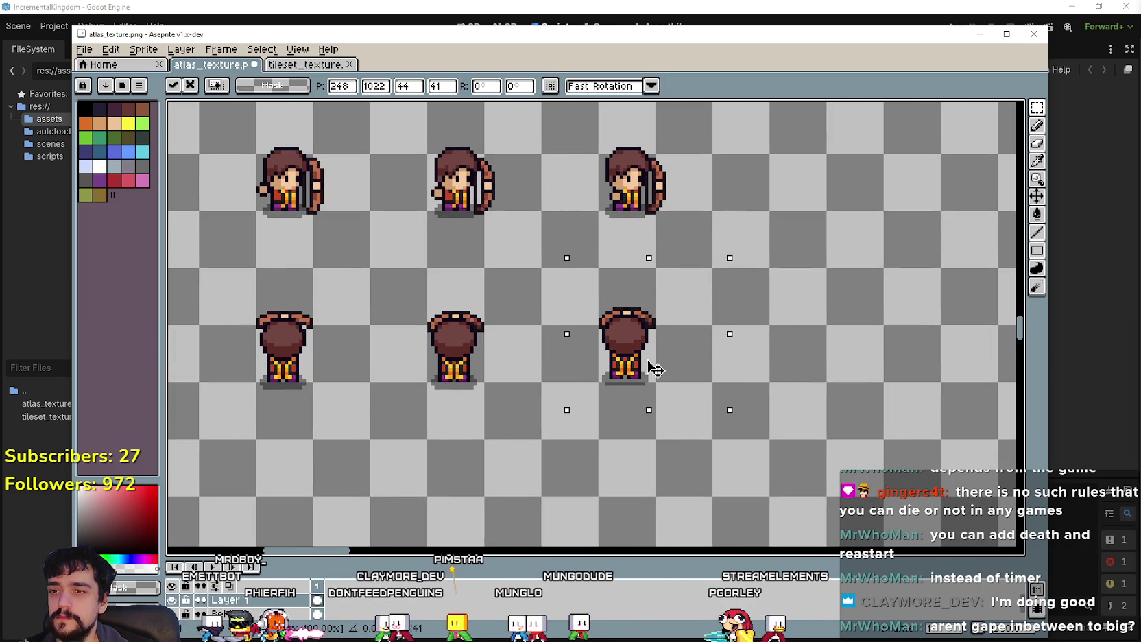
{"action": "scroll", "coordinate": [649, 366], "scroll_direction": "down", "scroll_amount": 4}
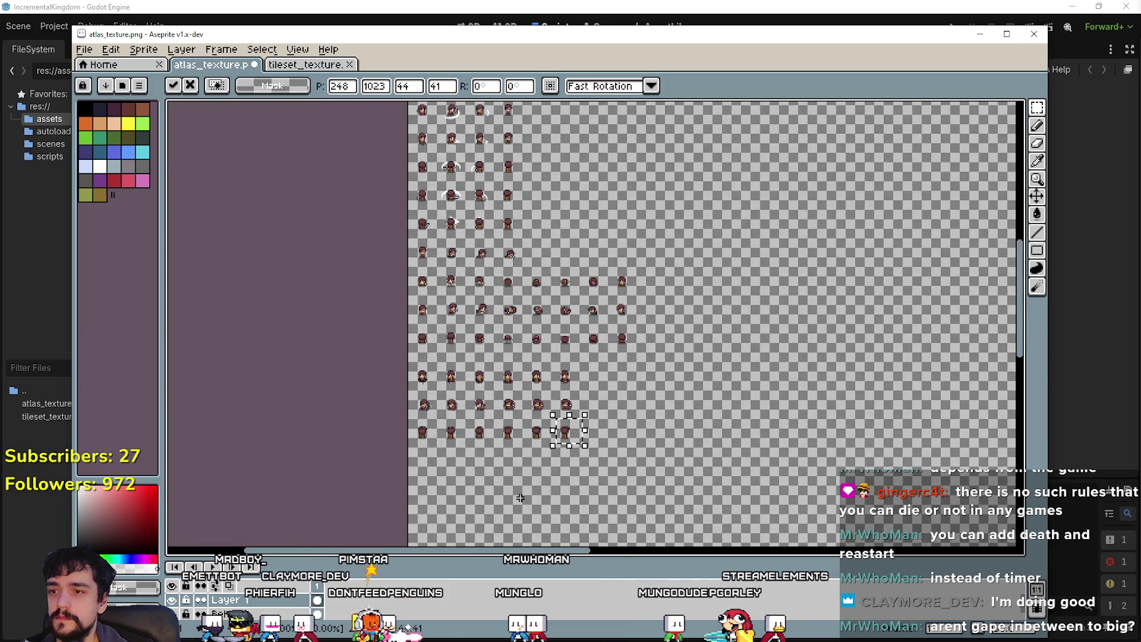
{"action": "scroll", "coordinate": [631, 443], "scroll_direction": "up", "scroll_amount": 5}
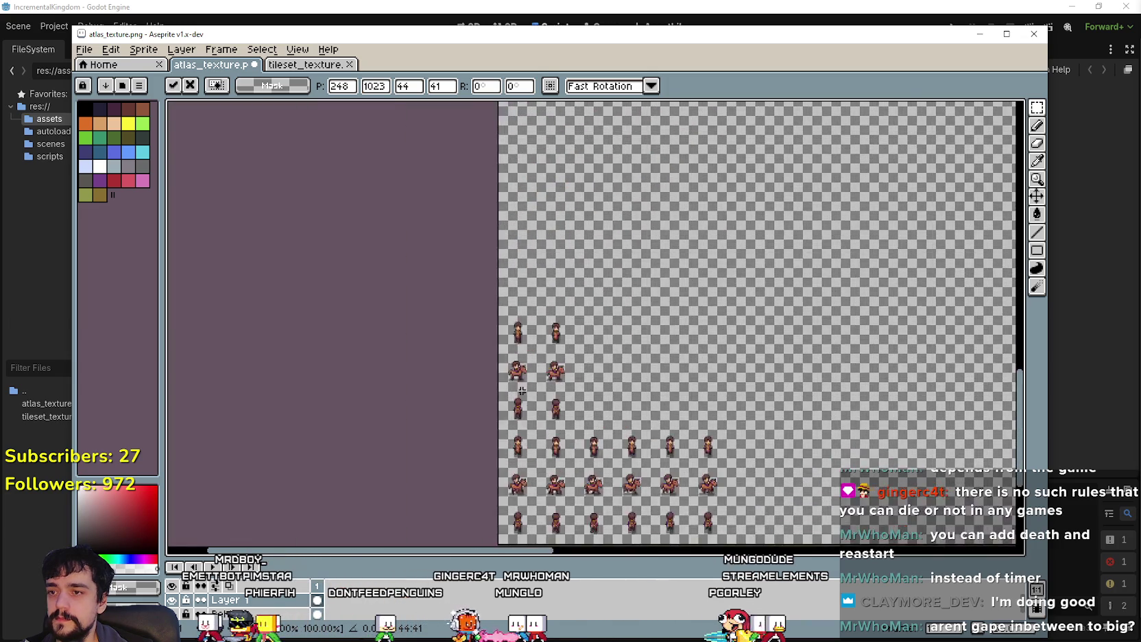
Step: Move the block of six sprites into place and commit the move
{"action": "left_click_drag", "start_coordinate": [505, 430], "coordinate": [675, 213]}
{"action": "left_click_drag", "start_coordinate": [613, 311], "coordinate": [655, 192]}
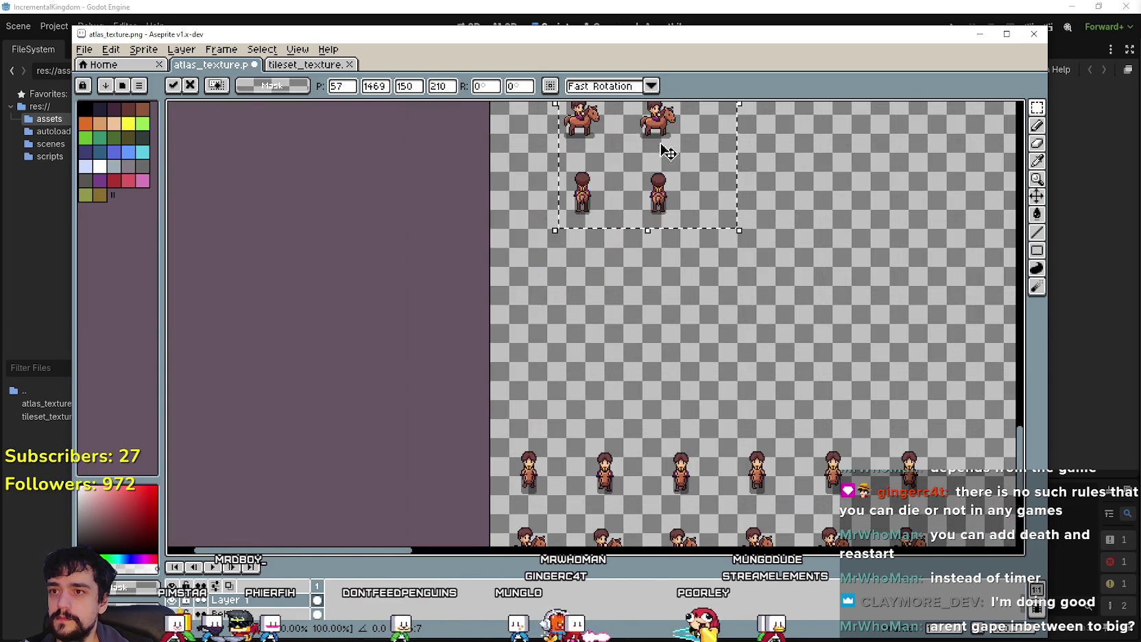
{"action": "scroll", "coordinate": [644, 322], "scroll_direction": "down", "scroll_amount": 2}
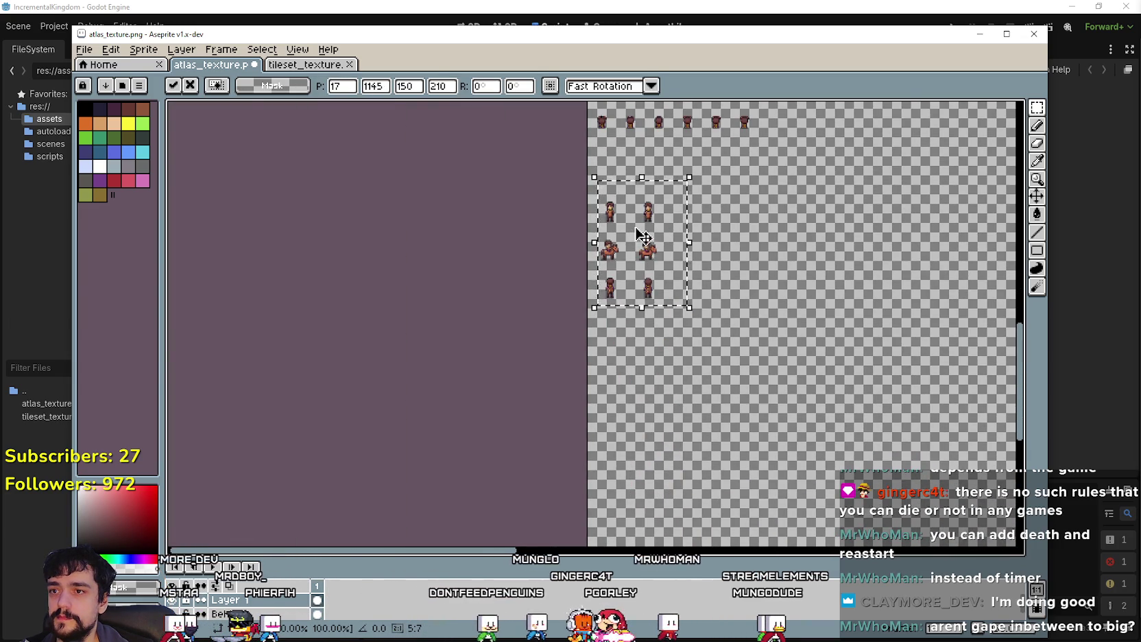
{"action": "scroll", "coordinate": [641, 235], "scroll_direction": "up", "scroll_amount": 2}
{"action": "scroll", "coordinate": [636, 313], "scroll_direction": "up", "scroll_amount": 2}
{"action": "scroll", "coordinate": [618, 326], "scroll_direction": "down", "scroll_amount": 2}
{"action": "left_click", "coordinate": [541, 324]}
Step: Line up the standing sprite, commit it with Enter, then marquee the six lower sprites
{"action": "mouse_move", "coordinate": [560, 265]}
{"action": "left_mouse_down"}
{"action": "mouse_move", "coordinate": [605, 334]}
{"action": "mouse_move", "coordinate": [560, 195]}
{"action": "left_mouse_up"}
{"action": "scroll", "coordinate": [596, 321], "scroll_direction": "up", "scroll_amount": 2}
{"action": "left_click_drag", "start_coordinate": [648, 396], "coordinate": [631, 258]}
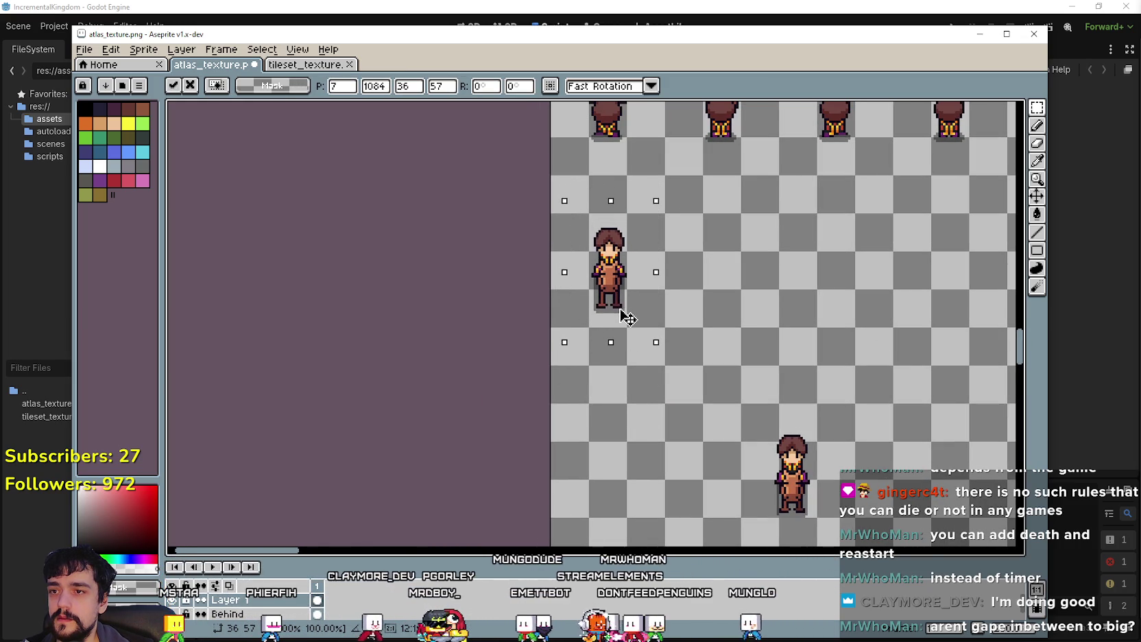
{"action": "key", "text": "Left"}
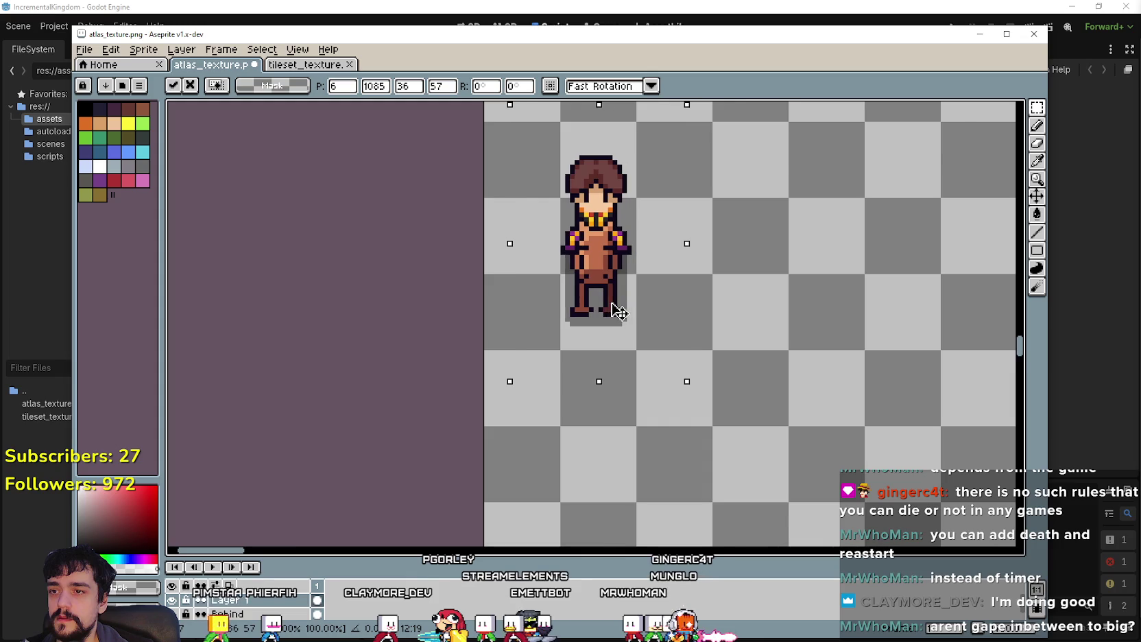
{"action": "mouse_move", "coordinate": [616, 319]}
{"action": "left_mouse_down"}
{"action": "mouse_move", "coordinate": [614, 275]}
{"action": "mouse_move", "coordinate": [621, 333]}
{"action": "left_mouse_up"}
{"action": "scroll", "coordinate": [641, 363], "scroll_direction": "down", "scroll_amount": 2}
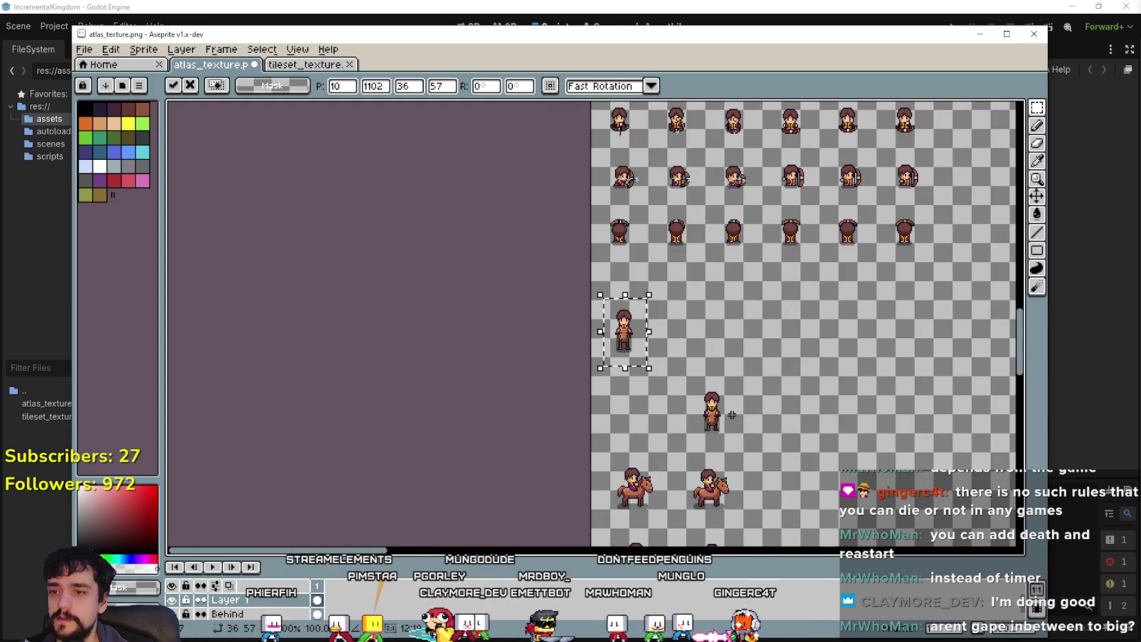
{"action": "key", "text": "Return"}
{"action": "mouse_move", "coordinate": [576, 318]}
{"action": "left_mouse_down"}
{"action": "mouse_move", "coordinate": [731, 531]}
{"action": "mouse_move", "coordinate": [771, 550]}
{"action": "left_mouse_up"}
{"action": "left_click_drag", "start_coordinate": [826, 525], "coordinate": [754, 356]}
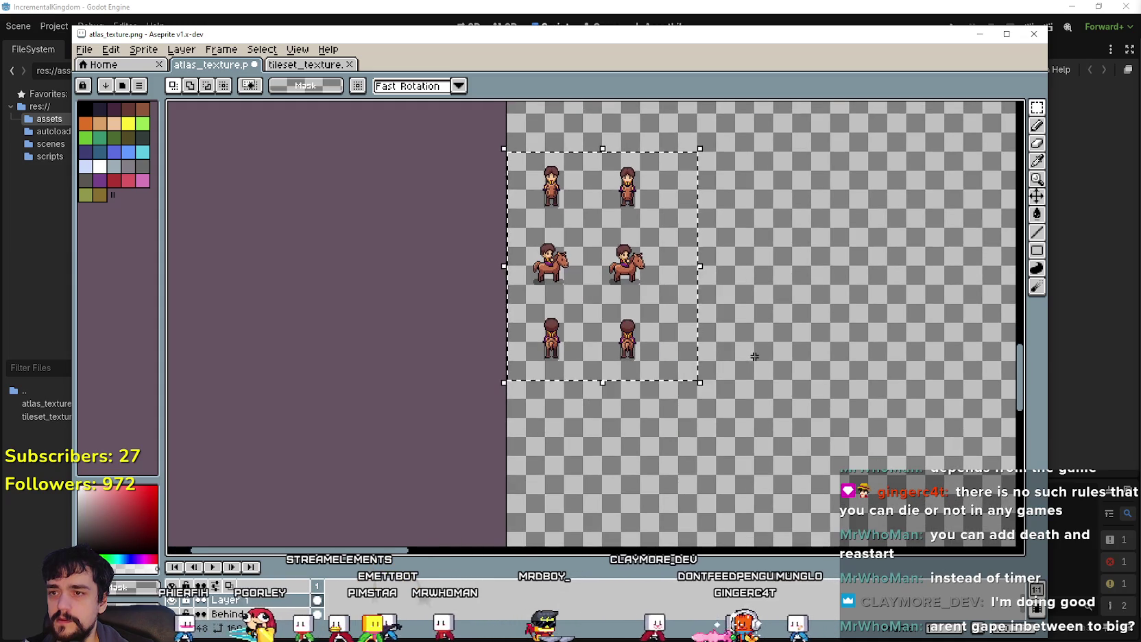
{"action": "scroll", "coordinate": [754, 356], "scroll_direction": "up", "scroll_amount": 5}
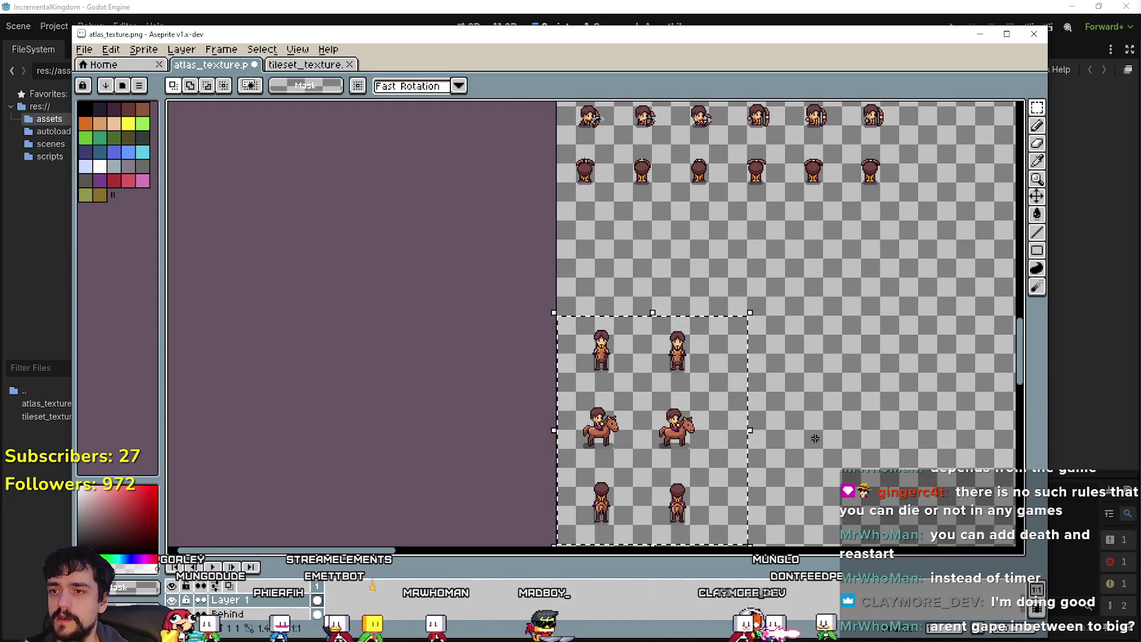
{"action": "scroll", "coordinate": [814, 438], "scroll_direction": "down", "scroll_amount": 3}
{"action": "left_click_drag", "start_coordinate": [507, 228], "coordinate": [642, 401]}
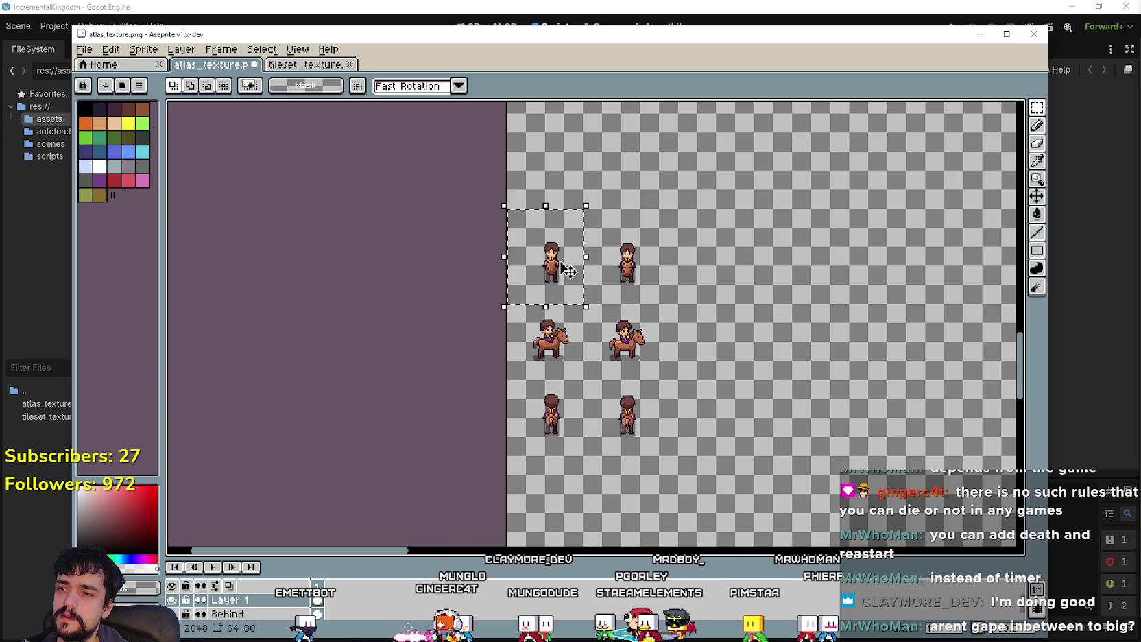
{"action": "left_click", "coordinate": [520, 317]}
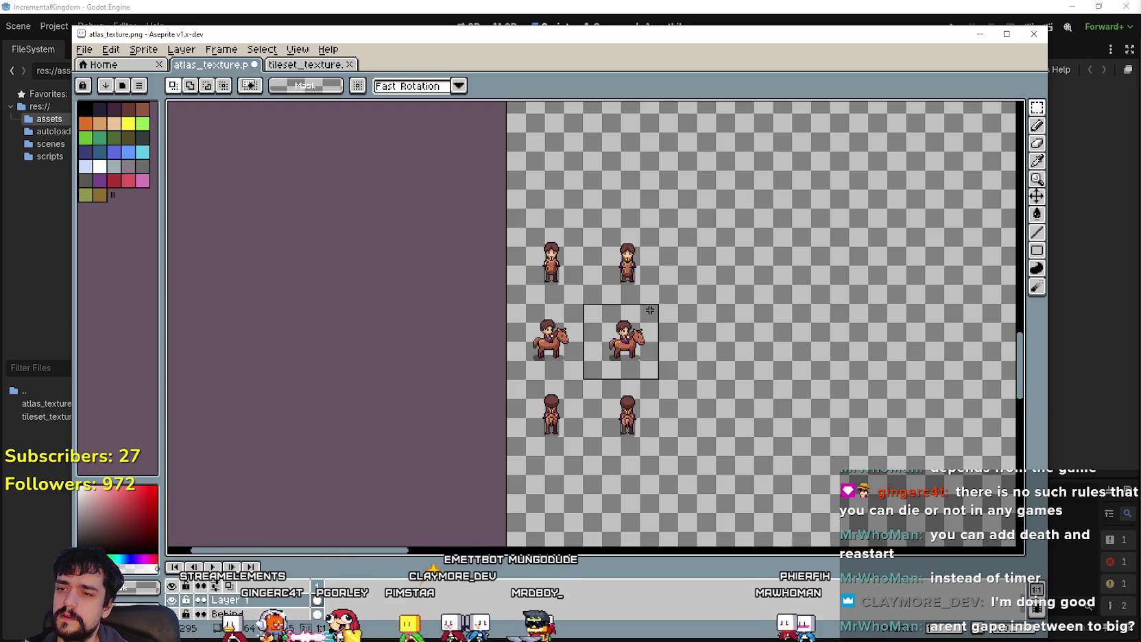
{"action": "left_click_drag", "start_coordinate": [649, 310], "coordinate": [650, 310]}
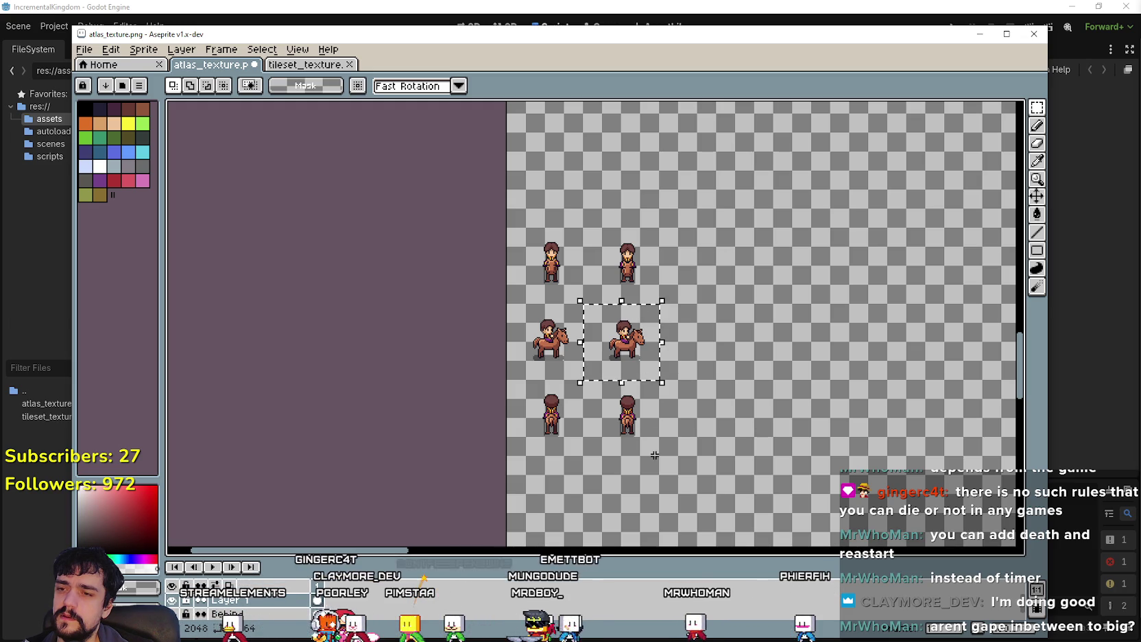
{"action": "scroll", "coordinate": [652, 452], "scroll_direction": "down", "scroll_amount": 4}
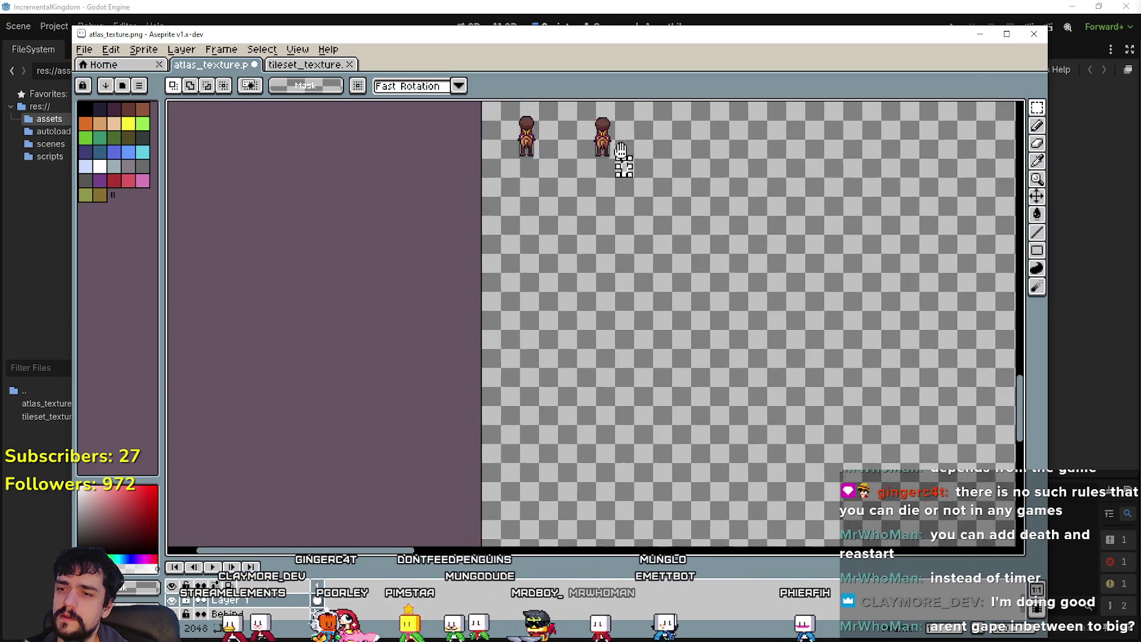
{"action": "scroll", "coordinate": [521, 361], "scroll_direction": "up", "scroll_amount": 3}
{"action": "scroll", "coordinate": [521, 361], "scroll_direction": "down", "scroll_amount": 1}
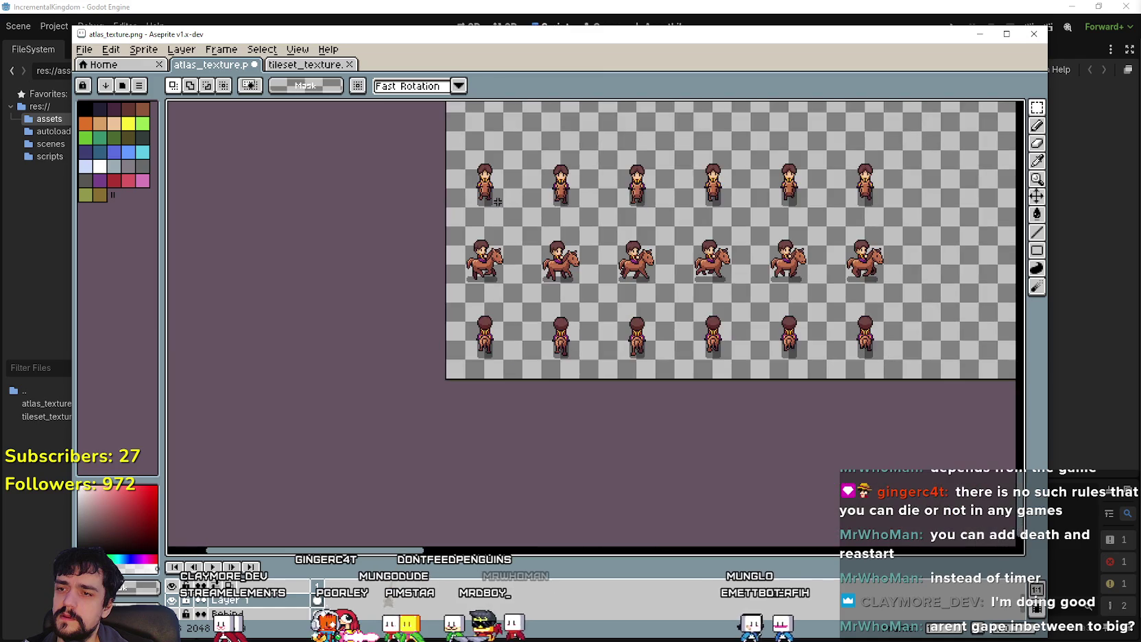
{"action": "scroll", "coordinate": [501, 254], "scroll_direction": "up", "scroll_amount": 1}
{"action": "left_click_drag", "start_coordinate": [500, 253], "coordinate": [537, 358]}
{"action": "mouse_move", "coordinate": [458, 212]}
{"action": "left_mouse_down"}
{"action": "mouse_move", "coordinate": [484, 319]}
{"action": "mouse_move", "coordinate": [574, 217]}
{"action": "left_mouse_up"}
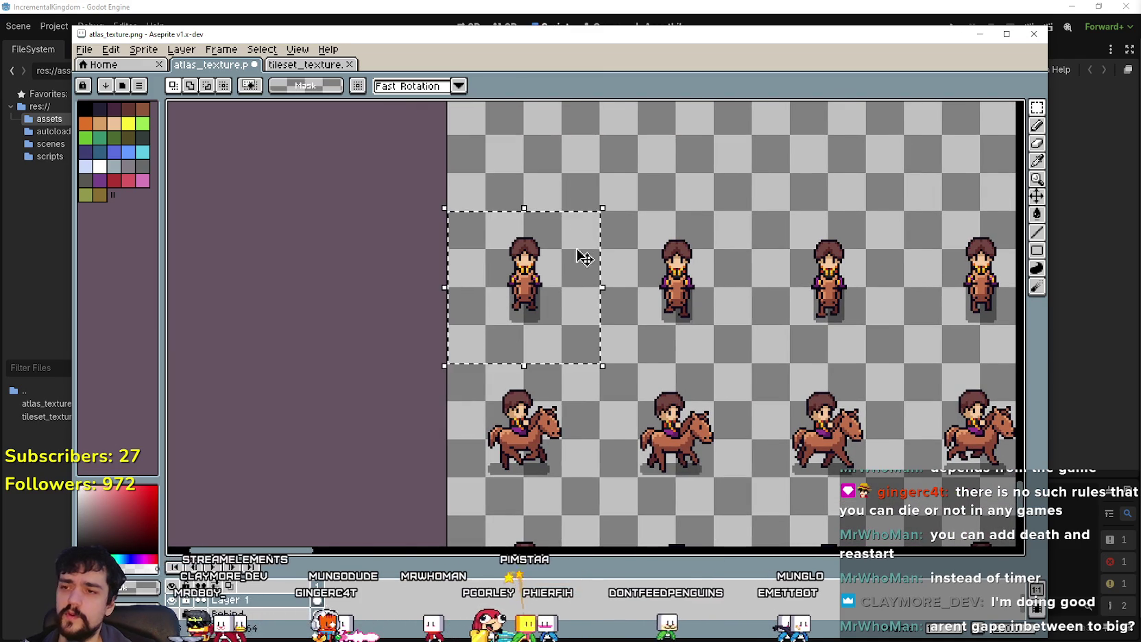
{"action": "scroll", "coordinate": [581, 255], "scroll_direction": "down", "scroll_amount": 2}
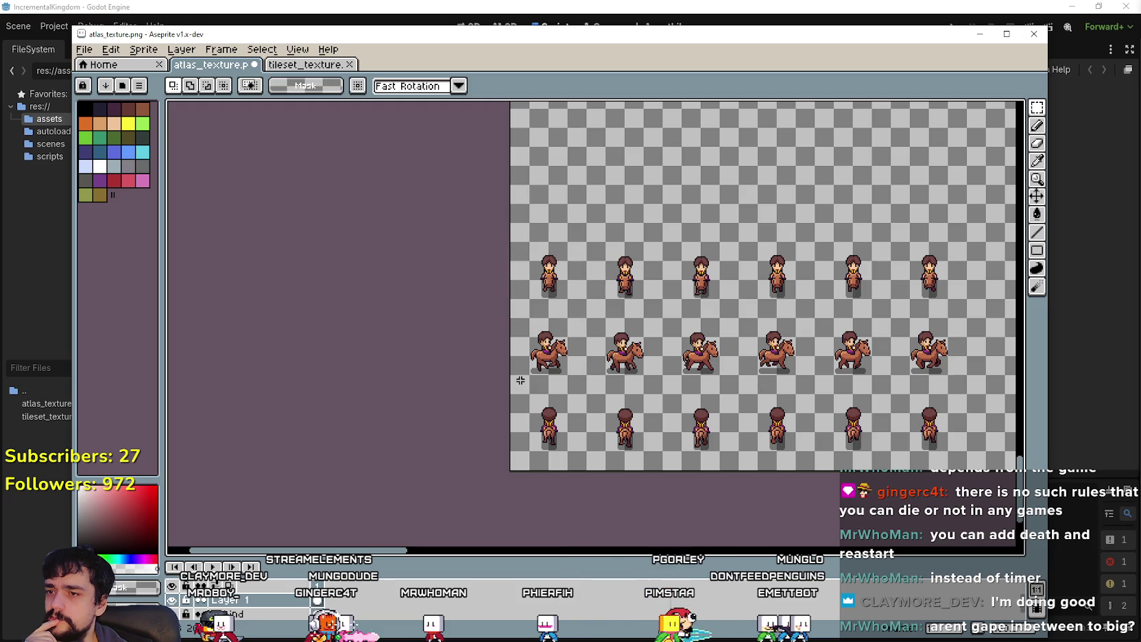
{"action": "left_click", "coordinate": [576, 331]}
{"action": "left_click", "coordinate": [599, 390]}
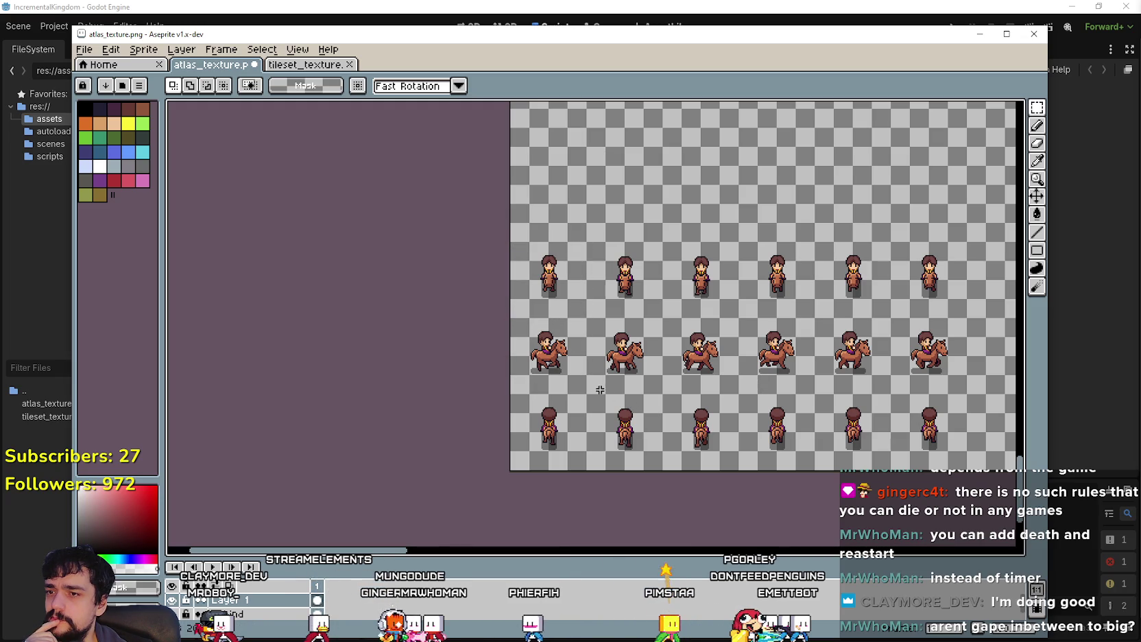
{"action": "left_click", "coordinate": [647, 327]}
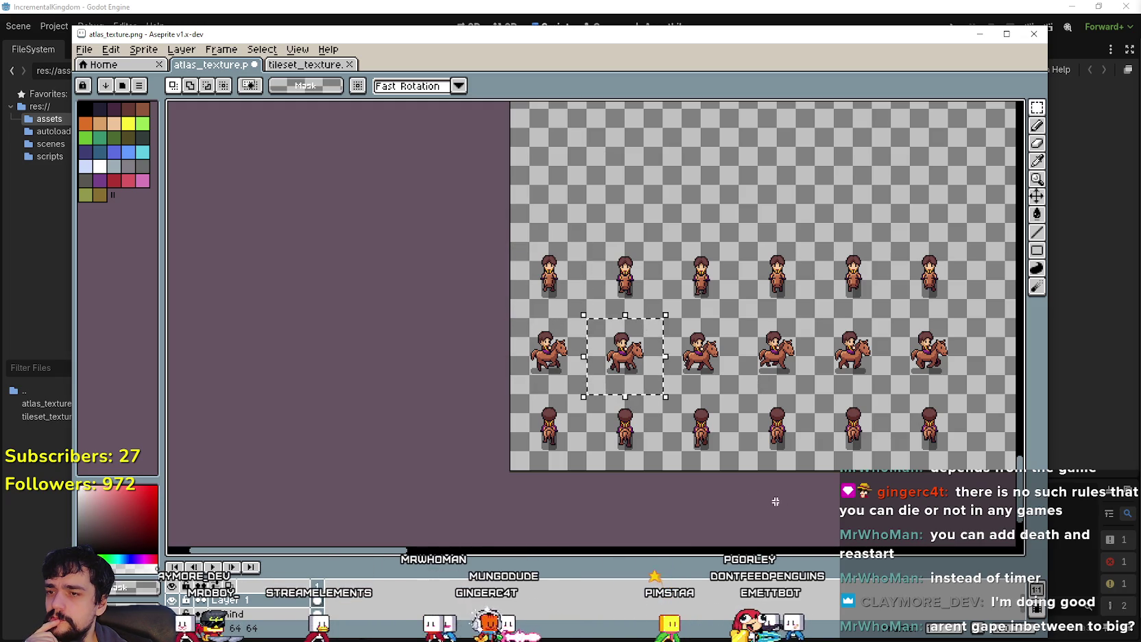
{"action": "scroll", "coordinate": [686, 394], "scroll_direction": "right", "scroll_amount": 3}
{"action": "scroll", "coordinate": [701, 468], "scroll_direction": "up", "scroll_amount": 2}
{"action": "scroll", "coordinate": [700, 468], "scroll_direction": "down", "scroll_amount": 3}
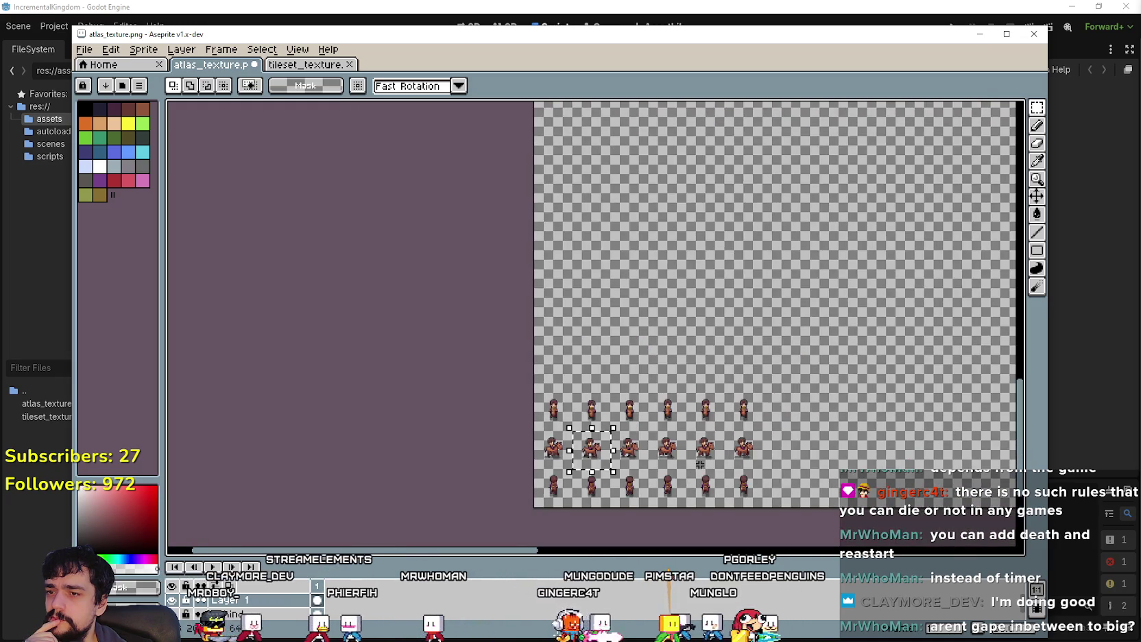
{"action": "scroll", "coordinate": [624, 249], "scroll_direction": "down", "scroll_amount": 5}
{"action": "scroll", "coordinate": [625, 248], "scroll_direction": "up", "scroll_amount": 4}
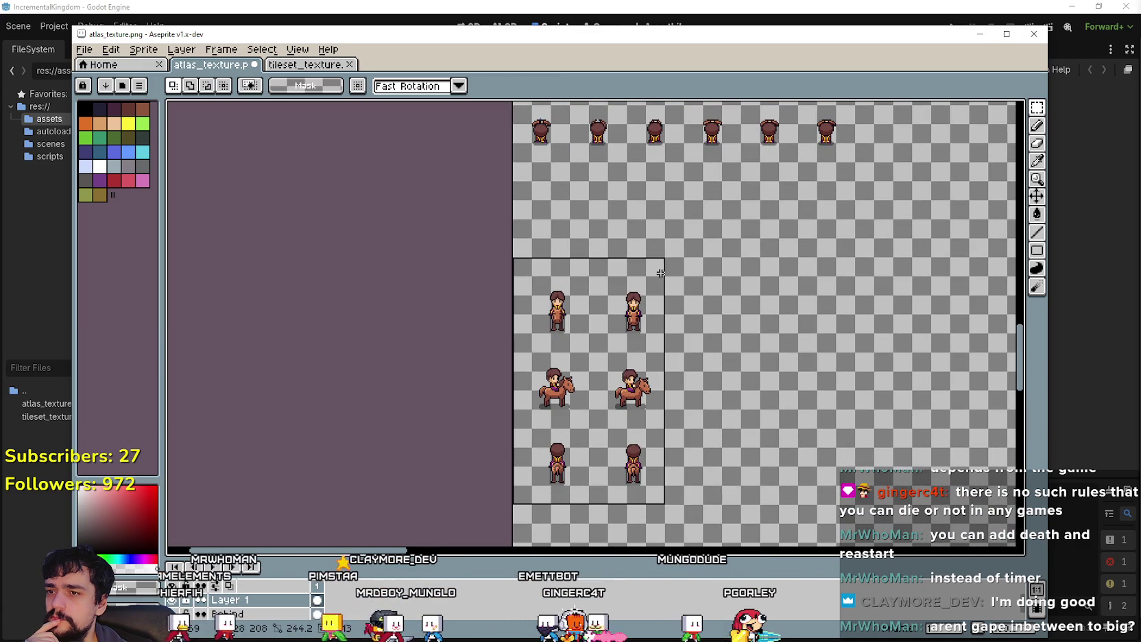
Step: Move the six standing and horse sprites up 144 pixels and drop the selection
{"action": "left_click_drag", "start_coordinate": [686, 274], "coordinate": [512, 506]}
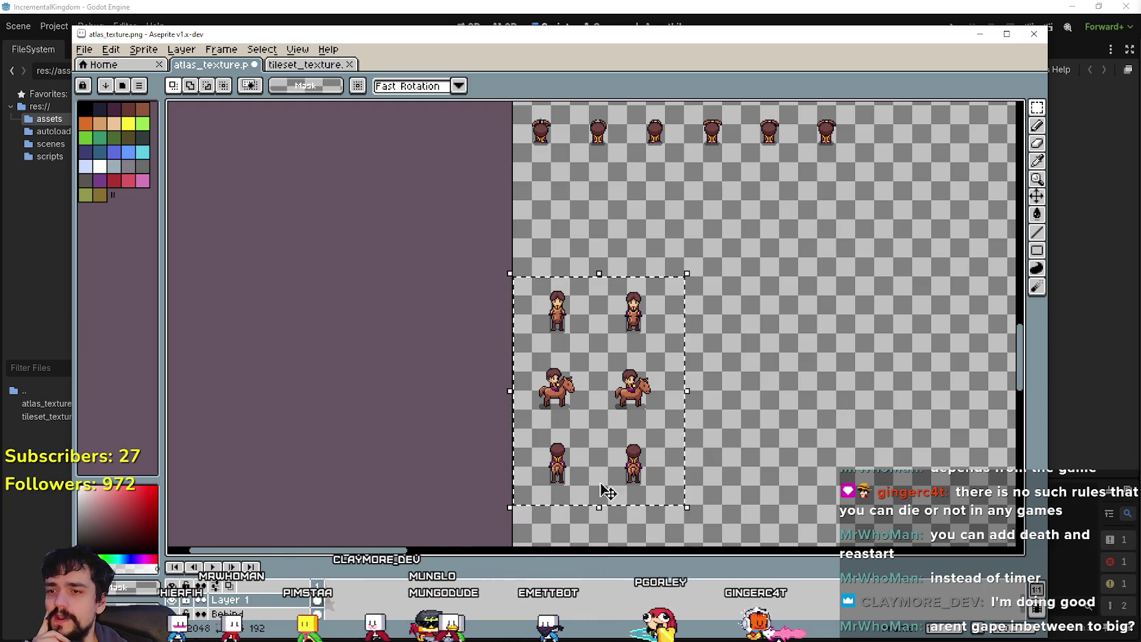
{"action": "scroll", "coordinate": [553, 356], "scroll_direction": "up", "scroll_amount": 2}
{"action": "left_click_drag", "start_coordinate": [629, 468], "coordinate": [628, 373]}
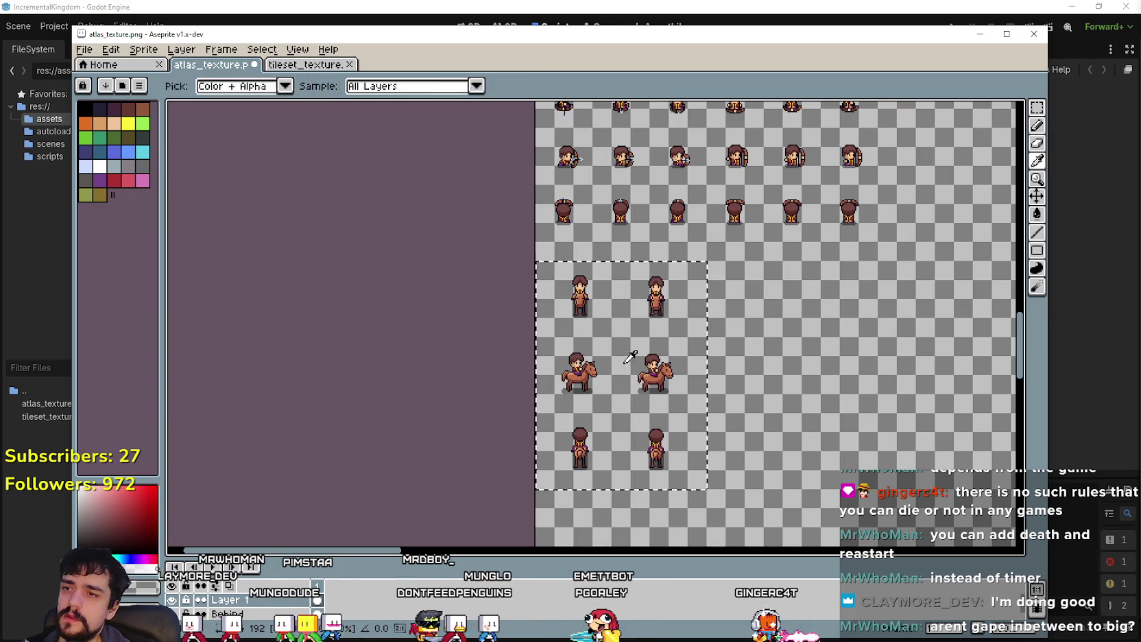
{"action": "left_click_drag", "start_coordinate": [794, 385], "coordinate": [775, 340]}
{"action": "scroll", "coordinate": [774, 341], "scroll_direction": "up", "scroll_amount": 1}
{"action": "scroll", "coordinate": [733, 341], "scroll_direction": "down", "scroll_amount": 1}
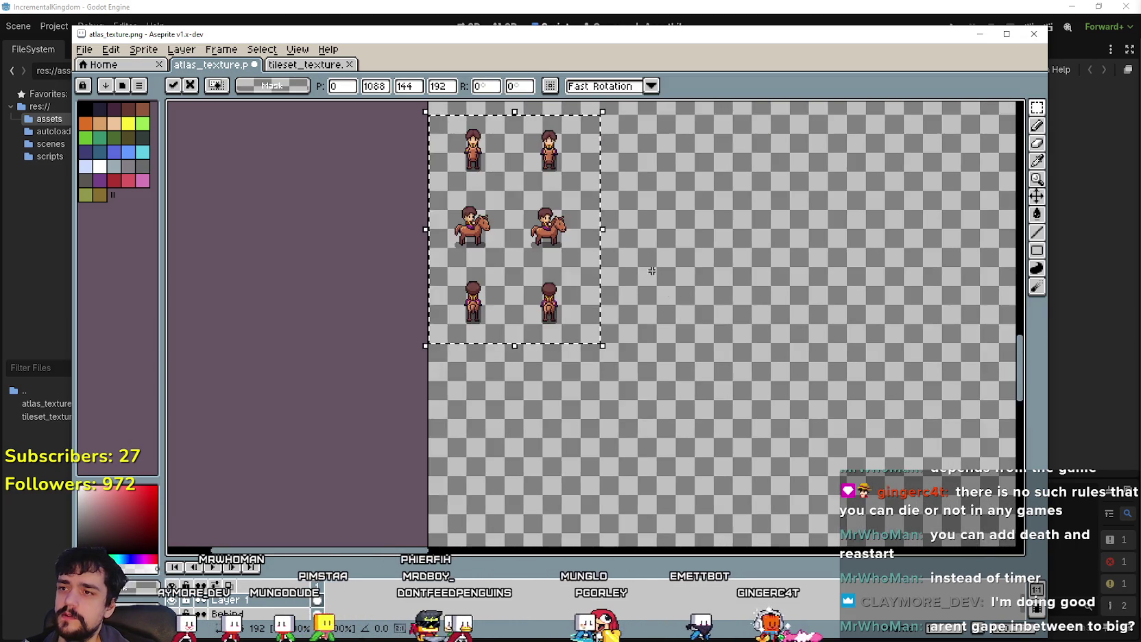
{"action": "key", "text": "ctrl+d"}
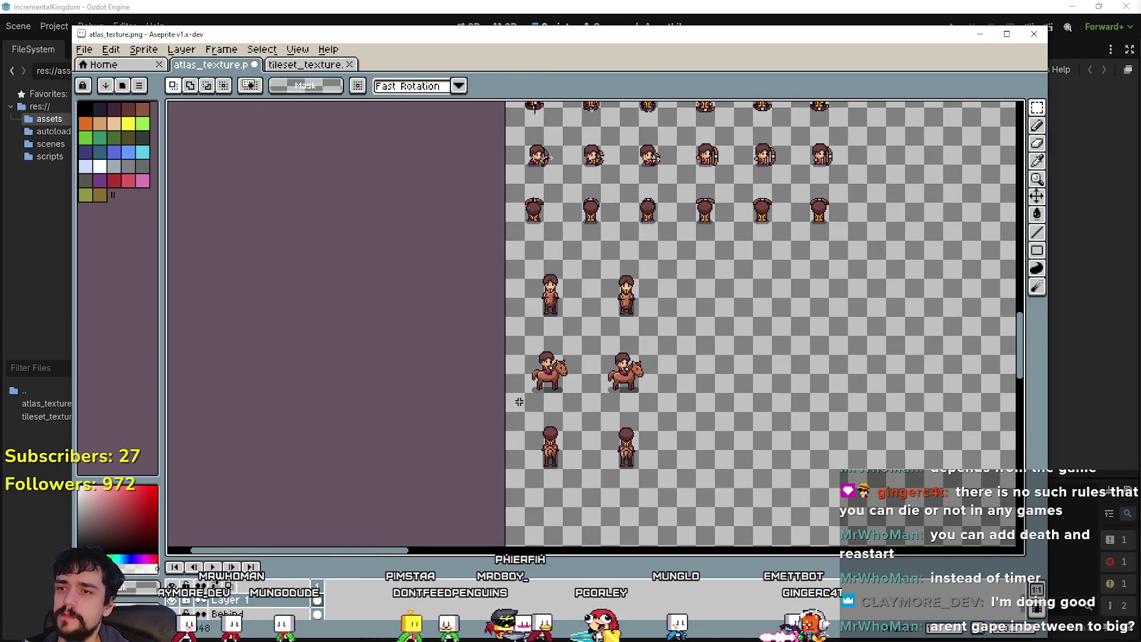
Step: Shift the two horse sprites up and right, then commit them
{"action": "scroll", "coordinate": [525, 417], "scroll_direction": "down", "scroll_amount": 1}
{"action": "scroll", "coordinate": [519, 425], "scroll_direction": "up", "scroll_amount": 2}
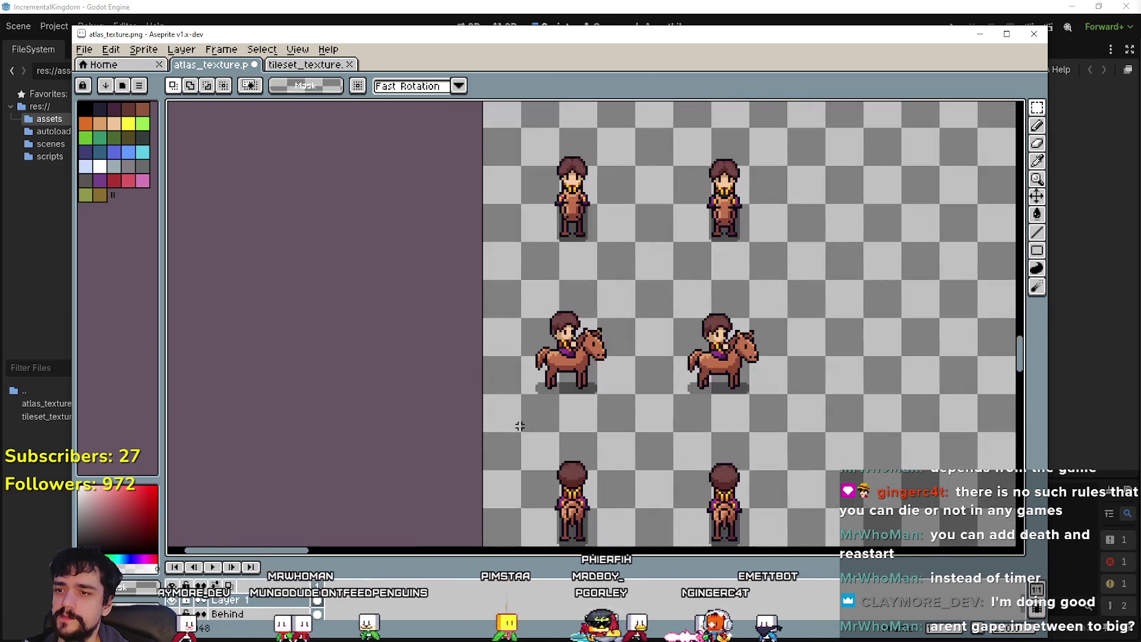
{"action": "scroll", "coordinate": [514, 416], "scroll_direction": "down", "scroll_amount": 1}
{"action": "left_click_drag", "start_coordinate": [605, 390], "coordinate": [570, 357]}
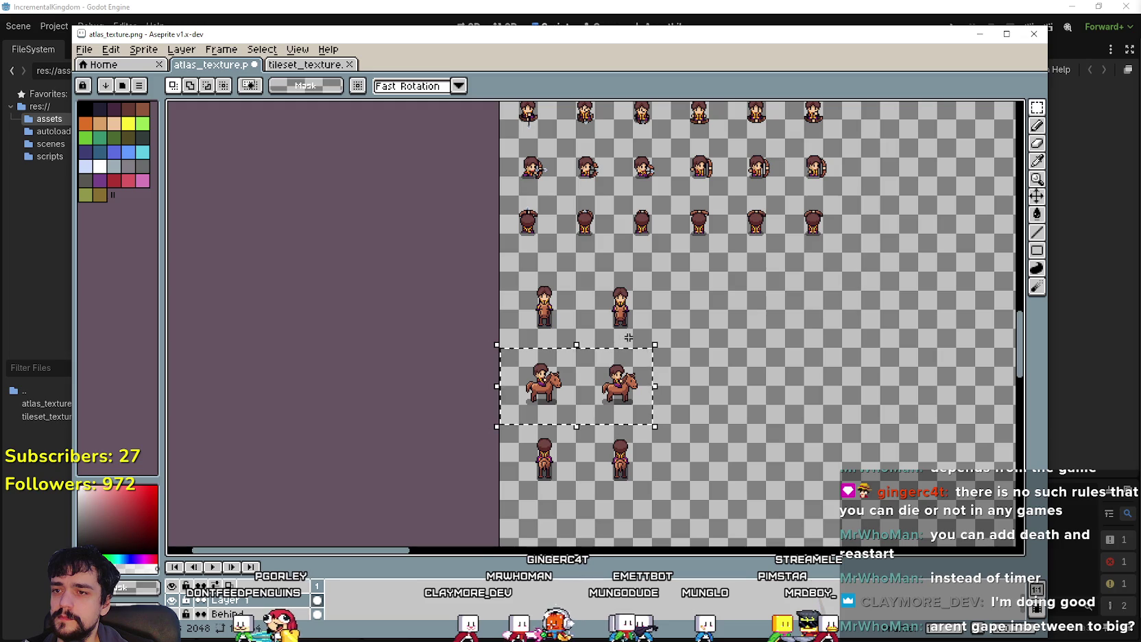
{"action": "mouse_move", "coordinate": [554, 393]}
{"action": "left_mouse_down"}
{"action": "mouse_move", "coordinate": [720, 349]}
{"action": "mouse_move", "coordinate": [703, 295]}
{"action": "mouse_move", "coordinate": [706, 318]}
{"action": "left_mouse_up"}
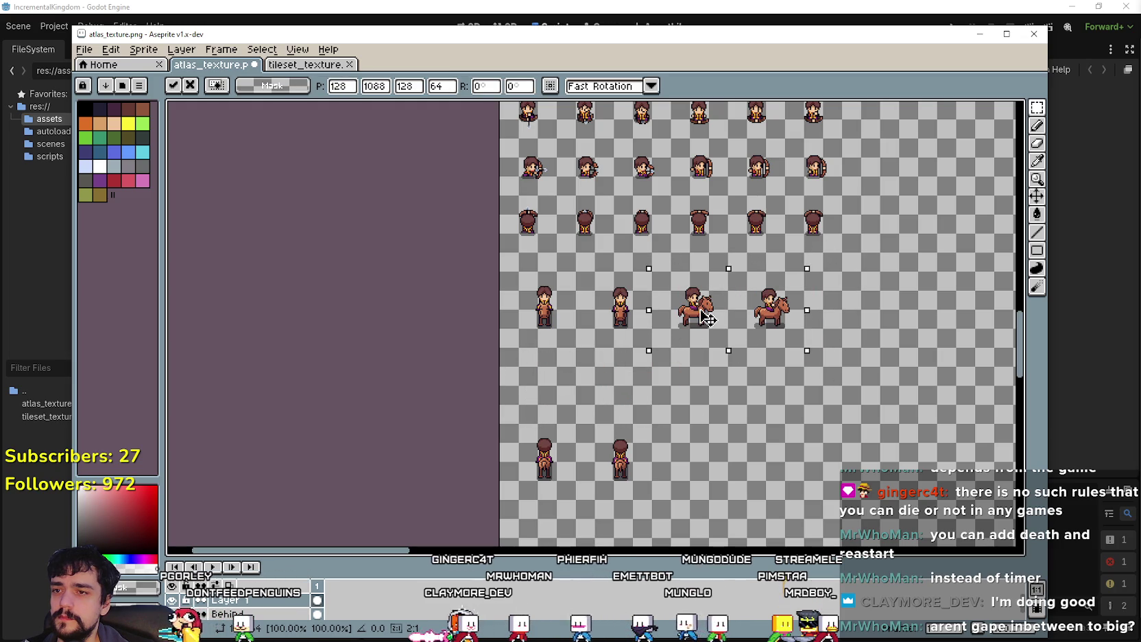
{"action": "scroll", "coordinate": [561, 446], "scroll_direction": "down", "scroll_amount": 2}
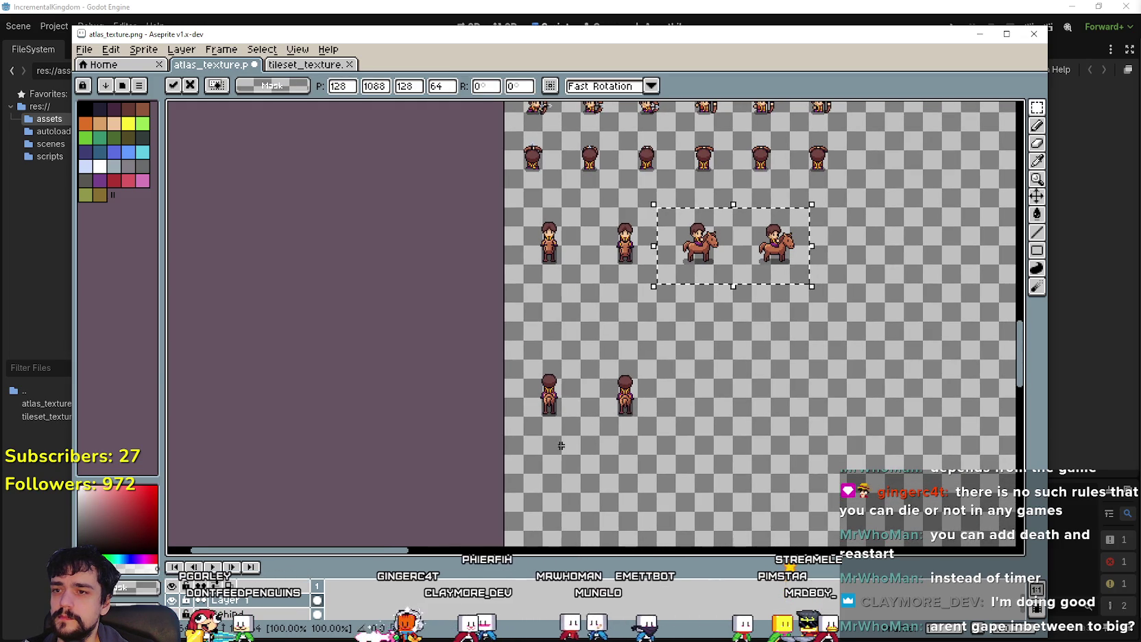
{"action": "left_click", "coordinate": [520, 439]}
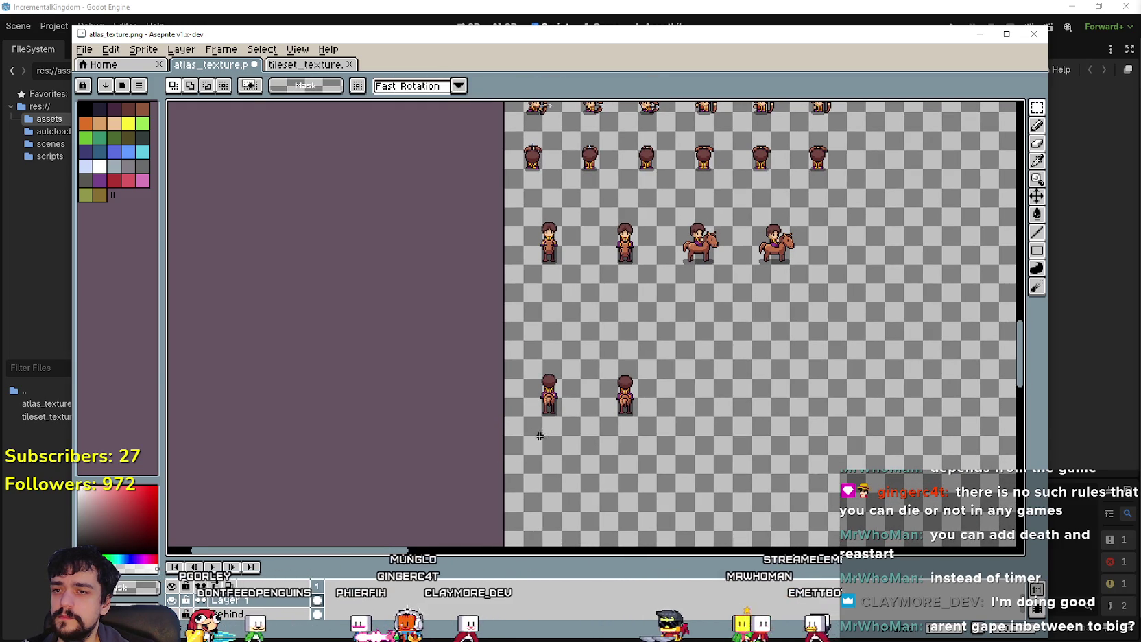
Step: Place the two back-facing sprites beside the horse riders, then select the row and shift it up
{"action": "left_click_drag", "start_coordinate": [506, 434], "coordinate": [640, 367]}
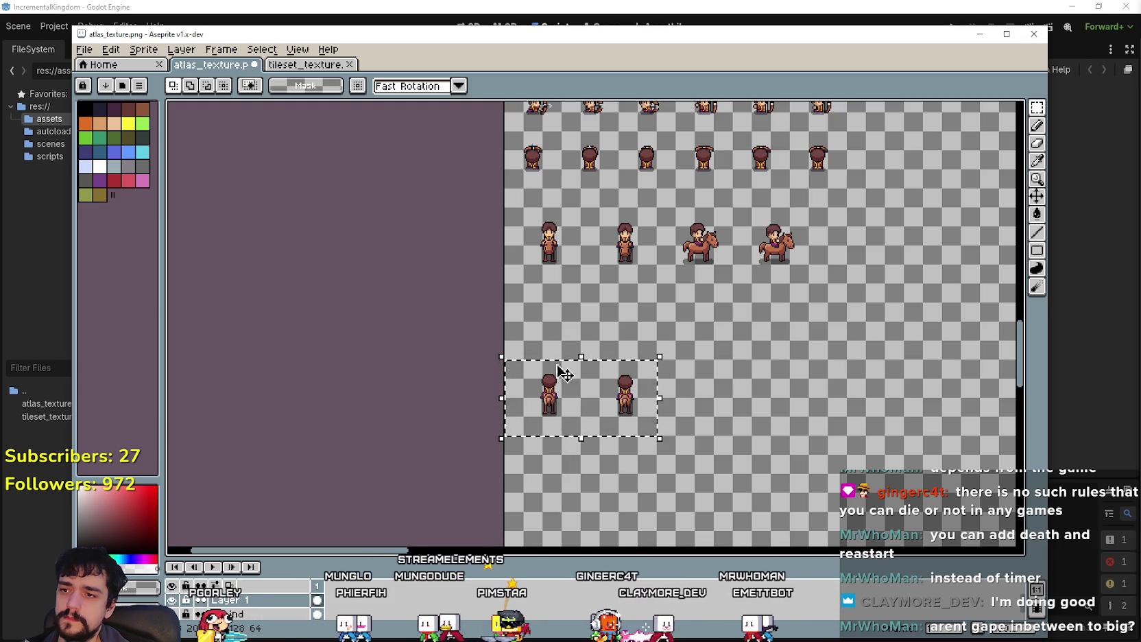
{"action": "mouse_move", "coordinate": [601, 410]}
{"action": "left_mouse_down"}
{"action": "mouse_move", "coordinate": [830, 315]}
{"action": "mouse_move", "coordinate": [873, 252]}
{"action": "mouse_move", "coordinate": [882, 272]}
{"action": "left_mouse_up"}
{"action": "scroll", "coordinate": [788, 308], "scroll_direction": "up", "scroll_amount": 2}
{"action": "scroll", "coordinate": [788, 309], "scroll_direction": "right", "scroll_amount": 2}
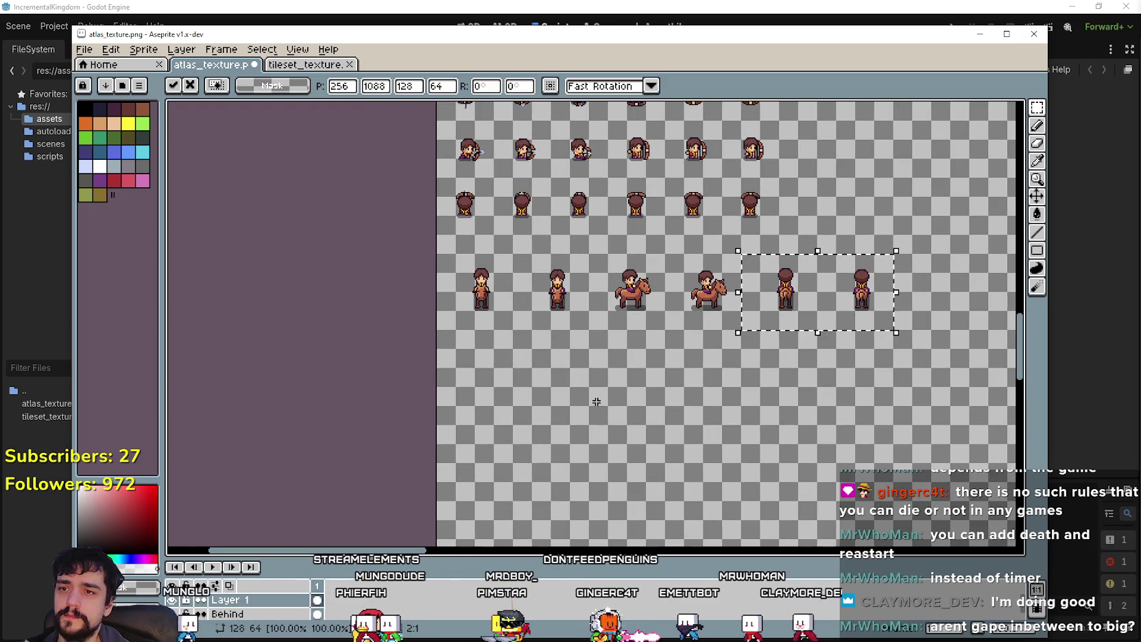
{"action": "left_click_drag", "start_coordinate": [594, 398], "coordinate": [613, 419]}
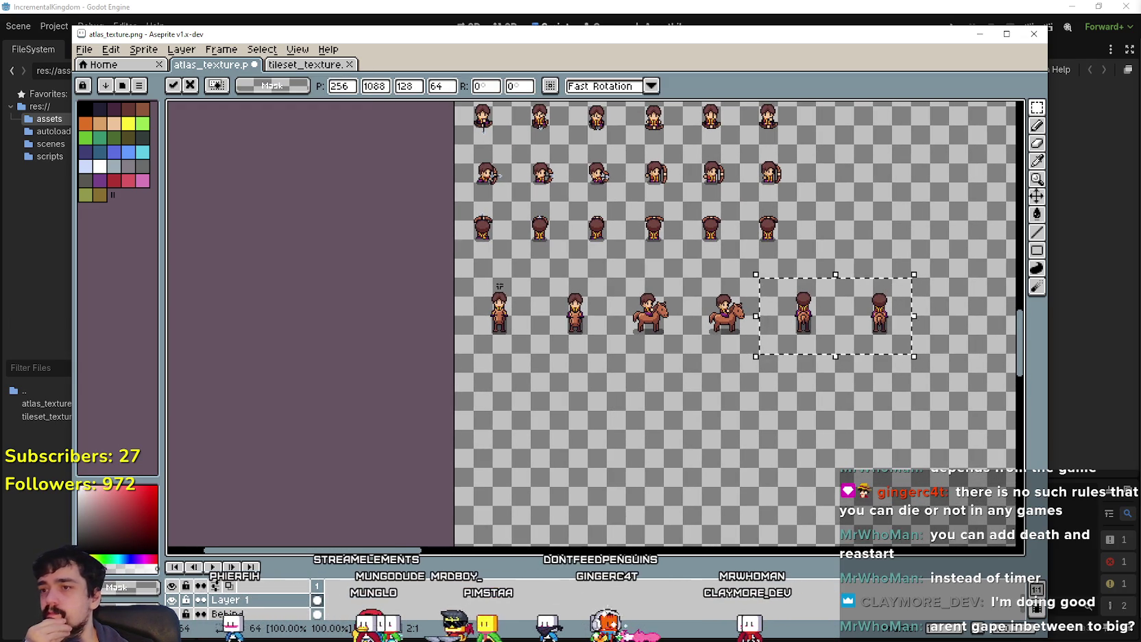
{"action": "left_click", "coordinate": [470, 247]}
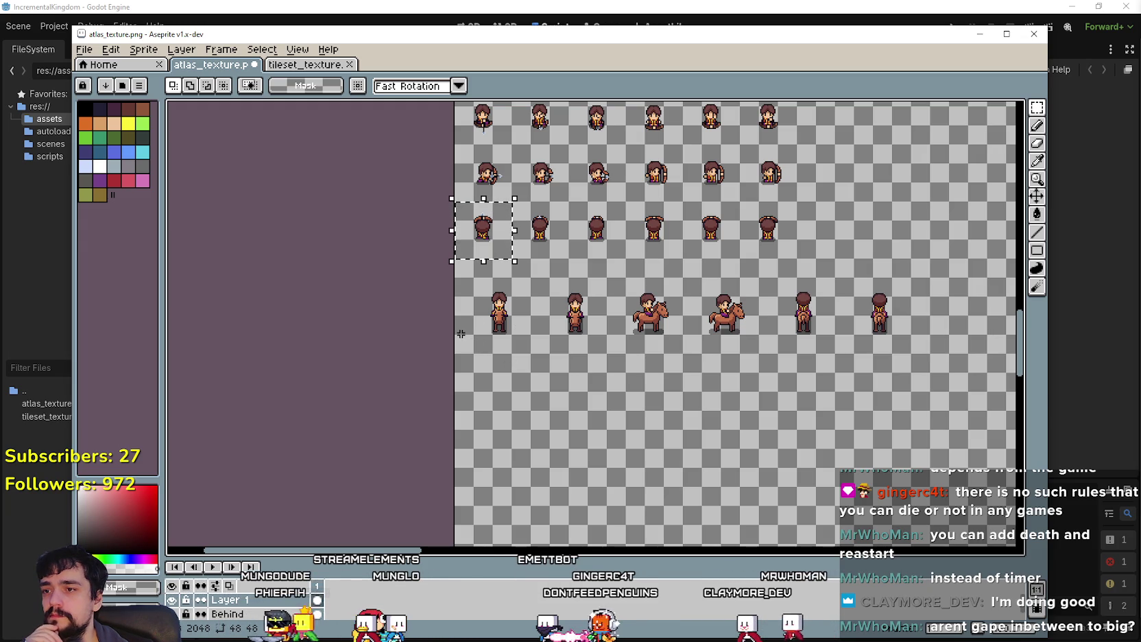
{"action": "mouse_move", "coordinate": [464, 341]}
{"action": "left_mouse_down"}
{"action": "mouse_move", "coordinate": [523, 277]}
{"action": "mouse_move", "coordinate": [873, 265]}
{"action": "mouse_move", "coordinate": [890, 284]}
{"action": "mouse_move", "coordinate": [910, 283]}
{"action": "left_mouse_up"}
{"action": "left_click_drag", "start_coordinate": [651, 328], "coordinate": [650, 308]}
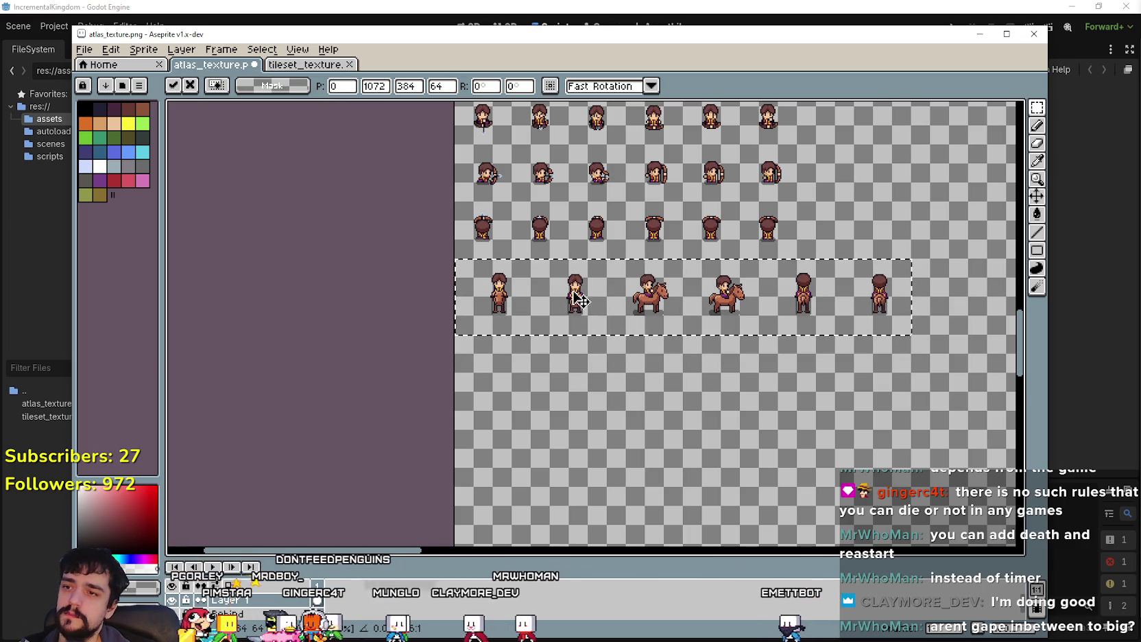
Step: Move the lower three-row sprite block up flush under the rows above and confirm
{"action": "left_click", "coordinate": [621, 445]}
{"action": "scroll", "coordinate": [622, 442], "scroll_direction": "down", "scroll_amount": 2}
{"action": "mouse_move", "coordinate": [621, 436]}
{"action": "left_mouse_down"}
{"action": "mouse_move", "coordinate": [565, 293]}
{"action": "mouse_move", "coordinate": [542, 405]}
{"action": "left_mouse_up"}
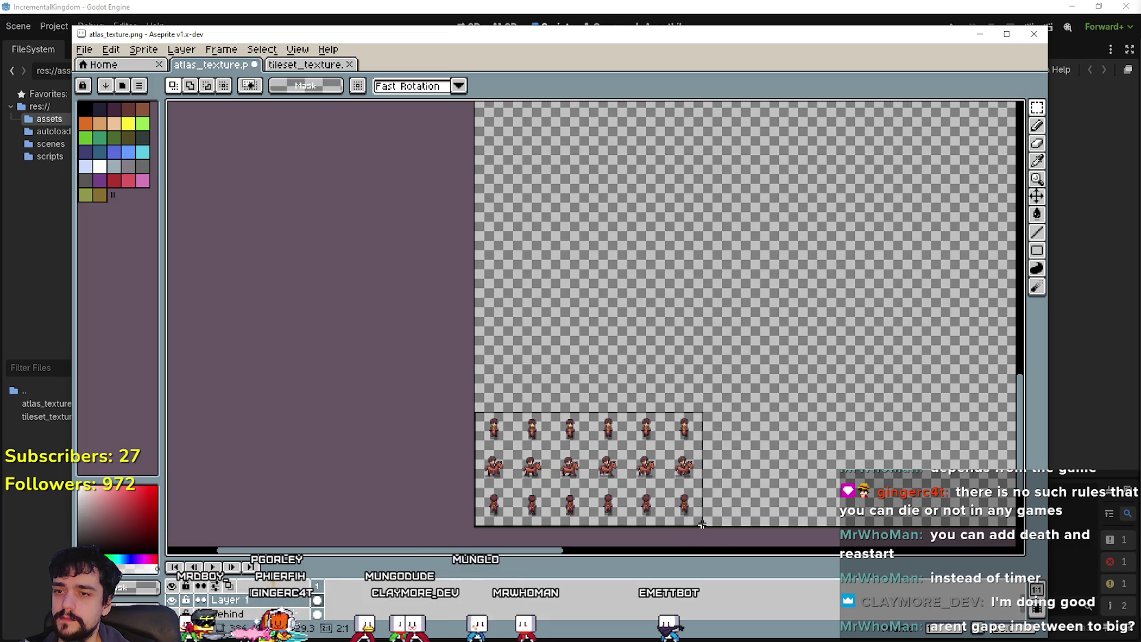
{"action": "left_click_drag", "start_coordinate": [639, 495], "coordinate": [637, 182]}
{"action": "scroll", "coordinate": [638, 181], "scroll_direction": "up", "scroll_amount": 2}
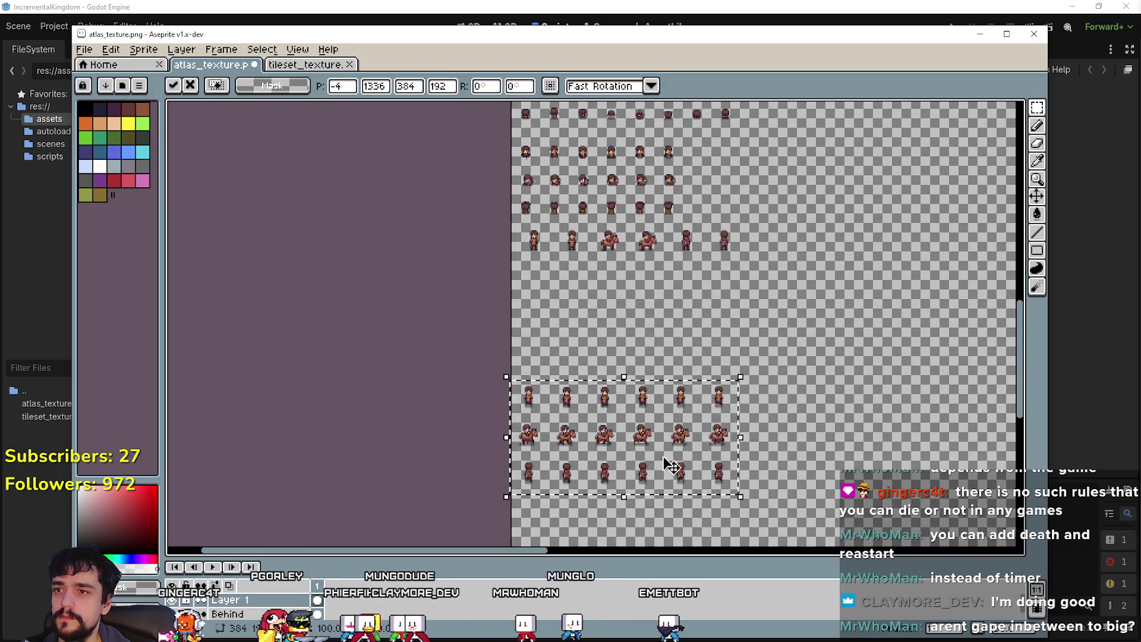
{"action": "left_click_drag", "start_coordinate": [598, 293], "coordinate": [595, 244]}
{"action": "scroll", "coordinate": [595, 274], "scroll_direction": "down", "scroll_amount": 1}
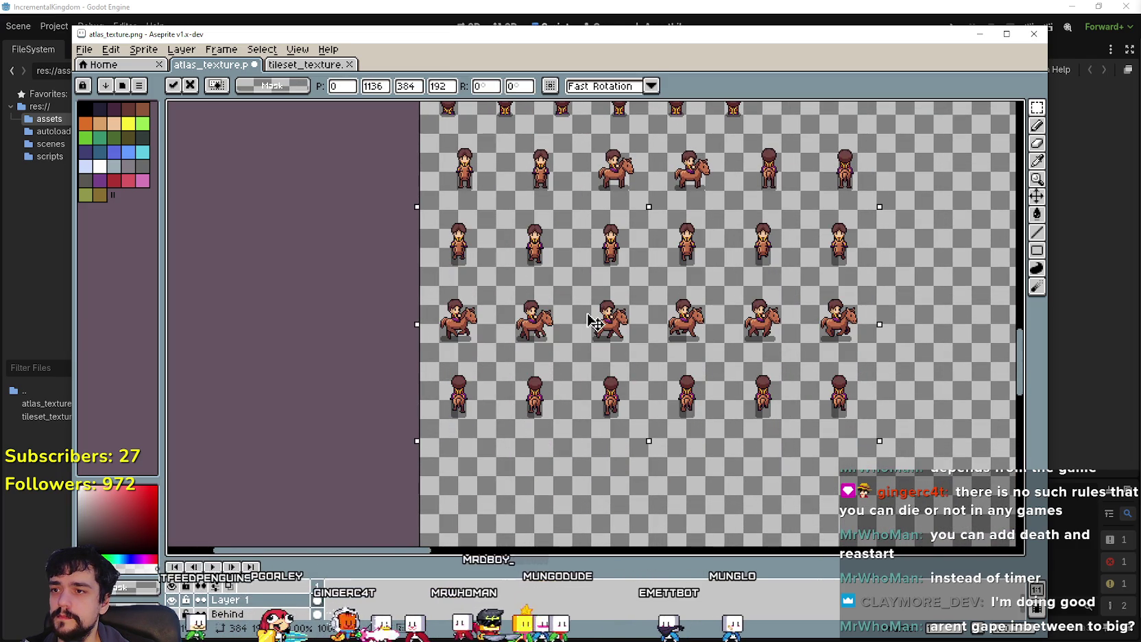
{"action": "key", "text": "Return"}
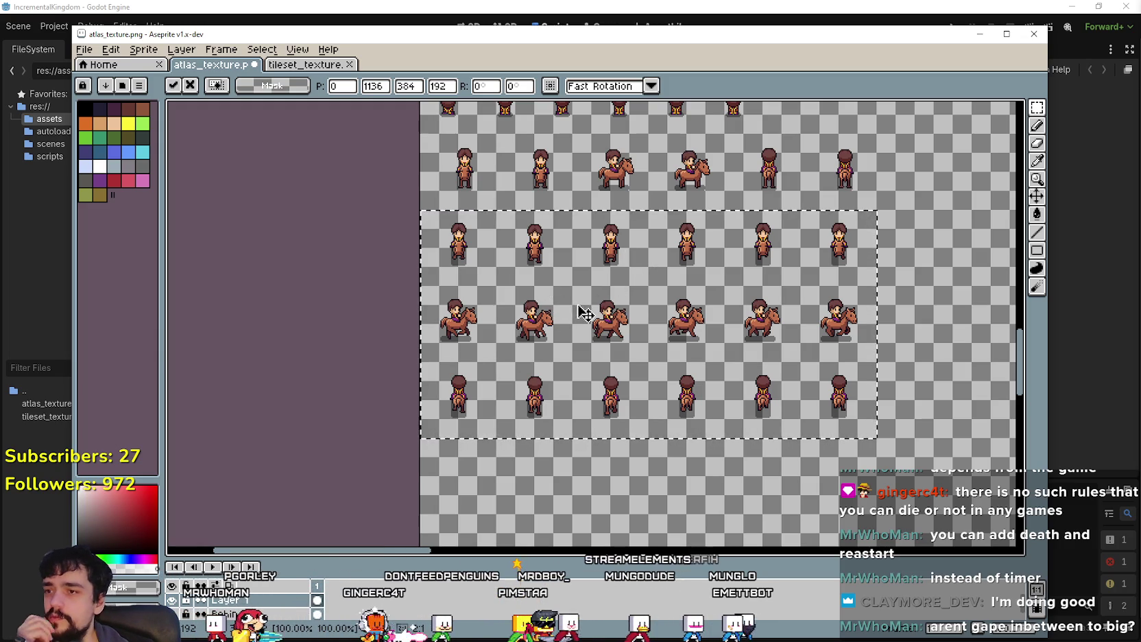
Step: Clear the selection and save the atlas texture with Ctrl+S
{"action": "scroll", "coordinate": [584, 313], "scroll_direction": "up", "scroll_amount": 2}
{"action": "left_click", "coordinate": [941, 316]}
{"action": "left_click_drag", "start_coordinate": [449, 338], "coordinate": [517, 271]}
{"action": "left_click", "coordinate": [711, 419]}
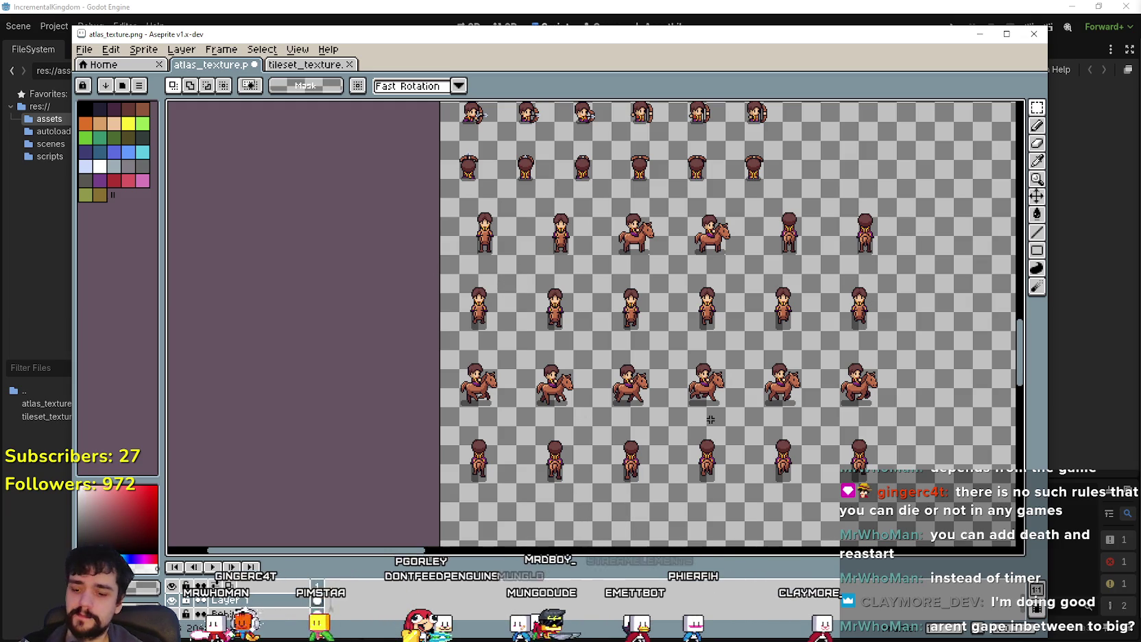
{"action": "key", "text": "ctrl+s"}
Step: Look over the rearranged sprite sheet rows, then return to the Godot project
{"action": "scroll", "coordinate": [710, 411], "scroll_direction": "down", "scroll_amount": 4}
{"action": "mouse_move", "coordinate": [716, 398]}
{"action": "left_mouse_down"}
{"action": "mouse_move", "coordinate": [662, 163]}
{"action": "mouse_move", "coordinate": [584, 388]}
{"action": "mouse_move", "coordinate": [571, 321]}
{"action": "left_mouse_up"}
{"action": "scroll", "coordinate": [571, 438], "scroll_direction": "up", "scroll_amount": 3}
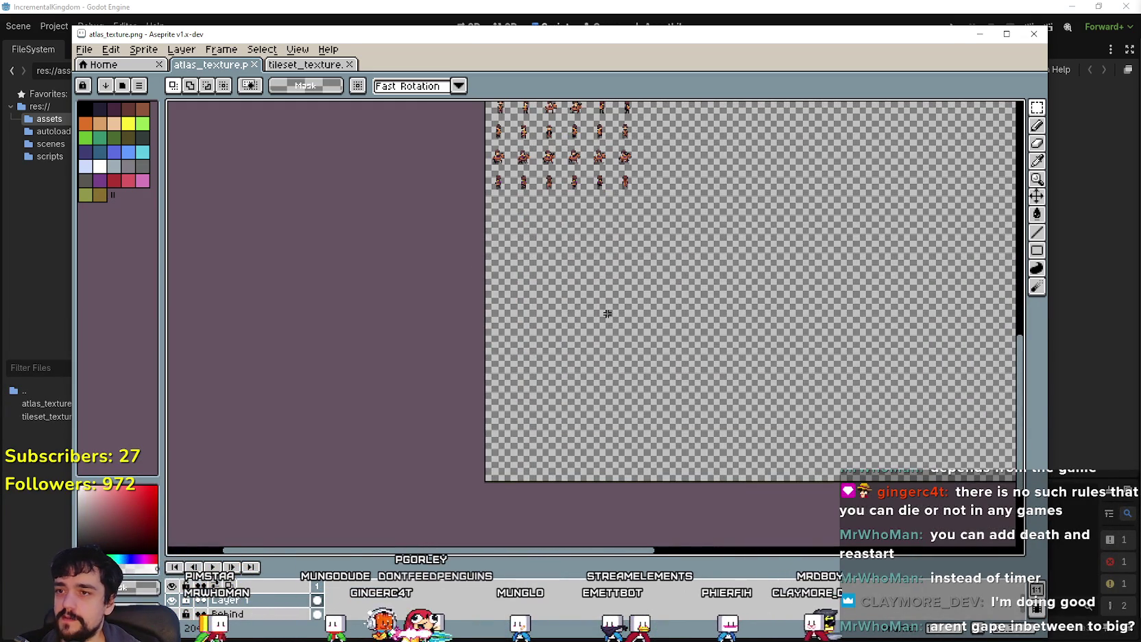
{"action": "mouse_move", "coordinate": [510, 202]}
{"action": "left_mouse_down"}
{"action": "mouse_move", "coordinate": [700, 273]}
{"action": "mouse_move", "coordinate": [709, 446]}
{"action": "left_mouse_up"}
{"action": "scroll", "coordinate": [887, 337], "scroll_direction": "up", "scroll_amount": 5}
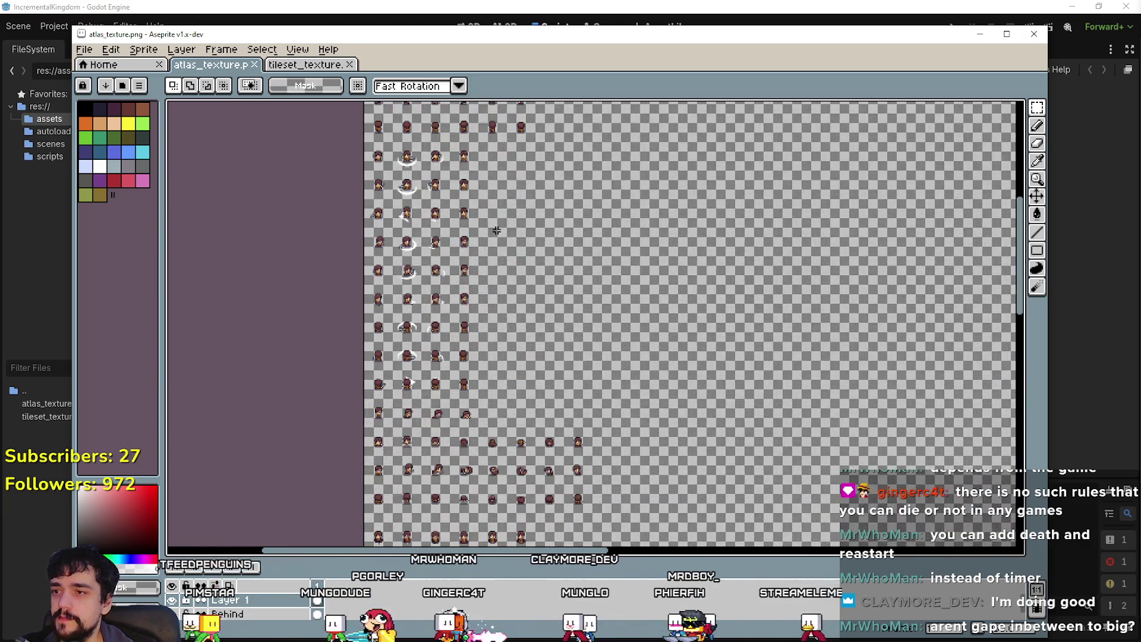
{"action": "scroll", "coordinate": [496, 230], "scroll_direction": "up", "scroll_amount": 2}
{"action": "mouse_move", "coordinate": [496, 230]}
{"action": "left_mouse_down"}
{"action": "mouse_move", "coordinate": [832, 336]}
{"action": "mouse_move", "coordinate": [743, 439]}
{"action": "mouse_move", "coordinate": [613, 543]}
{"action": "left_mouse_up"}
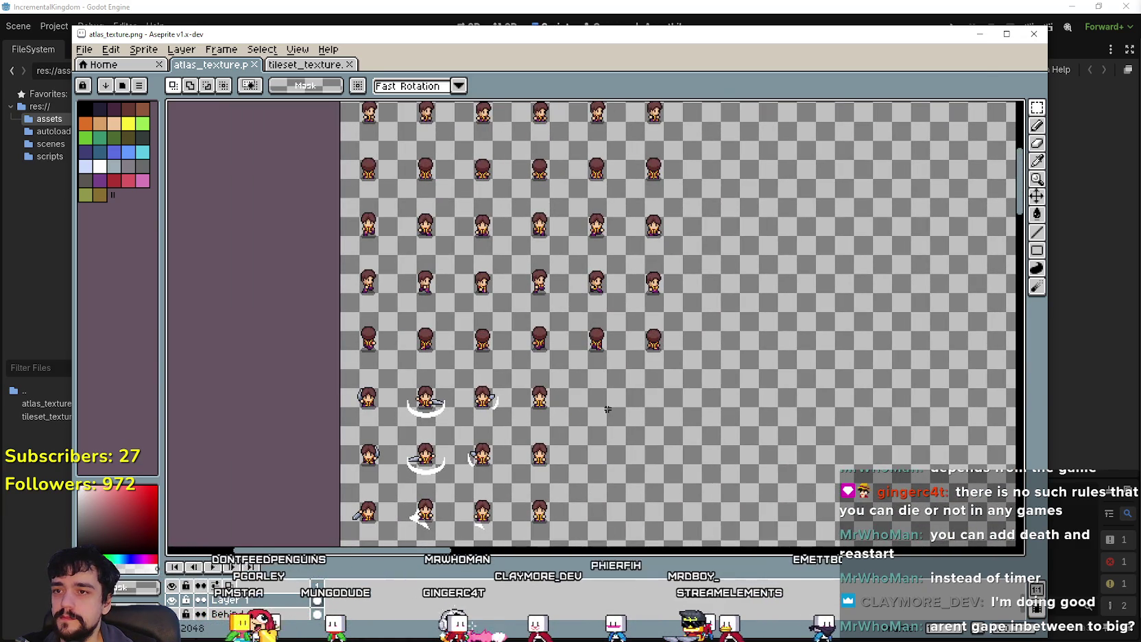
{"action": "left_click_drag", "start_coordinate": [605, 470], "coordinate": [674, 272]}
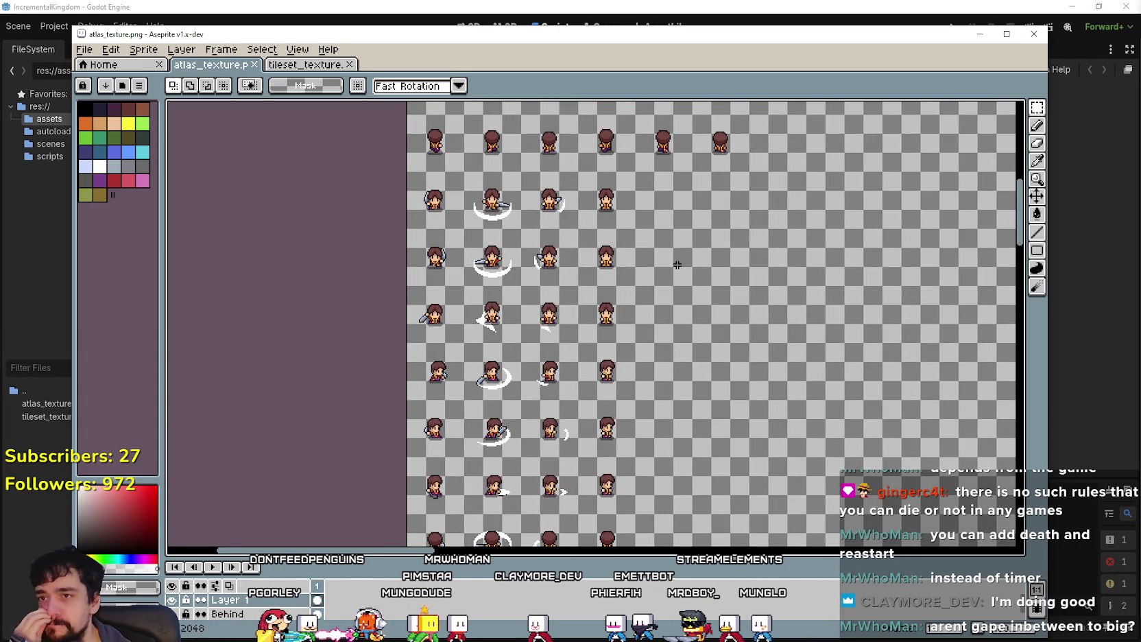
{"action": "scroll", "coordinate": [677, 265], "scroll_direction": "up", "scroll_amount": 3}
{"action": "scroll", "coordinate": [764, 275], "scroll_direction": "right", "scroll_amount": 3}
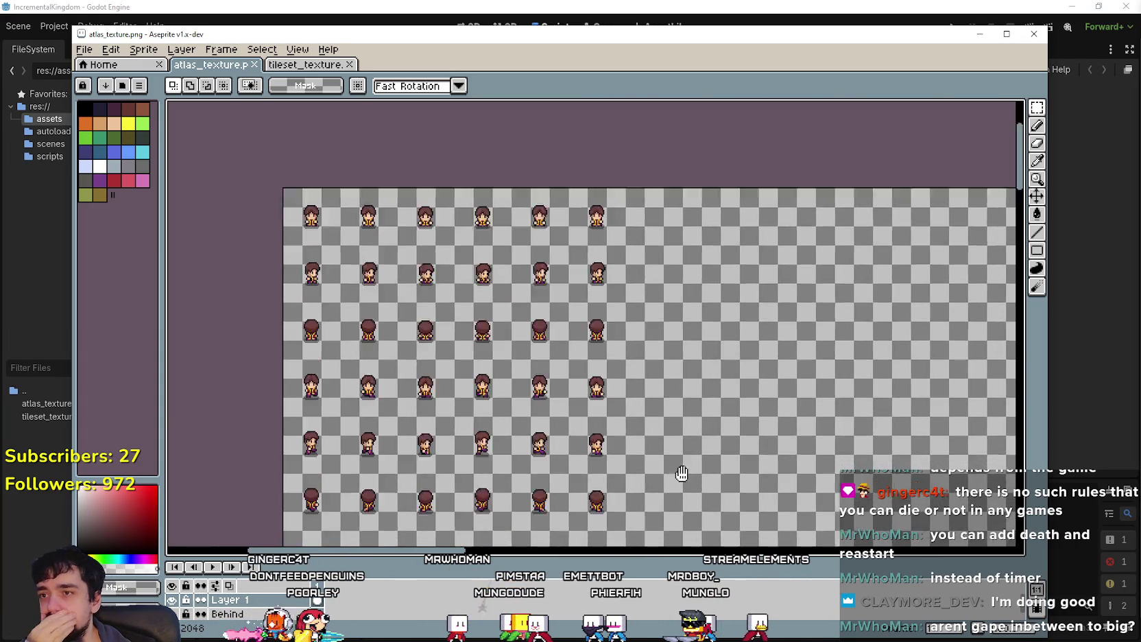
{"action": "scroll", "coordinate": [537, 403], "scroll_direction": "down", "scroll_amount": 1}
{"action": "scroll", "coordinate": [538, 403], "scroll_direction": "up", "scroll_amount": 3}
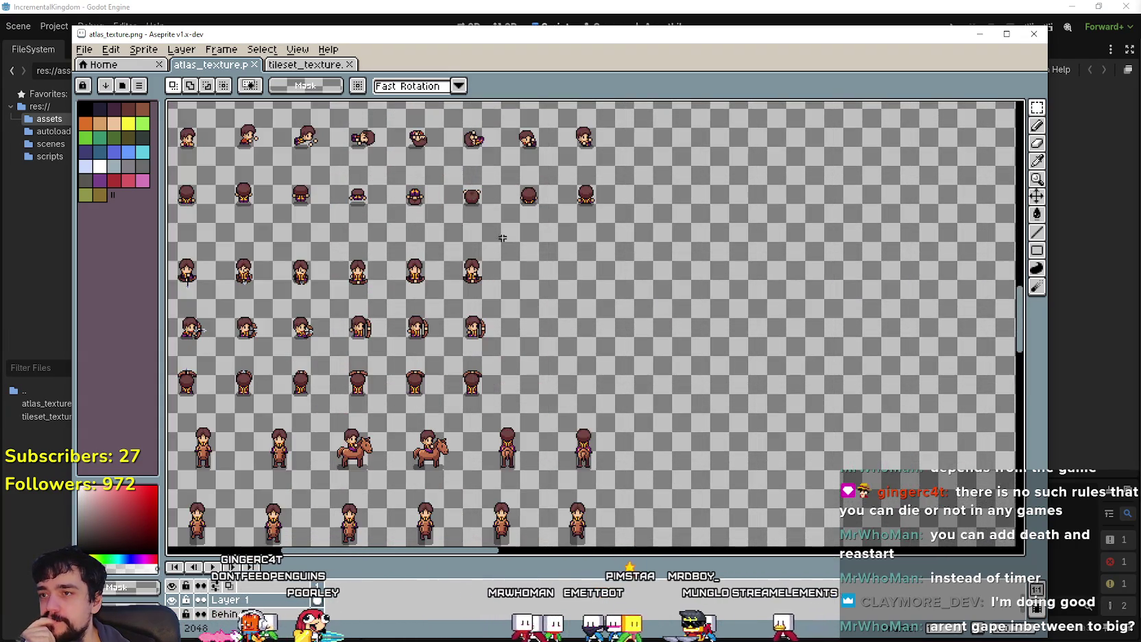
{"action": "mouse_move", "coordinate": [659, 356]}
{"action": "left_mouse_down"}
{"action": "mouse_move", "coordinate": [775, 384]}
{"action": "mouse_move", "coordinate": [754, 375]}
{"action": "mouse_move", "coordinate": [753, 316]}
{"action": "mouse_move", "coordinate": [714, 203]}
{"action": "left_mouse_up"}
{"action": "scroll", "coordinate": [713, 202], "scroll_direction": "down", "scroll_amount": 3}
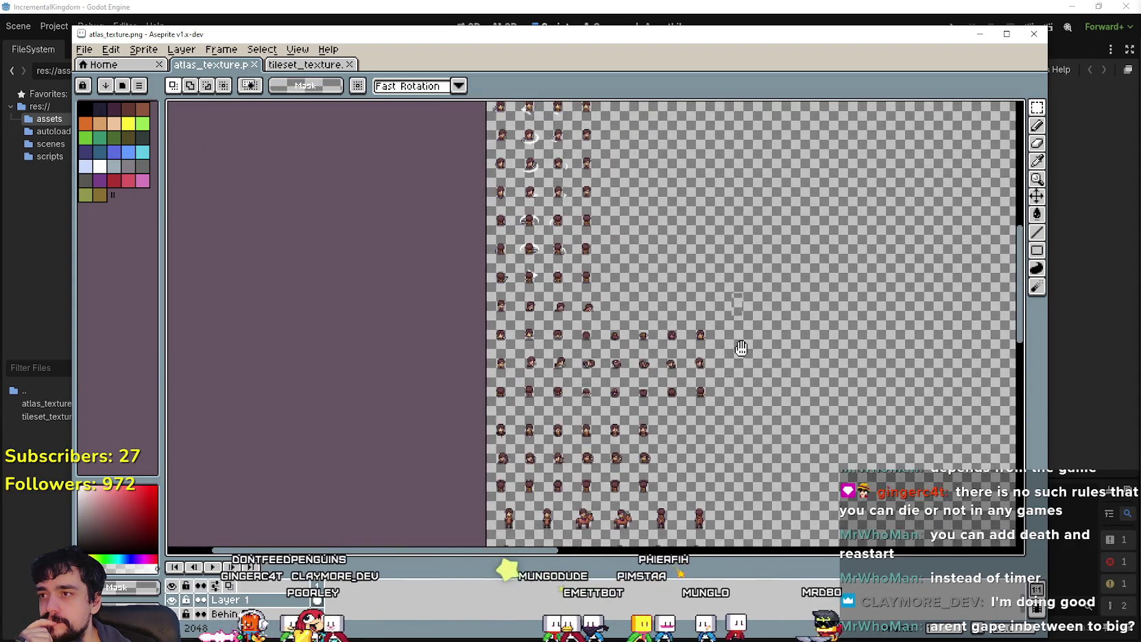
{"action": "scroll", "coordinate": [740, 348], "scroll_direction": "down", "scroll_amount": 2}
{"action": "left_click", "coordinate": [592, 5]}
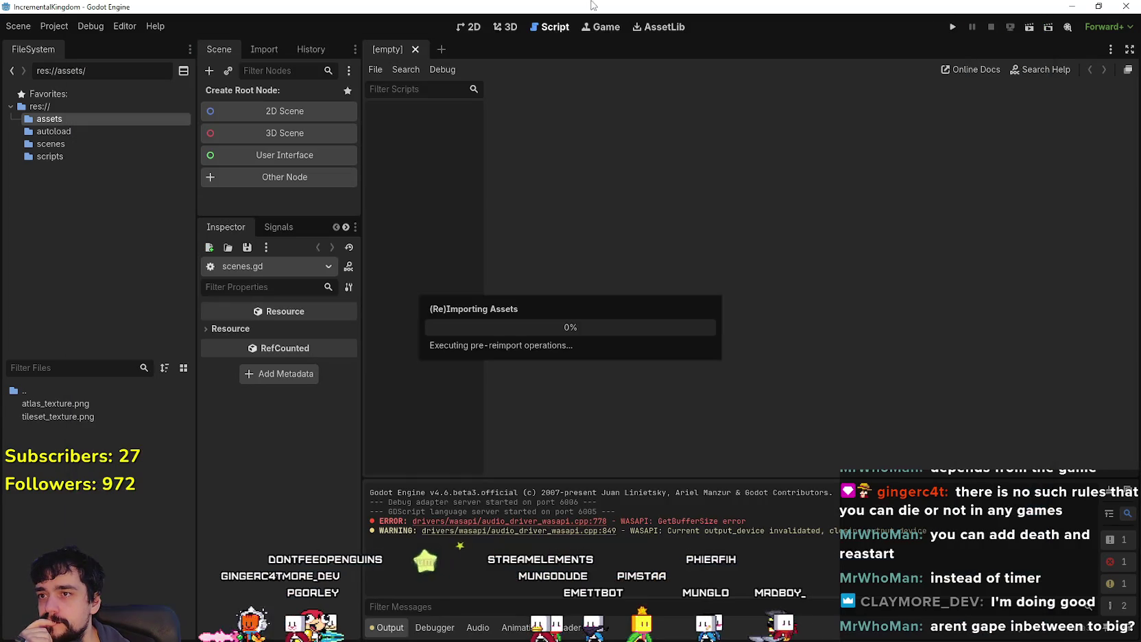
Step: Start a new scene in the scenes folder and name it 'player'
{"action": "left_click", "coordinate": [52, 144]}
{"action": "right_click", "coordinate": [80, 461]}
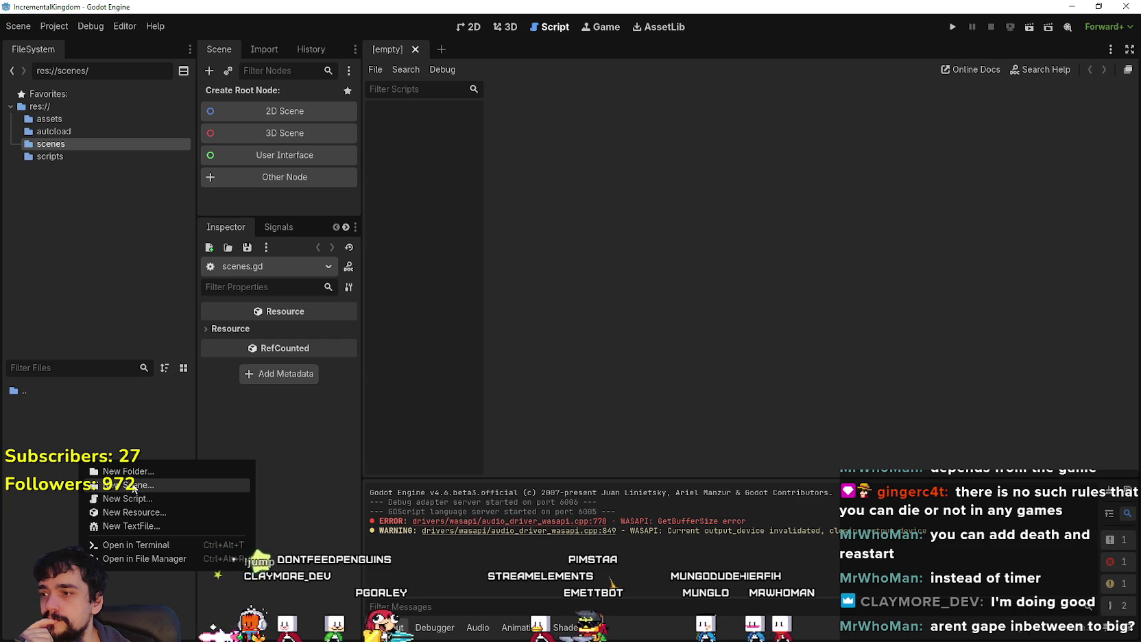
{"action": "left_click", "coordinate": [133, 486]}
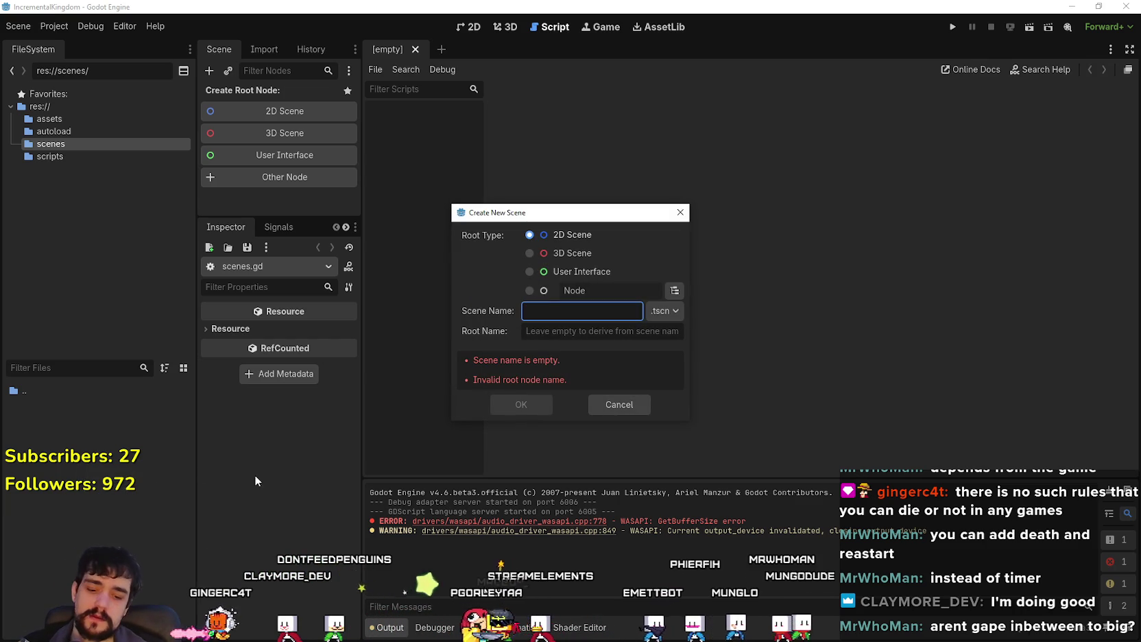
{"action": "type", "text": "sd"}
{"action": "key", "text": "BackSpace"}
{"action": "key", "text": "BackSpace"}
{"action": "type", "text": "player"}
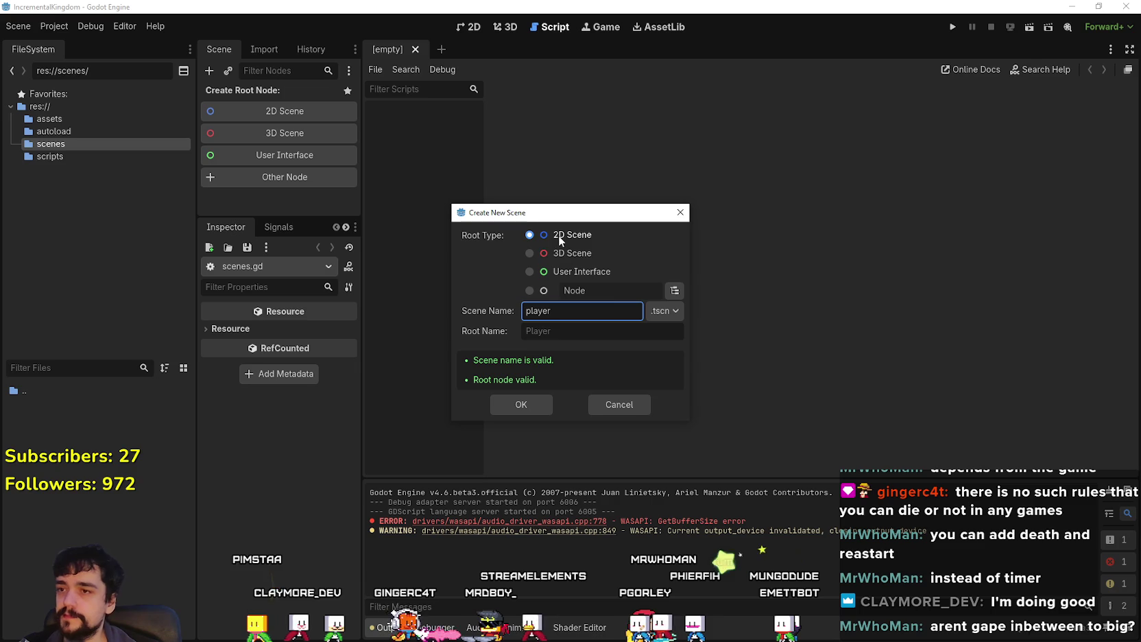
Step: Browse the root node type list, then close it keeping the .tscn format
{"action": "left_click", "coordinate": [673, 292]}
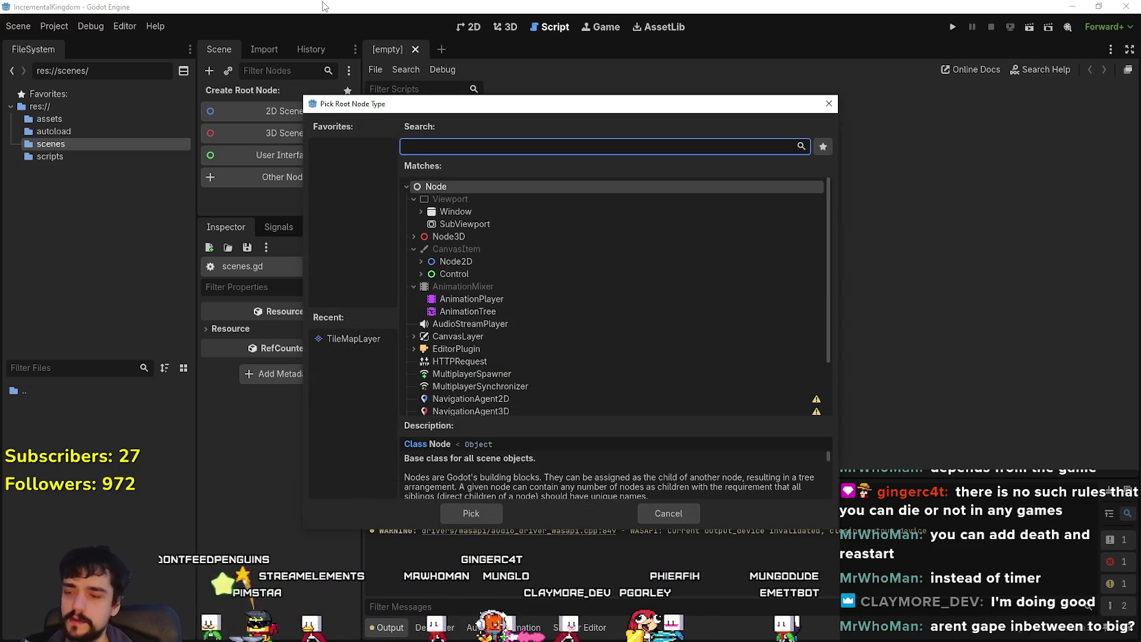
{"action": "left_click", "coordinate": [413, 249]}
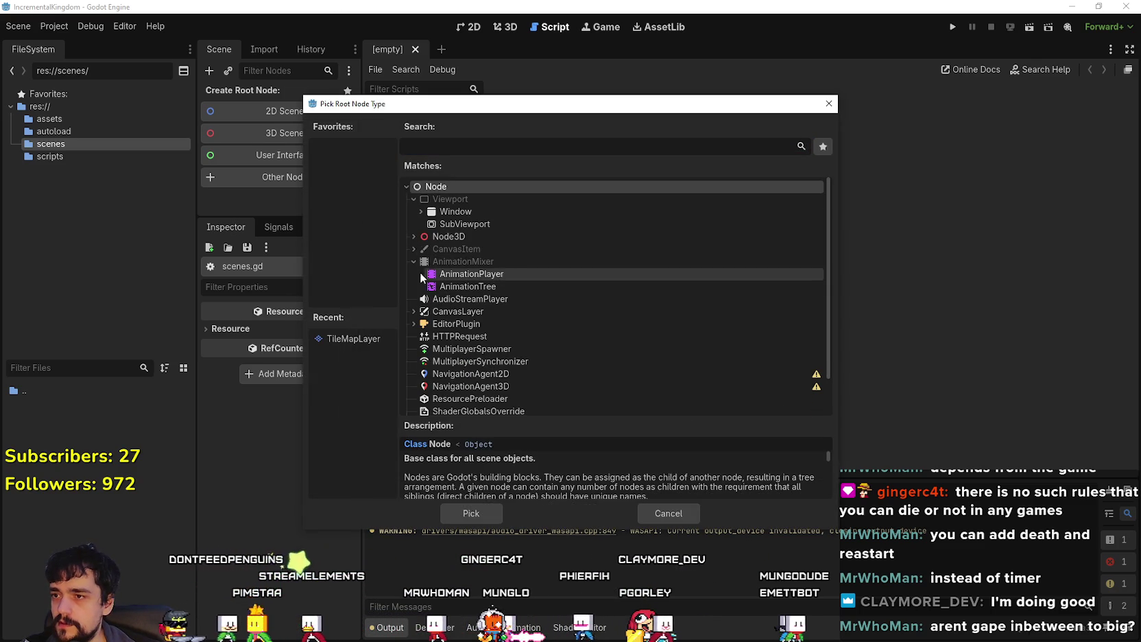
{"action": "left_click", "coordinate": [414, 261]}
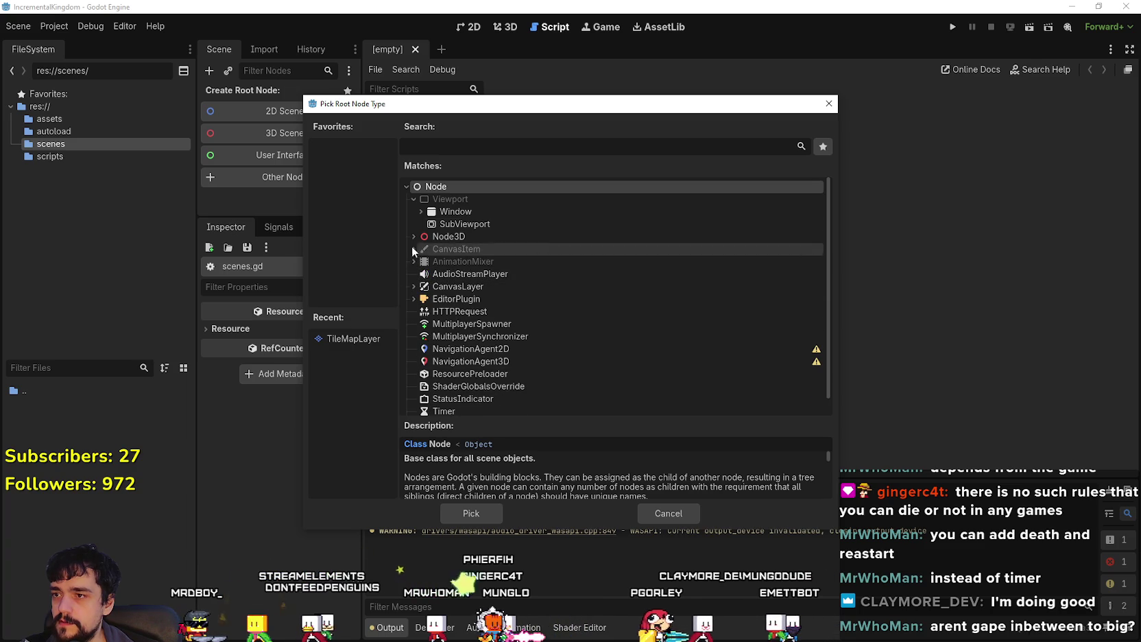
{"action": "left_click", "coordinate": [409, 198]}
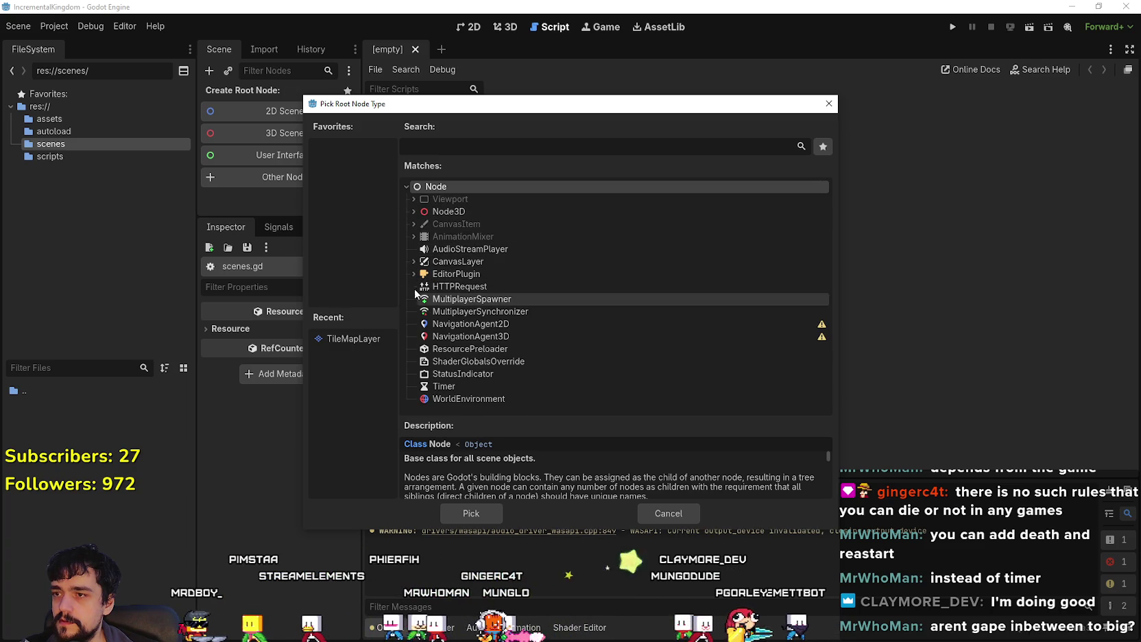
{"action": "left_click", "coordinate": [410, 211]}
{"action": "left_click", "coordinate": [409, 211]}
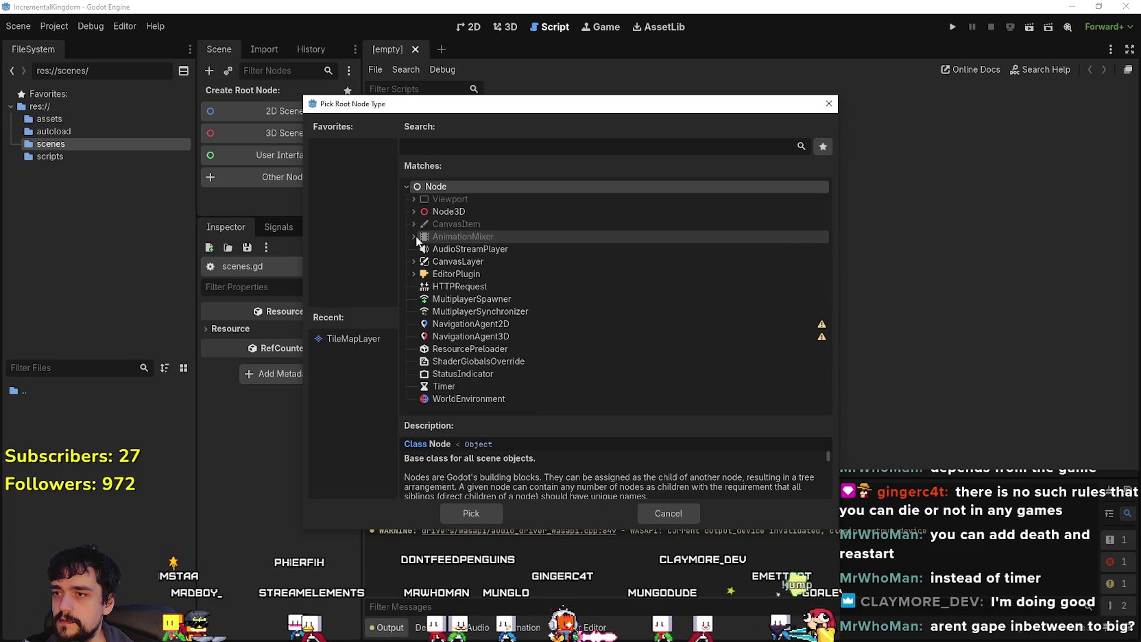
{"action": "left_click", "coordinate": [409, 200]}
{"action": "left_click", "coordinate": [410, 199]}
{"action": "left_click", "coordinate": [828, 103]}
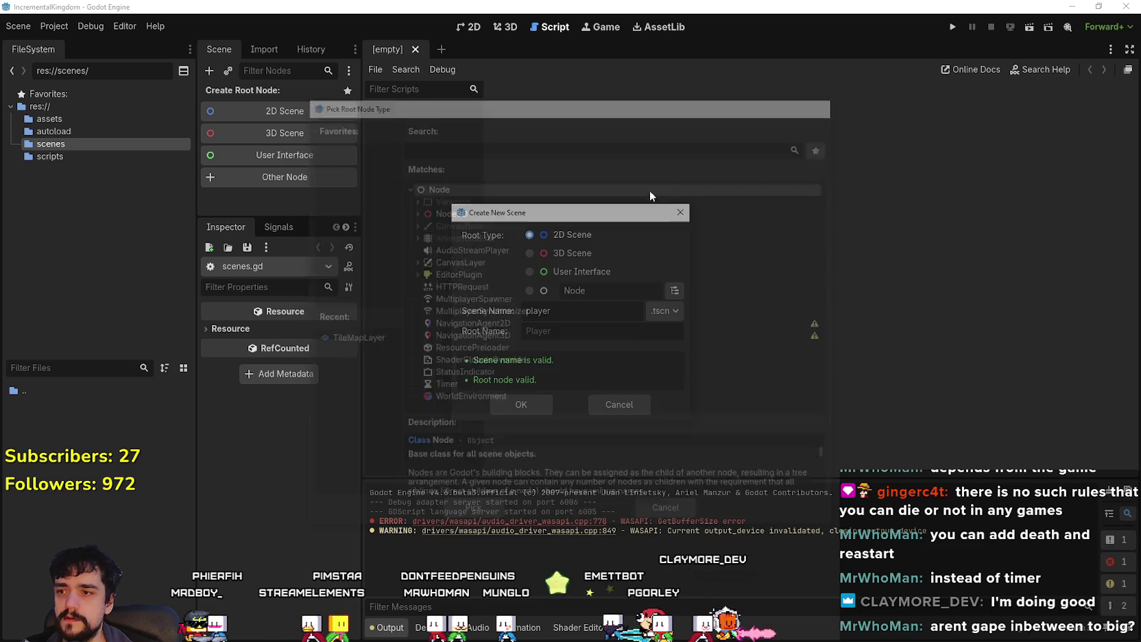
{"action": "left_click", "coordinate": [658, 311]}
Step: Reopen the root type list, select Node2D and scroll through the node types
{"action": "left_click", "coordinate": [673, 290]}
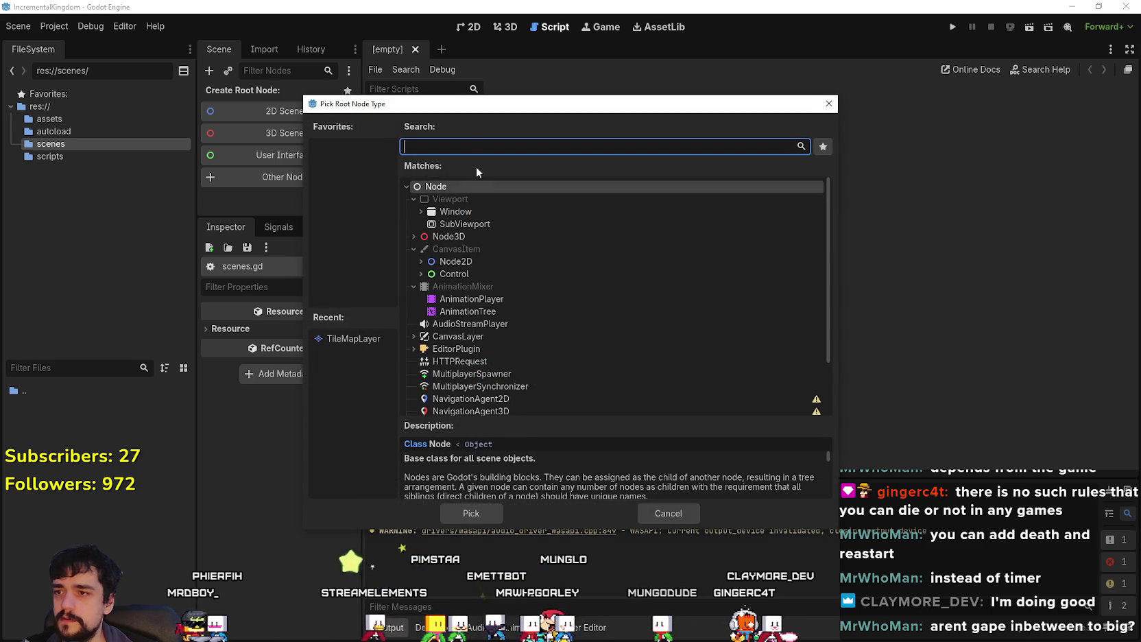
{"action": "left_click", "coordinate": [439, 262]}
{"action": "scroll", "coordinate": [427, 271], "scroll_direction": "down", "scroll_amount": 2}
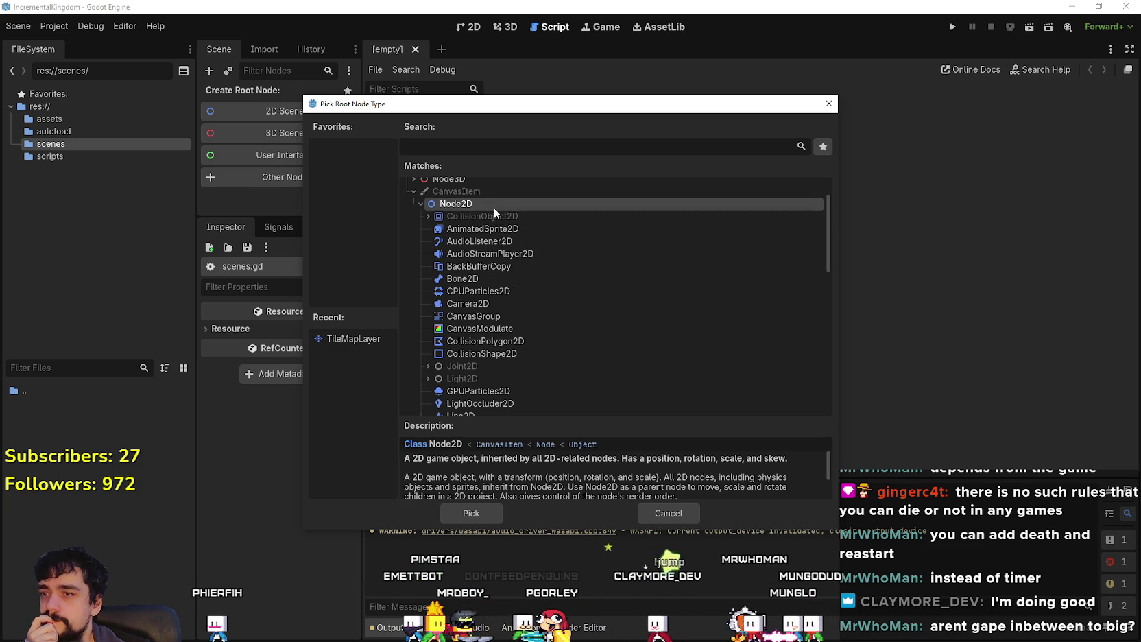
{"action": "scroll", "coordinate": [507, 374], "scroll_direction": "down", "scroll_amount": 5}
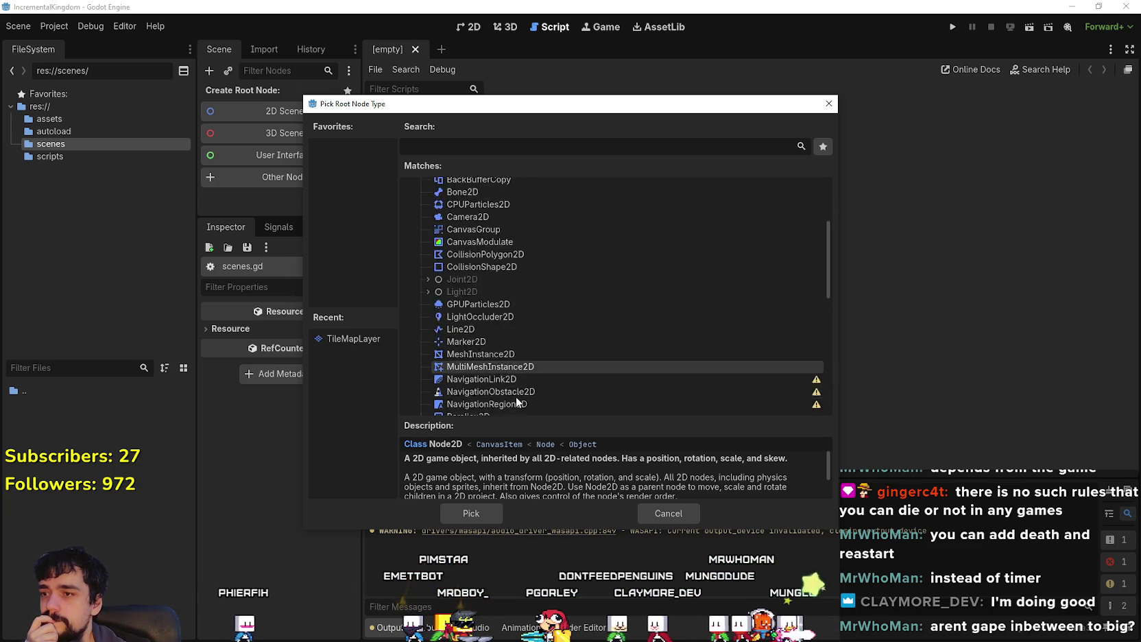
{"action": "scroll", "coordinate": [512, 374], "scroll_direction": "down", "scroll_amount": 4}
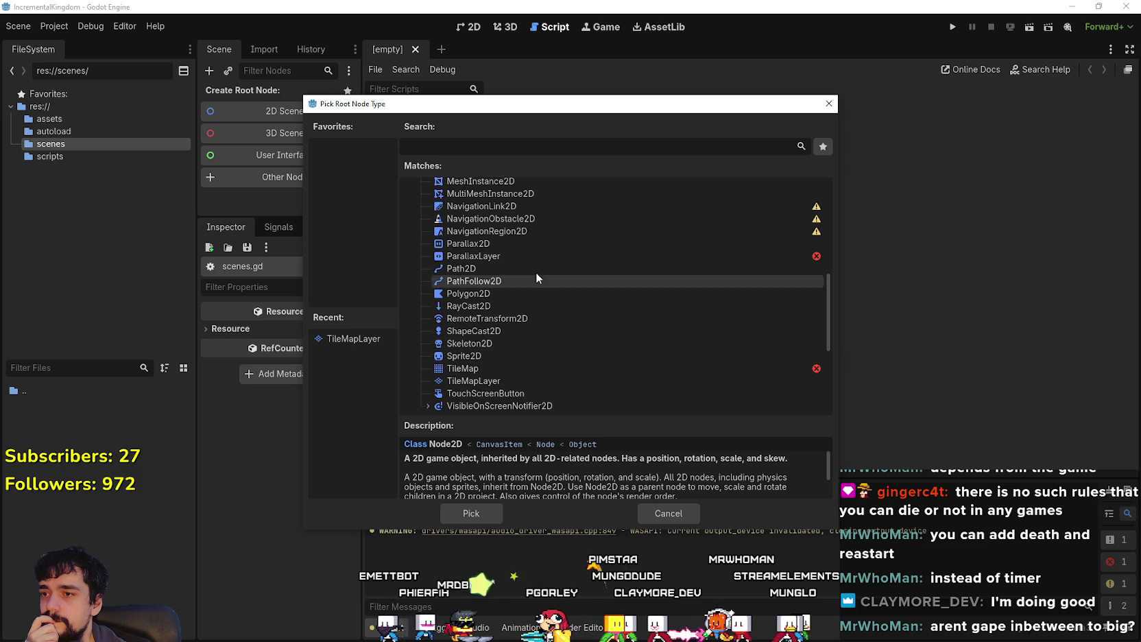
{"action": "scroll", "coordinate": [531, 200], "scroll_direction": "down", "scroll_amount": 2}
{"action": "scroll", "coordinate": [506, 322], "scroll_direction": "up", "scroll_amount": 8}
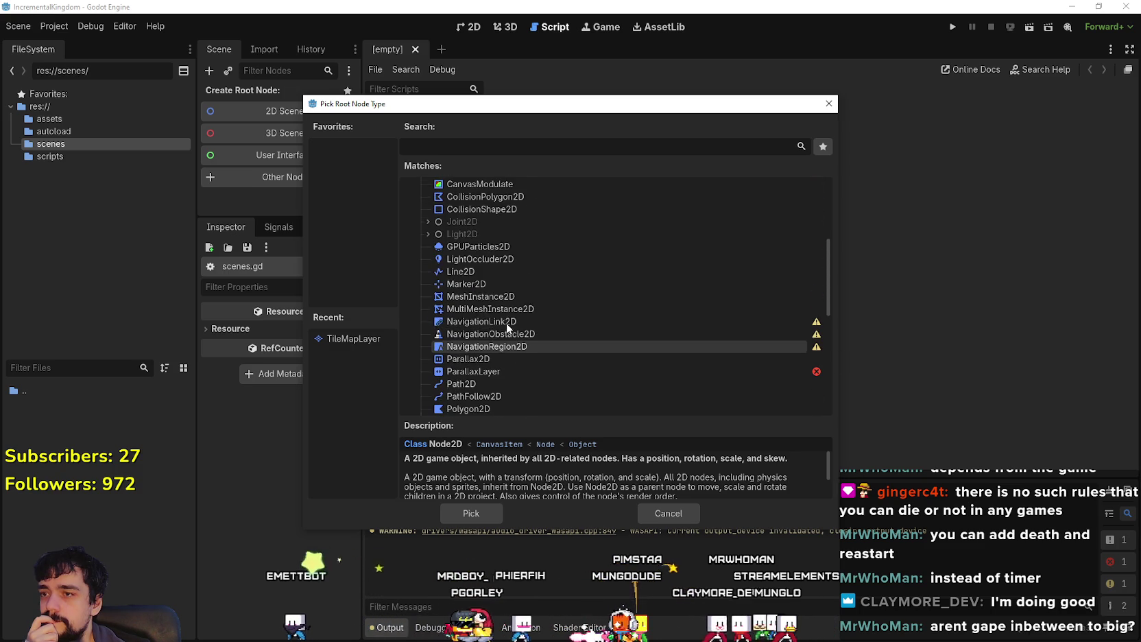
{"action": "scroll", "coordinate": [520, 301], "scroll_direction": "up", "scroll_amount": 2}
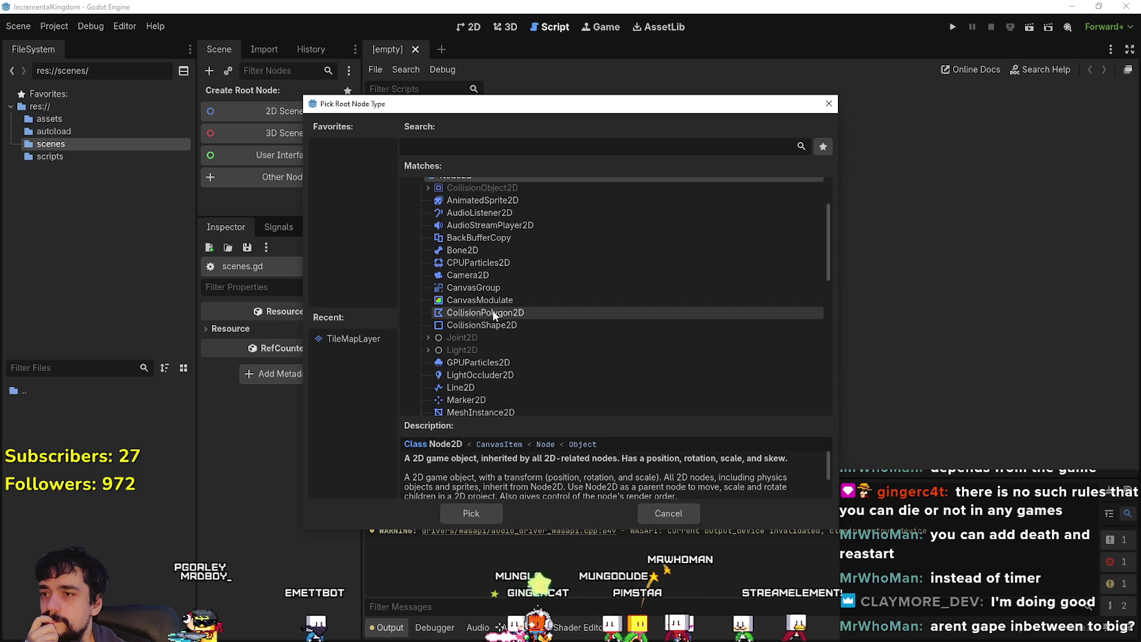
{"action": "scroll", "coordinate": [480, 226], "scroll_direction": "up", "scroll_amount": 1}
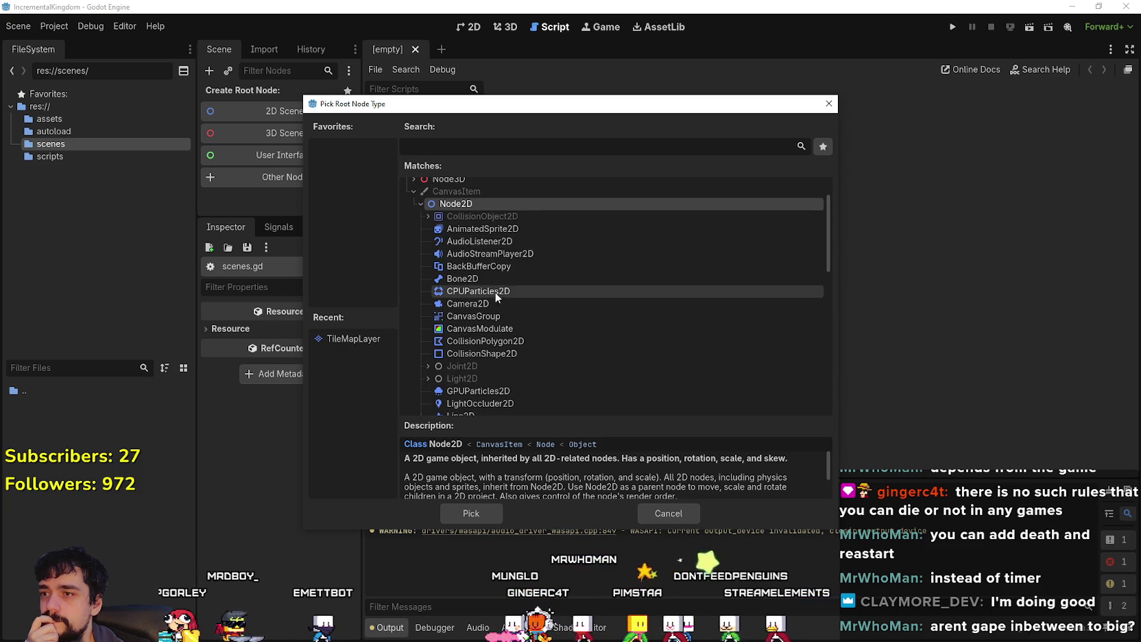
Step: Read descriptions of Area2D, Skeleton2D, RemoteTransform2D, ShapeCast2D and NavigationRegion2D
{"action": "left_click", "coordinate": [426, 216]}
{"action": "left_click", "coordinate": [436, 240]}
{"action": "scroll", "coordinate": [473, 288], "scroll_direction": "down", "scroll_amount": 2}
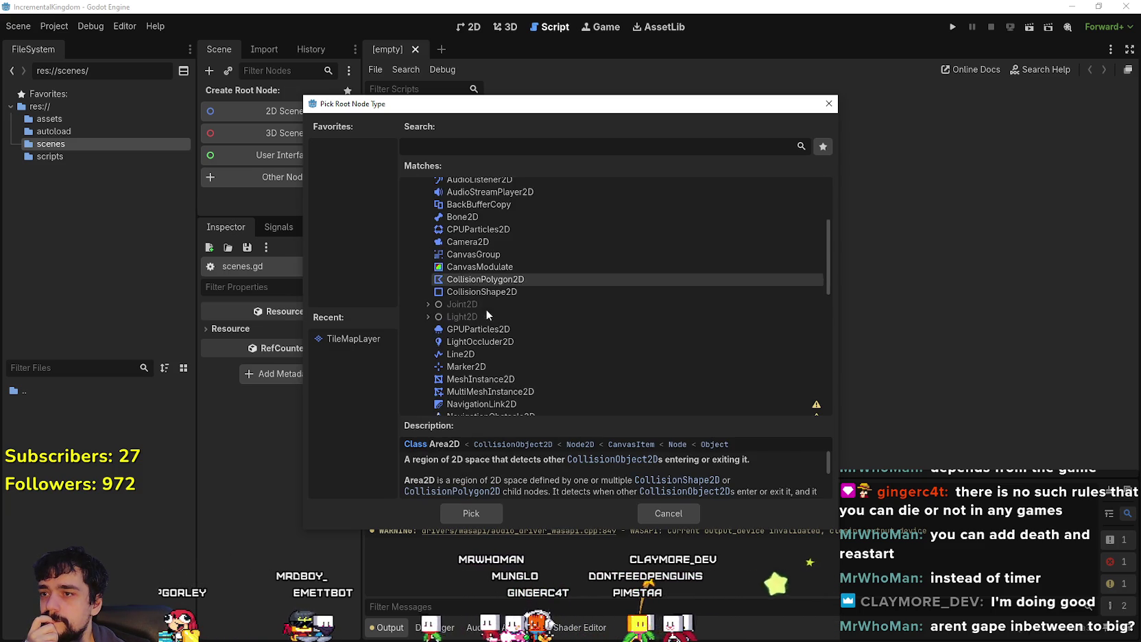
{"action": "scroll", "coordinate": [496, 316], "scroll_direction": "down", "scroll_amount": 2}
{"action": "scroll", "coordinate": [513, 383], "scroll_direction": "down", "scroll_amount": 2}
{"action": "scroll", "coordinate": [507, 361], "scroll_direction": "down", "scroll_amount": 1}
{"action": "scroll", "coordinate": [507, 361], "scroll_direction": "down", "scroll_amount": 2}
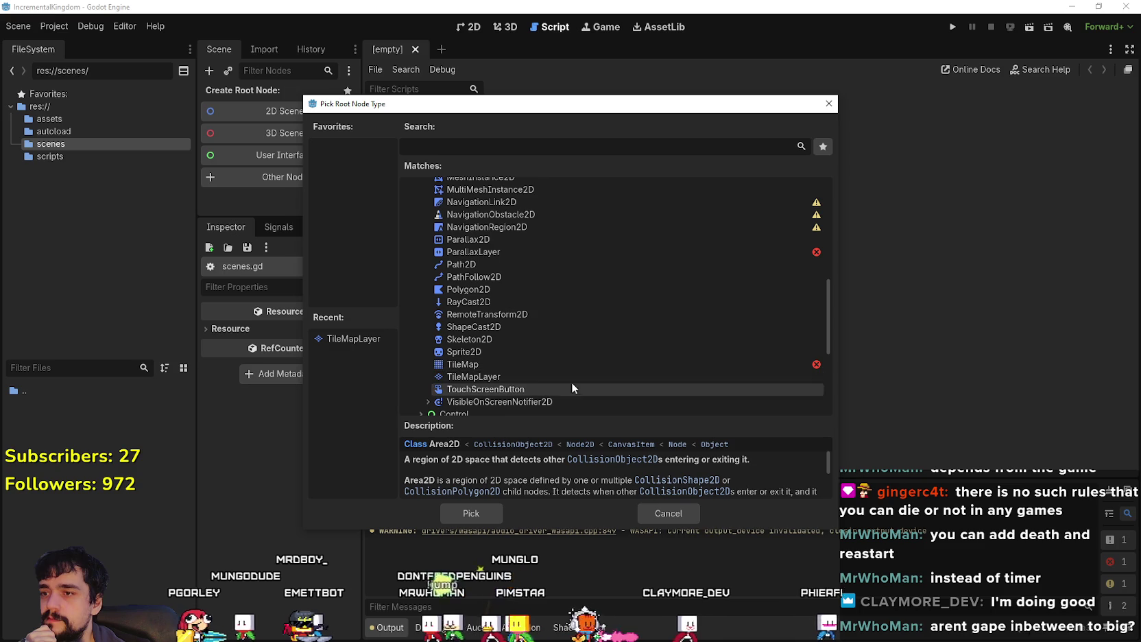
{"action": "left_click", "coordinate": [506, 335]}
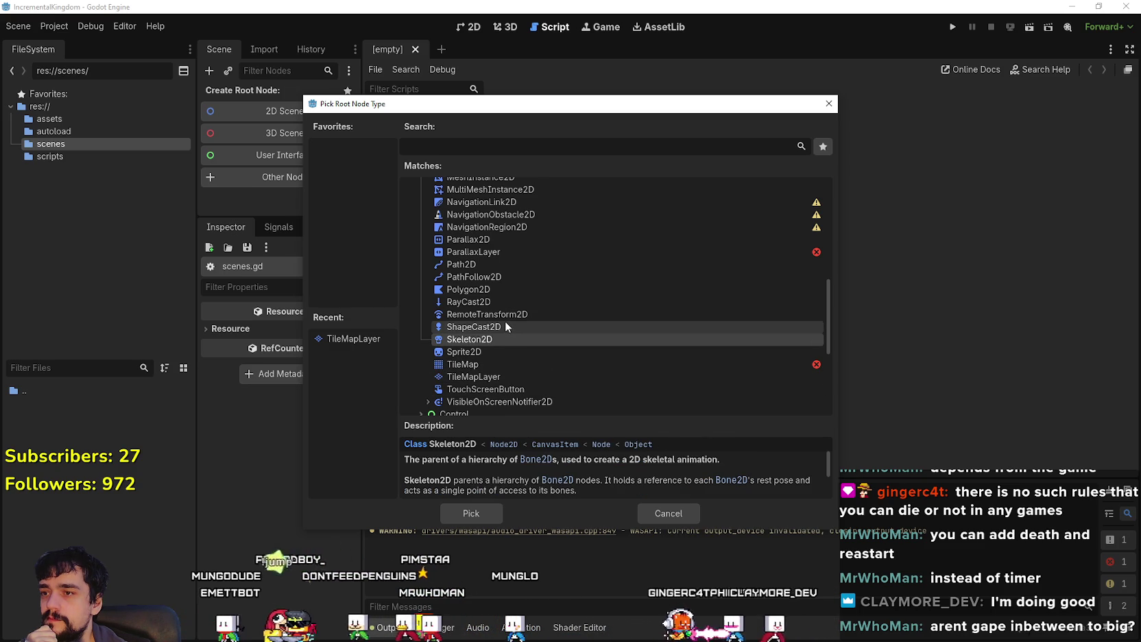
{"action": "left_click", "coordinate": [501, 316]}
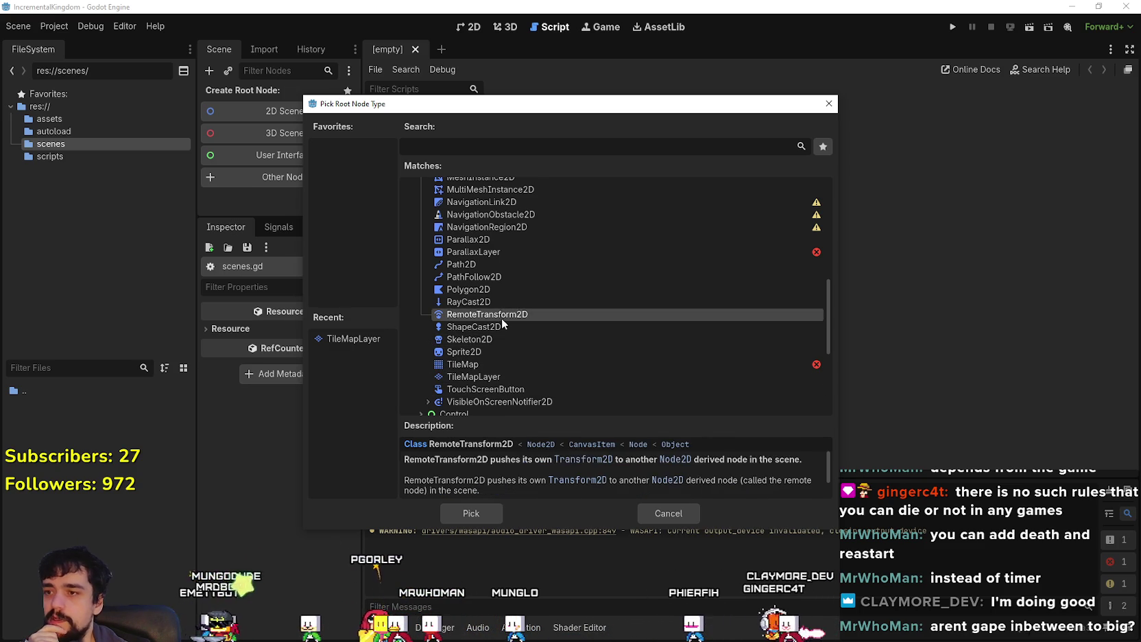
{"action": "left_click", "coordinate": [507, 327]}
{"action": "scroll", "coordinate": [508, 327], "scroll_direction": "up", "scroll_amount": 1}
{"action": "left_click", "coordinate": [517, 257]}
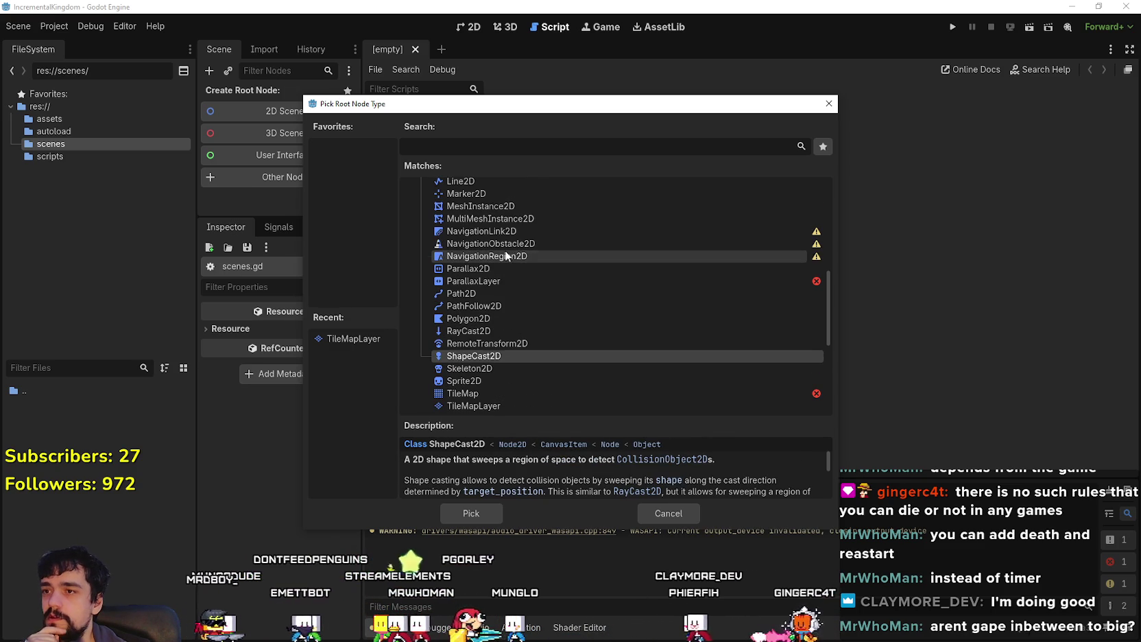
{"action": "scroll", "coordinate": [516, 281], "scroll_direction": "up", "scroll_amount": 4}
{"action": "scroll", "coordinate": [516, 297], "scroll_direction": "up", "scroll_amount": 1}
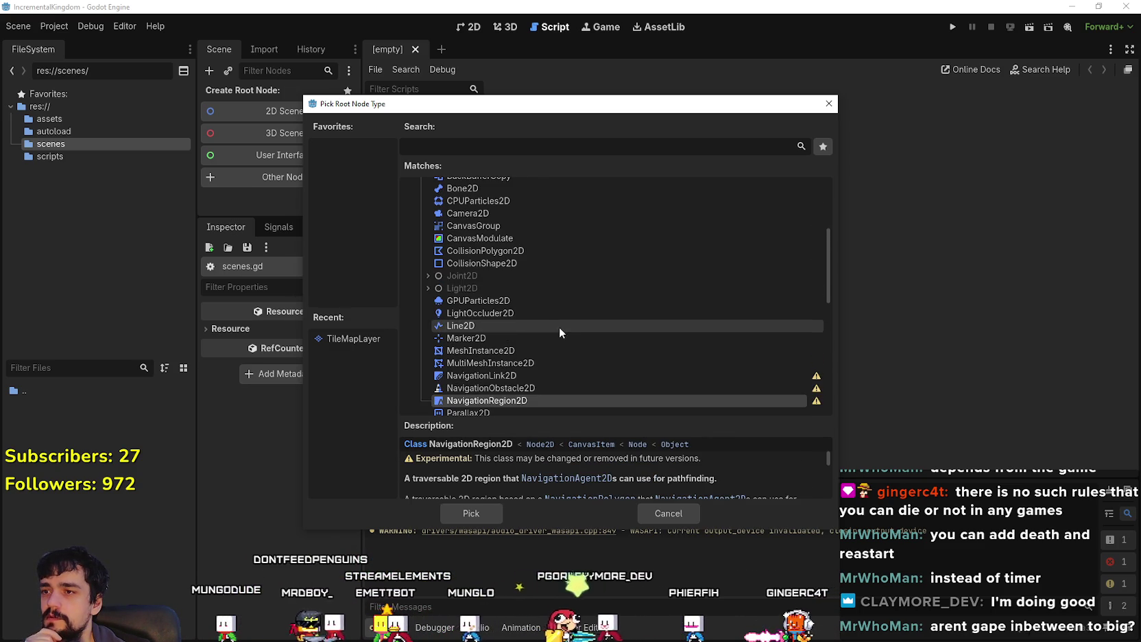
Step: Select CharacterBody2D under PhysicsBody2D and confirm it as the root type
{"action": "left_click", "coordinate": [427, 275]}
{"action": "left_click", "coordinate": [424, 325]}
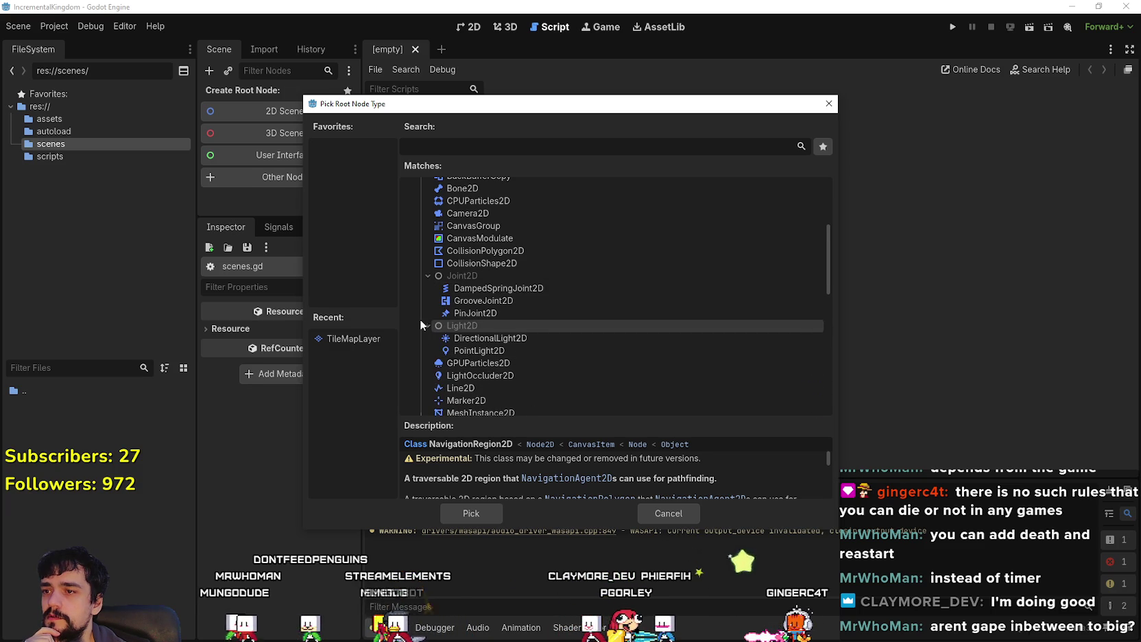
{"action": "left_click", "coordinate": [505, 302]}
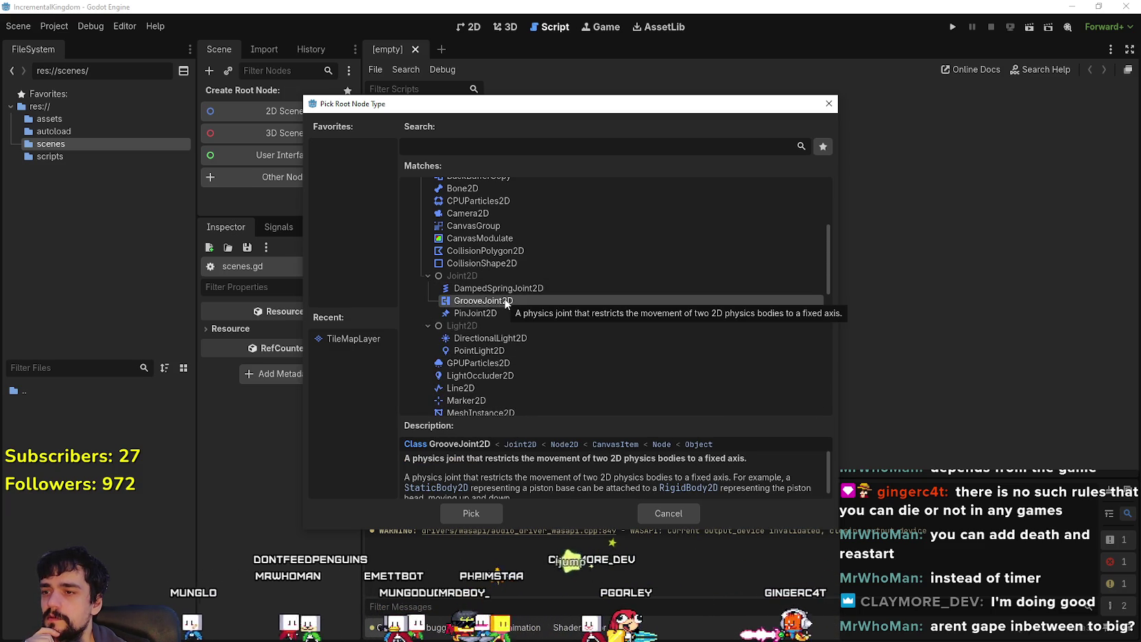
{"action": "scroll", "coordinate": [496, 285], "scroll_direction": "up", "scroll_amount": 3}
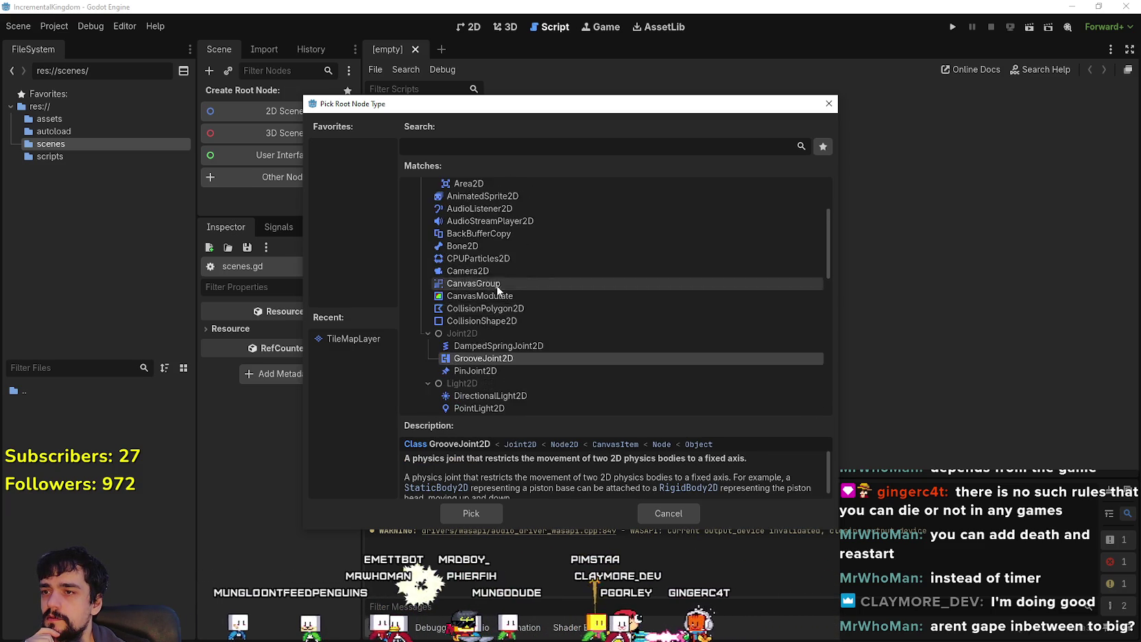
{"action": "left_click", "coordinate": [434, 200]}
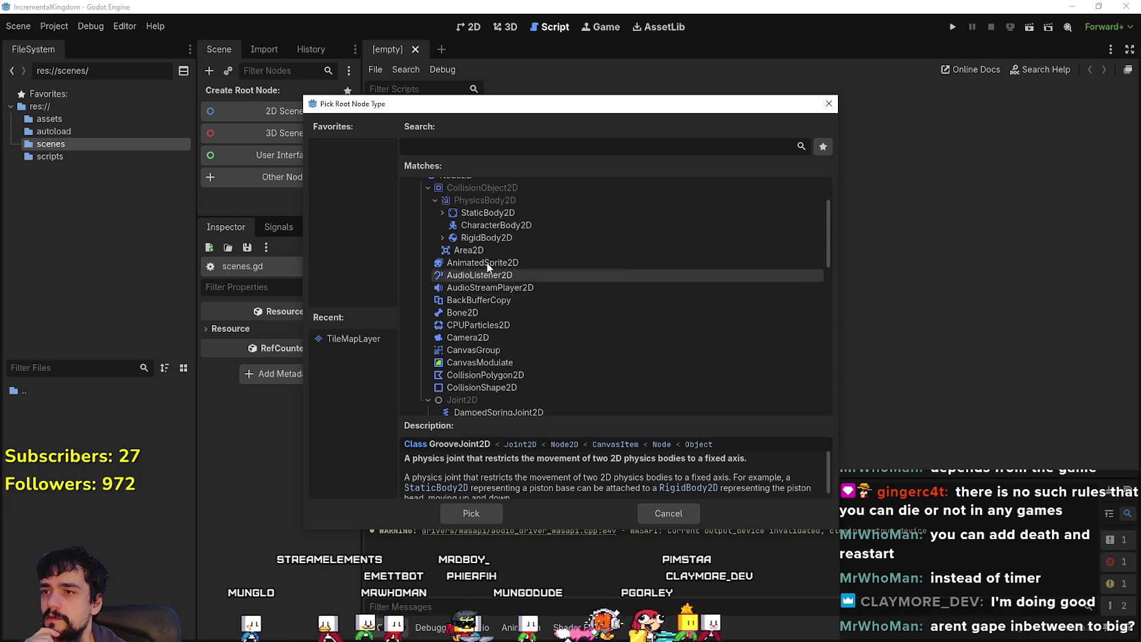
{"action": "left_click", "coordinate": [442, 227]}
{"action": "left_click", "coordinate": [442, 237]}
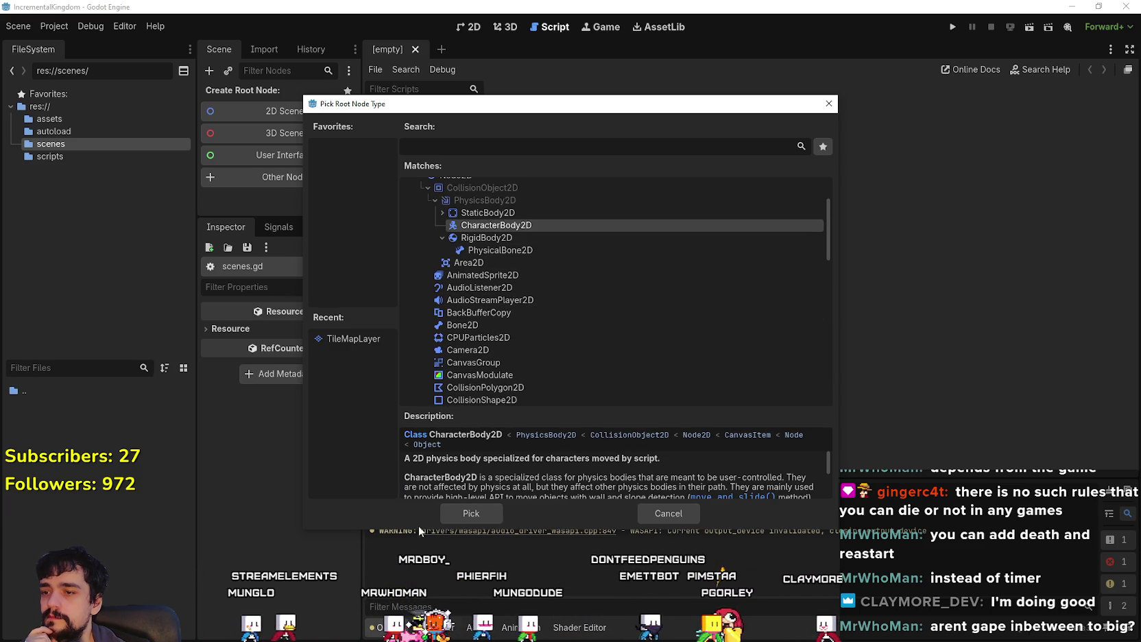
{"action": "left_click", "coordinate": [480, 513]}
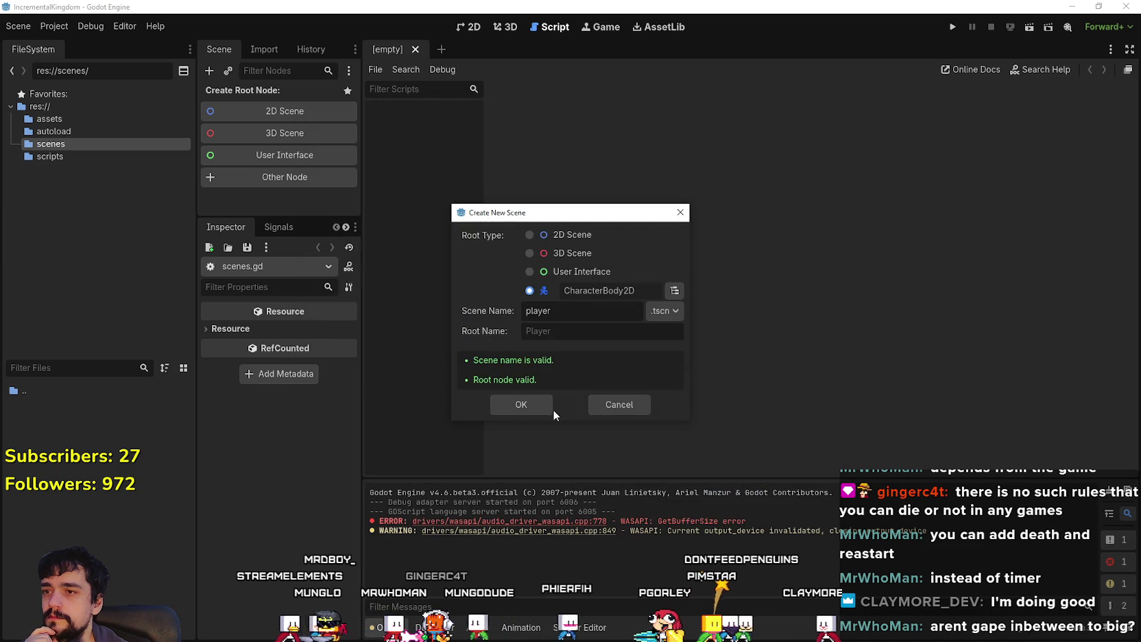
Step: Create player.tscn and add an AnimatedSprite2D child under the Player root
{"action": "left_click", "coordinate": [521, 405]}
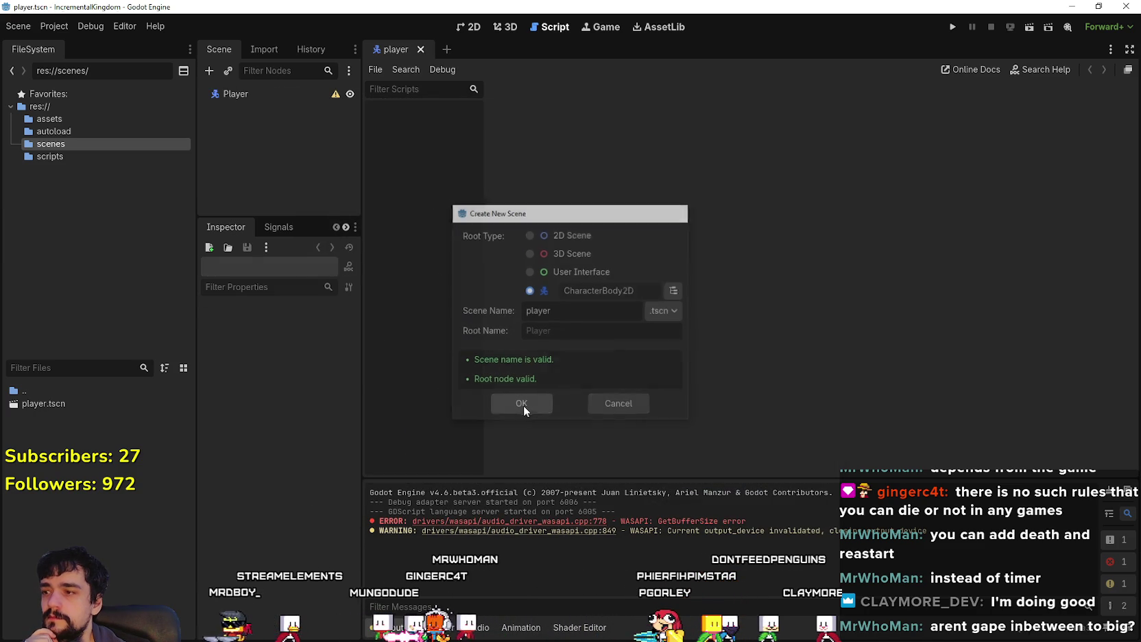
{"action": "left_click", "coordinate": [288, 96]}
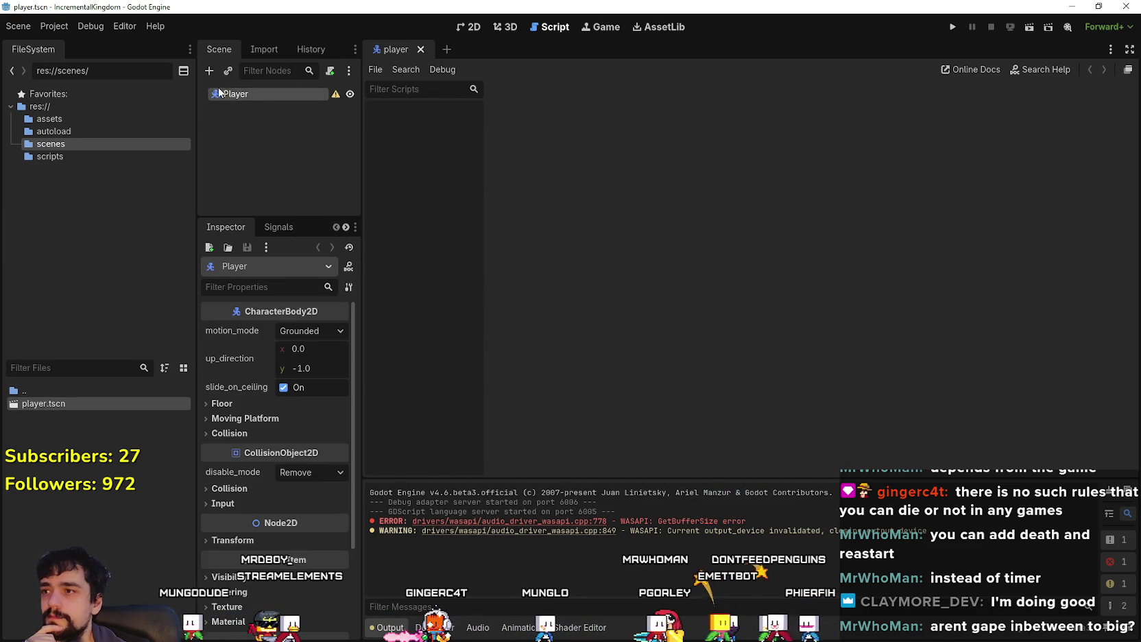
{"action": "right_click", "coordinate": [219, 92]}
{"action": "left_click", "coordinate": [300, 105]}
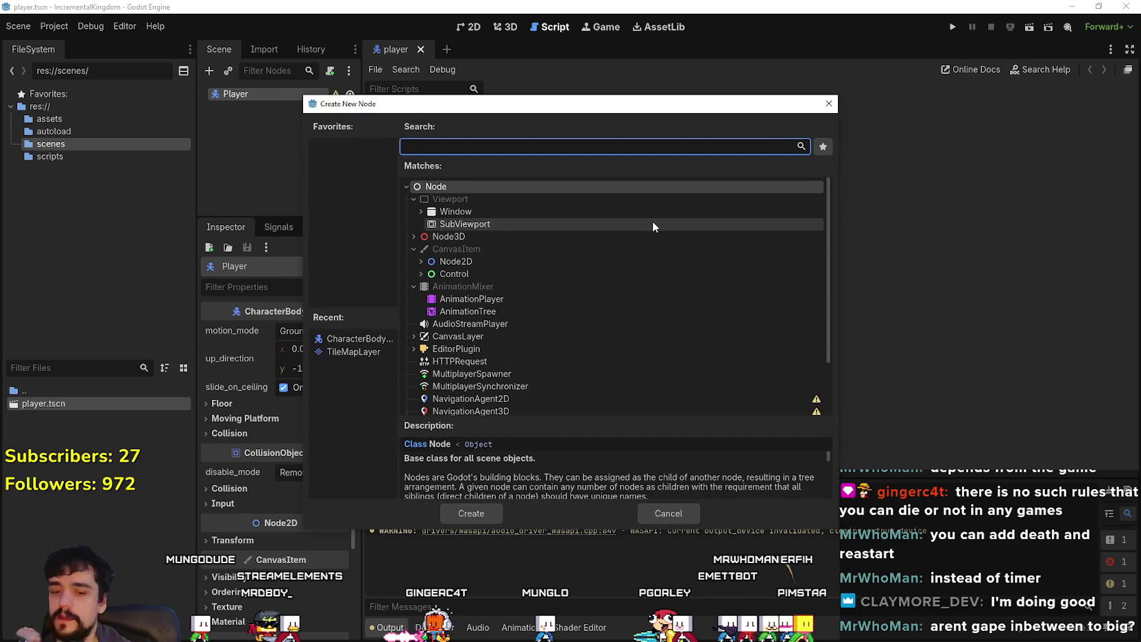
{"action": "type", "text": "animatio"}
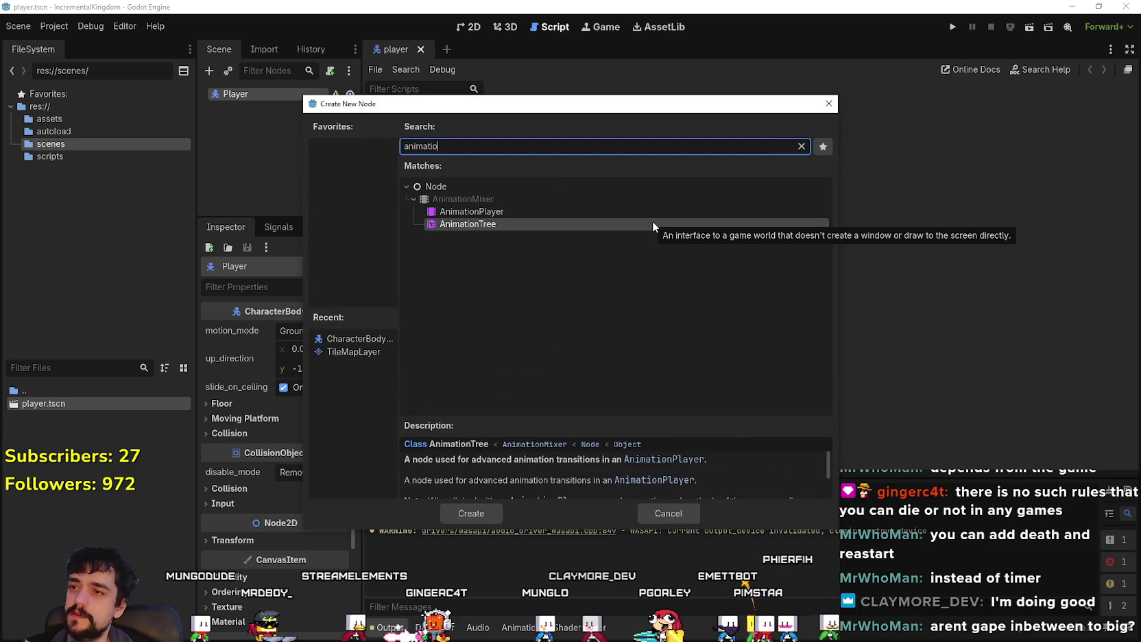
{"action": "key", "text": "BackSpace"}
{"action": "key", "text": "BackSpace"}
{"action": "key", "text": "BackSpace"}
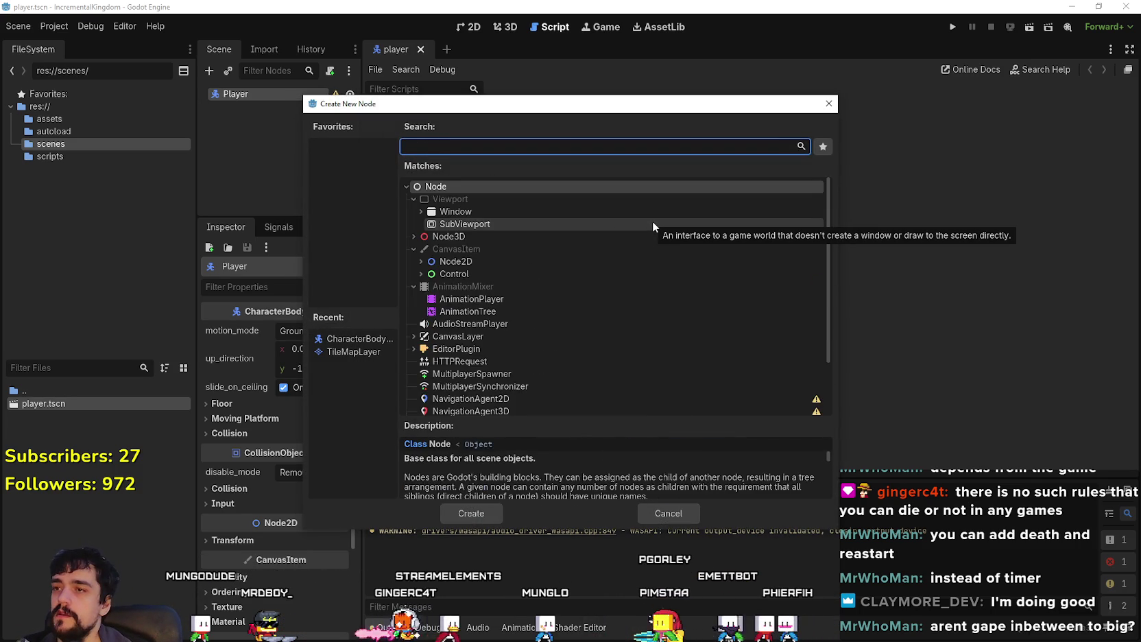
{"action": "type", "text": "sprite"}
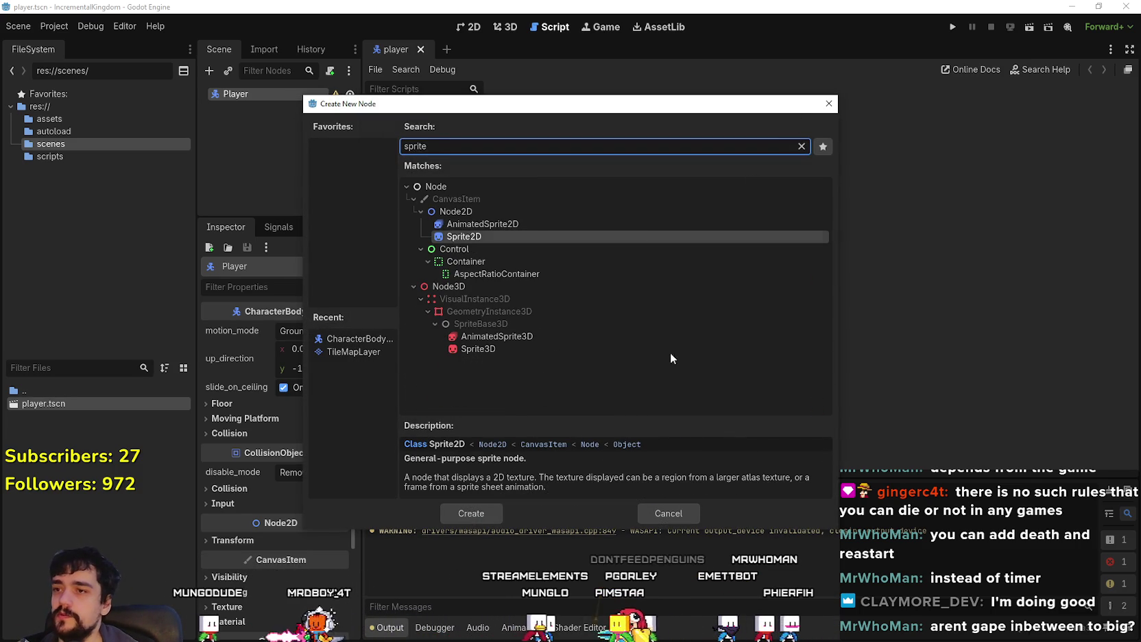
{"action": "left_click", "coordinate": [508, 223]}
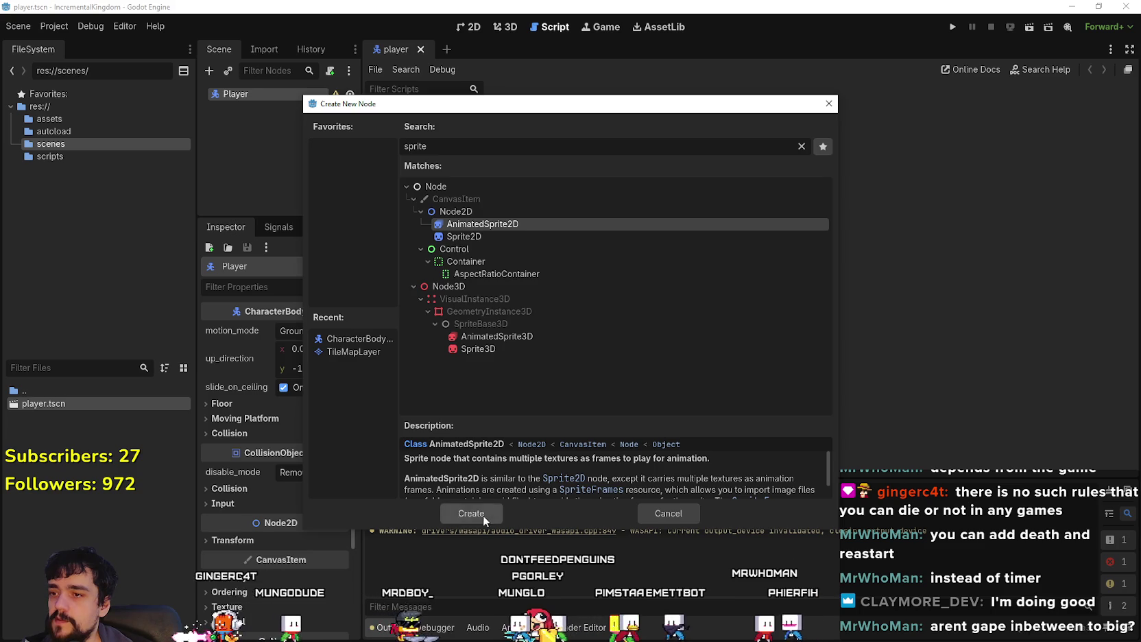
{"action": "left_click", "coordinate": [482, 514]}
Step: Begin adding another child node to Player, searching for 'collision'
{"action": "right_click", "coordinate": [257, 93]}
{"action": "left_click", "coordinate": [295, 103]}
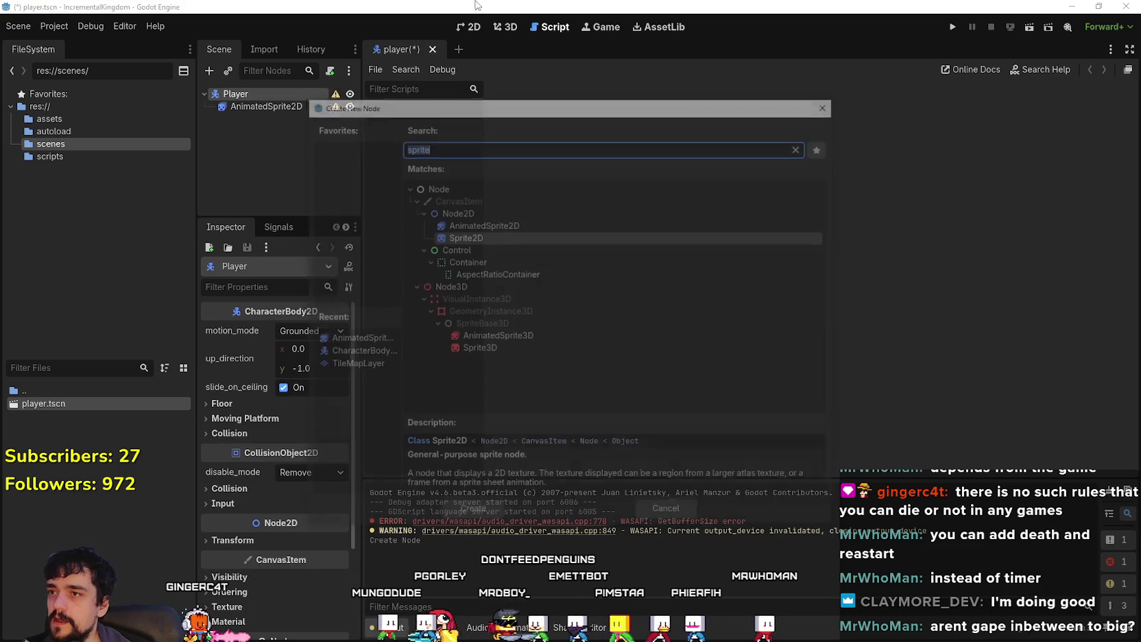
{"action": "type", "text": "coll"}
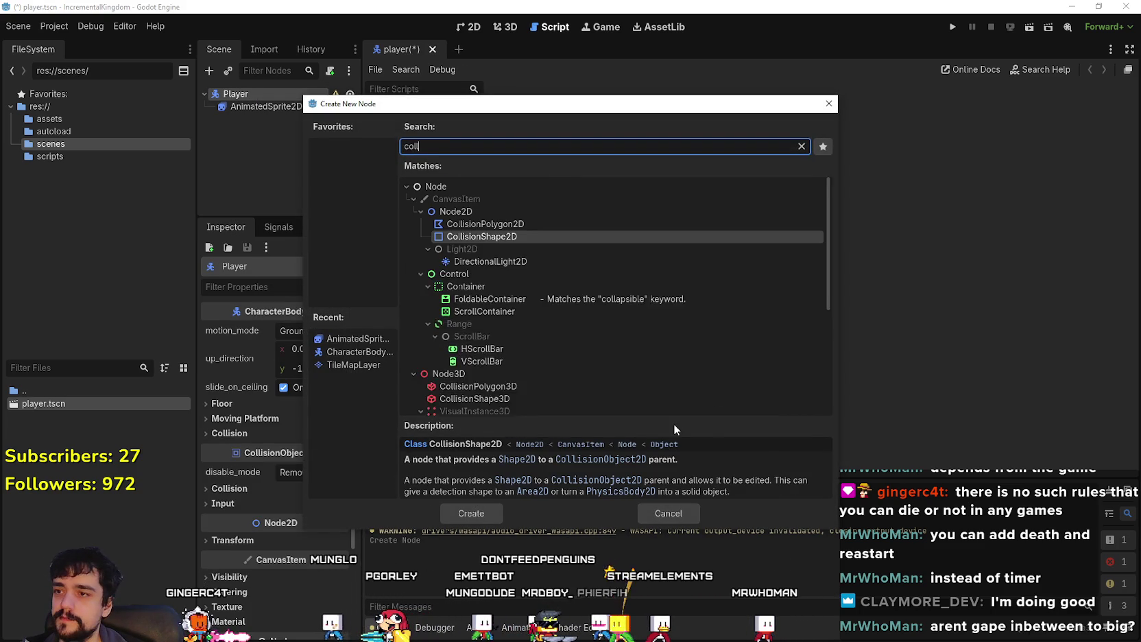
{"action": "type", "text": "ision"}
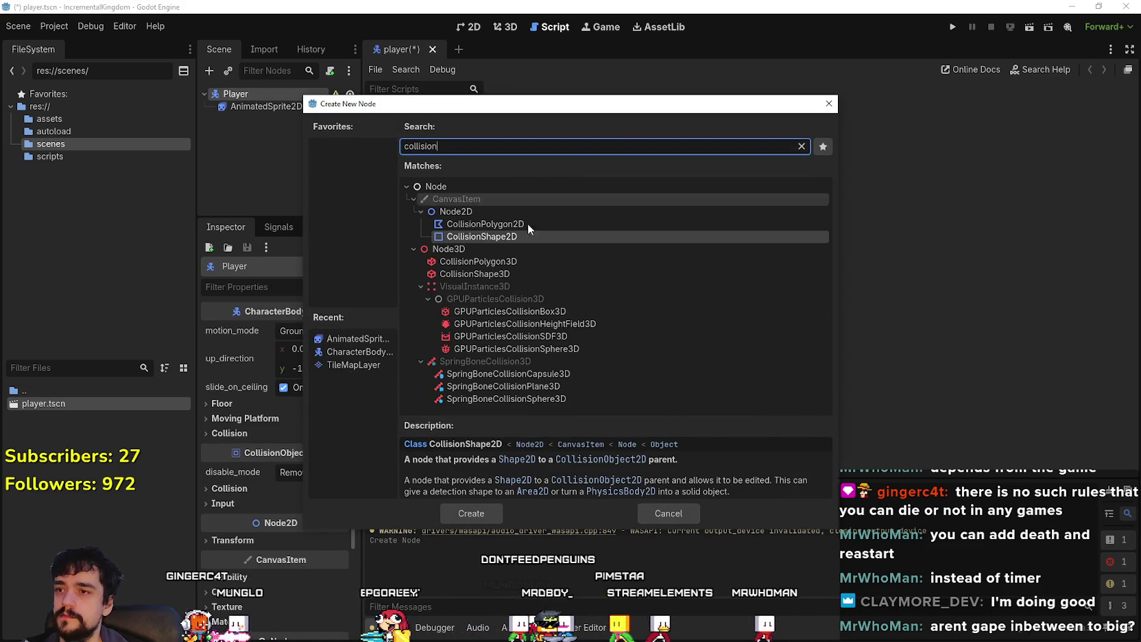
Step: Add a CollisionShape2D under Player and move it above AnimatedSprite2D in the scene tree
{"action": "left_click", "coordinate": [486, 514]}
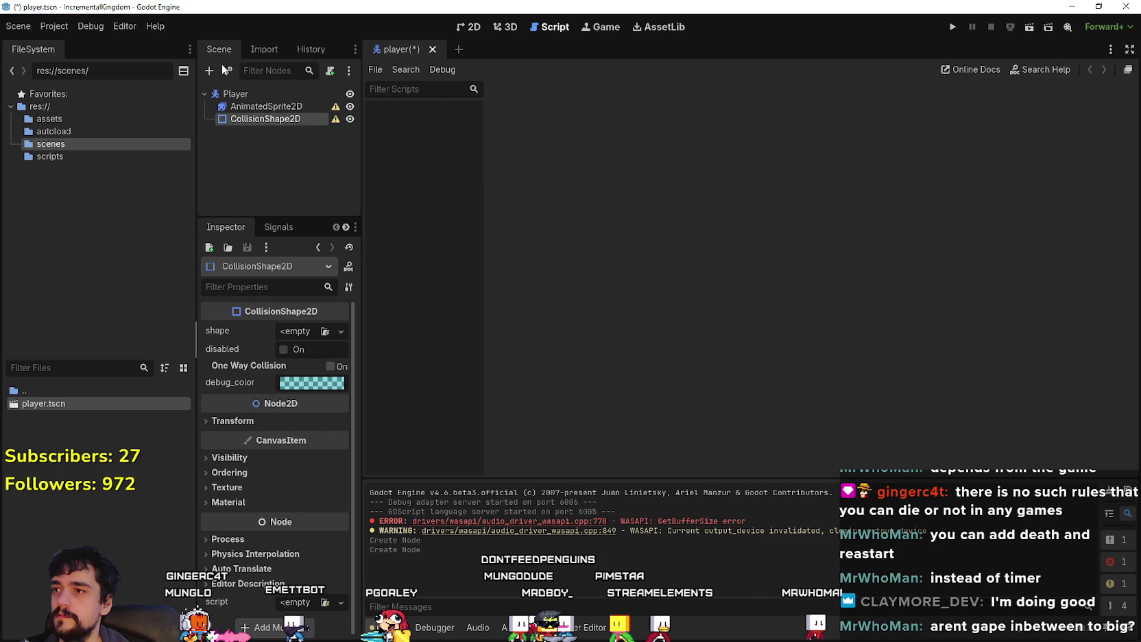
{"action": "left_click", "coordinate": [474, 26]}
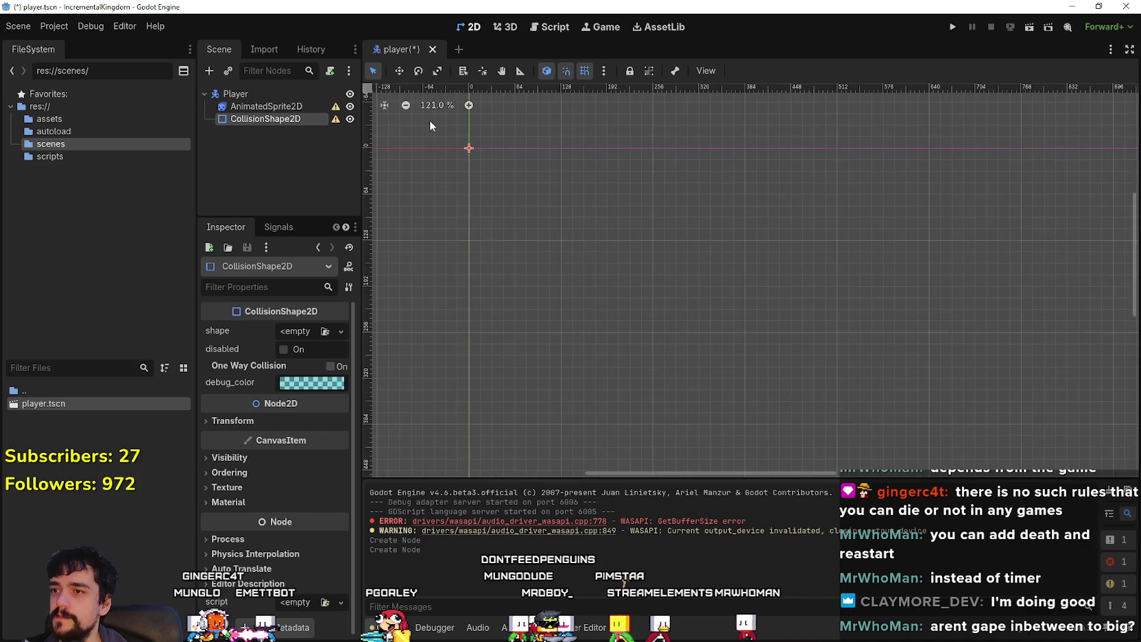
{"action": "left_click_drag", "start_coordinate": [257, 104], "coordinate": [258, 102]}
{"action": "scroll", "coordinate": [475, 126], "scroll_direction": "up", "scroll_amount": 4}
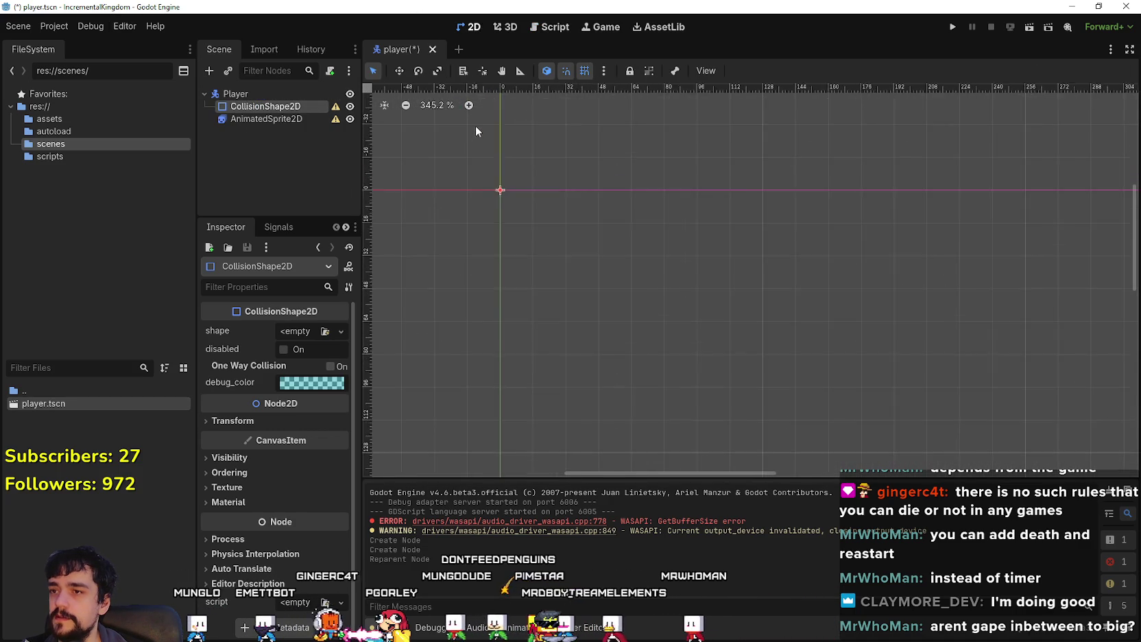
Step: Give the CollisionShape2D a new RectangleShape2D, then select AnimatedSprite2D
{"action": "left_click", "coordinate": [296, 331]}
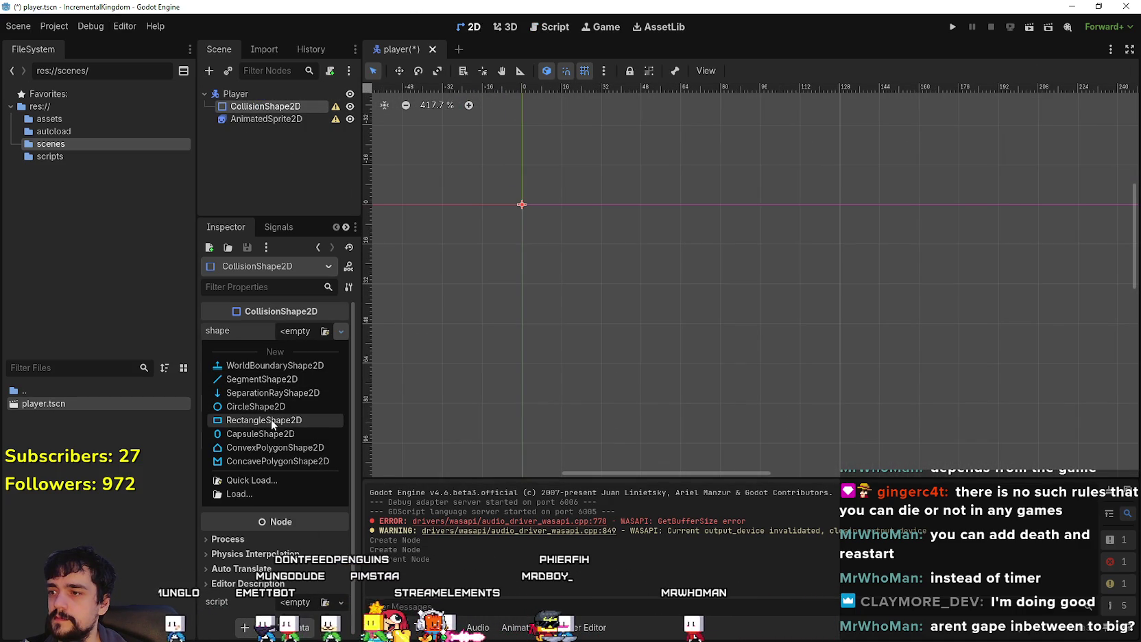
{"action": "left_click", "coordinate": [269, 420]}
{"action": "scroll", "coordinate": [493, 185], "scroll_direction": "up", "scroll_amount": 2}
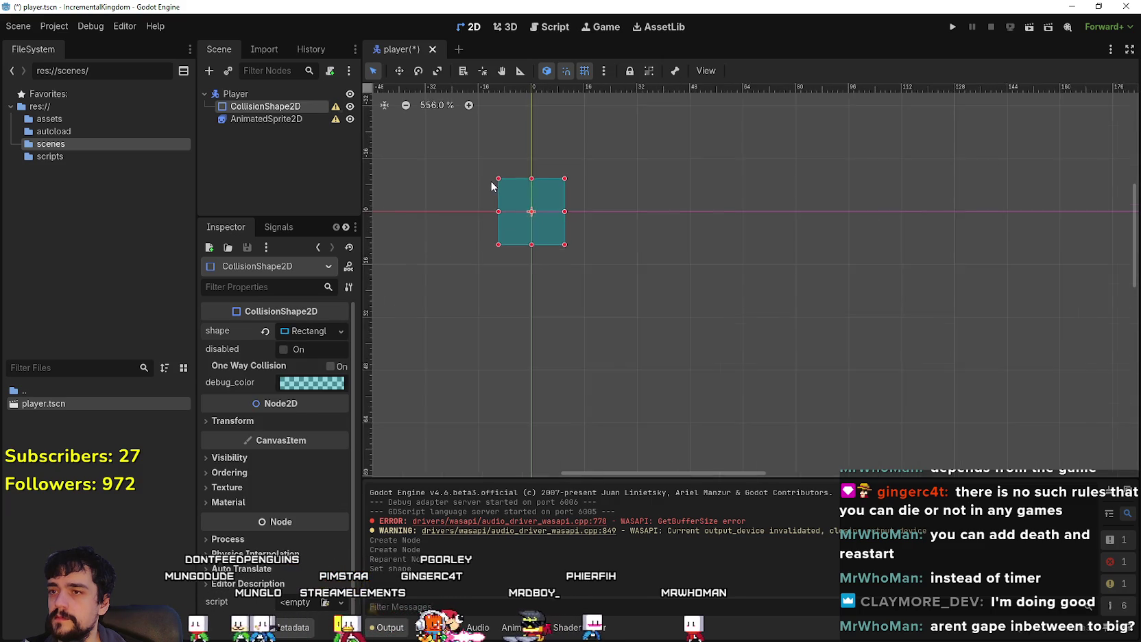
{"action": "scroll", "coordinate": [487, 190], "scroll_direction": "up", "scroll_amount": 2}
{"action": "left_click", "coordinate": [264, 119]}
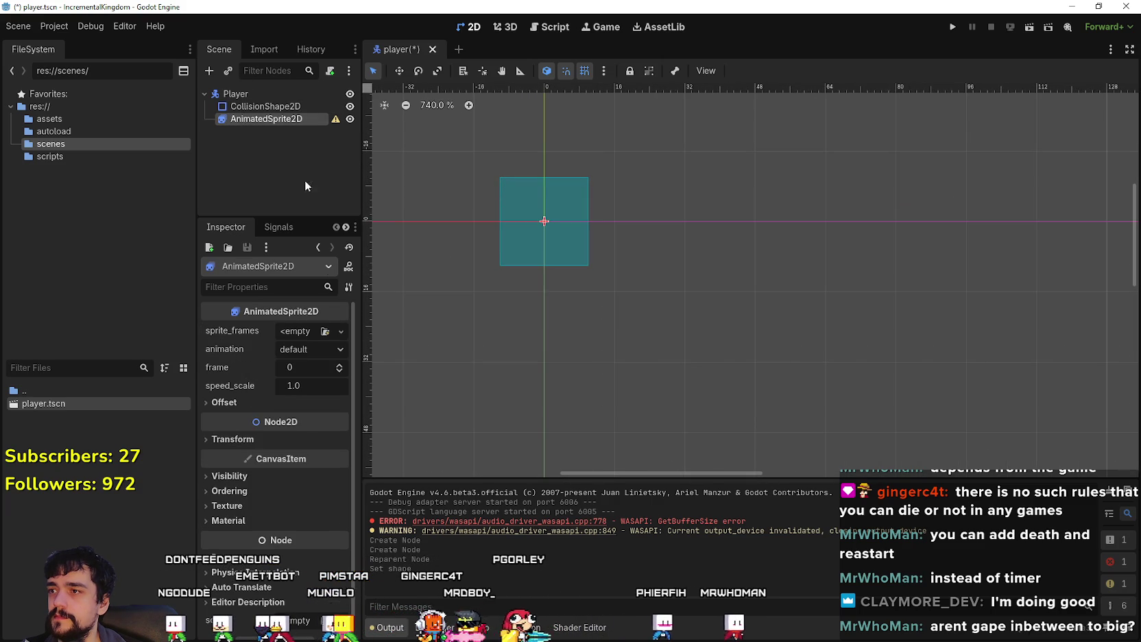
Step: Assign a new SpriteFrames resource to the AnimatedSprite2D's sprite_frames and widen the Inspector
{"action": "left_click", "coordinate": [288, 336]}
{"action": "left_click", "coordinate": [292, 370]}
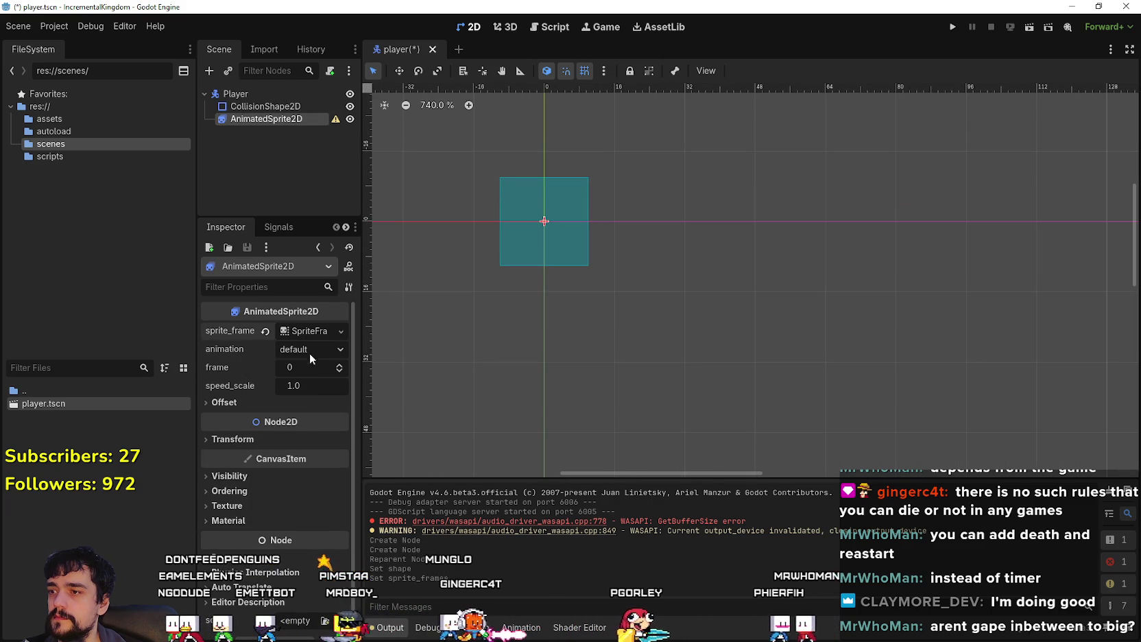
{"action": "left_click", "coordinate": [305, 332]}
{"action": "left_click_drag", "start_coordinate": [364, 372], "coordinate": [486, 370]}
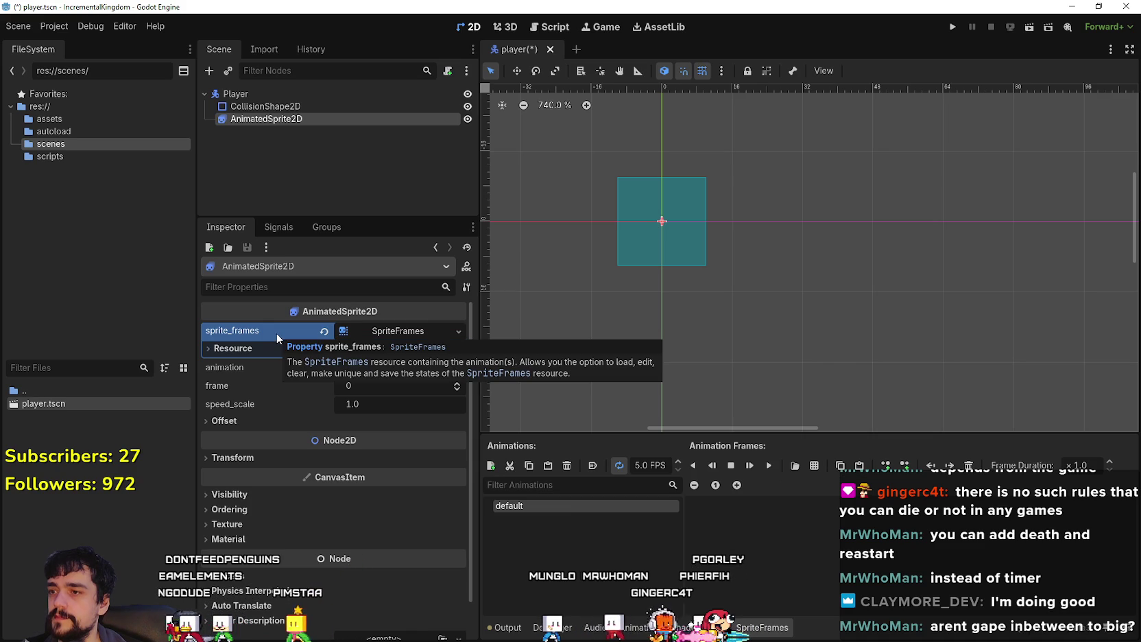
Step: Create a new resources folder in the FileSystem panel
{"action": "right_click", "coordinate": [56, 181]}
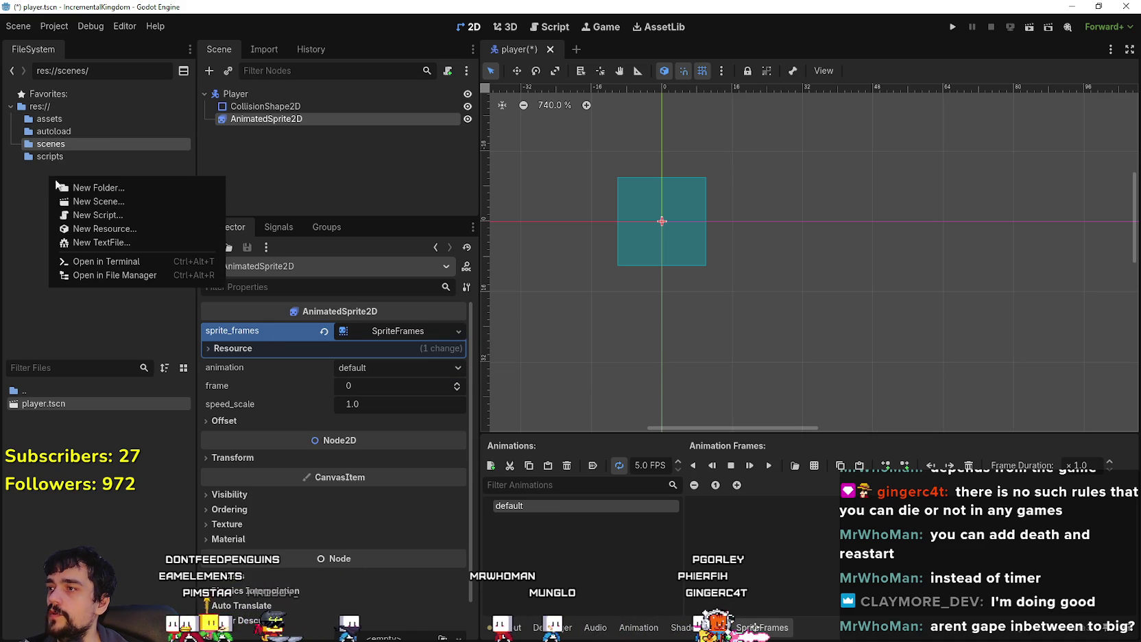
{"action": "left_click", "coordinate": [103, 187]}
{"action": "type", "text": "resources"}
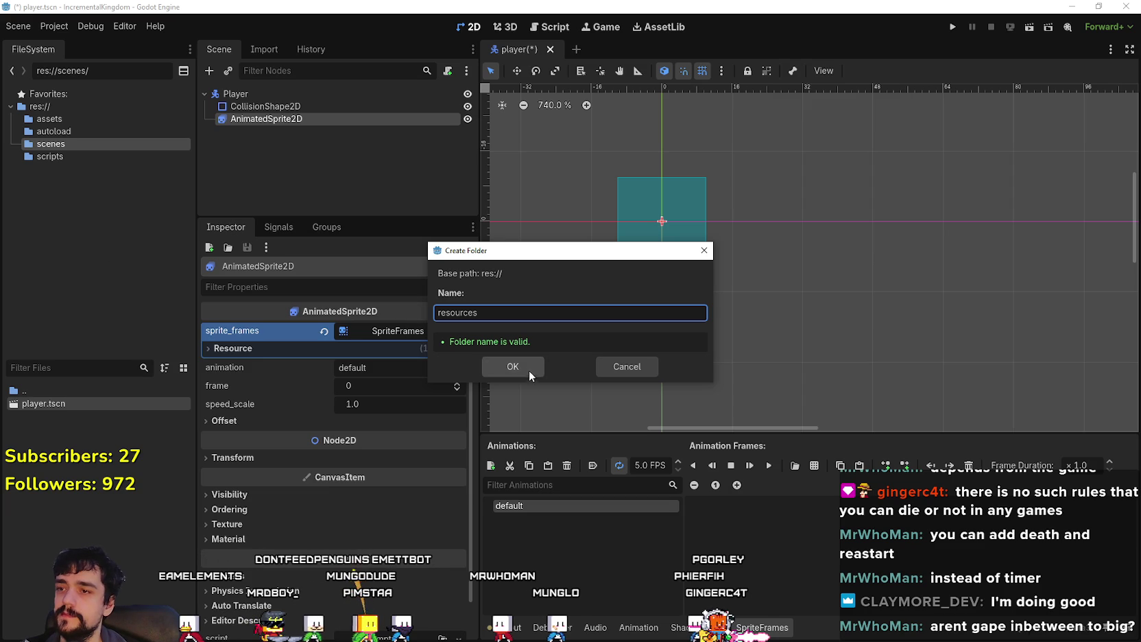
{"action": "left_click", "coordinate": [529, 368]}
Step: Save the SpriteFrames resource as playerSprite.tres inside the resources folder
{"action": "right_click", "coordinate": [384, 332]}
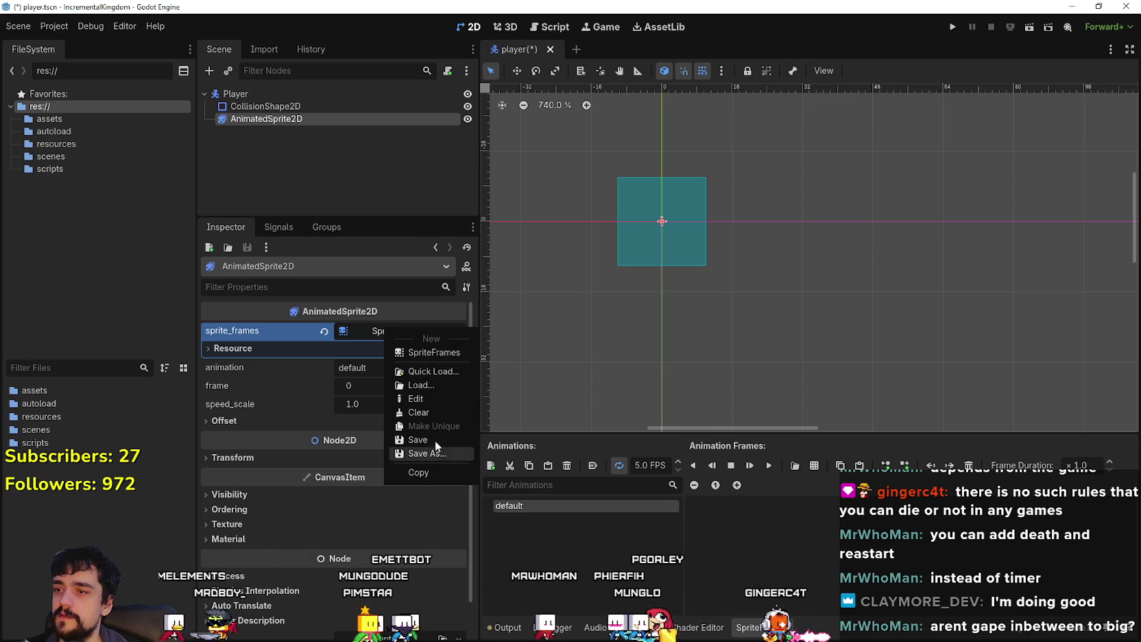
{"action": "left_click", "coordinate": [427, 456]}
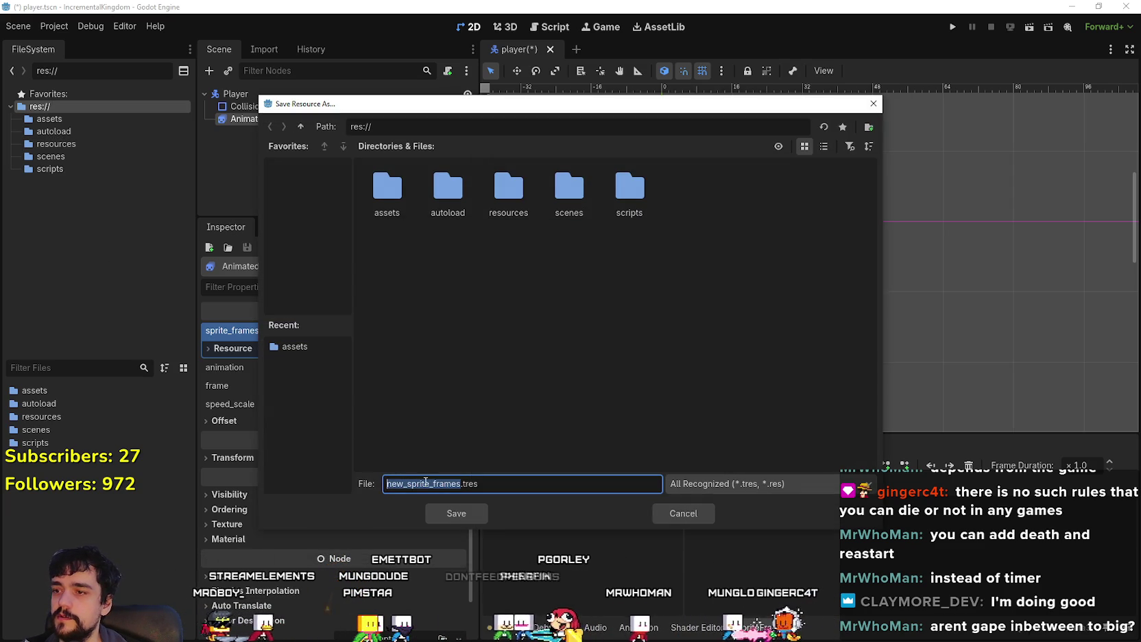
{"action": "left_click_drag", "start_coordinate": [393, 96], "coordinate": [593, 131]}
{"action": "type", "text": "player"}
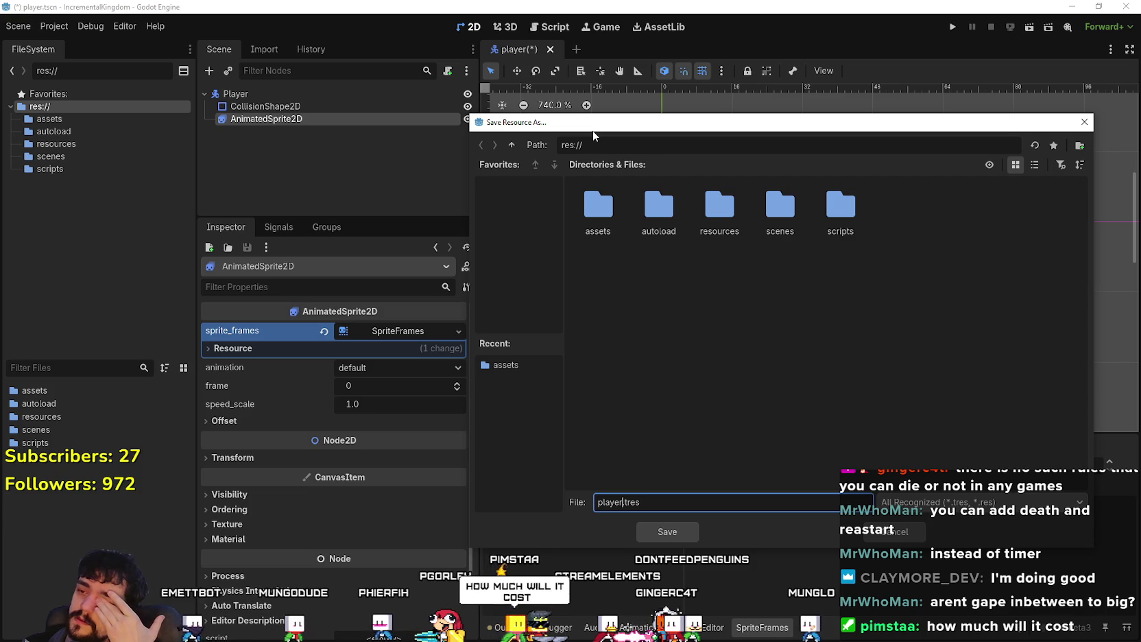
{"action": "type", "text": "Sprite"}
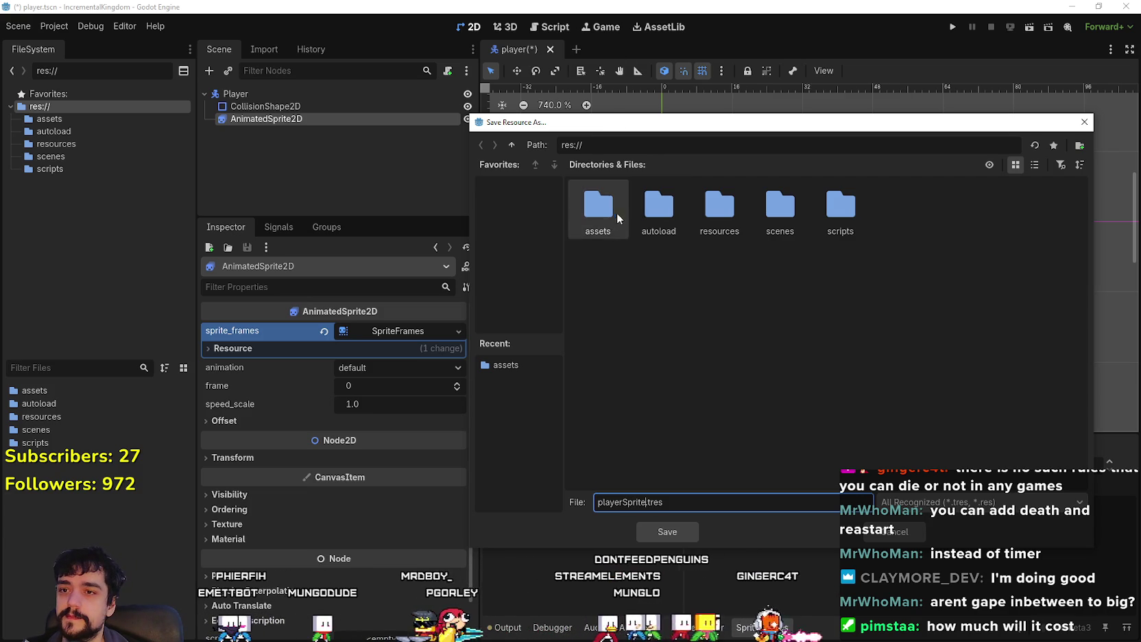
{"action": "double_click", "coordinate": [716, 214]}
{"action": "left_click", "coordinate": [676, 532]}
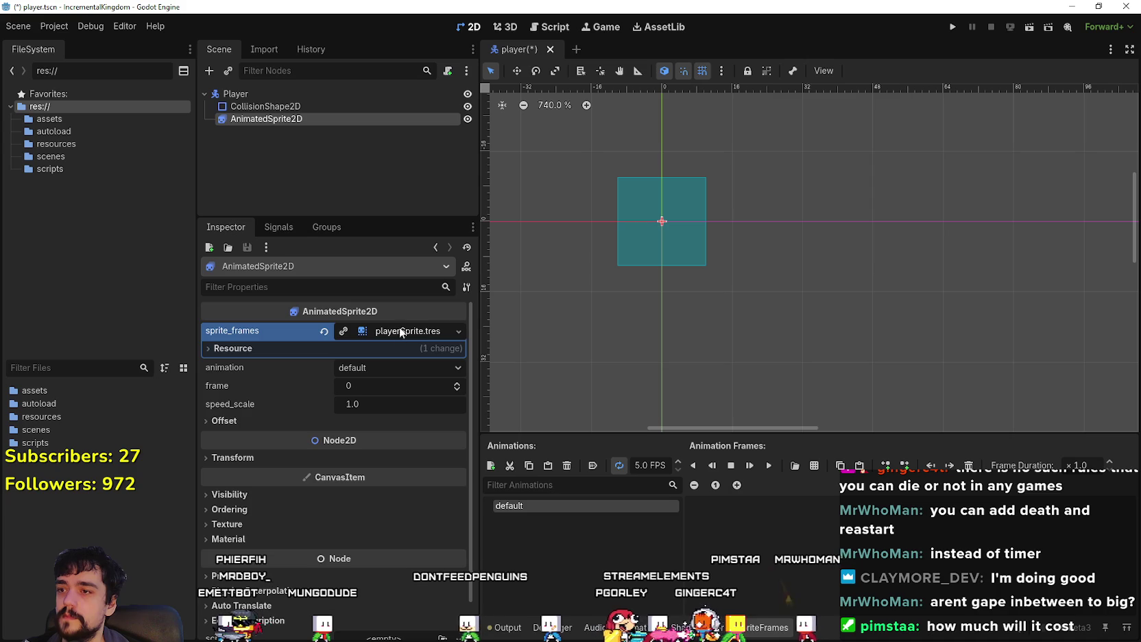
{"action": "double_click", "coordinate": [539, 508]}
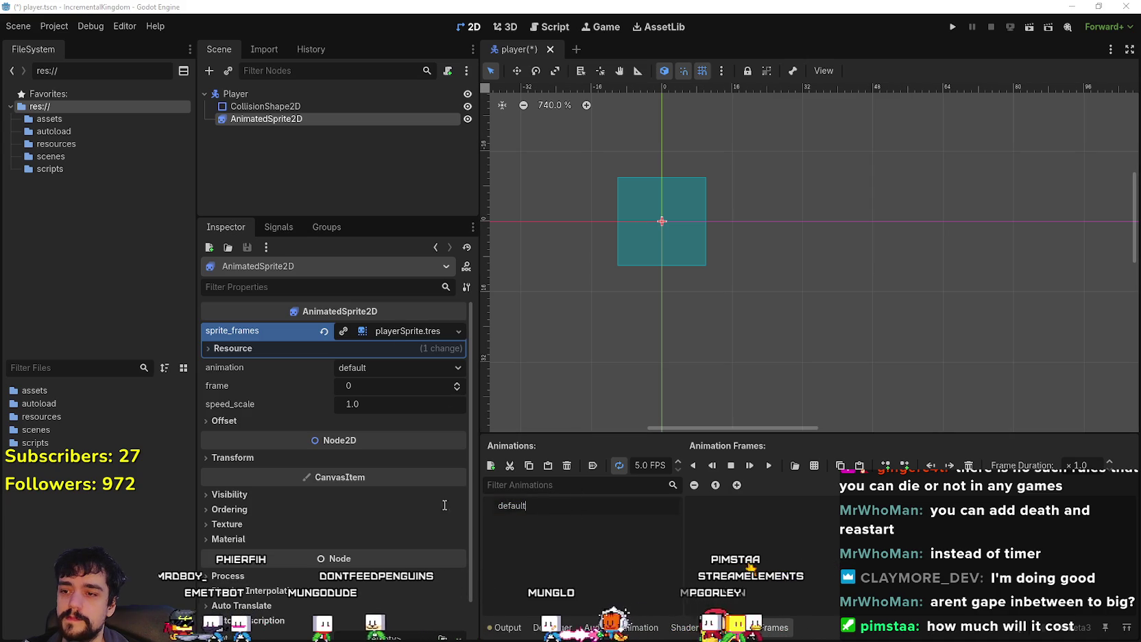
Step: Rename the default animation to idle and browse to the assets folder for a sprite sheet
{"action": "type", "text": "idle"}
{"action": "key", "text": "Return"}
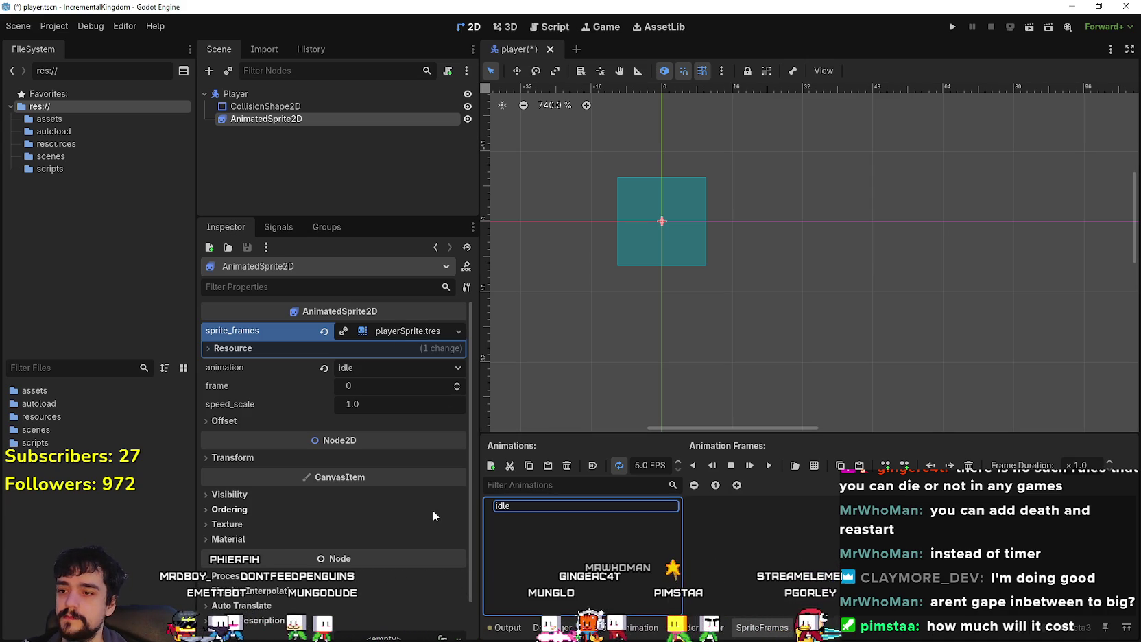
{"action": "left_click", "coordinate": [801, 521]}
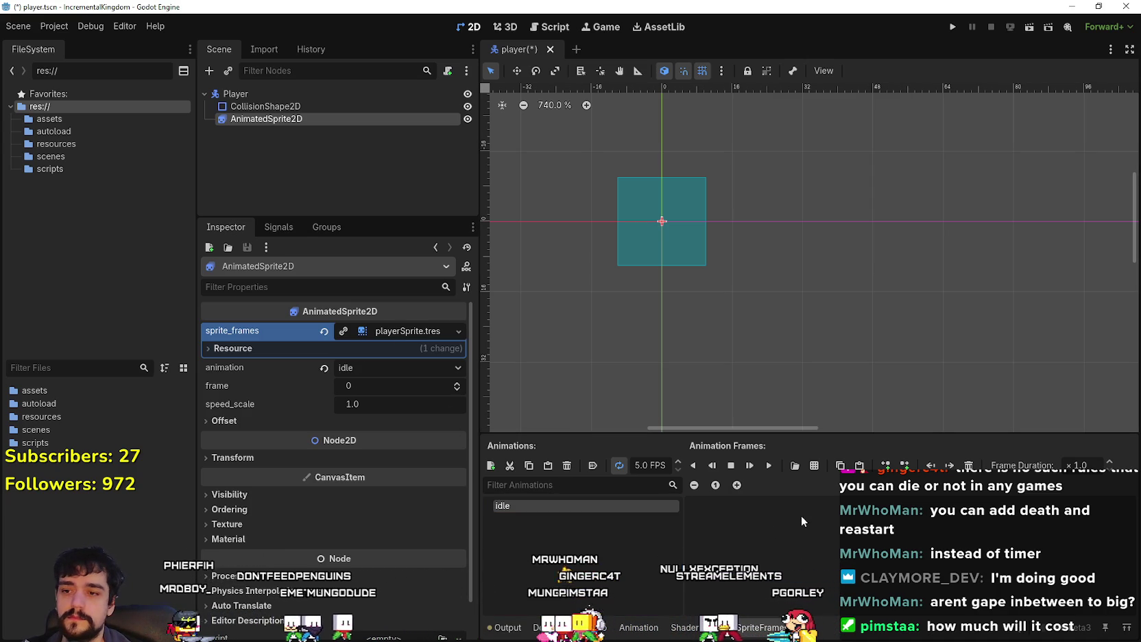
{"action": "left_click", "coordinate": [795, 465]}
{"action": "double_click", "coordinate": [403, 181]}
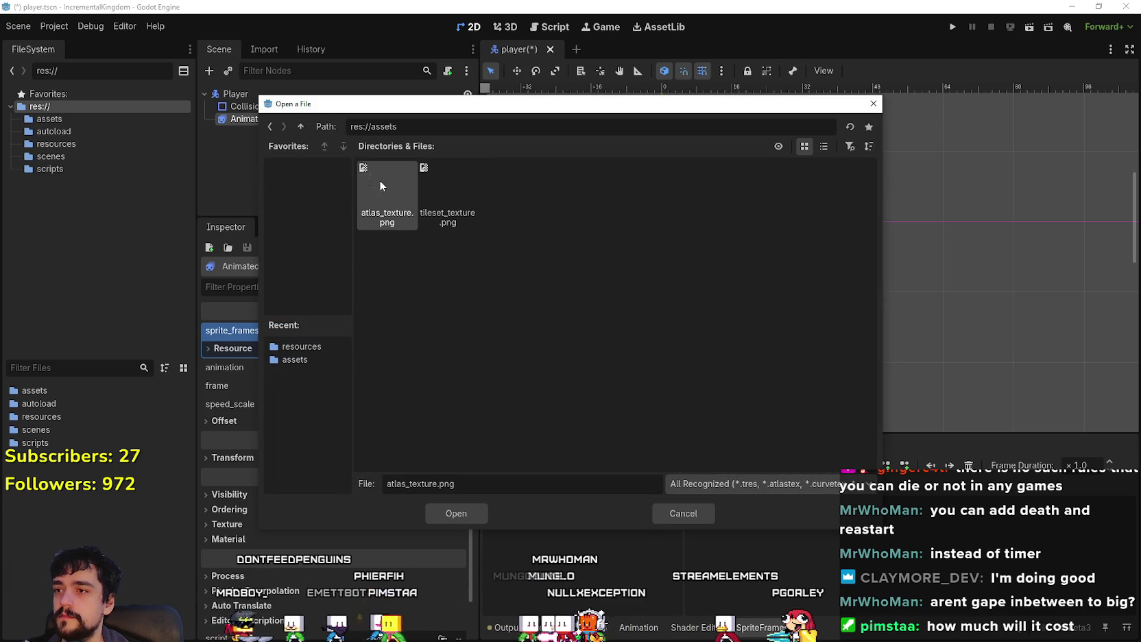
Step: Load atlas_texture.png as the sprite sheet and set its frame size to 48x48 px
{"action": "left_click", "coordinate": [456, 513]}
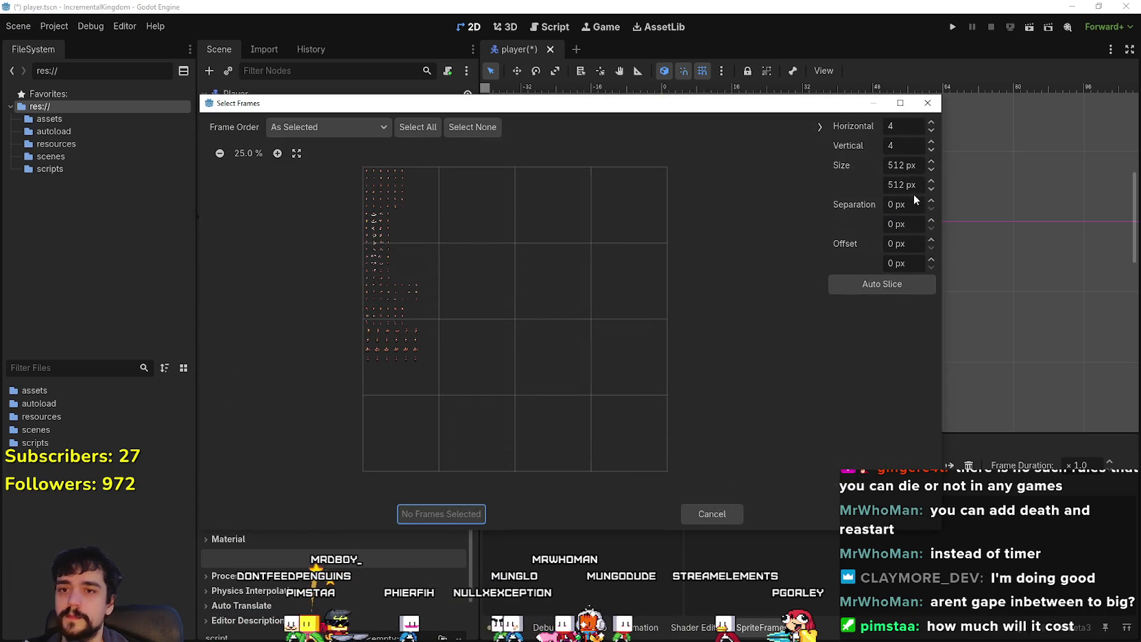
{"action": "left_click", "coordinate": [909, 212]}
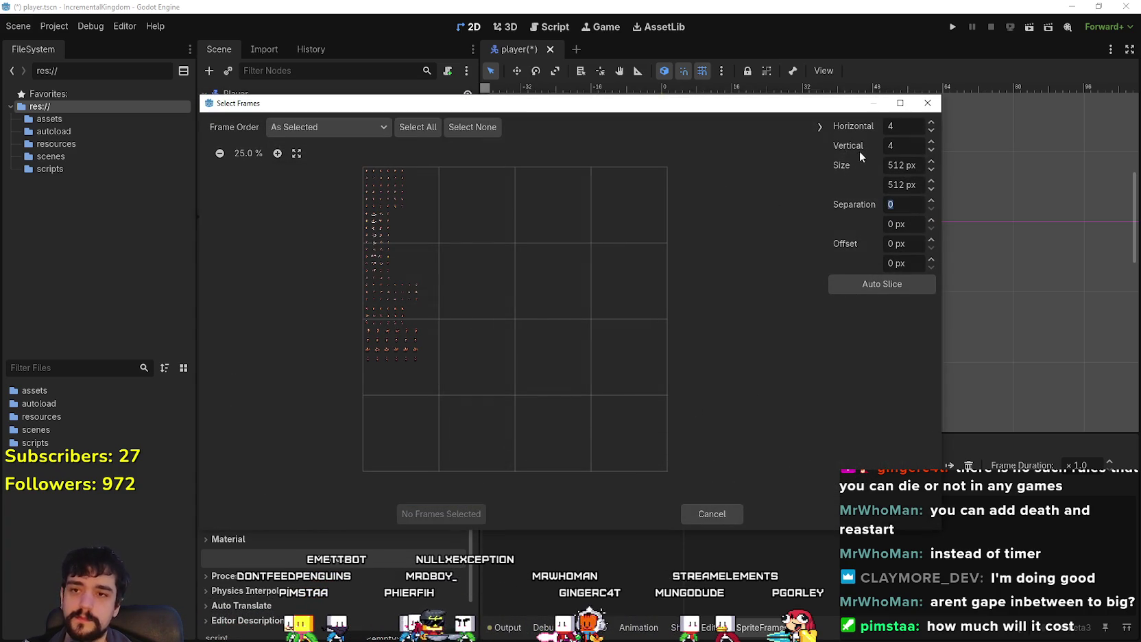
{"action": "left_click", "coordinate": [905, 165]}
{"action": "type", "text": "48"}
{"action": "left_click", "coordinate": [901, 185]}
{"action": "type", "text": "48"}
{"action": "key", "text": "Return"}
Step: Zoom into the sheet preview and try out a selection of frames
{"action": "left_click", "coordinate": [277, 153]}
{"action": "left_click", "coordinate": [277, 153]}
{"action": "left_click", "coordinate": [277, 154]}
{"action": "left_click", "coordinate": [277, 153]}
{"action": "left_click", "coordinate": [277, 152]}
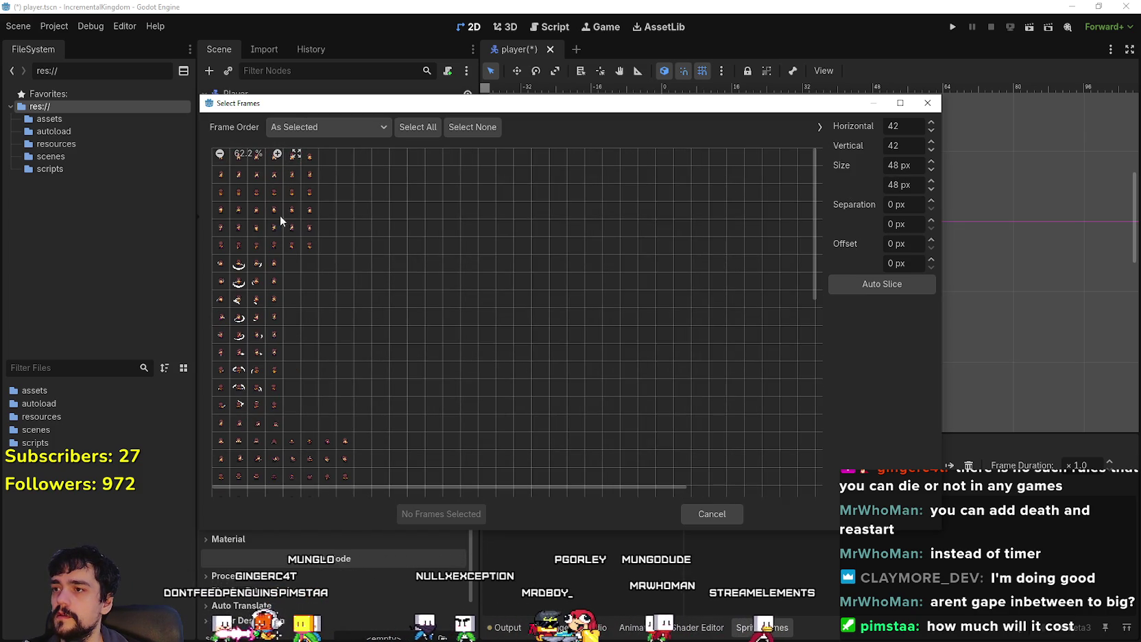
{"action": "mouse_move", "coordinate": [411, 296]}
{"action": "left_mouse_down"}
{"action": "mouse_move", "coordinate": [678, 368]}
{"action": "mouse_move", "coordinate": [643, 368]}
{"action": "mouse_move", "coordinate": [625, 350]}
{"action": "left_mouse_up"}
{"action": "left_click", "coordinate": [678, 368]}
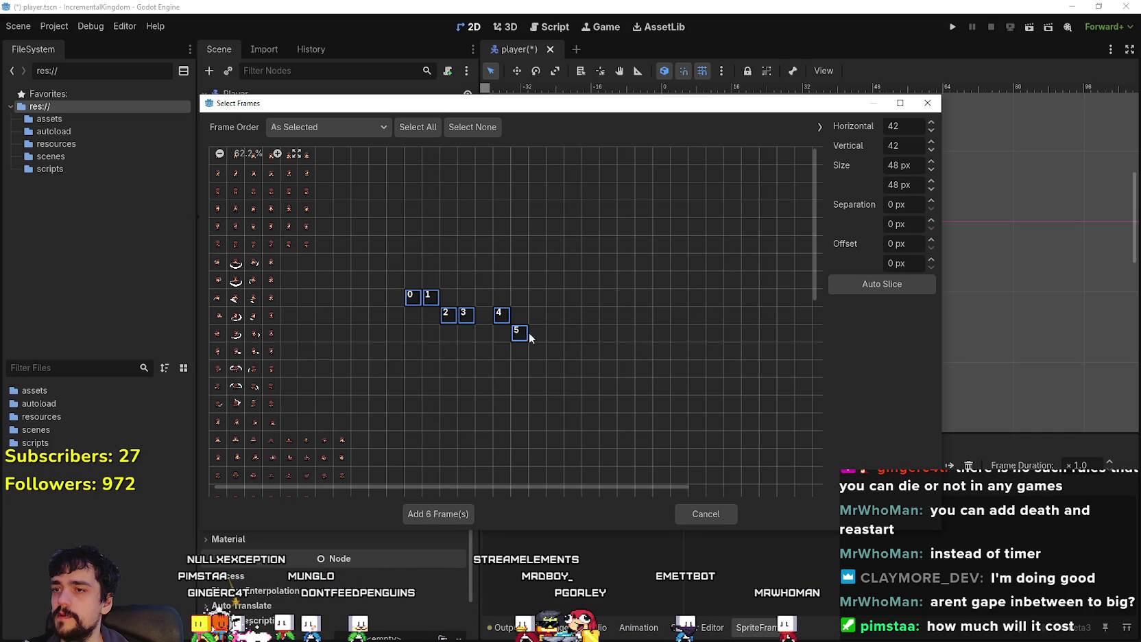
{"action": "left_click", "coordinate": [427, 298]}
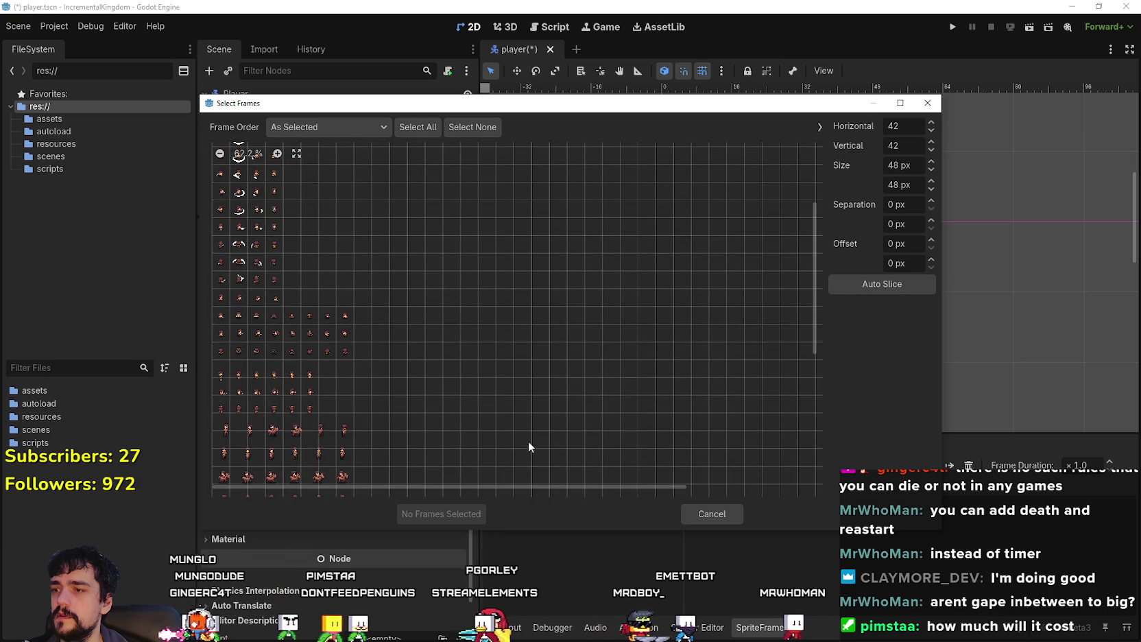
Step: Select the six top-row frames of the atlas and add them to idle
{"action": "left_click", "coordinate": [219, 153]}
{"action": "left_click", "coordinate": [219, 154]}
{"action": "left_click", "coordinate": [219, 153]}
{"action": "left_click", "coordinate": [220, 154]}
{"action": "left_click", "coordinate": [219, 153]}
{"action": "scroll", "coordinate": [267, 152], "scroll_direction": "up", "scroll_amount": 5}
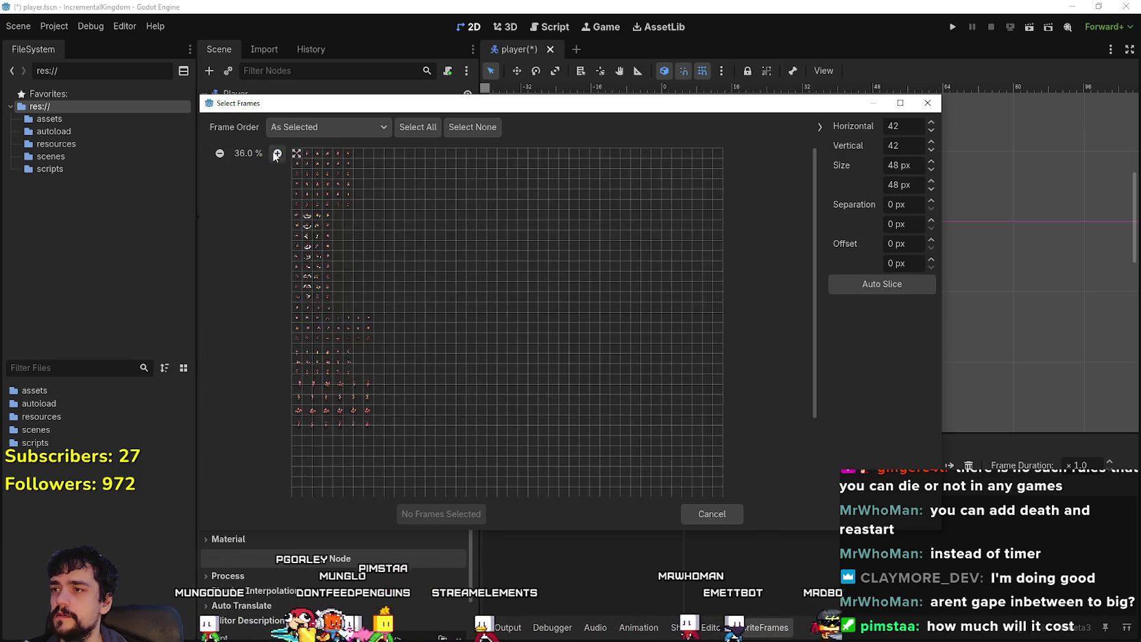
{"action": "scroll", "coordinate": [274, 155], "scroll_direction": "up", "scroll_amount": 1}
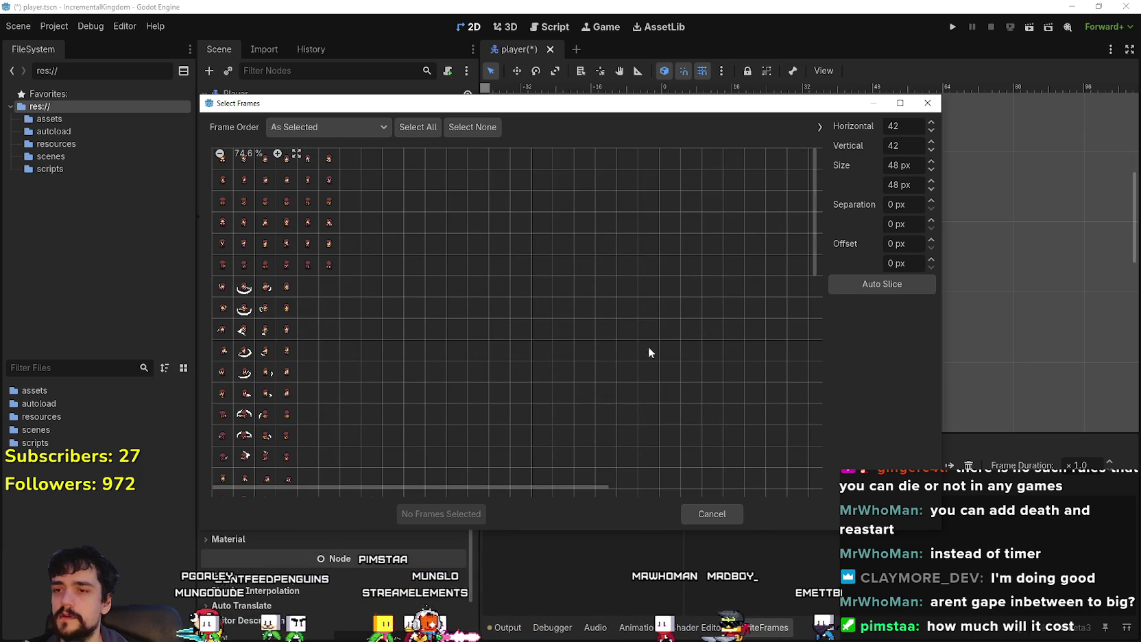
{"action": "left_click_drag", "start_coordinate": [479, 480], "coordinate": [862, 482]}
{"action": "scroll", "coordinate": [492, 372], "scroll_direction": "left", "scroll_amount": 10}
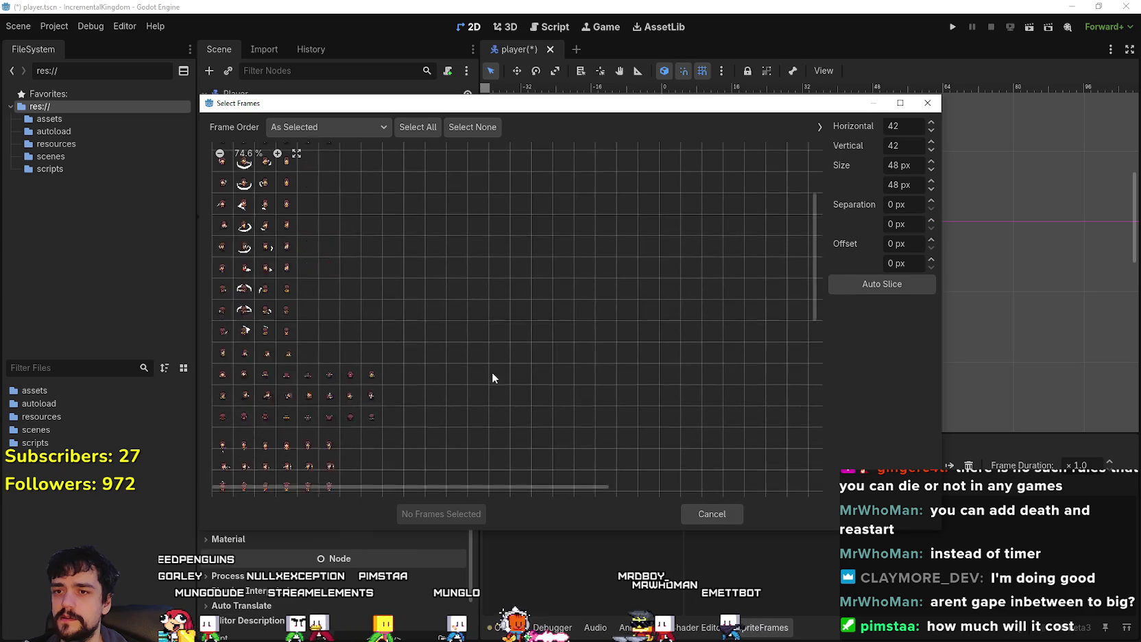
{"action": "scroll", "coordinate": [492, 372], "scroll_direction": "up", "scroll_amount": 5}
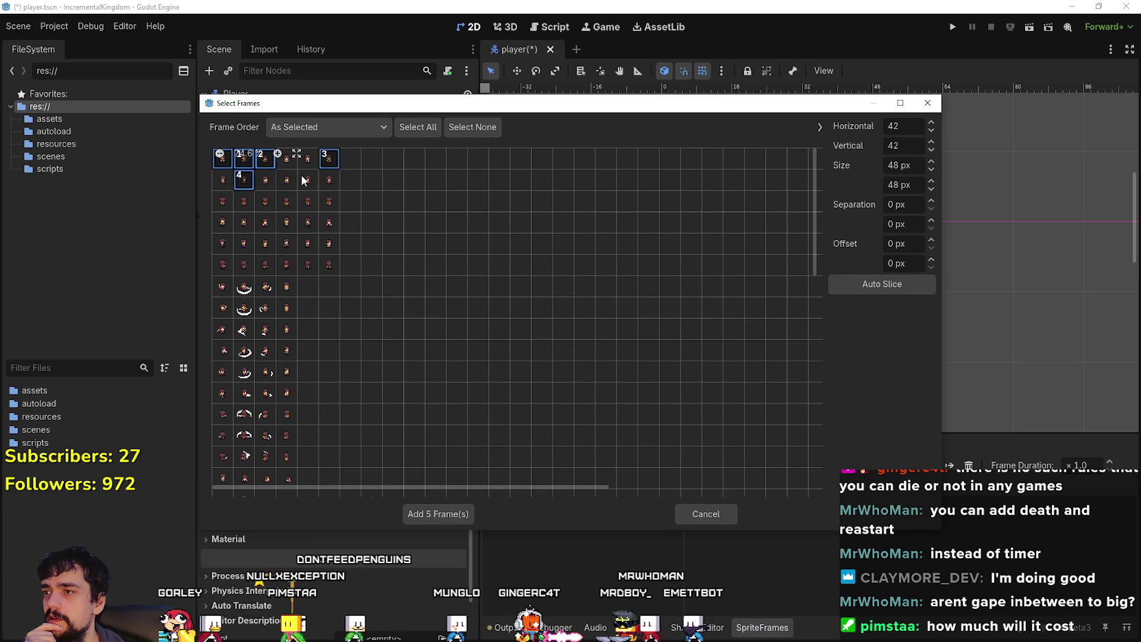
{"action": "left_click", "coordinate": [286, 161]}
{"action": "left_click_drag", "start_coordinate": [222, 161], "coordinate": [329, 159]}
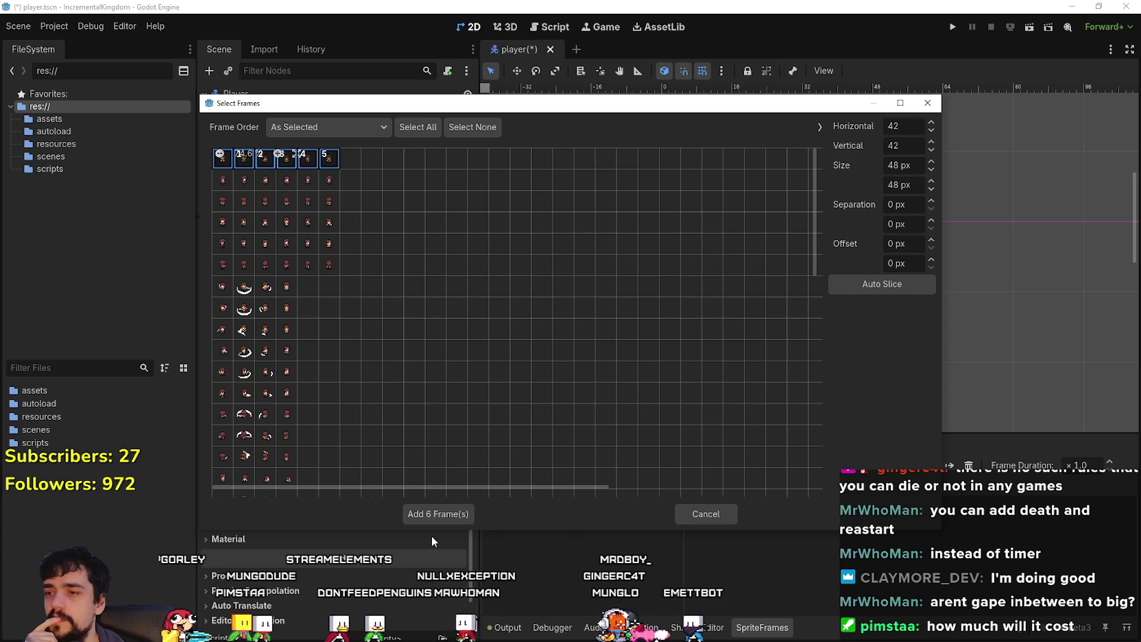
{"action": "left_click", "coordinate": [434, 513]}
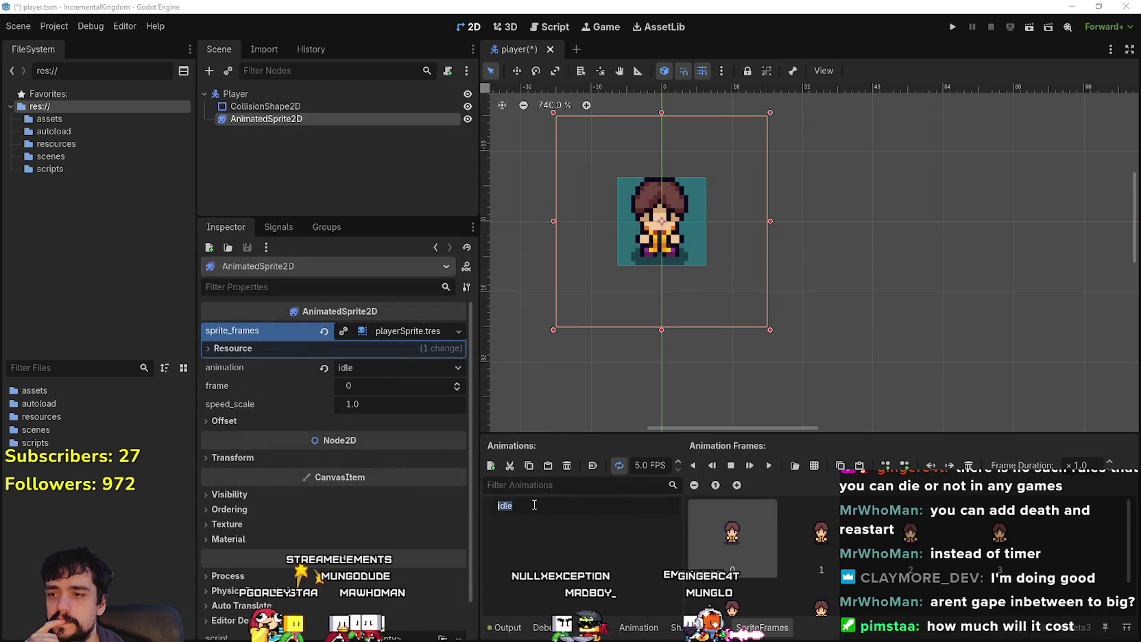
Step: Rename the animation to idle_front and play its preview
{"action": "type", "text": "_front"}
{"action": "key", "text": "Return"}
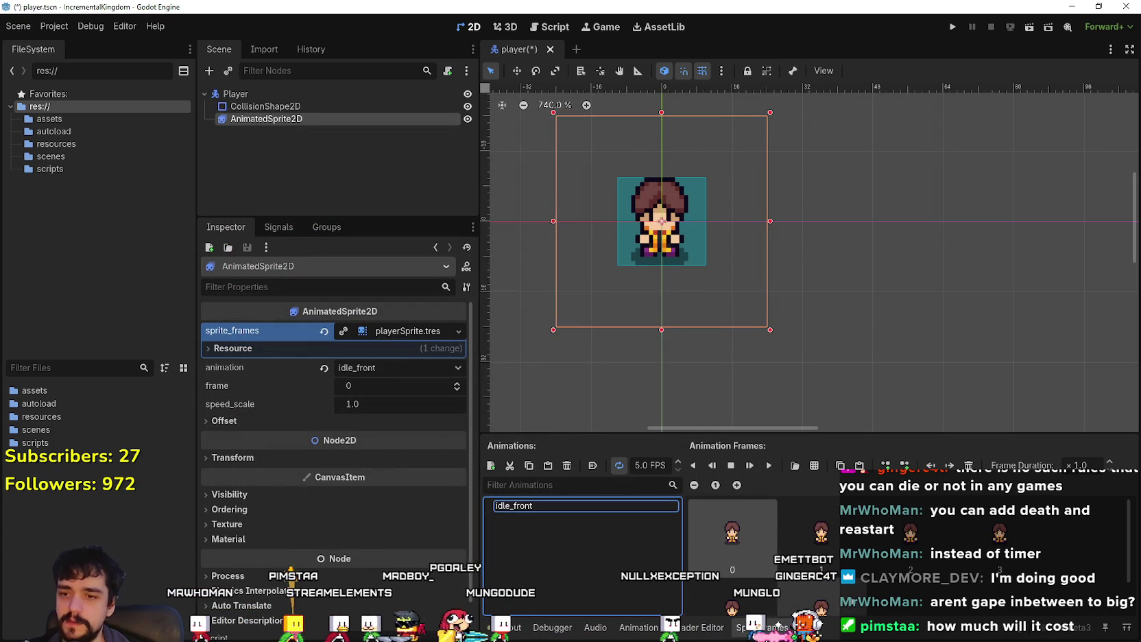
{"action": "left_click", "coordinate": [764, 467]}
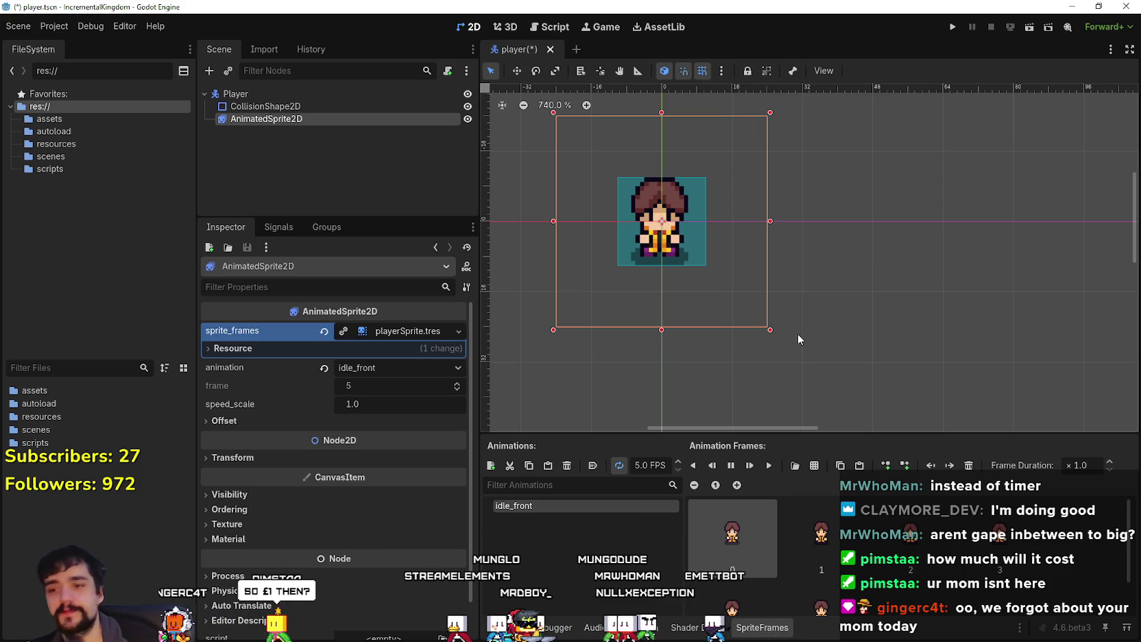
Step: Adjust the canvas zoom and add a second animation to the SpriteFrames
{"action": "scroll", "coordinate": [763, 585], "scroll_direction": "down", "scroll_amount": 1}
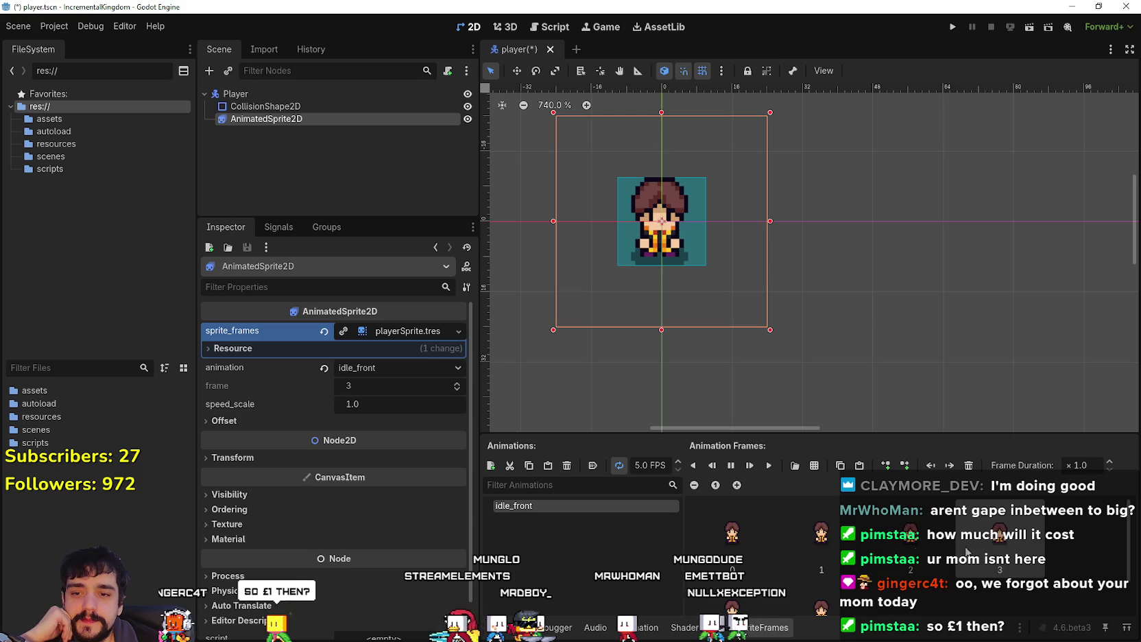
{"action": "scroll", "coordinate": [932, 567], "scroll_direction": "up", "scroll_amount": 1}
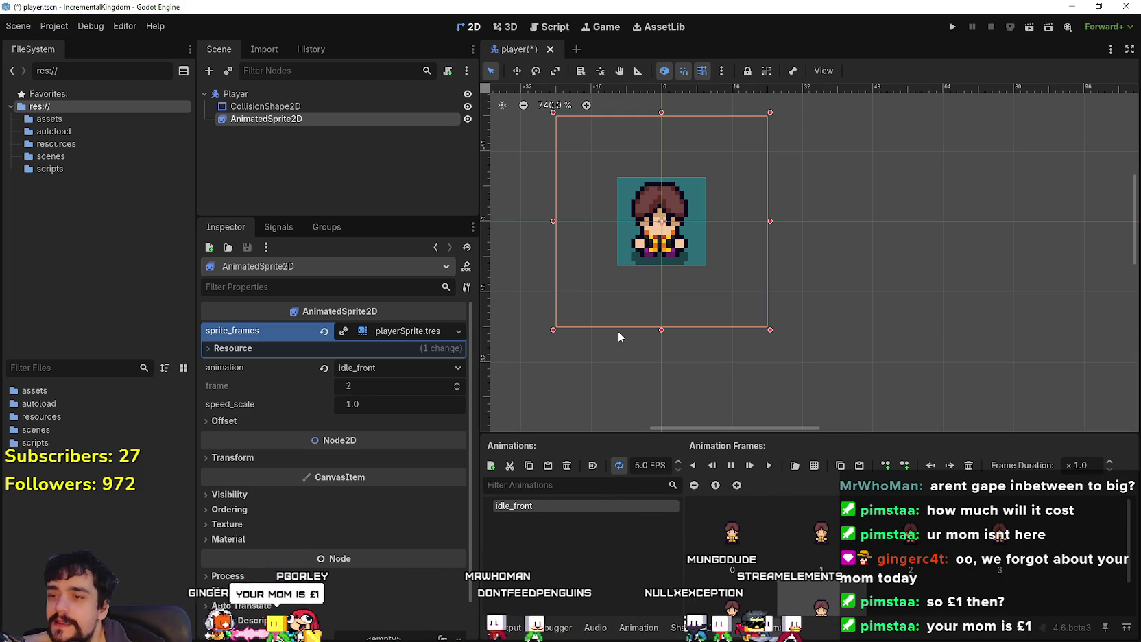
{"action": "scroll", "coordinate": [668, 178], "scroll_direction": "down", "scroll_amount": 3}
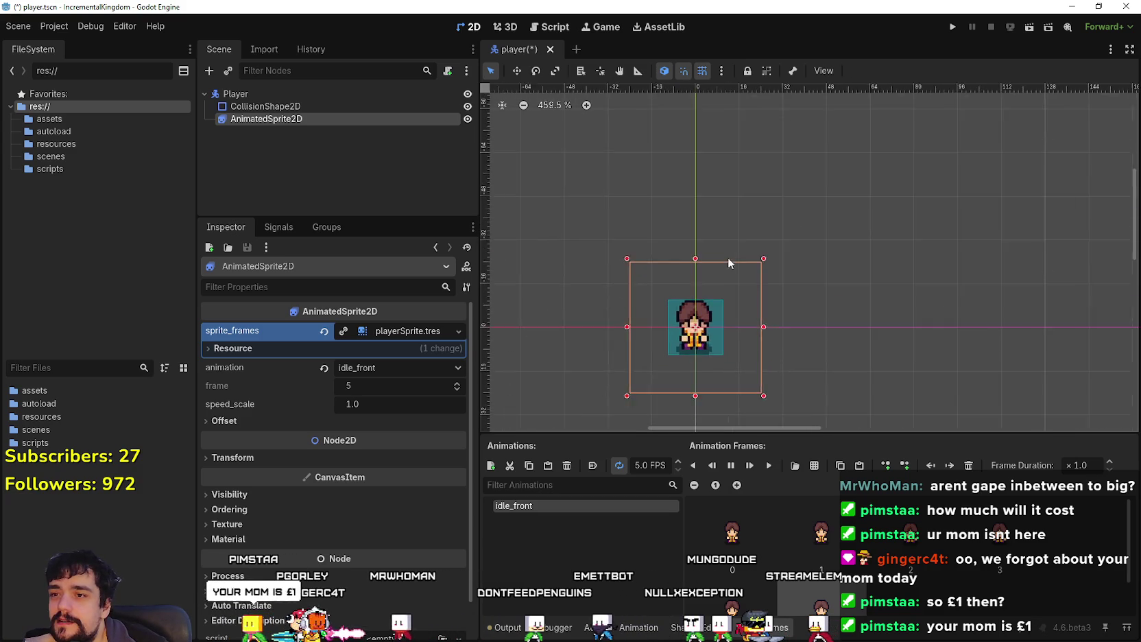
{"action": "scroll", "coordinate": [727, 257], "scroll_direction": "up", "scroll_amount": 3}
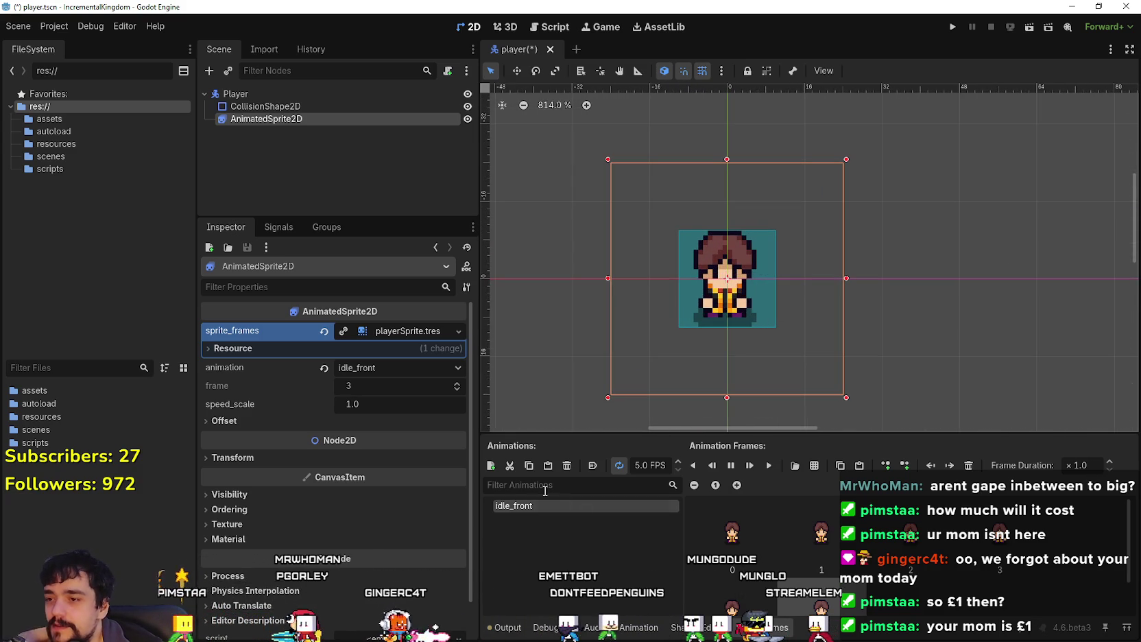
{"action": "left_click", "coordinate": [491, 466]}
{"action": "type", "text": "idle_righ"}
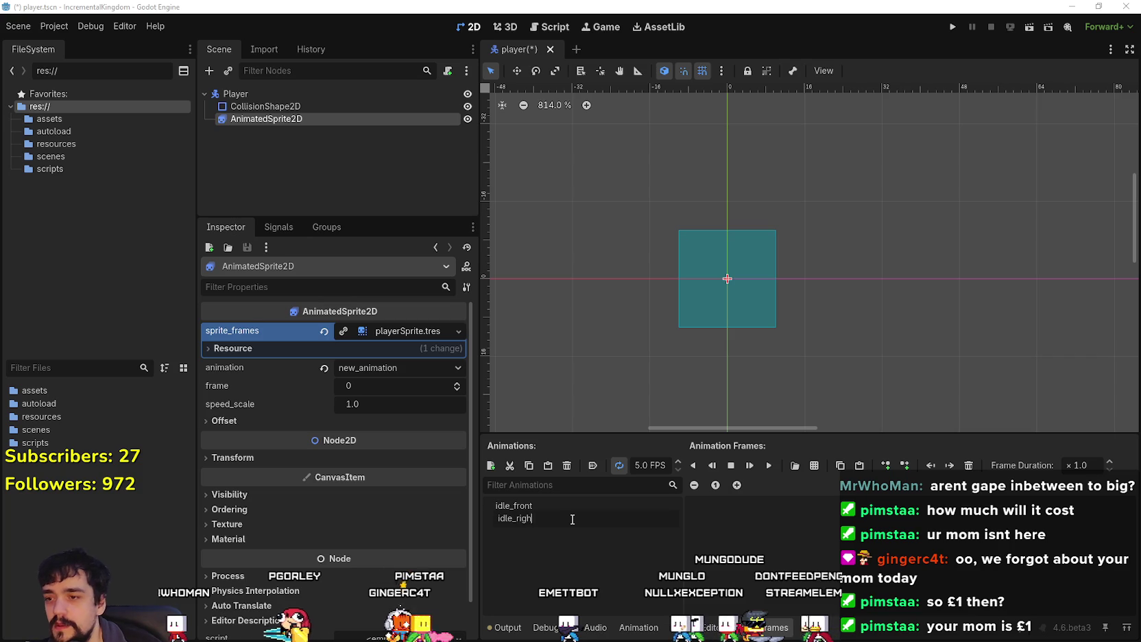
Step: Name the new animation idle_right and add six second-row atlas frames to it
{"action": "type", "text": "t"}
{"action": "key", "text": "Return"}
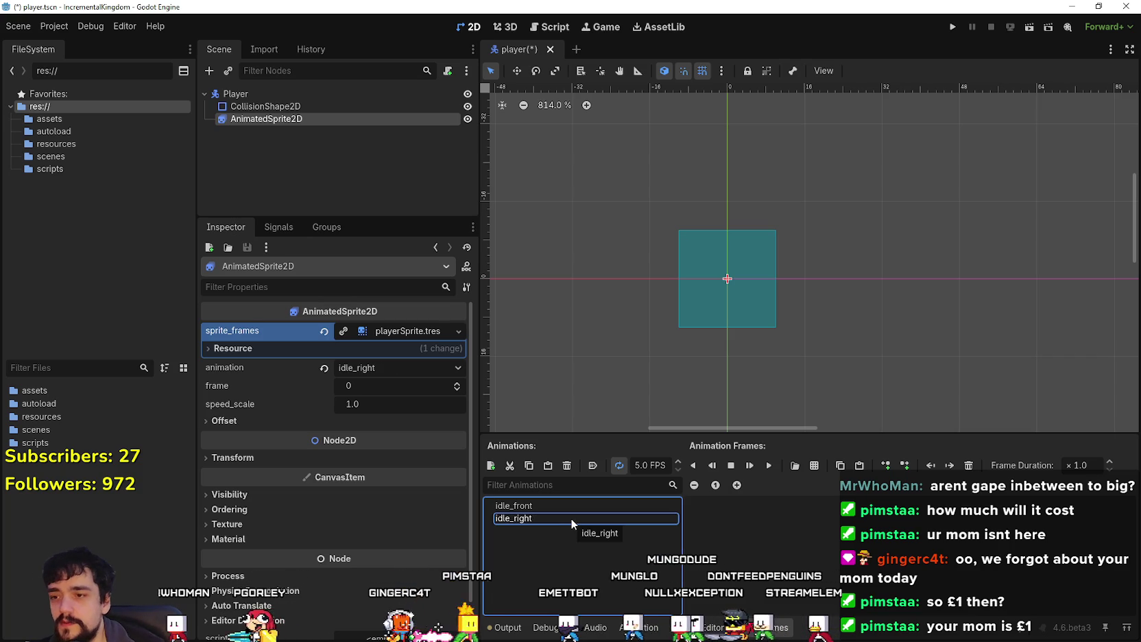
{"action": "left_click", "coordinate": [579, 506]}
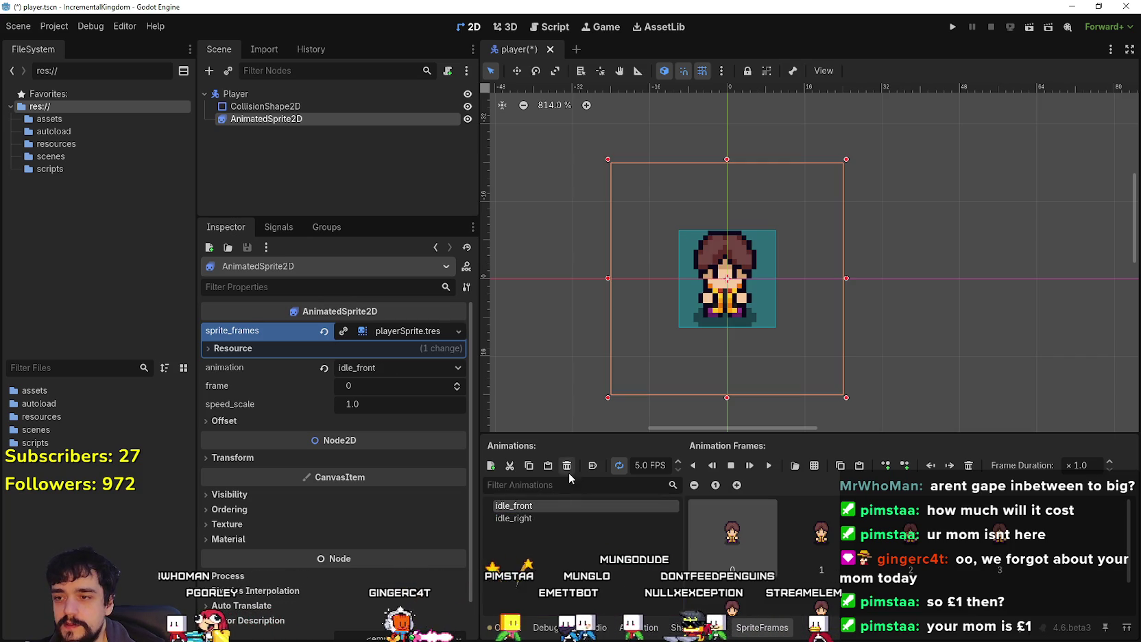
{"action": "left_click", "coordinate": [573, 517]}
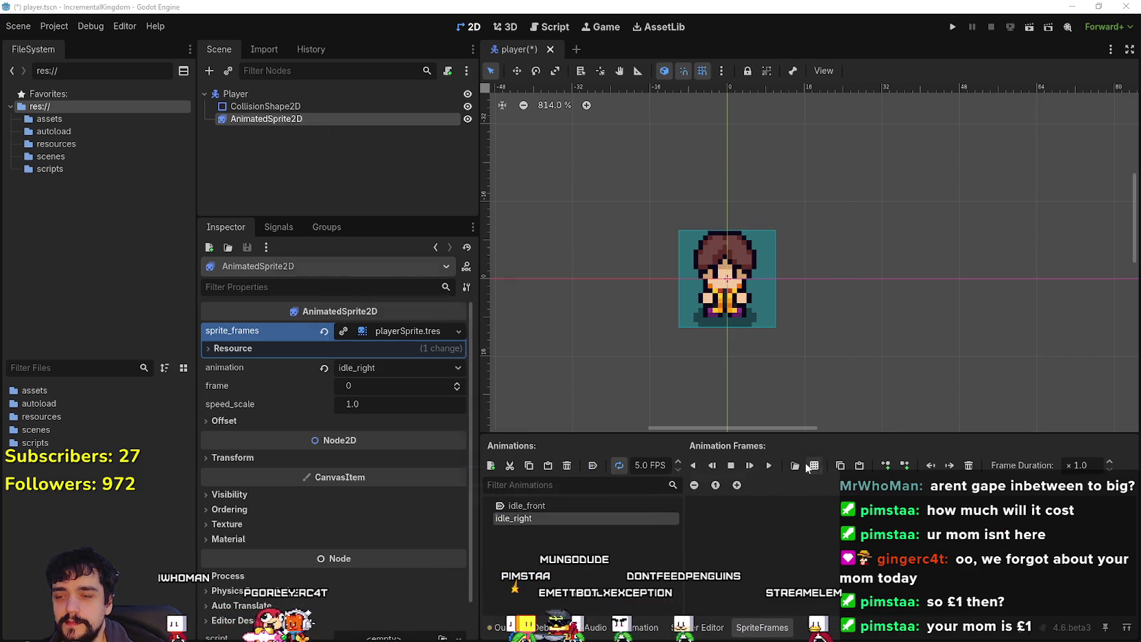
{"action": "left_click", "coordinate": [811, 465]}
{"action": "double_click", "coordinate": [394, 205]}
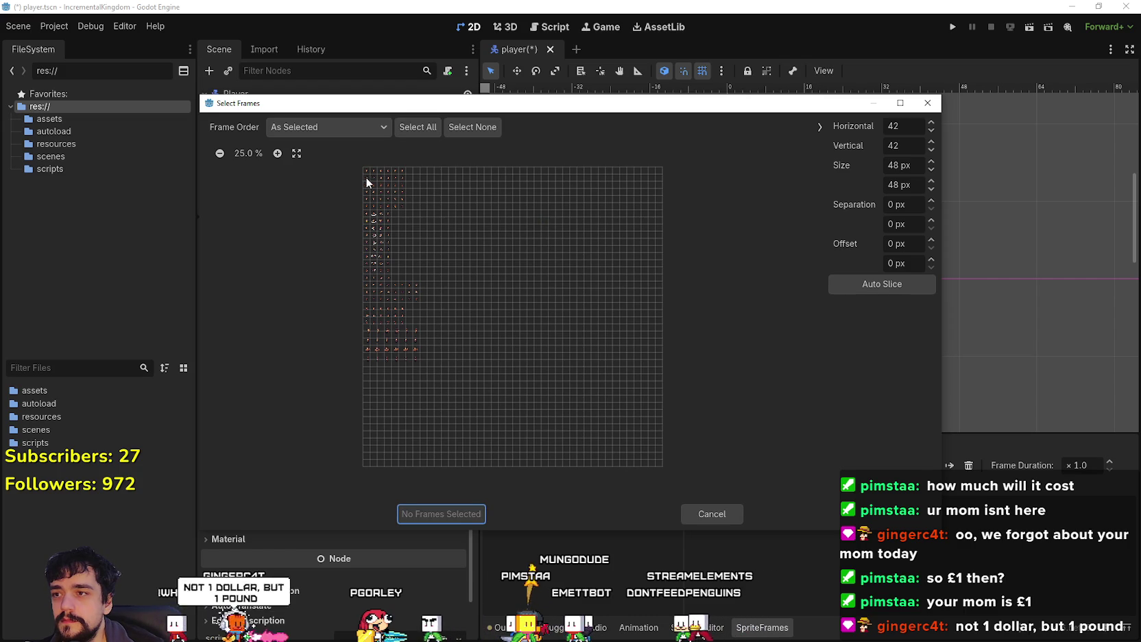
{"action": "left_click_drag", "start_coordinate": [366, 180], "coordinate": [401, 179]}
{"action": "left_click", "coordinate": [449, 512]}
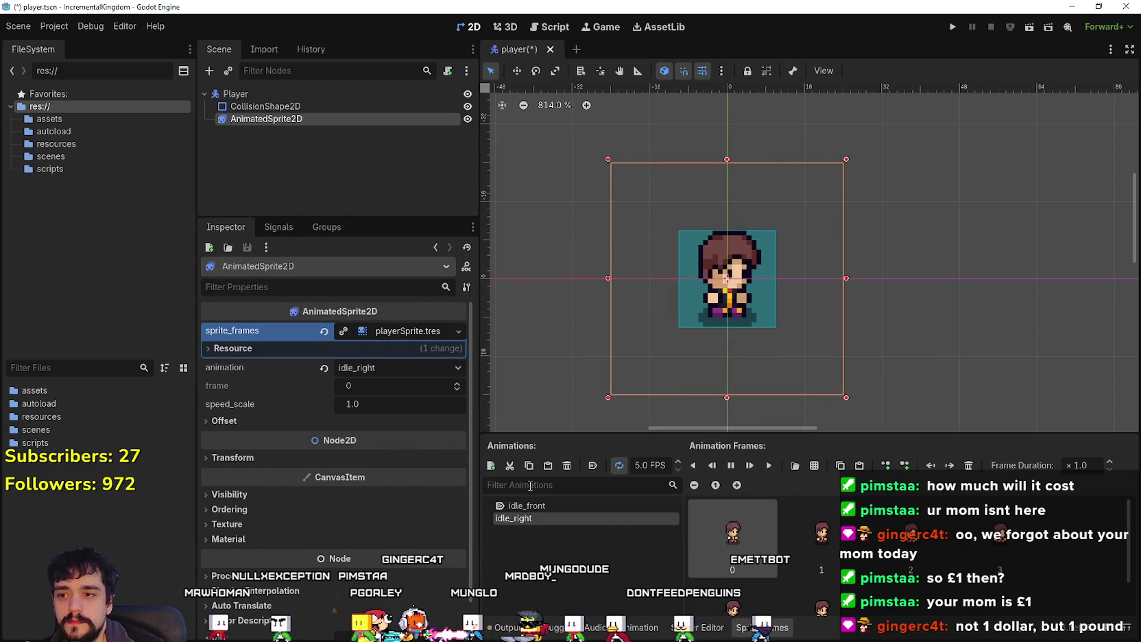
Step: Create an idle_back animation with six atlas frames and preview it
{"action": "left_click", "coordinate": [490, 466]}
{"action": "type", "text": "idle_"}
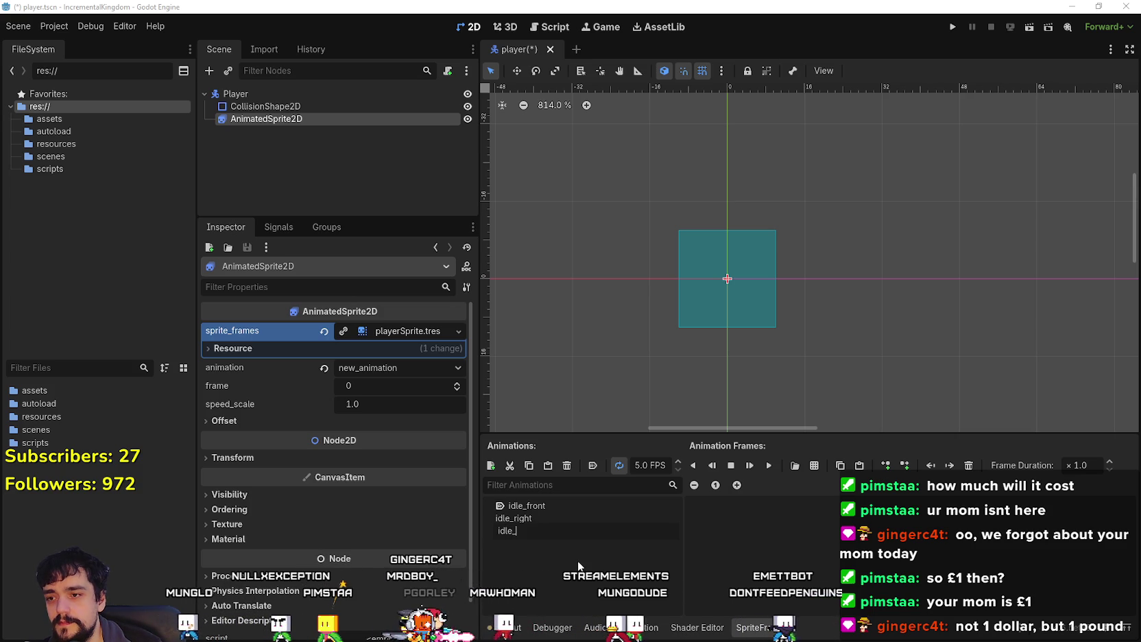
{"action": "type", "text": "back"}
{"action": "key", "text": "Return"}
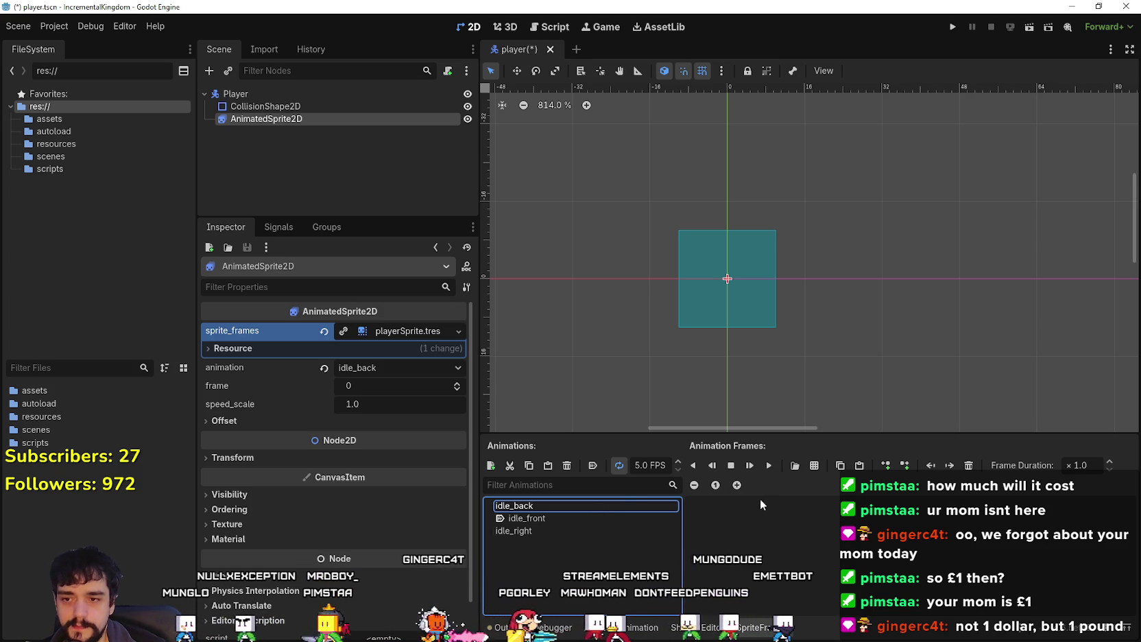
{"action": "left_click", "coordinate": [813, 466]}
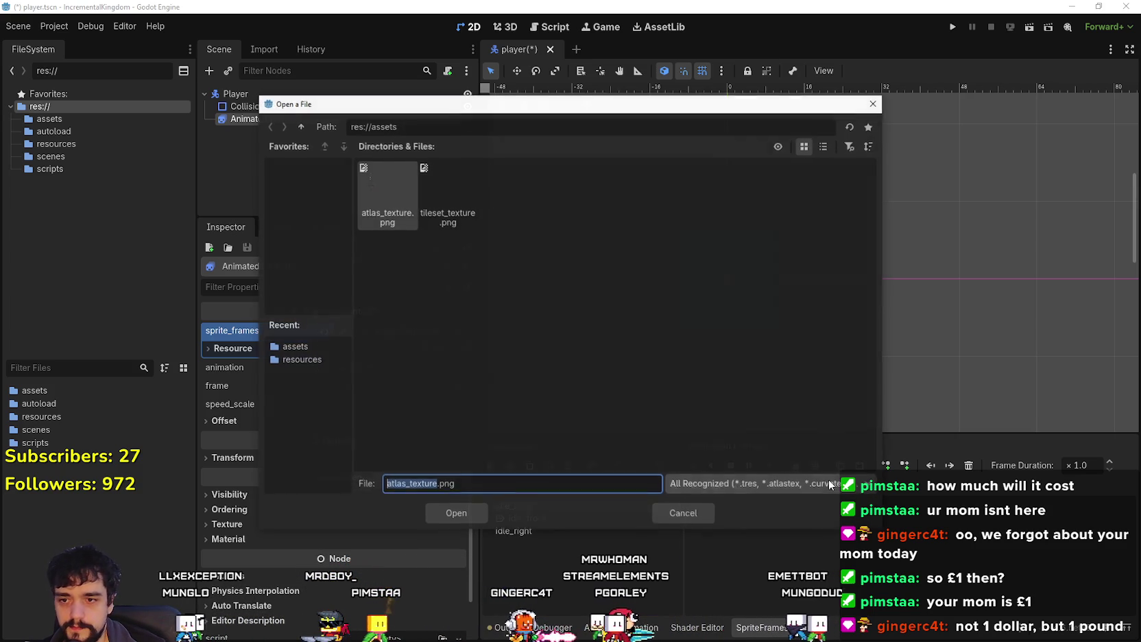
{"action": "double_click", "coordinate": [368, 183]}
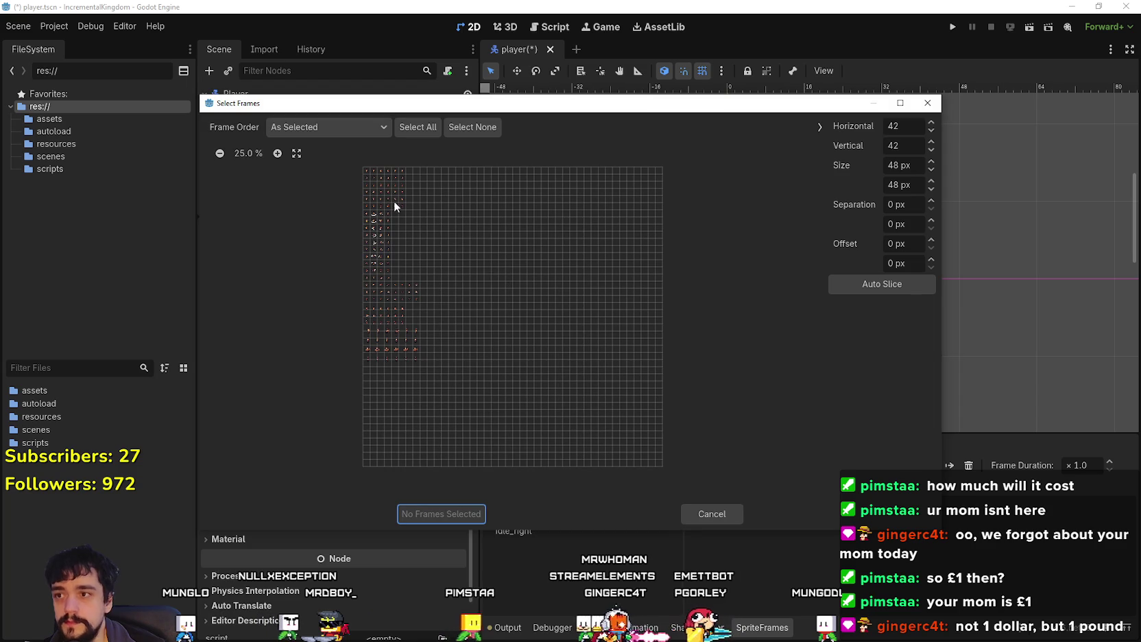
{"action": "left_click_drag", "start_coordinate": [367, 185], "coordinate": [403, 185]}
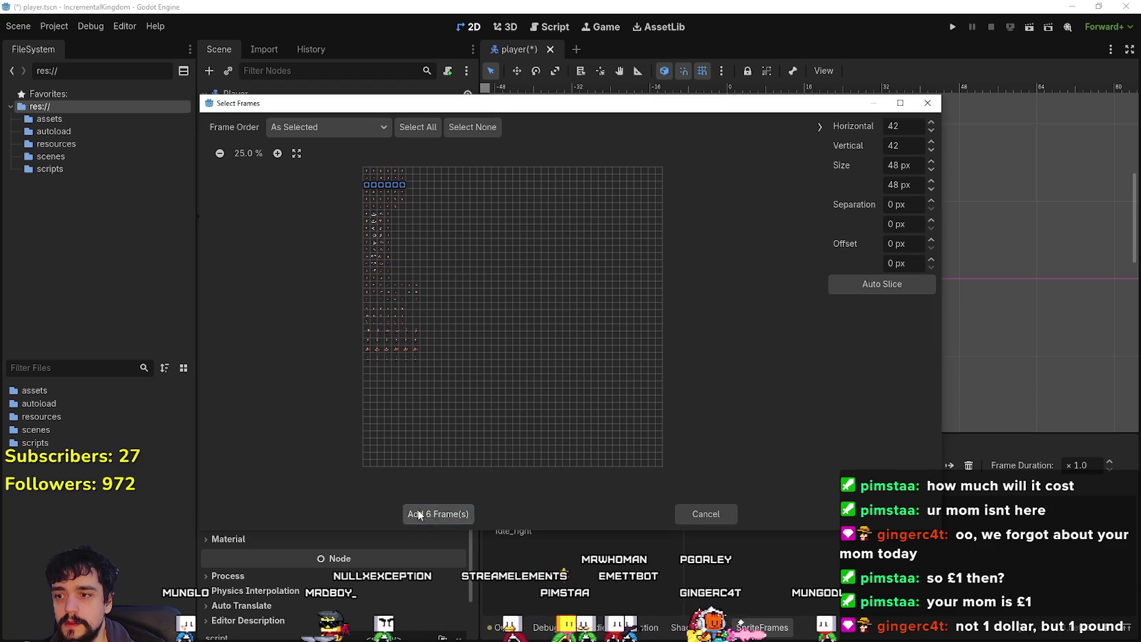
{"action": "left_click", "coordinate": [419, 513]}
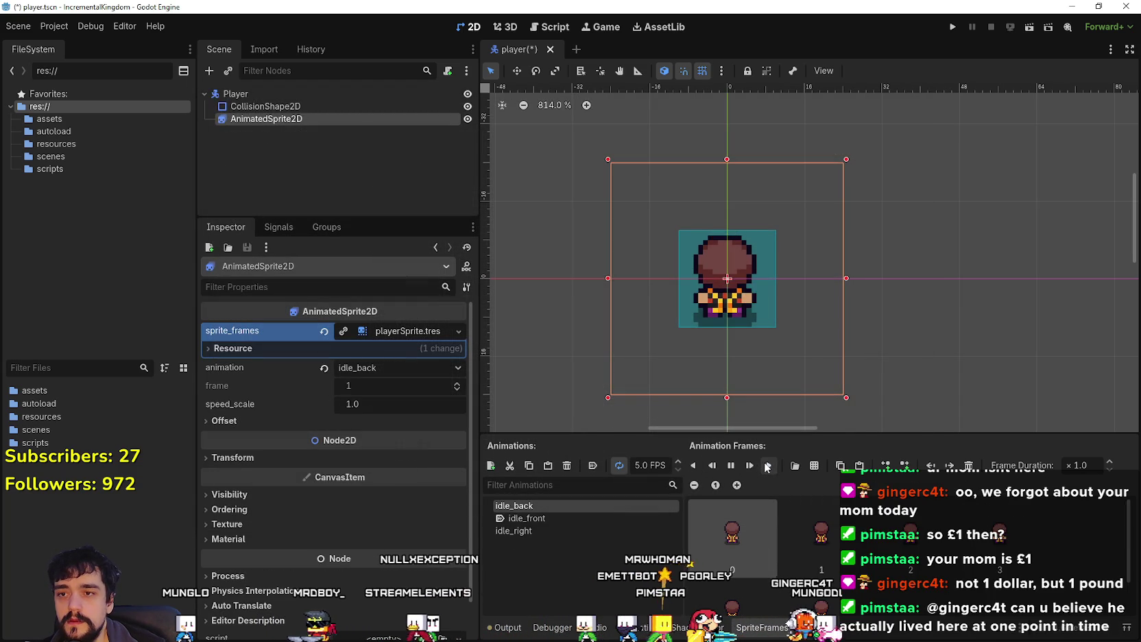
{"action": "left_click", "coordinate": [766, 466]}
Step: Review idle_front and idle_right, then add another new animation
{"action": "left_click", "coordinate": [541, 518]}
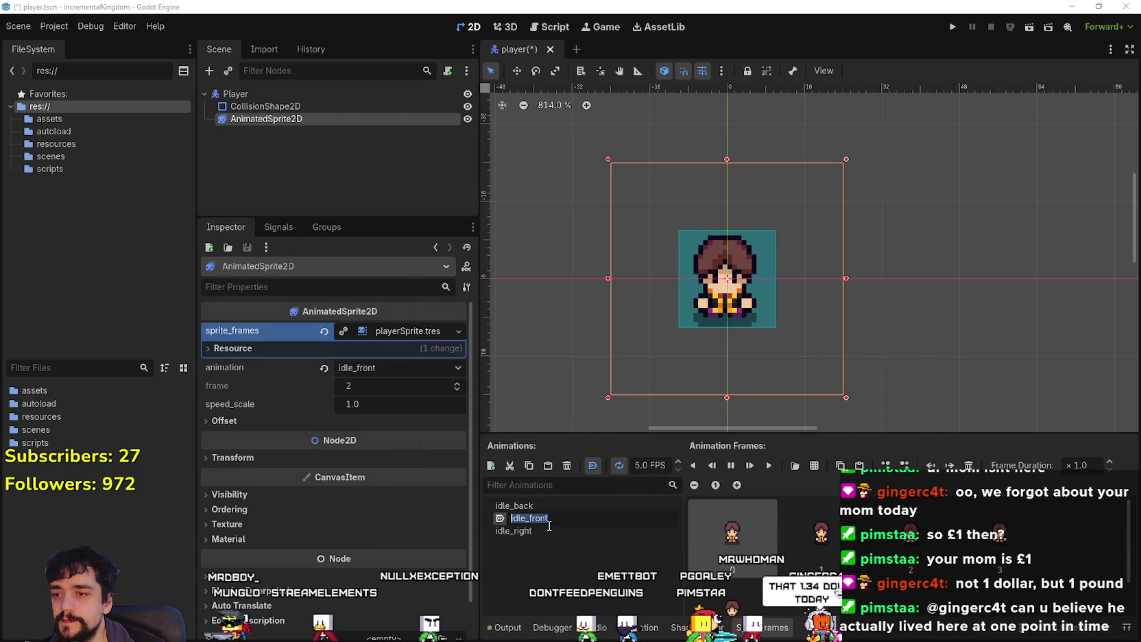
{"action": "left_click", "coordinate": [556, 533]}
{"action": "left_click", "coordinate": [490, 466]}
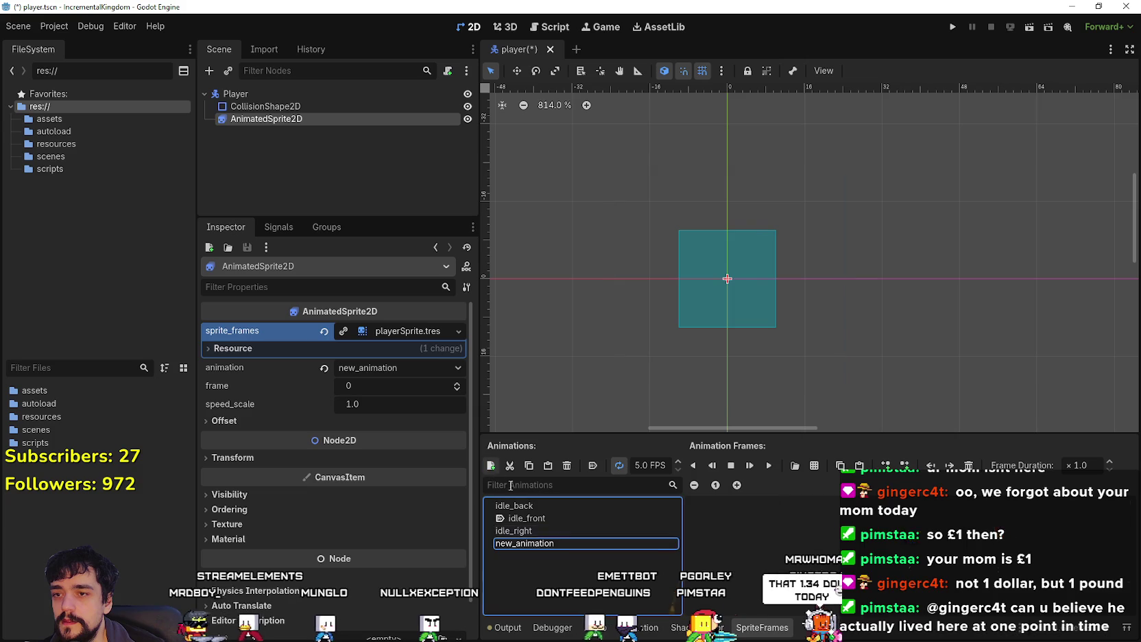
Step: Name the new animation walk_front, then create walk_right and walk_back animations
{"action": "type", "text": "run"}
{"action": "key", "text": "BackSpace"}
{"action": "key", "text": "BackSpace"}
{"action": "key", "text": "BackSpace"}
{"action": "type", "text": "walk_front"}
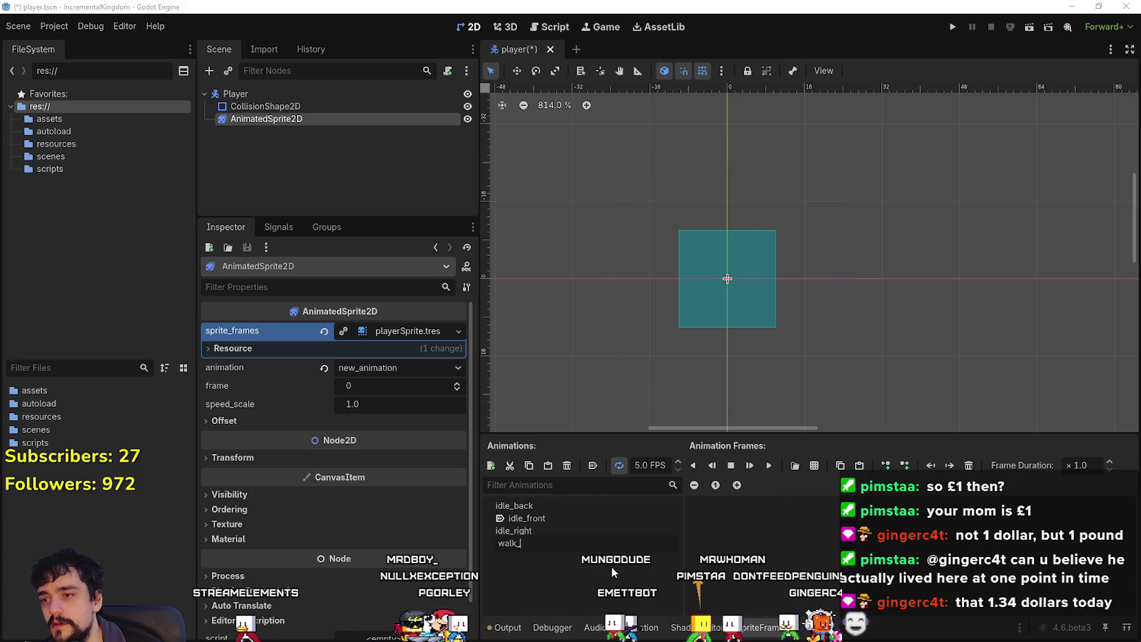
{"action": "key", "text": "Return"}
{"action": "key", "text": "ctrl+n"}
{"action": "type", "text": "wa"}
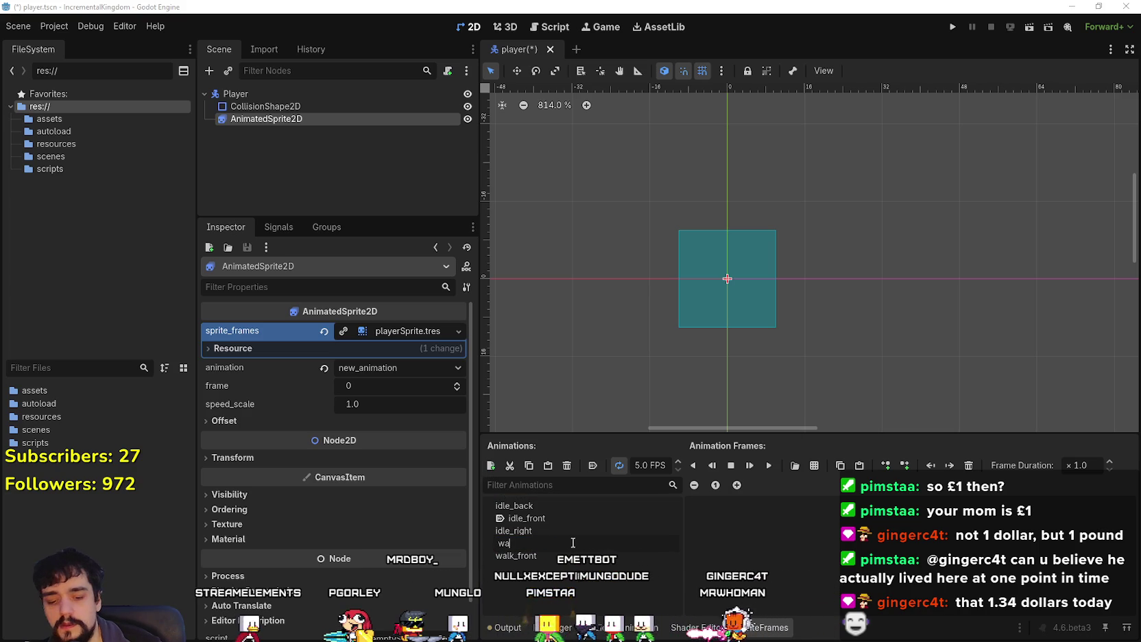
{"action": "type", "text": "lk_right"}
{"action": "key", "text": "Return"}
{"action": "key", "text": "ctrl+n"}
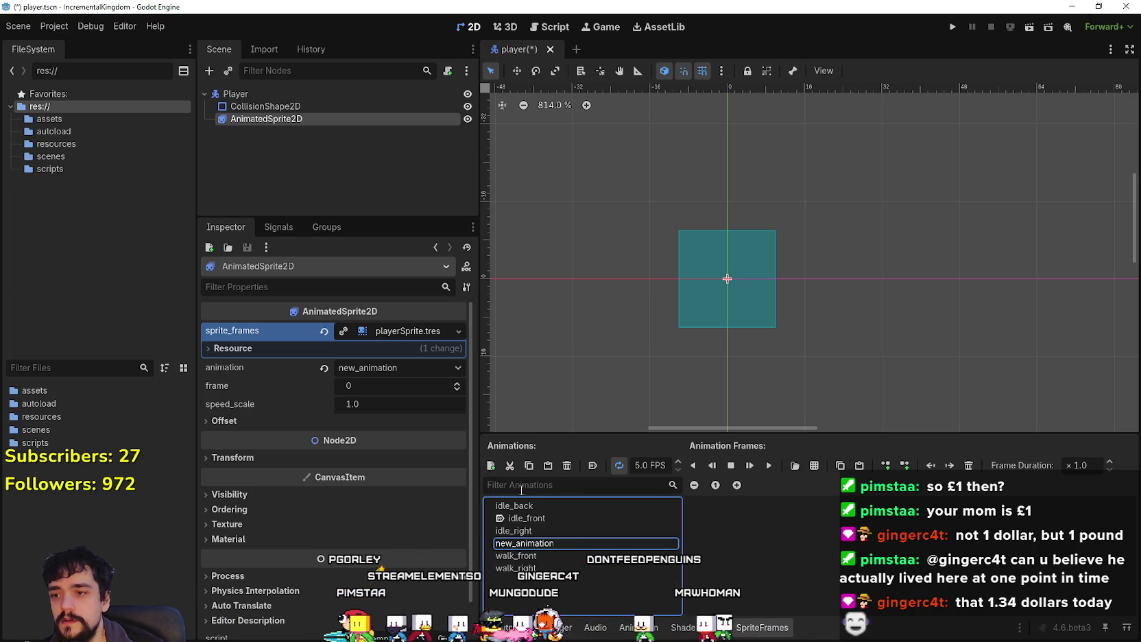
{"action": "type", "text": "walk_"}
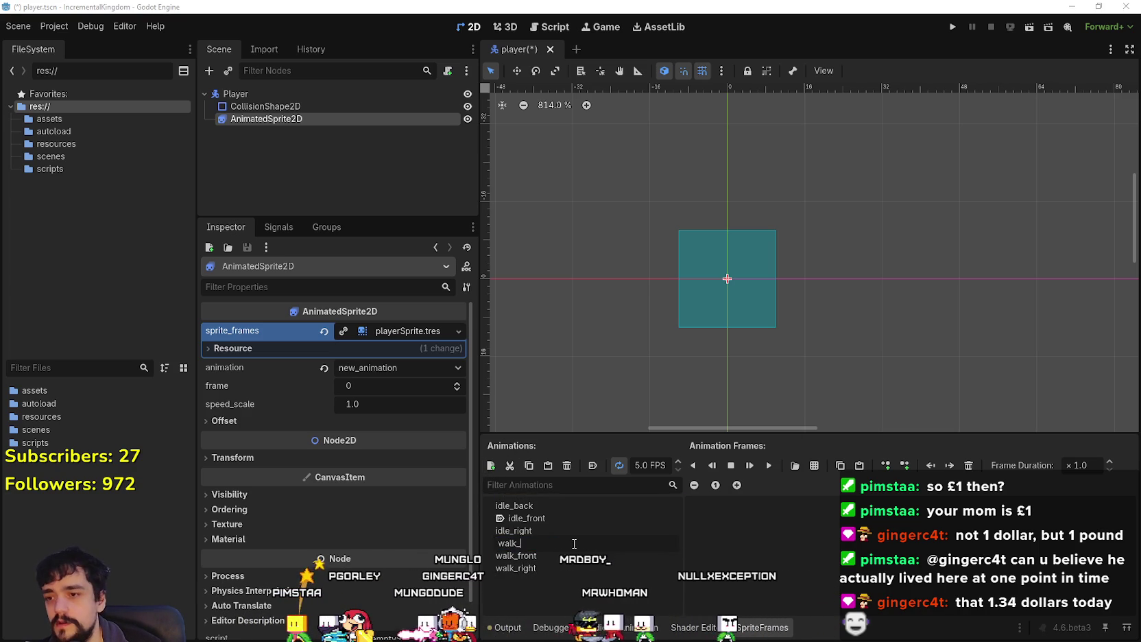
{"action": "type", "text": "back"}
{"action": "key", "text": "Return"}
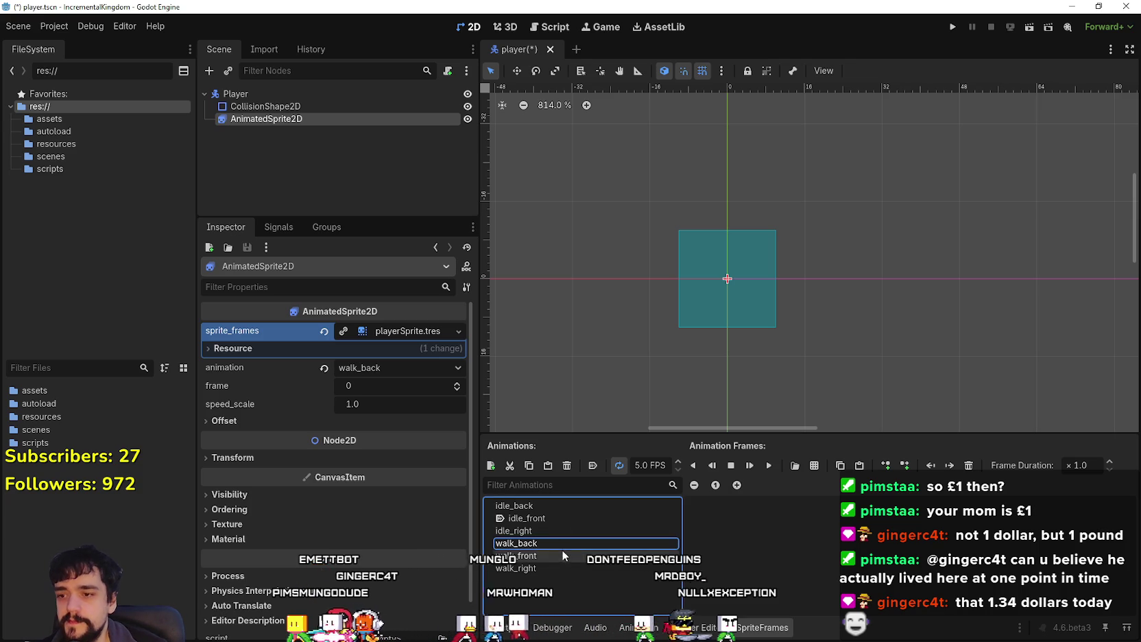
Step: Add six atlas frames to walk_front and preview it
{"action": "left_click", "coordinate": [812, 465]}
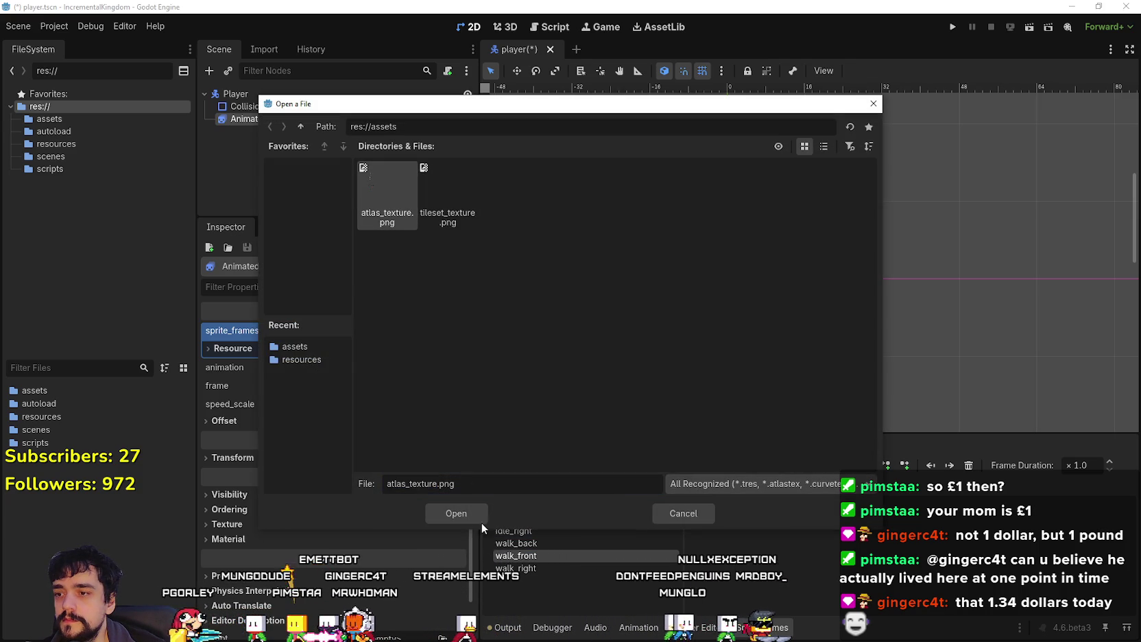
{"action": "left_click", "coordinate": [476, 516]}
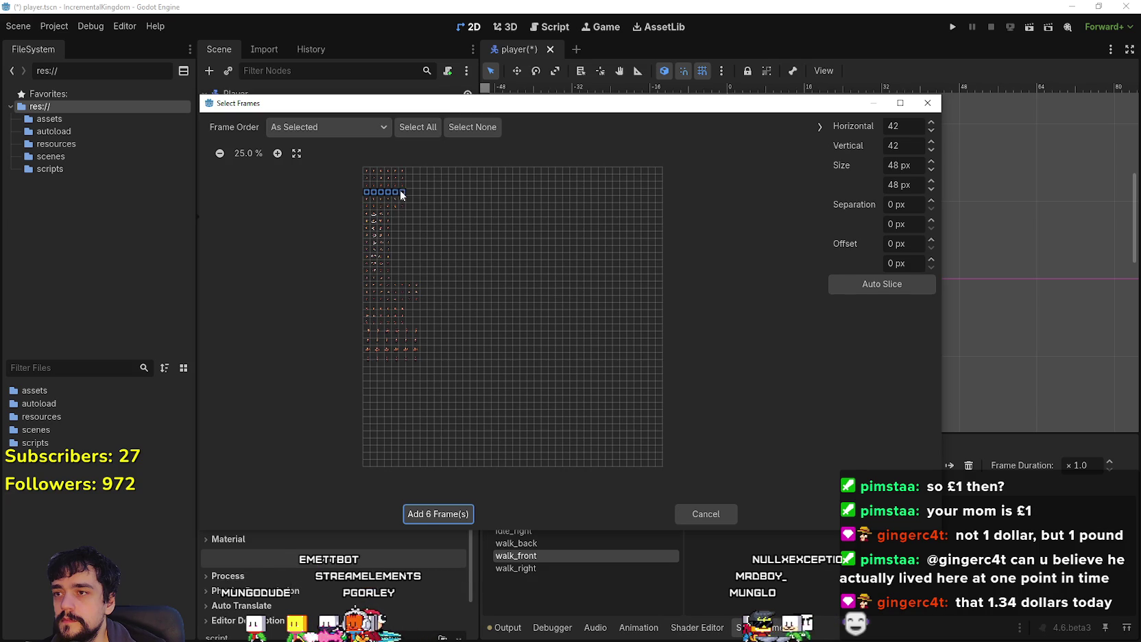
{"action": "left_click", "coordinate": [432, 516]}
{"action": "left_click", "coordinate": [769, 465]}
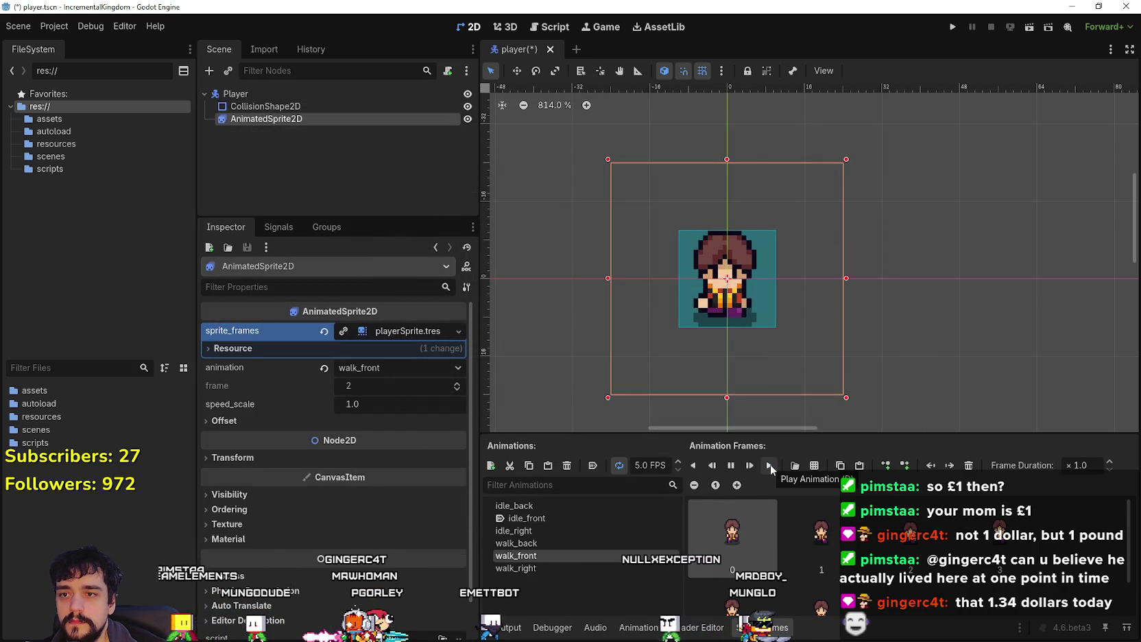
Step: Add five atlas frames to walk_right, preview it, then select walk_back
{"action": "left_click", "coordinate": [542, 567]}
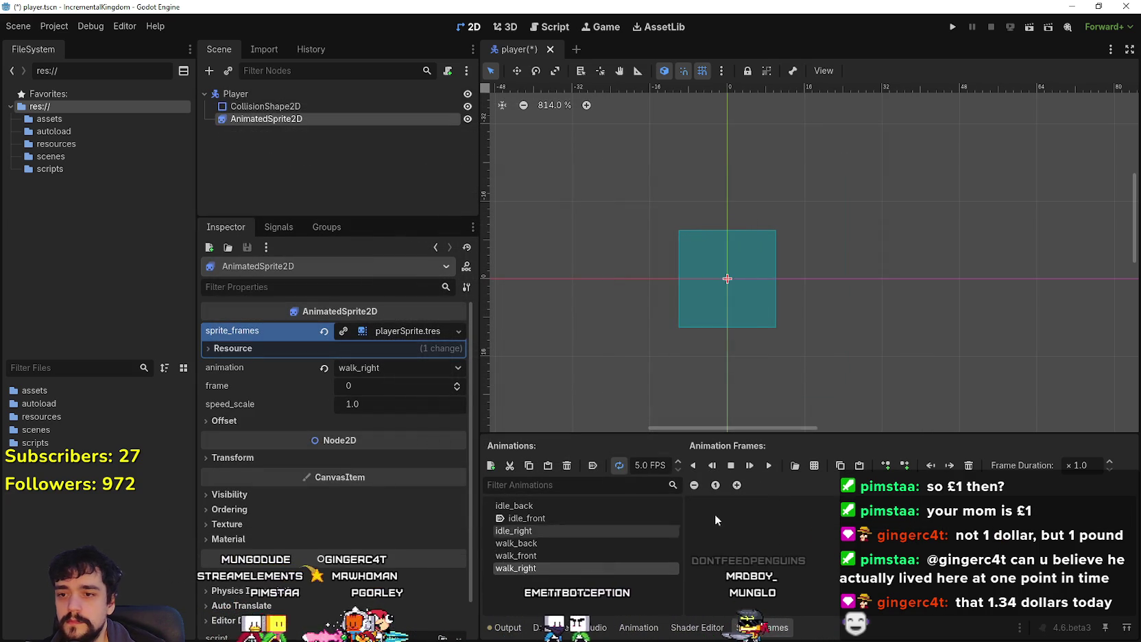
{"action": "left_click", "coordinate": [808, 466]}
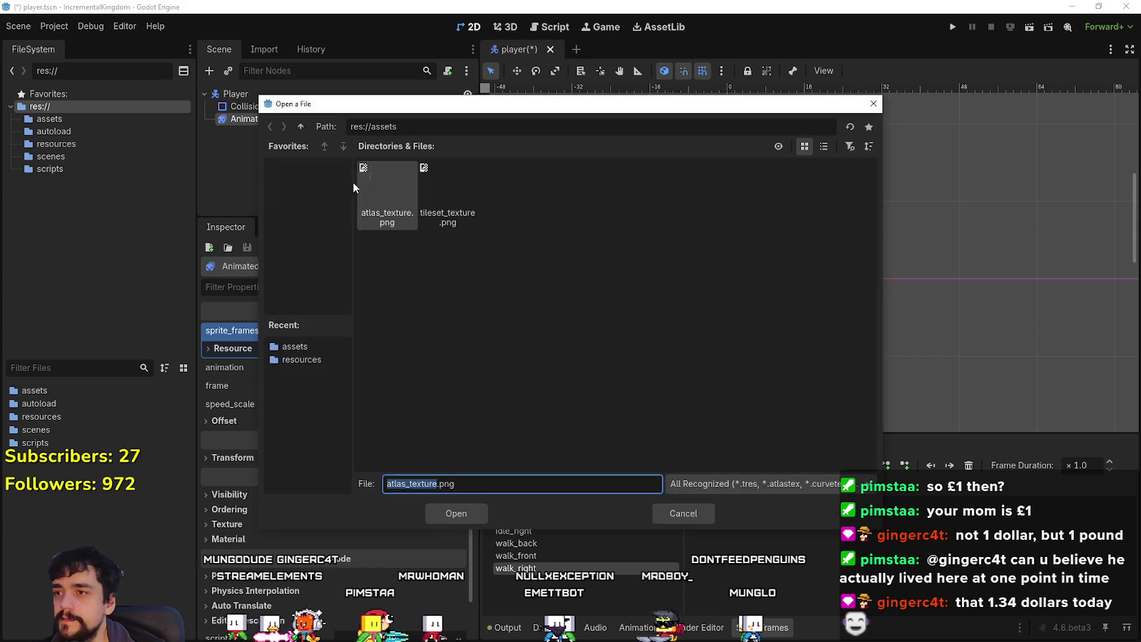
{"action": "double_click", "coordinate": [370, 192]}
{"action": "left_click", "coordinate": [525, 215]}
{"action": "left_click", "coordinate": [524, 213]}
{"action": "left_click_drag", "start_coordinate": [365, 199], "coordinate": [394, 199]}
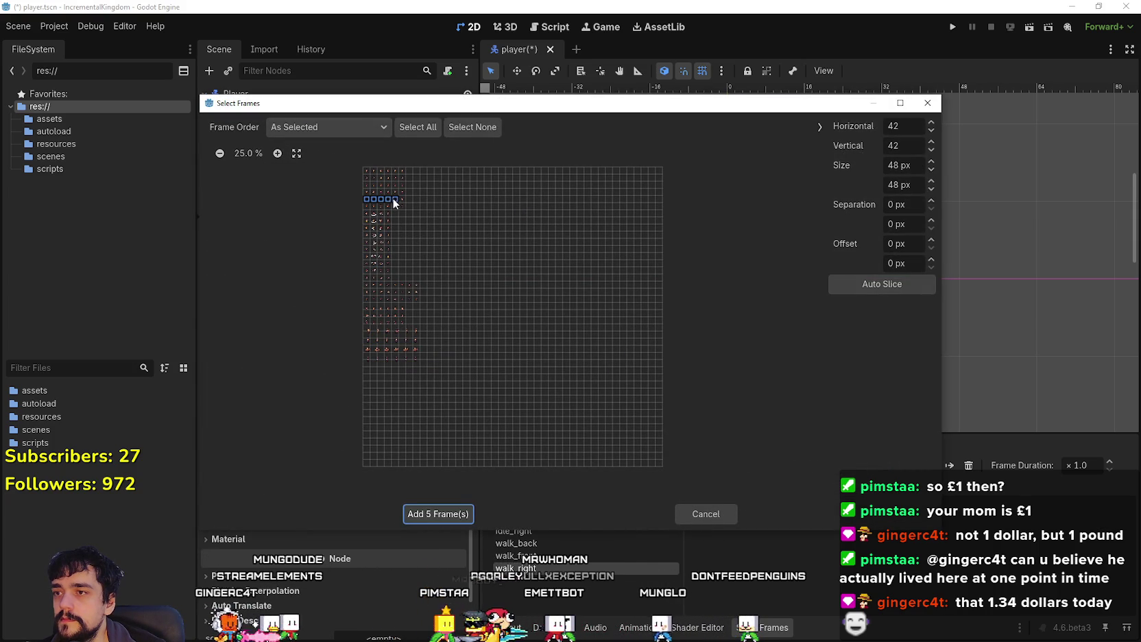
{"action": "left_click", "coordinate": [444, 512]}
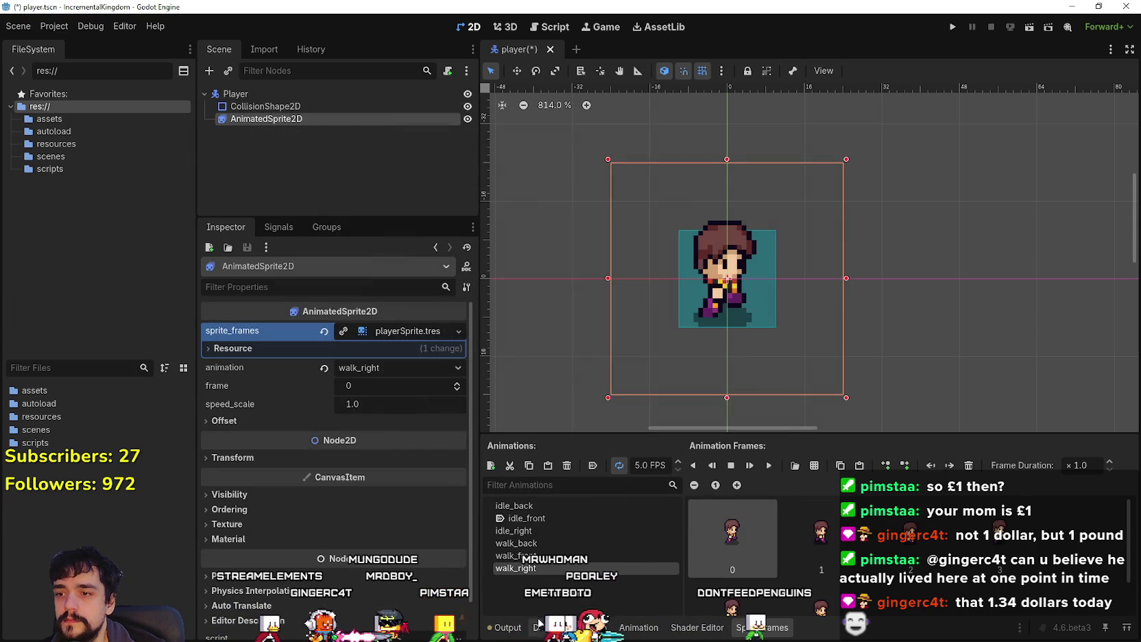
{"action": "left_click", "coordinate": [769, 464]}
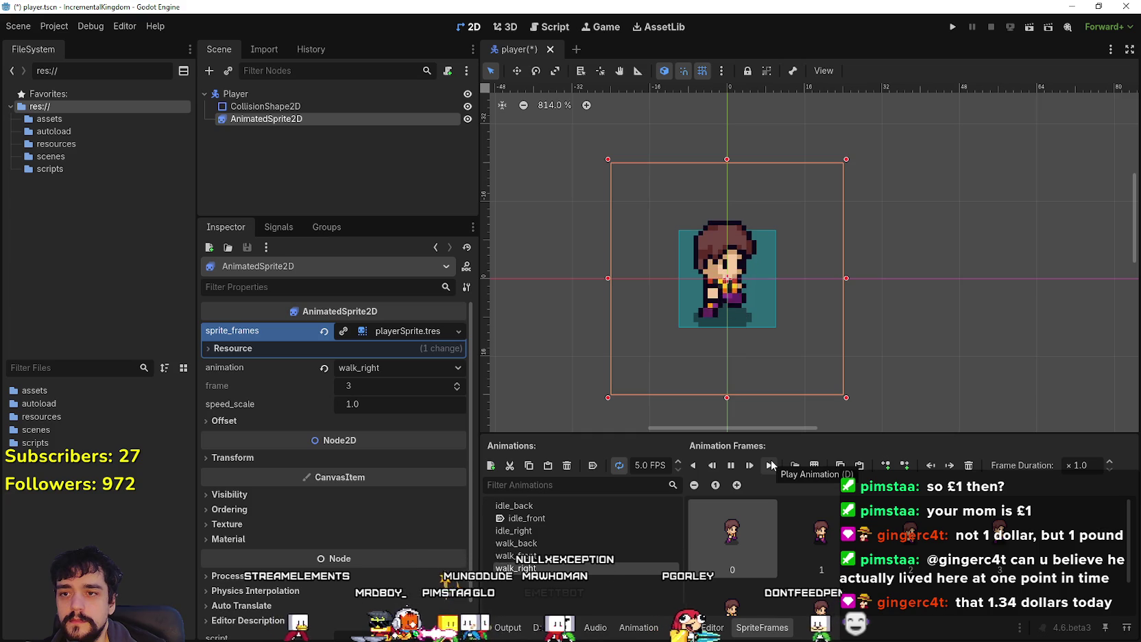
{"action": "key", "text": "Up"}
{"action": "key", "text": "Up"}
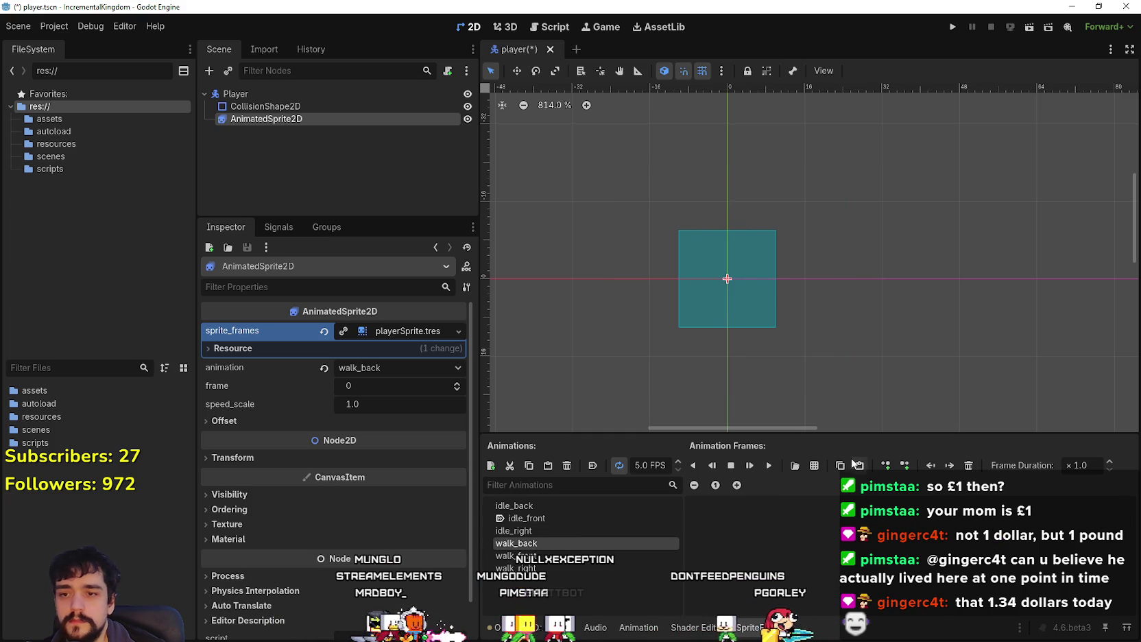
Step: Add six back-walking atlas frames to walk_back
{"action": "left_click", "coordinate": [814, 465]}
{"action": "double_click", "coordinate": [398, 187]}
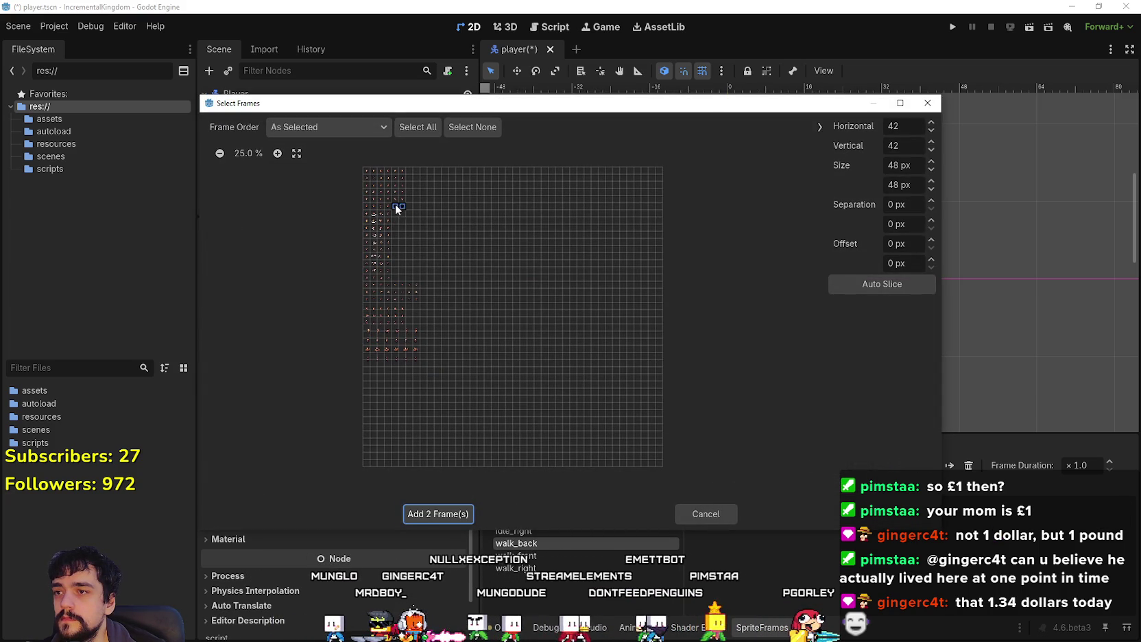
{"action": "left_click", "coordinate": [366, 206]}
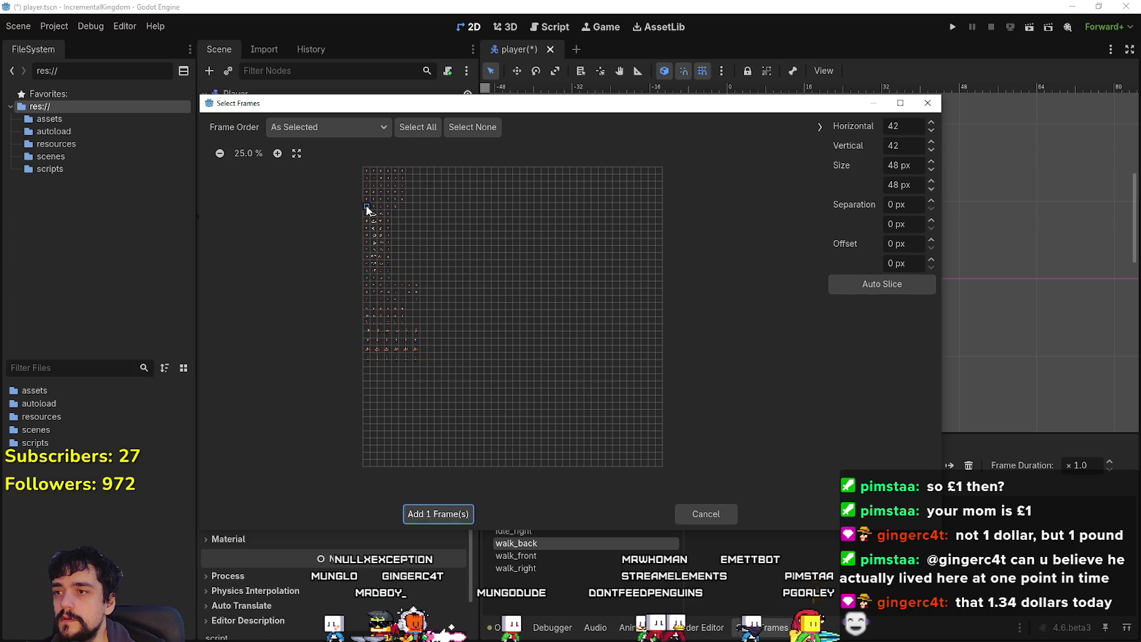
{"action": "left_click", "coordinate": [462, 515]}
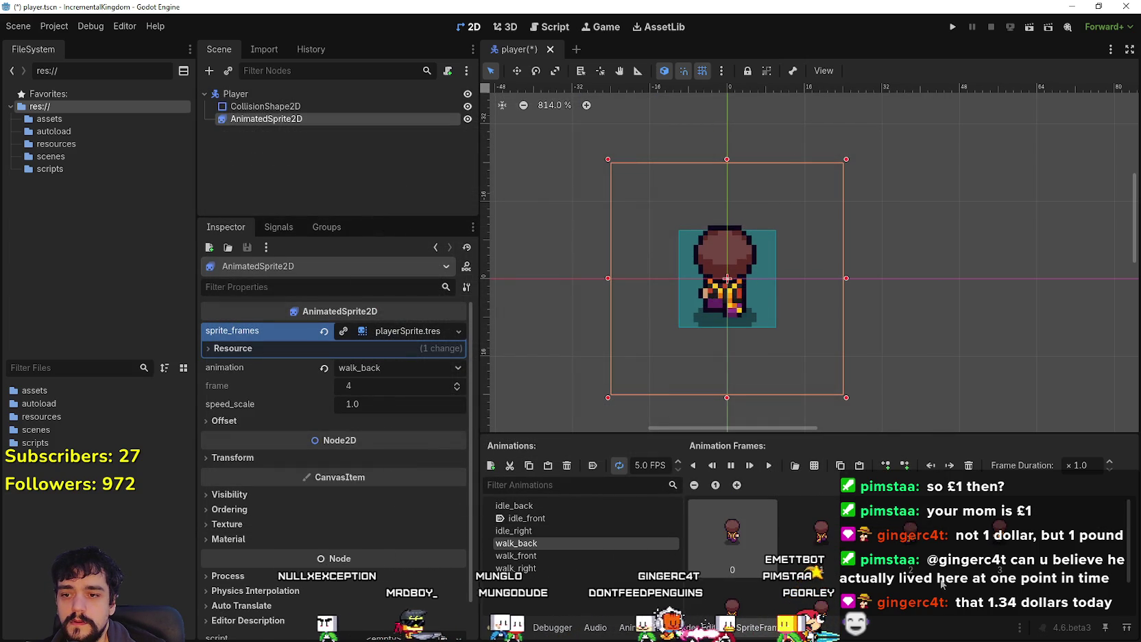
Step: Enlarge the animation panel, preview walk_right and walk_front, then bring up the atlas in Aseprite
{"action": "left_click_drag", "start_coordinate": [882, 441], "coordinate": [882, 391]}
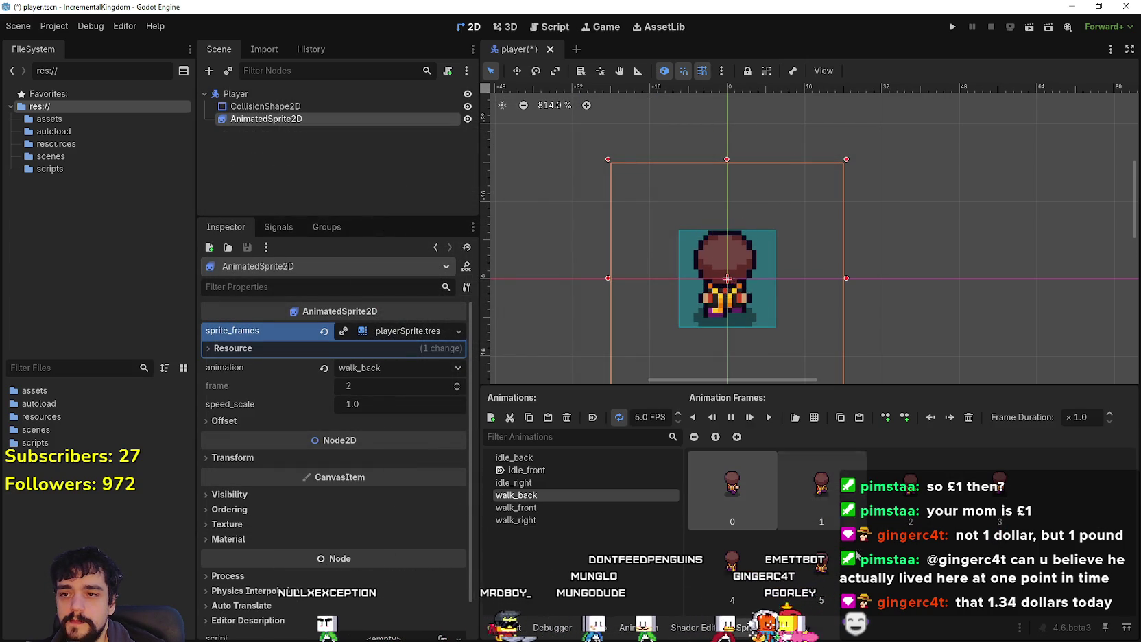
{"action": "left_click", "coordinate": [588, 520]}
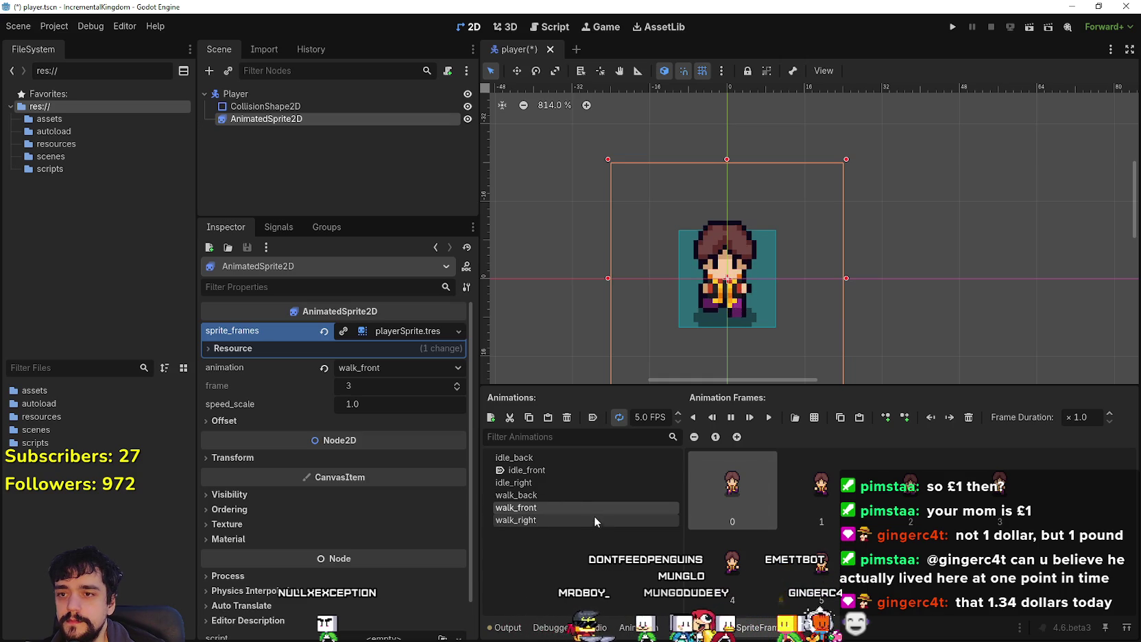
{"action": "left_click", "coordinate": [579, 508]}
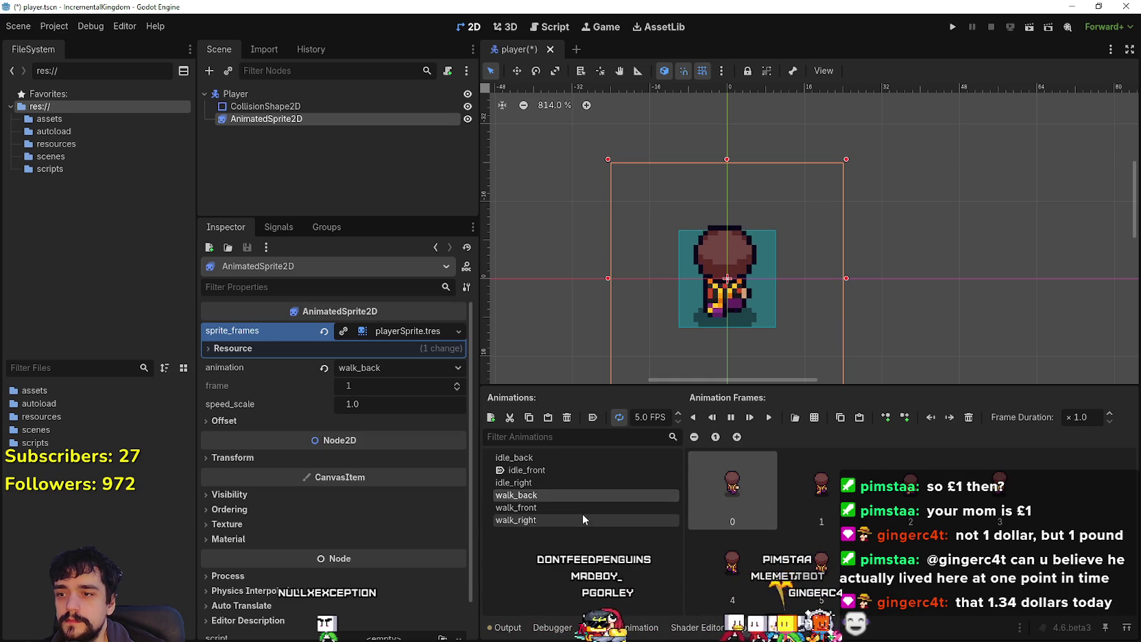
{"action": "left_click", "coordinate": [545, 521]}
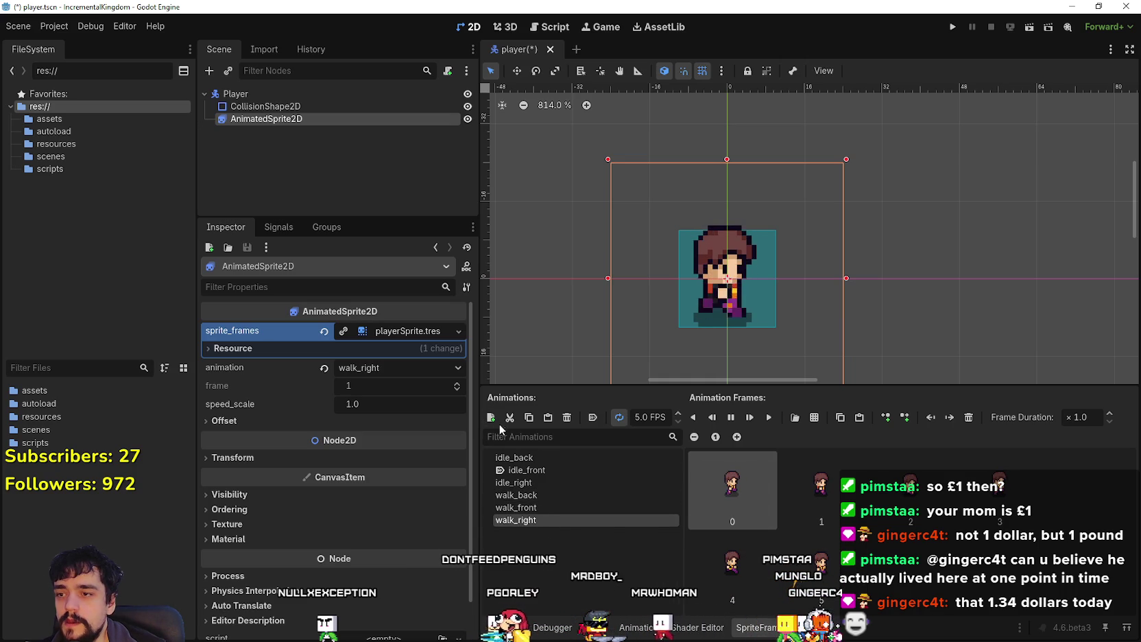
{"action": "key", "text": "alt+Tab"}
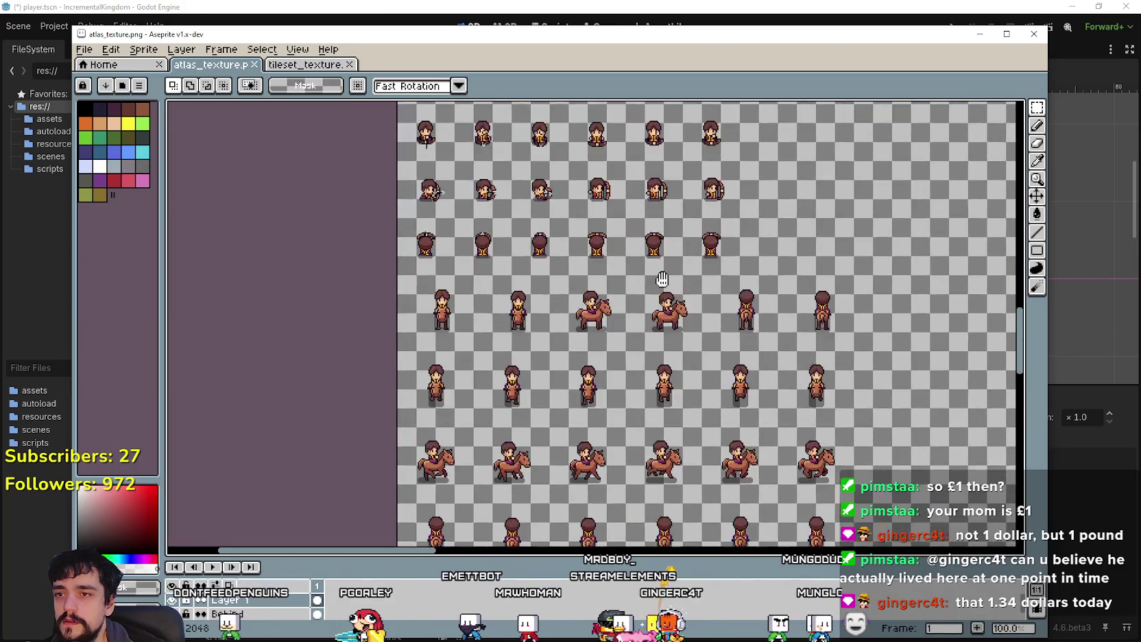
{"action": "scroll", "coordinate": [711, 354], "scroll_direction": "up", "scroll_amount": 1}
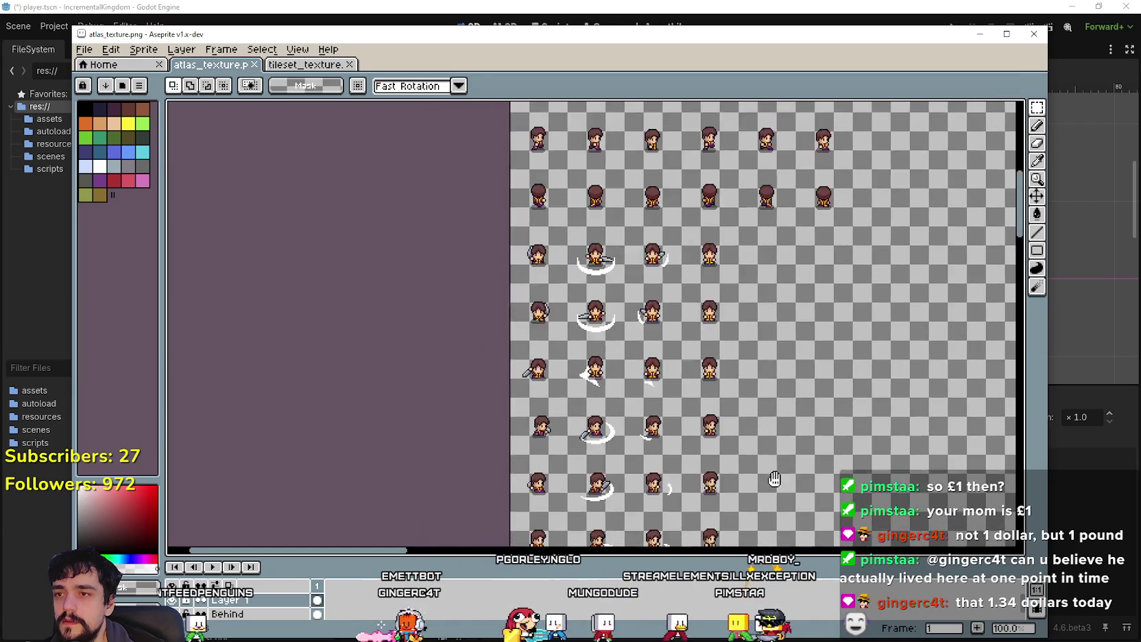
{"action": "mouse_move", "coordinate": [711, 558]}
{"action": "left_mouse_down"}
{"action": "mouse_move", "coordinate": [685, 492]}
{"action": "mouse_move", "coordinate": [726, 521]}
{"action": "mouse_move", "coordinate": [720, 556]}
{"action": "left_mouse_up"}
{"action": "mouse_move", "coordinate": [617, 343]}
{"action": "left_mouse_down"}
{"action": "mouse_move", "coordinate": [487, 301]}
{"action": "mouse_move", "coordinate": [480, 288]}
{"action": "mouse_move", "coordinate": [527, 275]}
{"action": "mouse_move", "coordinate": [499, 266]}
{"action": "mouse_move", "coordinate": [511, 206]}
{"action": "mouse_move", "coordinate": [535, 178]}
{"action": "mouse_move", "coordinate": [569, 343]}
{"action": "mouse_move", "coordinate": [677, 368]}
{"action": "mouse_move", "coordinate": [674, 352]}
{"action": "left_mouse_up"}
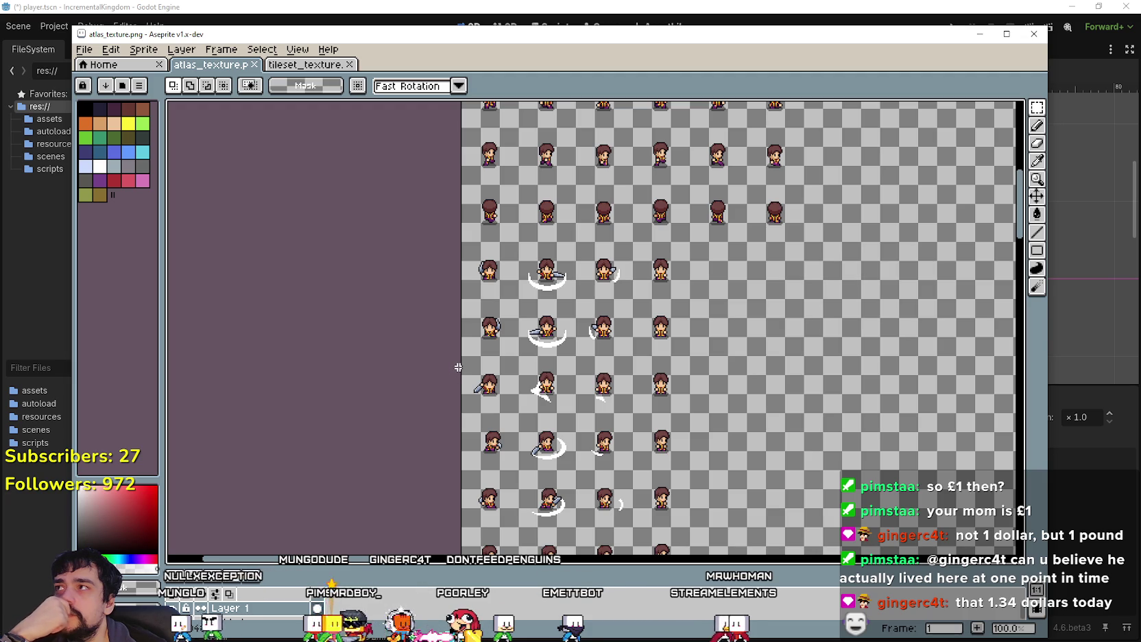
{"action": "left_click_drag", "start_coordinate": [548, 232], "coordinate": [486, 303]}
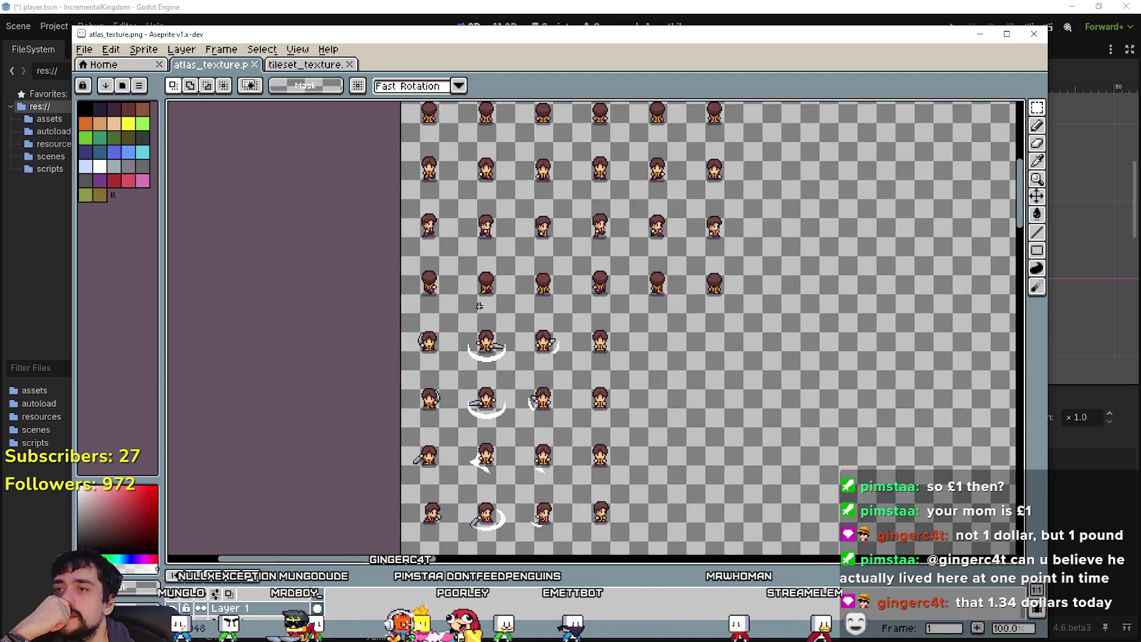
{"action": "left_click_drag", "start_coordinate": [586, 520], "coordinate": [533, 359]}
{"action": "mouse_move", "coordinate": [544, 418]}
{"action": "left_mouse_down"}
{"action": "mouse_move", "coordinate": [561, 277]}
{"action": "mouse_move", "coordinate": [600, 315]}
{"action": "mouse_move", "coordinate": [603, 398]}
{"action": "mouse_move", "coordinate": [552, 235]}
{"action": "mouse_move", "coordinate": [565, 383]}
{"action": "mouse_move", "coordinate": [542, 263]}
{"action": "left_mouse_up"}
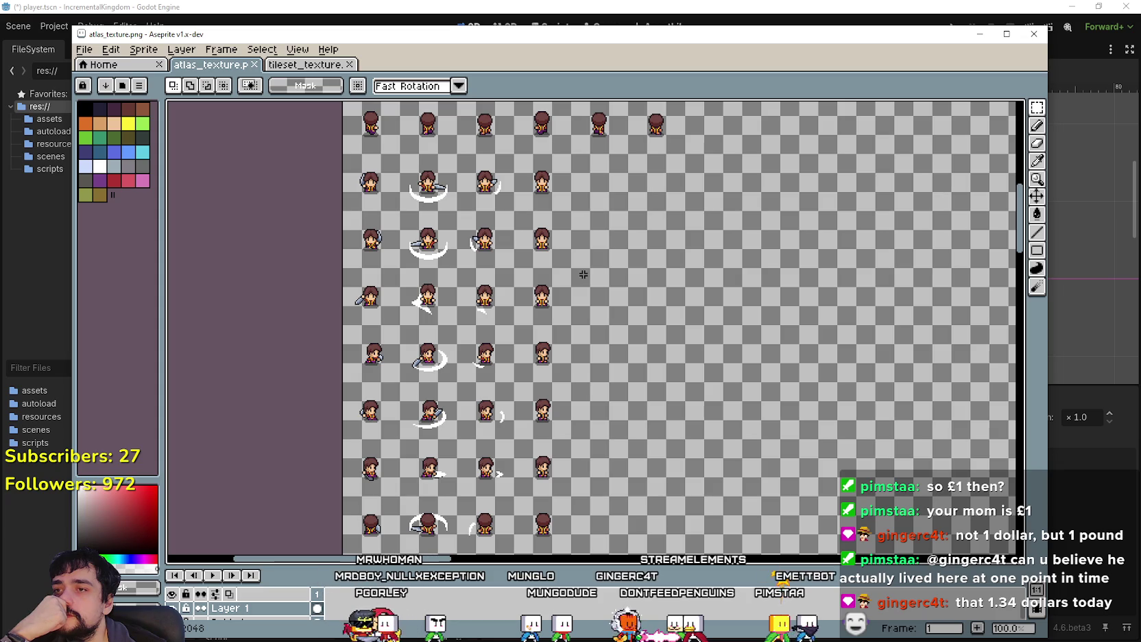
{"action": "left_click_drag", "start_coordinate": [525, 168], "coordinate": [562, 208]}
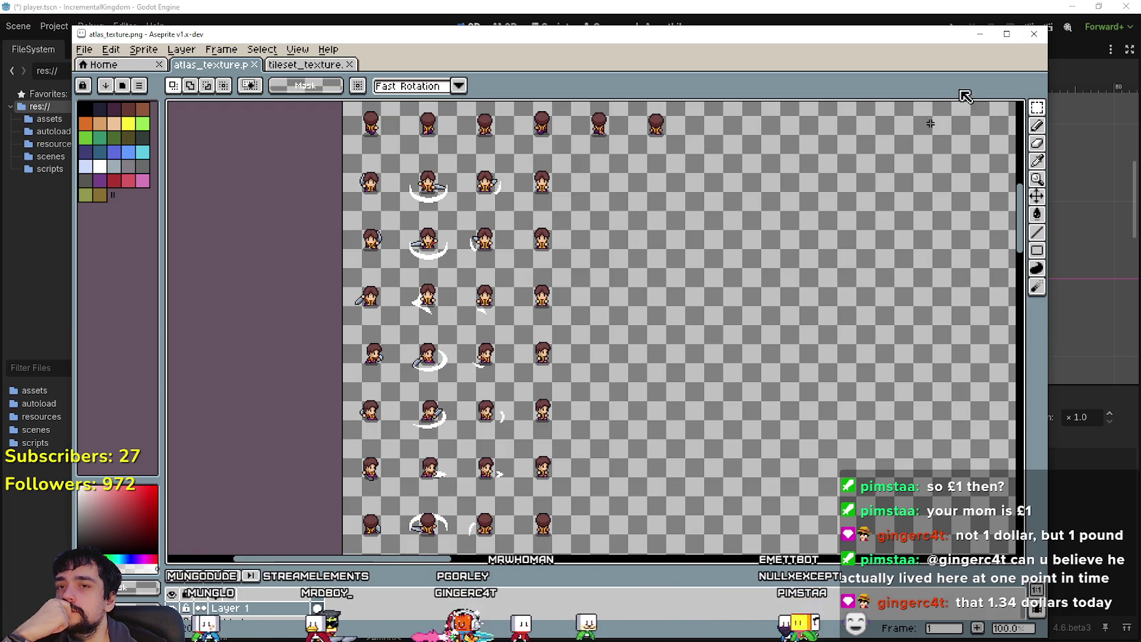
{"action": "left_click", "coordinate": [971, 5]}
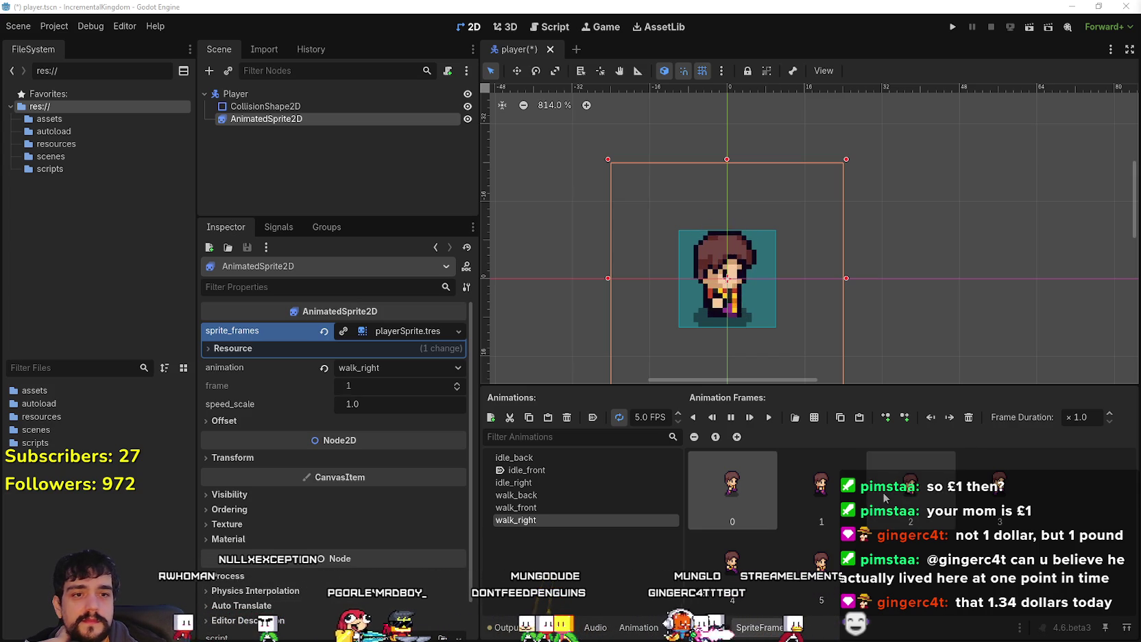
Step: Add a new animation named front_attack_1
{"action": "scroll", "coordinate": [784, 386], "scroll_direction": "down", "scroll_amount": 2}
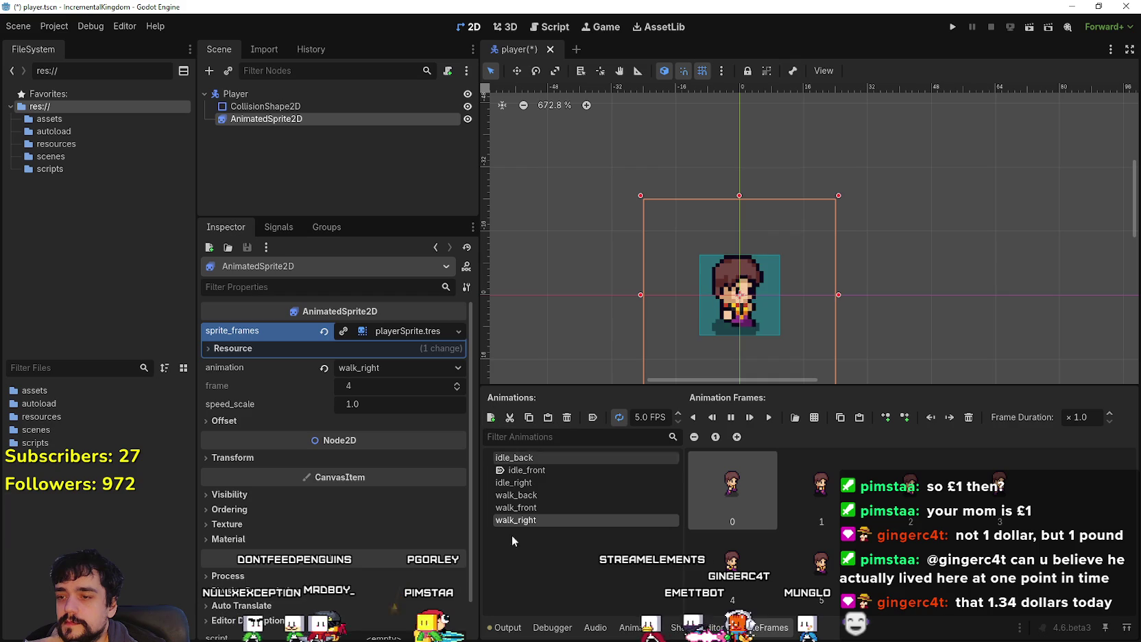
{"action": "left_click", "coordinate": [489, 418]}
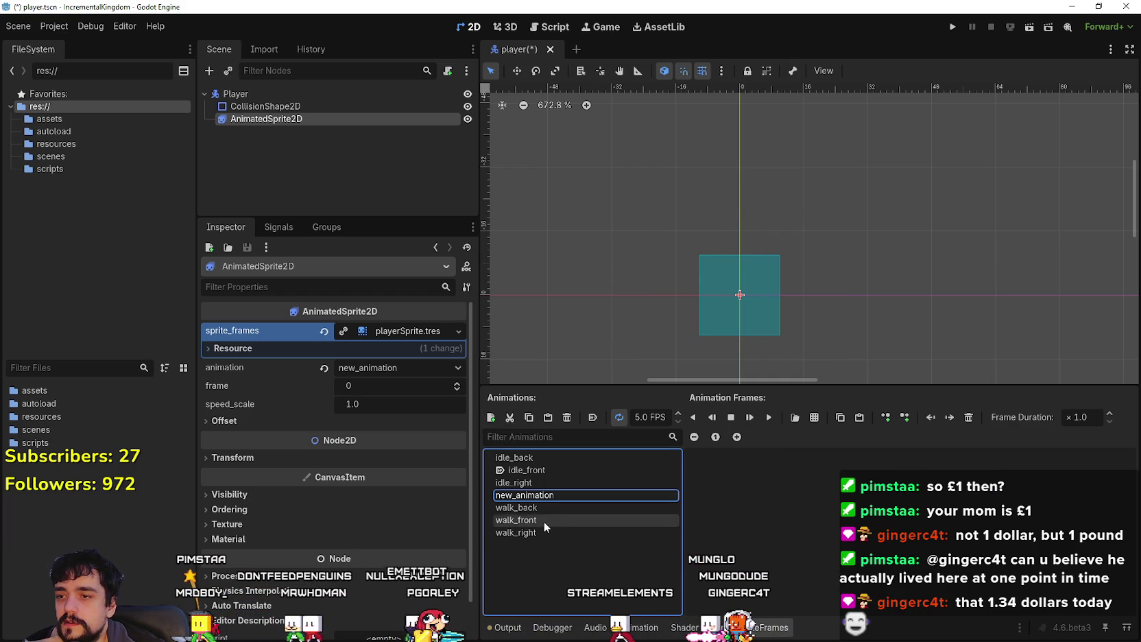
{"action": "type", "text": "sword_1_"}
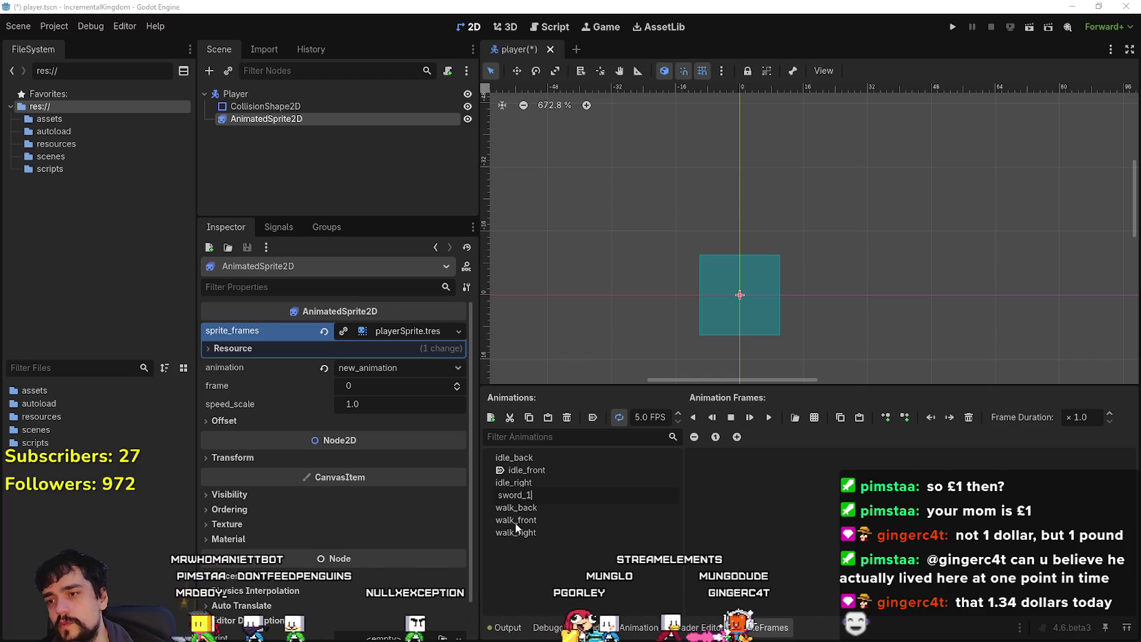
{"action": "key", "text": "BackSpace"}
{"action": "key", "text": "BackSpace"}
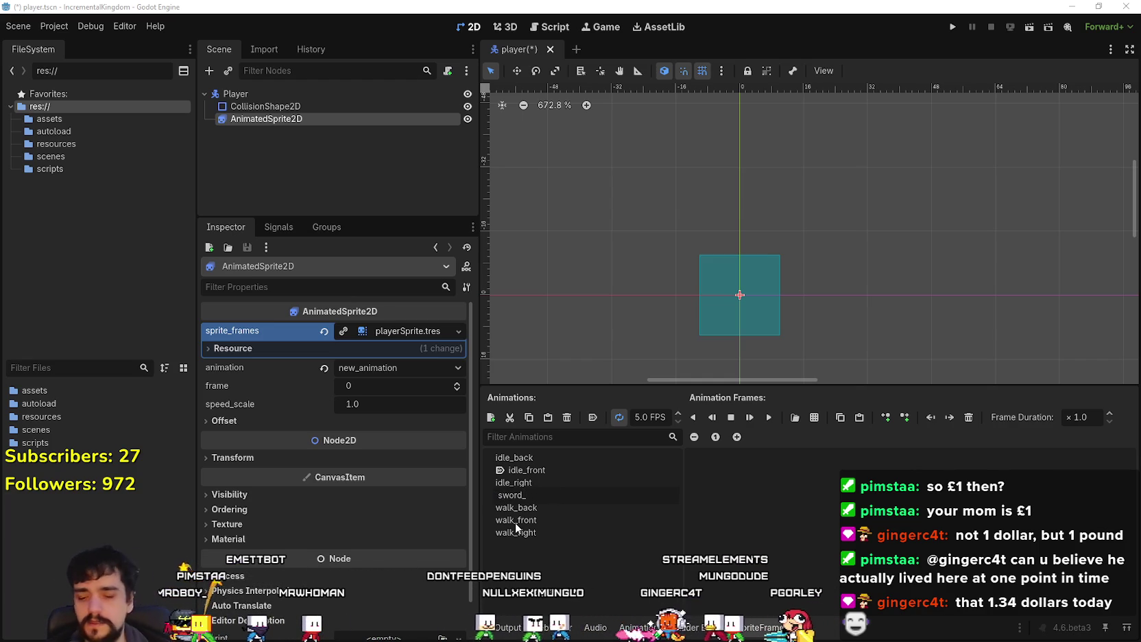
{"action": "key", "text": "BackSpace"}
{"action": "key", "text": "BackSpace"}
{"action": "key", "text": "BackSpace"}
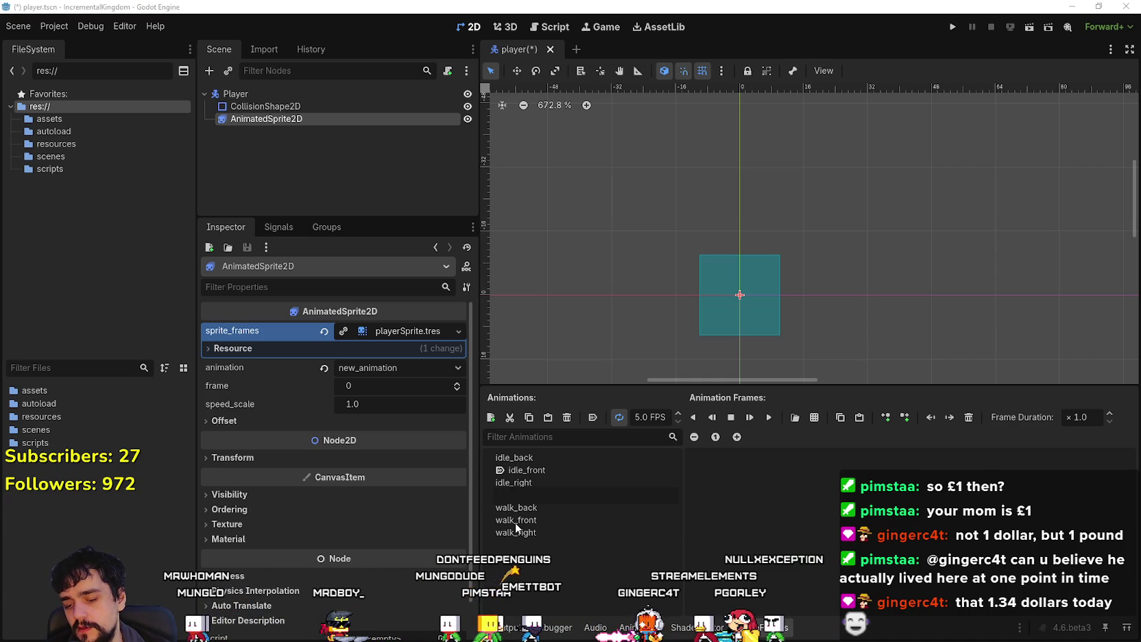
{"action": "type", "text": "front_"}
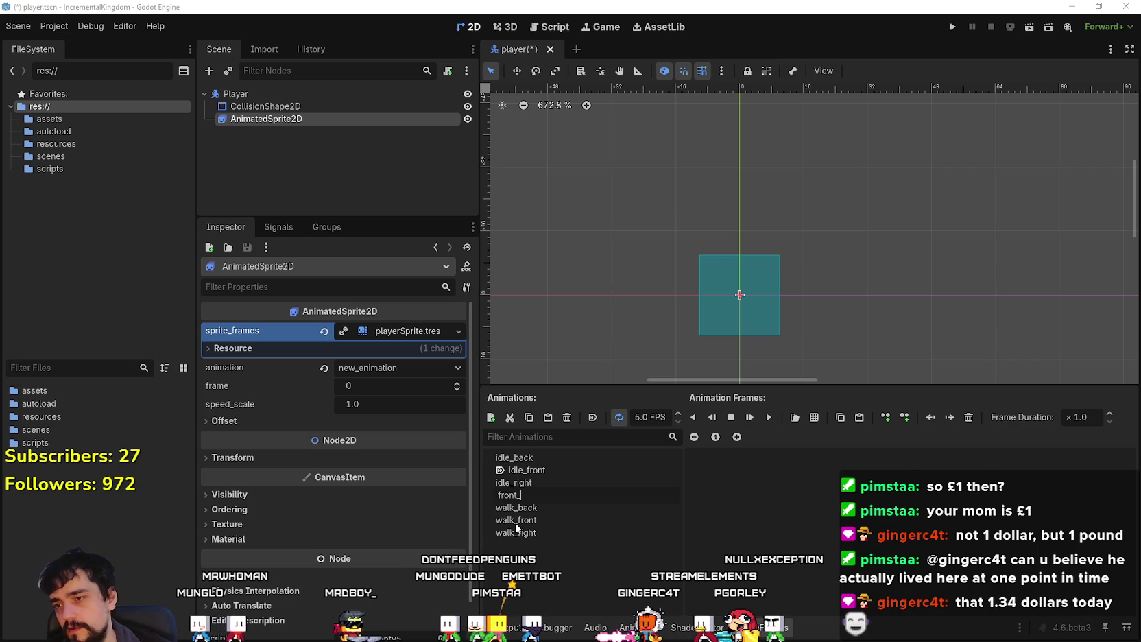
{"action": "type", "text": "attack_"}
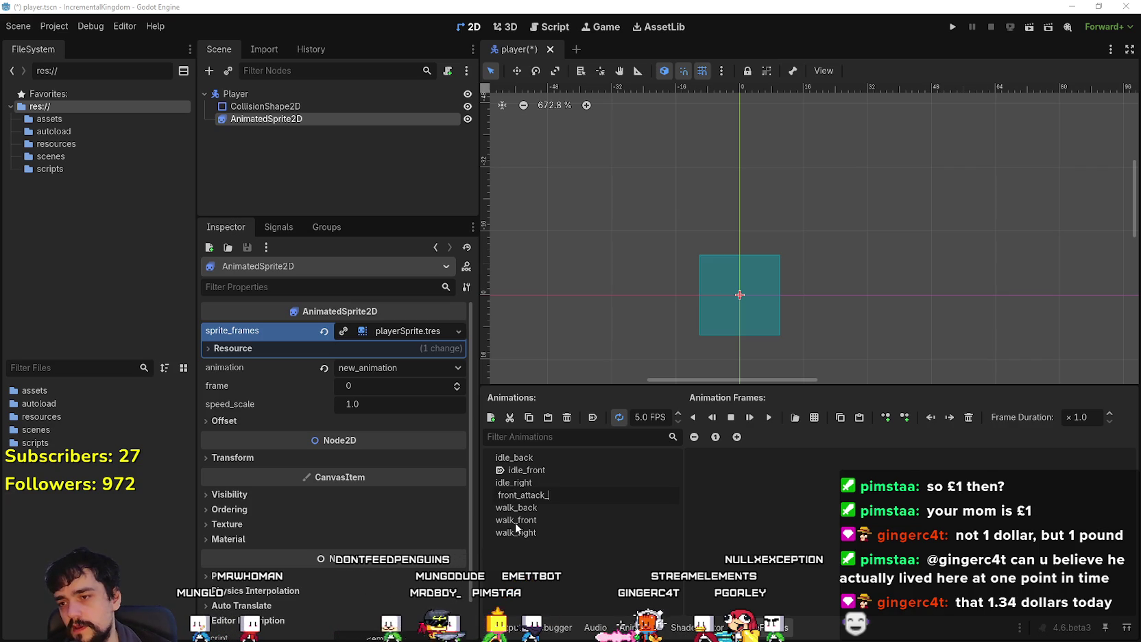
{"action": "type", "text": "1"}
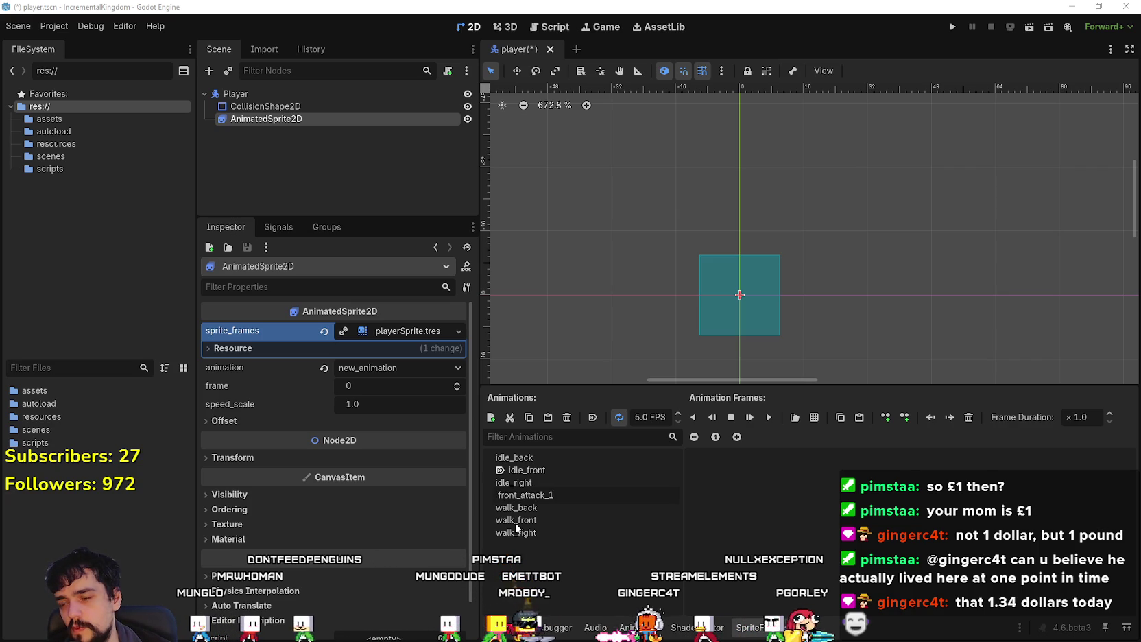
{"action": "key", "text": "Return"}
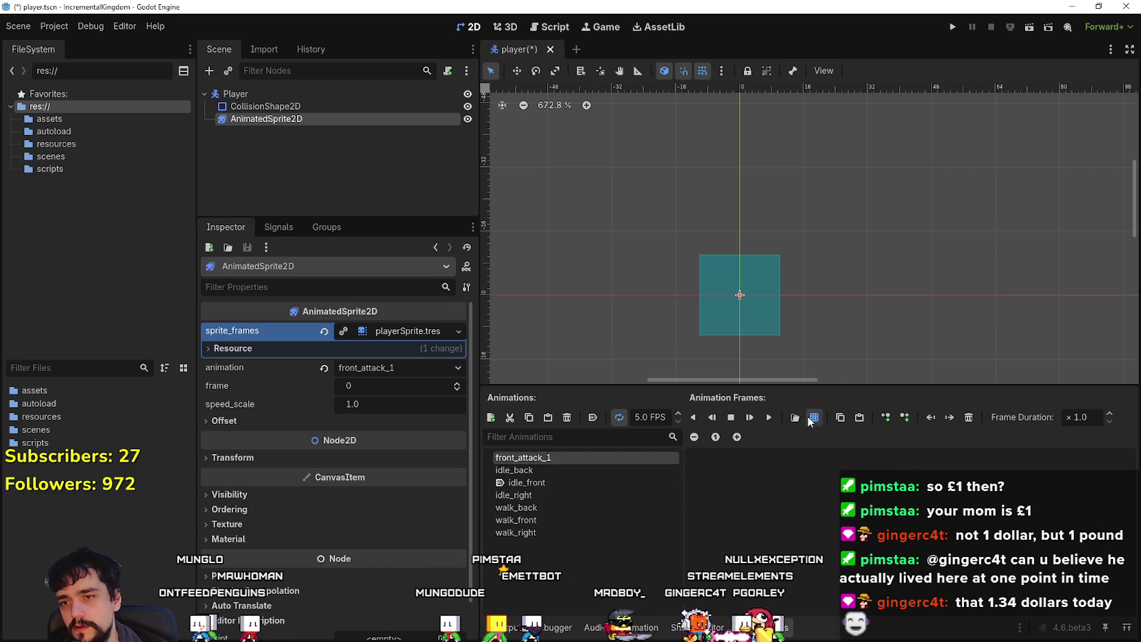
Step: Add four front-facing sword-attack frames from atlas_texture.png to front_attack_1
{"action": "left_click", "coordinate": [813, 417]}
{"action": "double_click", "coordinate": [393, 205]}
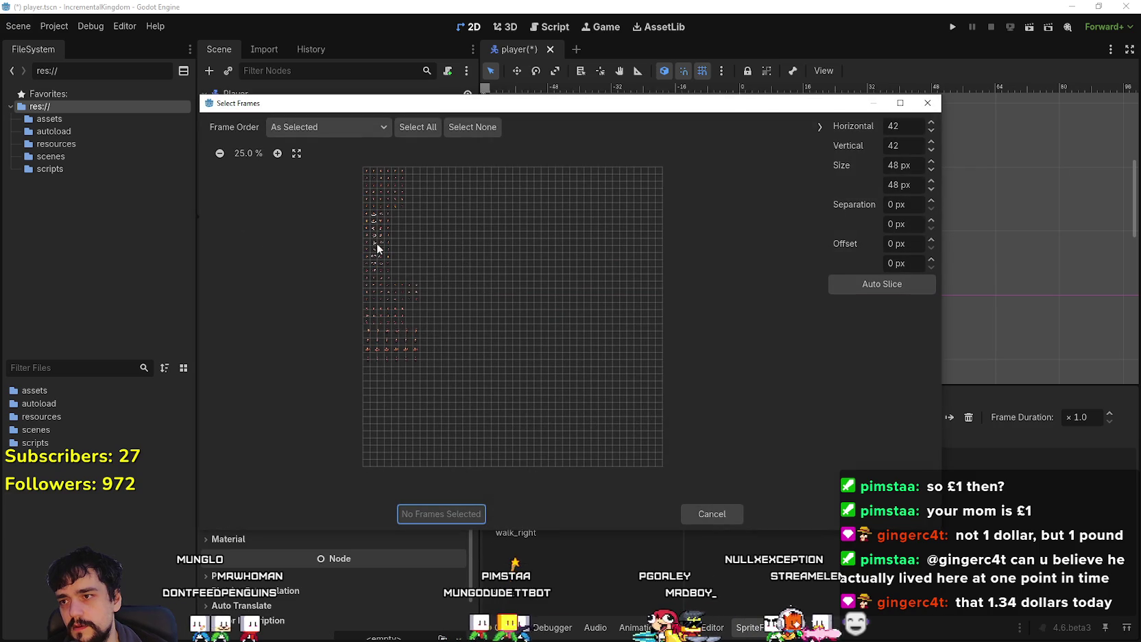
{"action": "scroll", "coordinate": [270, 267], "scroll_direction": "up", "scroll_amount": 3}
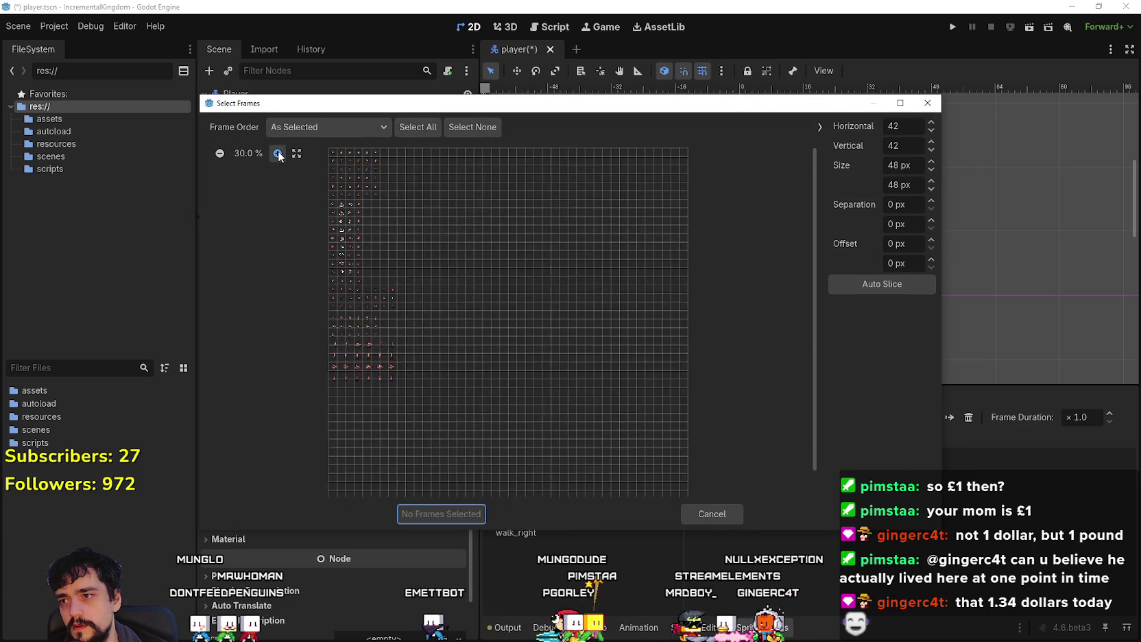
{"action": "left_click", "coordinate": [254, 228]}
{"action": "left_click", "coordinate": [267, 228]}
{"action": "left_click", "coordinate": [278, 228]}
{"action": "left_click", "coordinate": [290, 227]}
{"action": "left_click", "coordinate": [438, 513]}
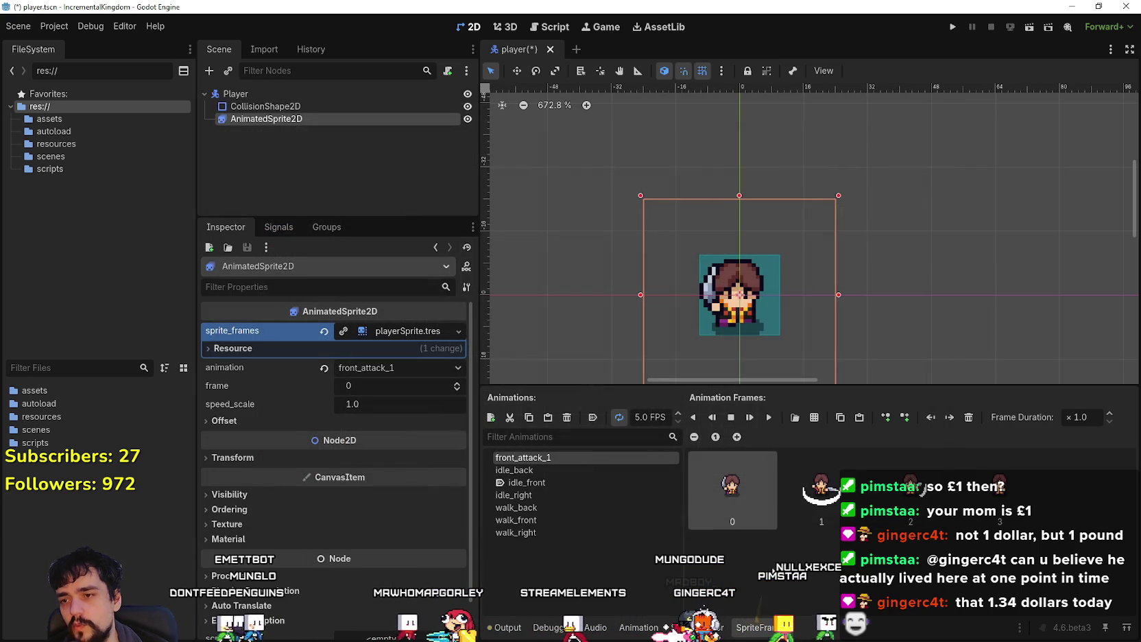
Step: Turn off looping for front_attack_1 and preview it
{"action": "left_click", "coordinate": [618, 416]}
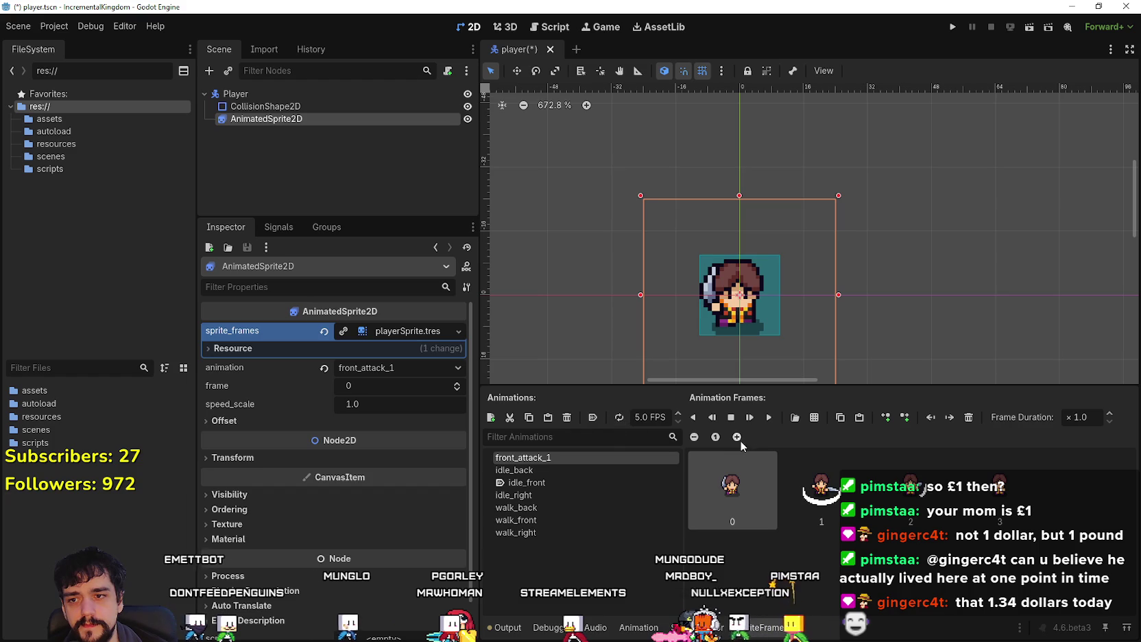
{"action": "left_click", "coordinate": [767, 417]}
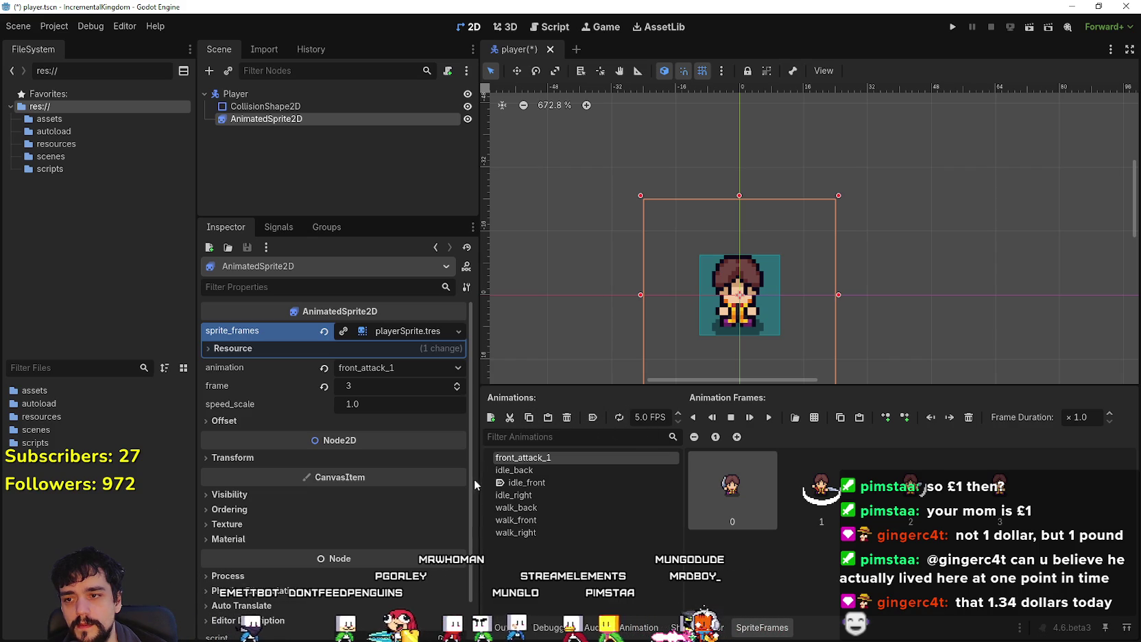
{"action": "left_click", "coordinate": [795, 417]}
Step: Add a new animation named front_attack_2 to the sprite frames
{"action": "left_click", "coordinate": [693, 519]}
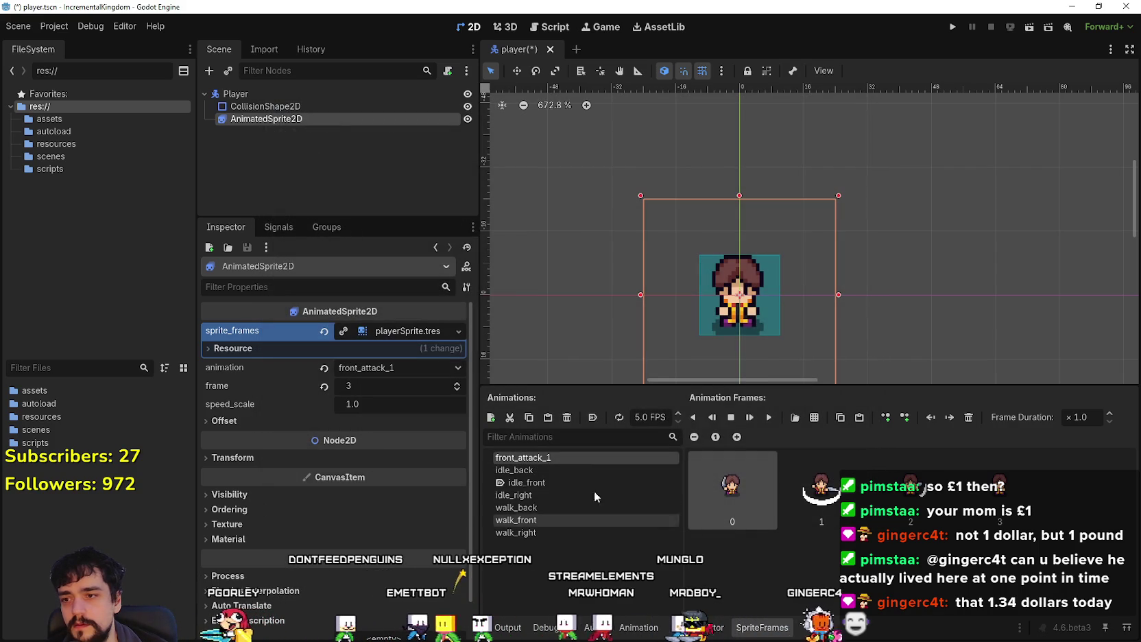
{"action": "left_click", "coordinate": [490, 417]}
{"action": "type", "text": "front"}
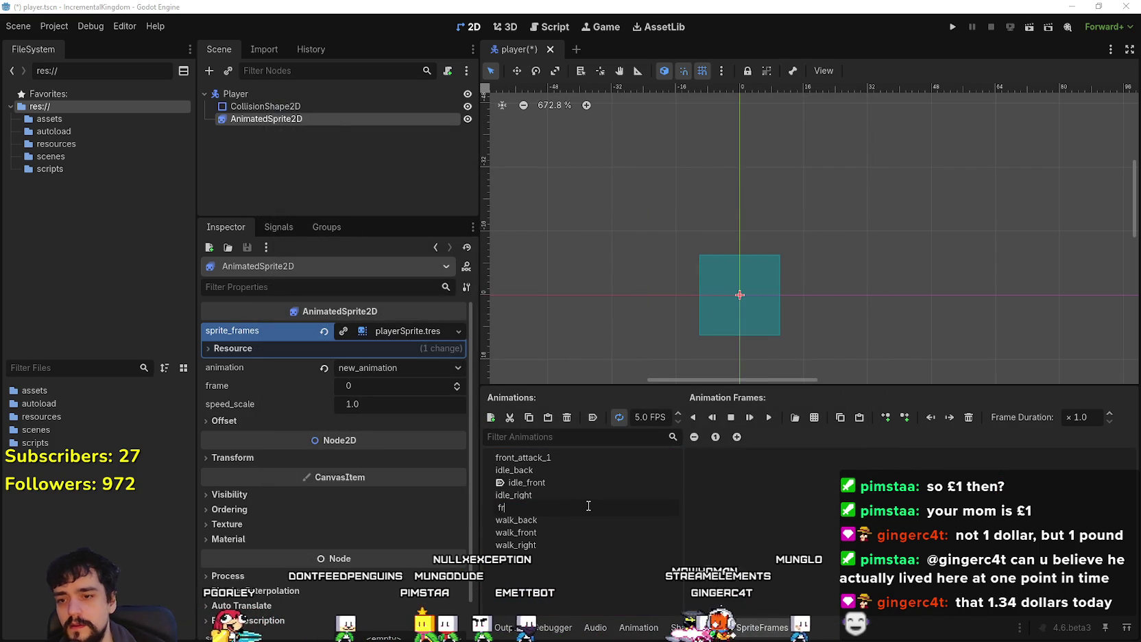
{"action": "type", "text": "_attack_2"}
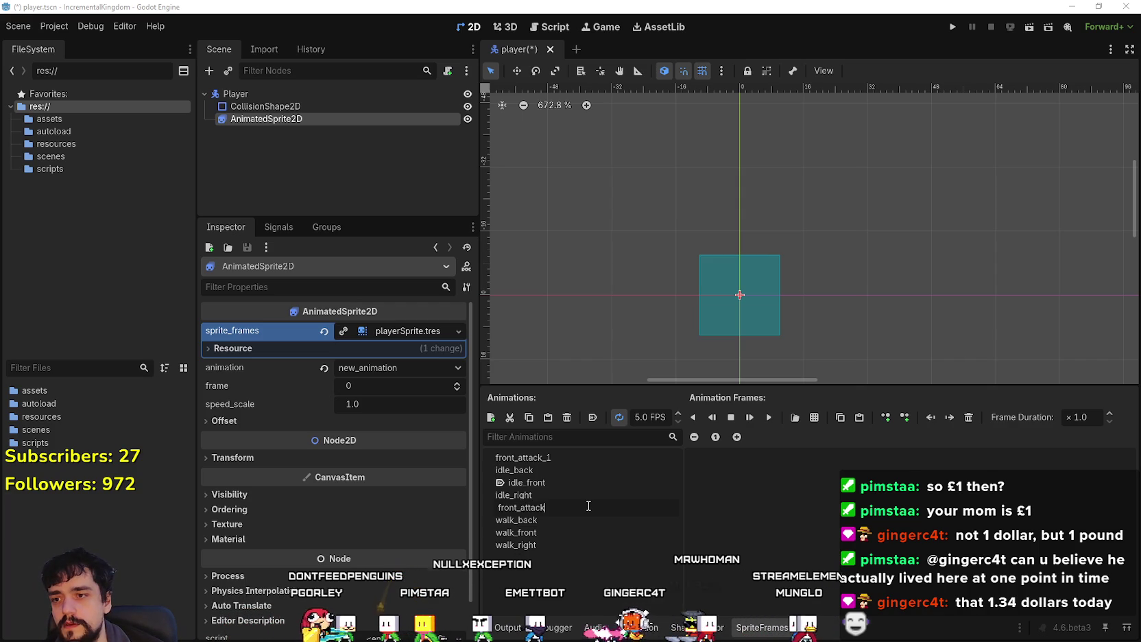
{"action": "key", "text": "Return"}
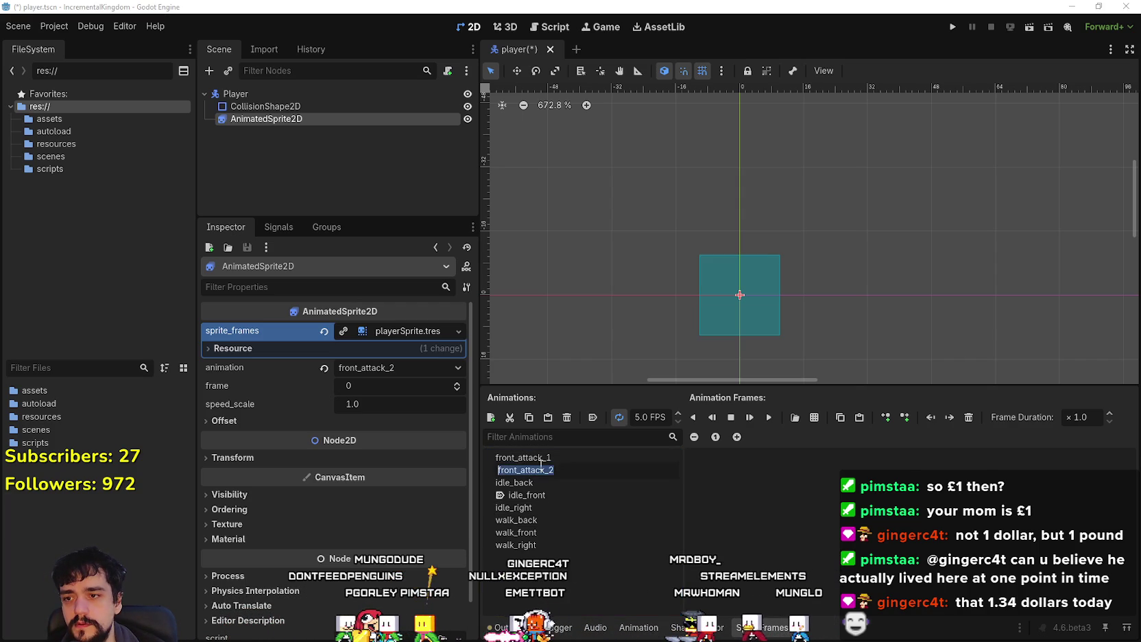
Step: Load four attack frames from one row of atlas_texture.png into front_attack_2 and play it
{"action": "left_click", "coordinate": [769, 488]}
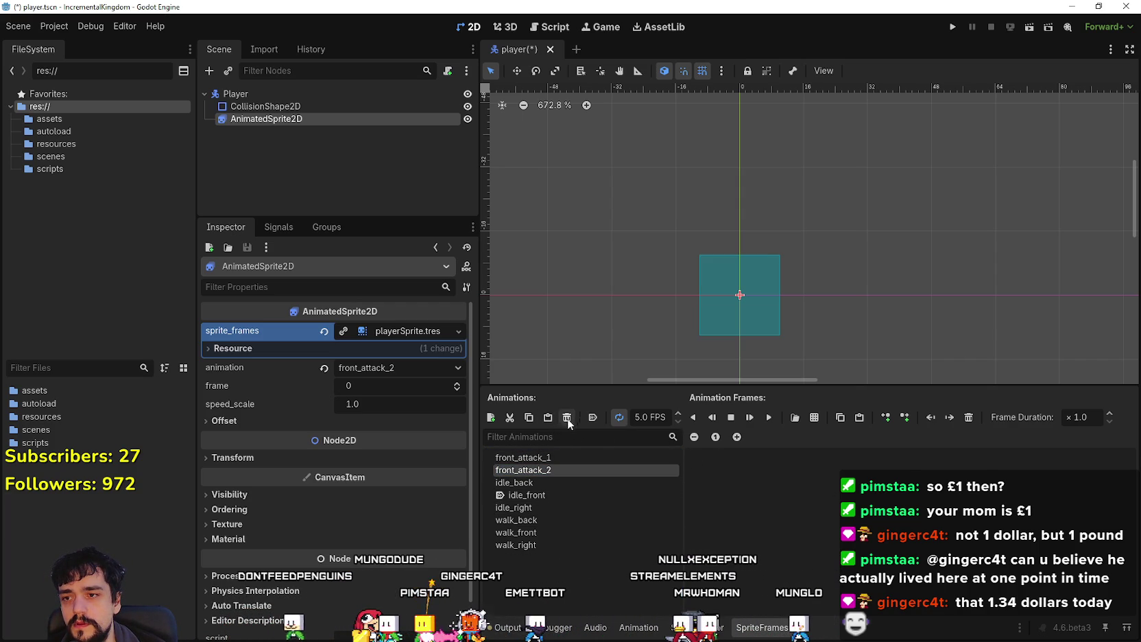
{"action": "left_click", "coordinate": [814, 417]}
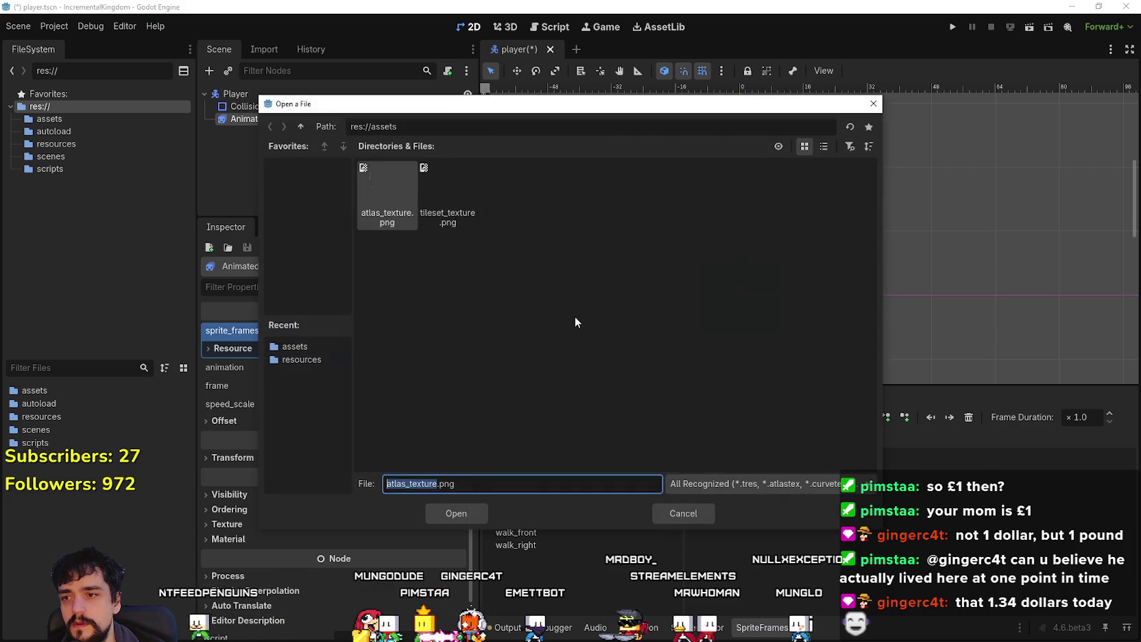
{"action": "double_click", "coordinate": [370, 193]}
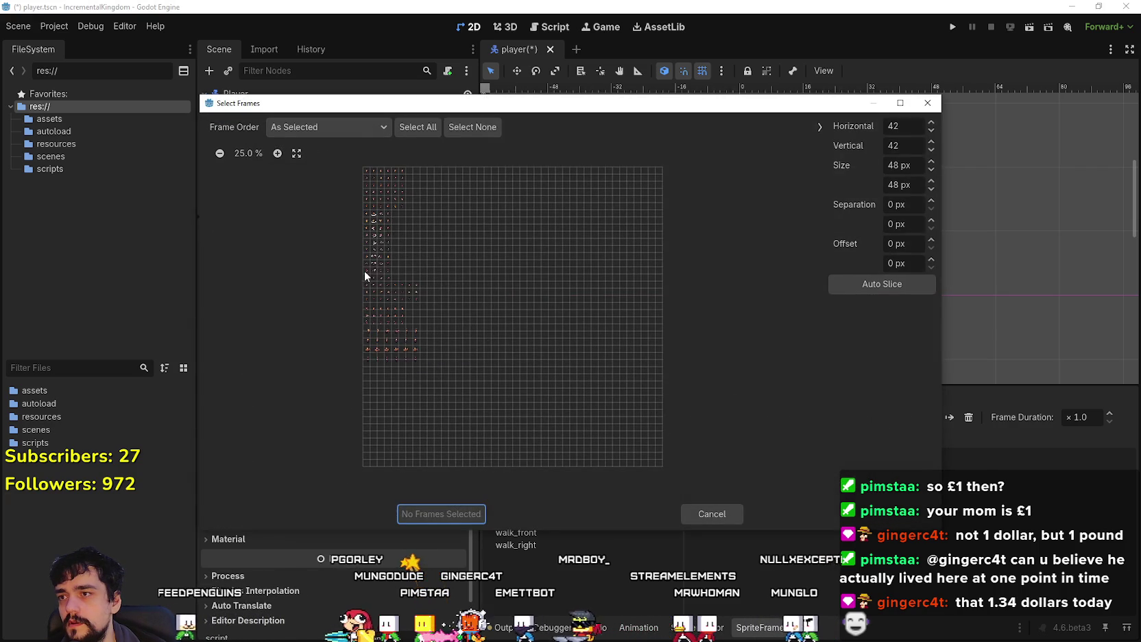
{"action": "left_click", "coordinate": [279, 151]}
{"action": "left_click", "coordinate": [279, 151]}
{"action": "left_click", "coordinate": [280, 152]}
{"action": "left_click", "coordinate": [280, 151]}
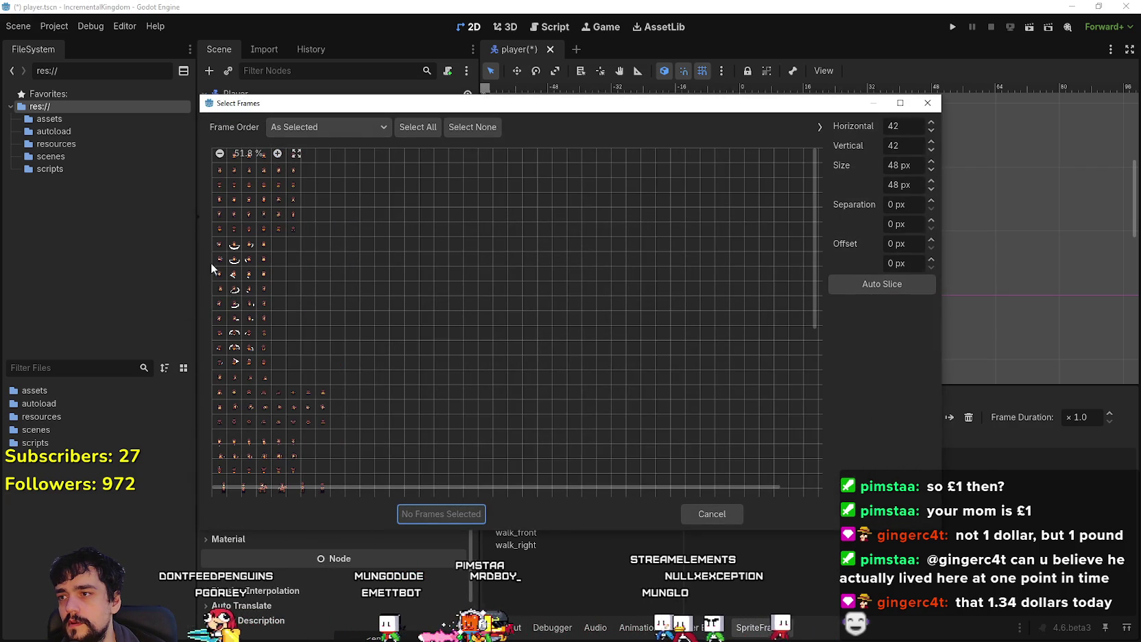
{"action": "left_click_drag", "start_coordinate": [220, 261], "coordinate": [249, 261]}
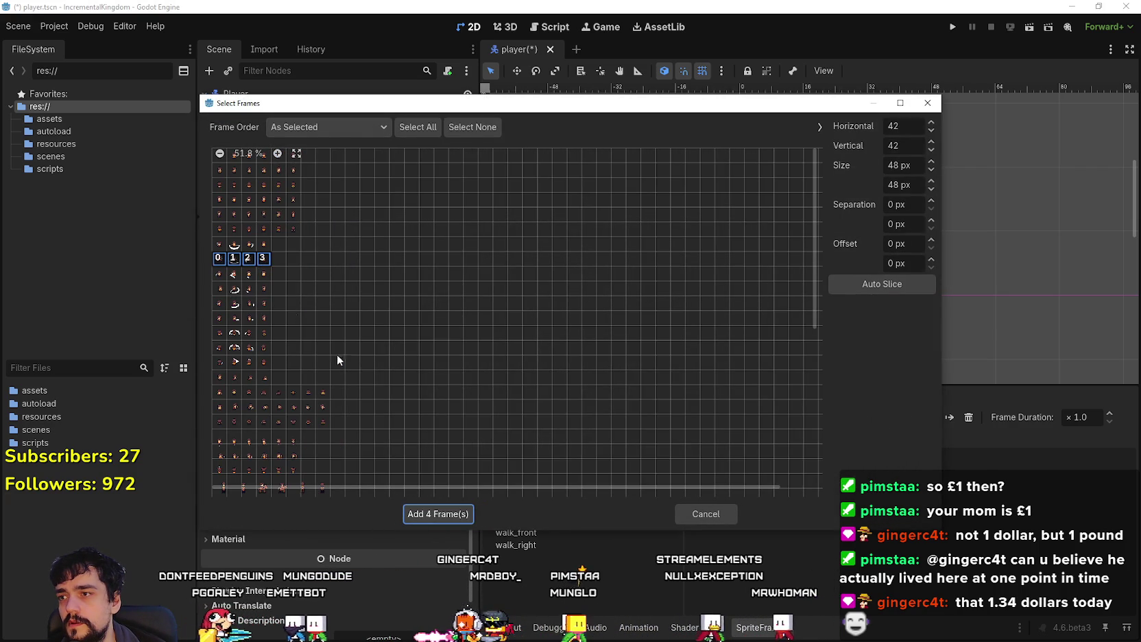
{"action": "left_click", "coordinate": [451, 514]}
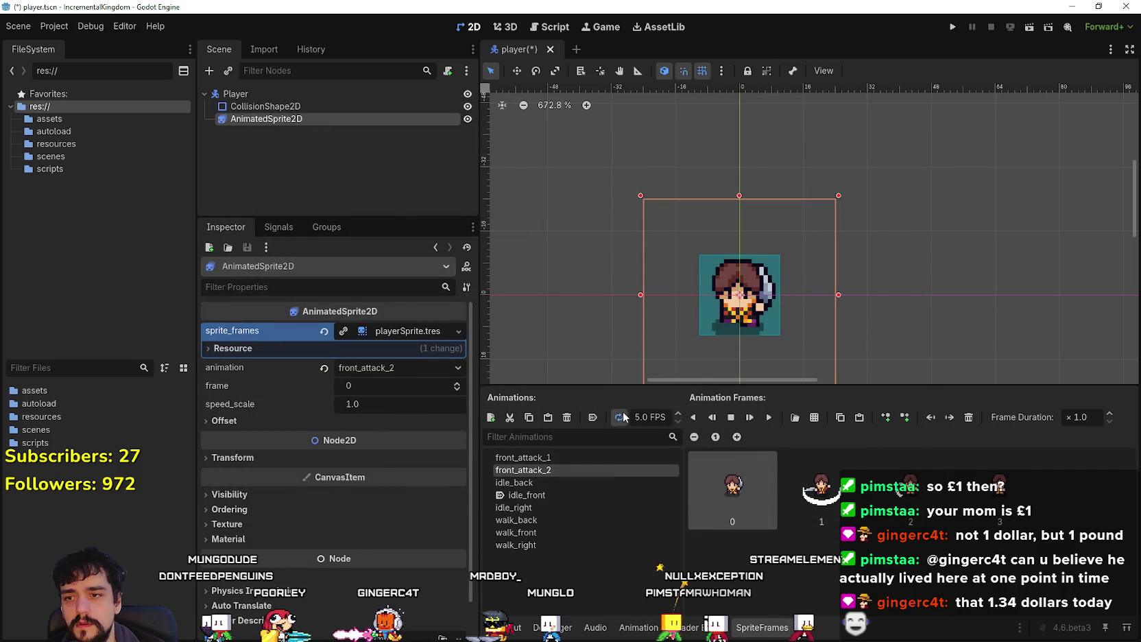
{"action": "left_click", "coordinate": [768, 418]}
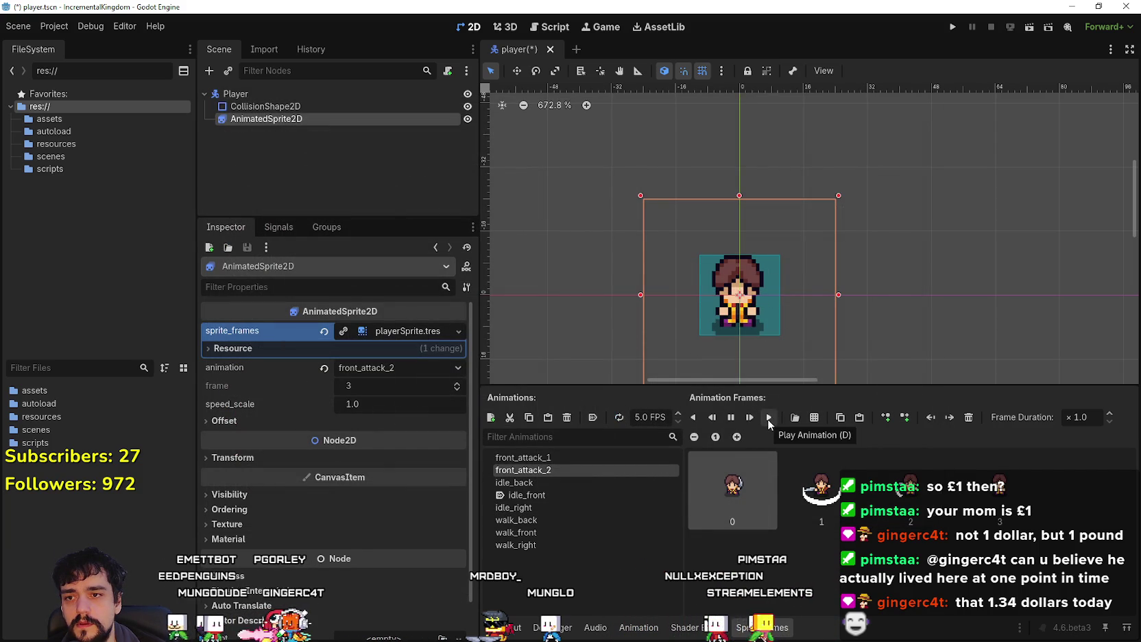
Step: Add another animation named front_attack_3, then switch over to Aseprite
{"action": "left_click", "coordinate": [492, 418]}
{"action": "type", "text": "fcr"}
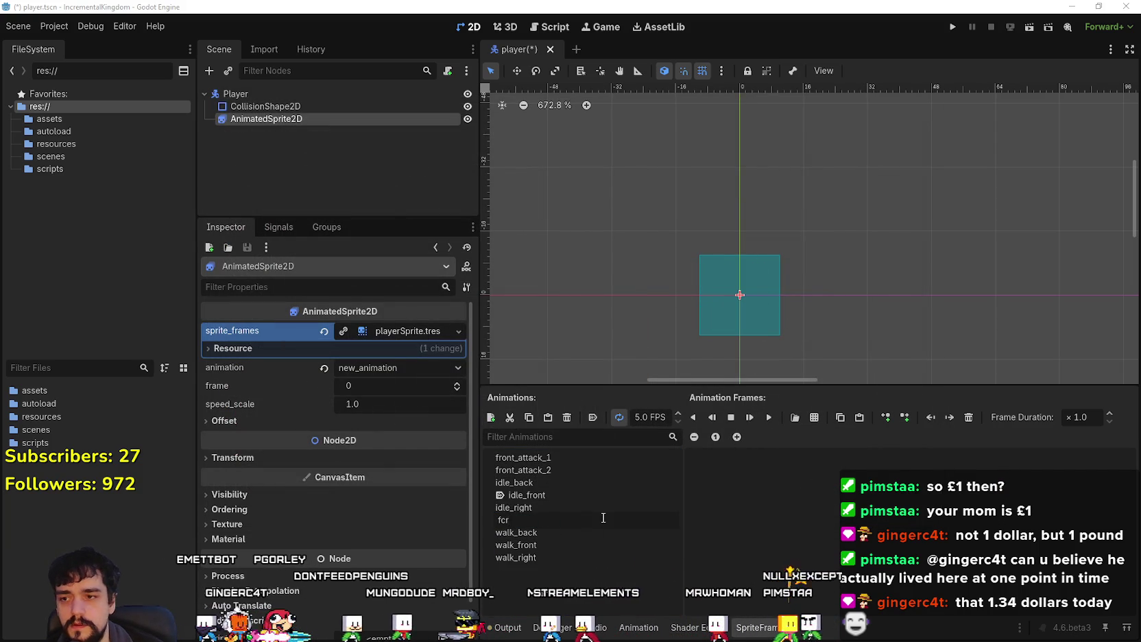
{"action": "key", "text": "BackSpace"}
{"action": "key", "text": "BackSpace"}
{"action": "type", "text": "r"}
{"action": "type", "text": "tta"}
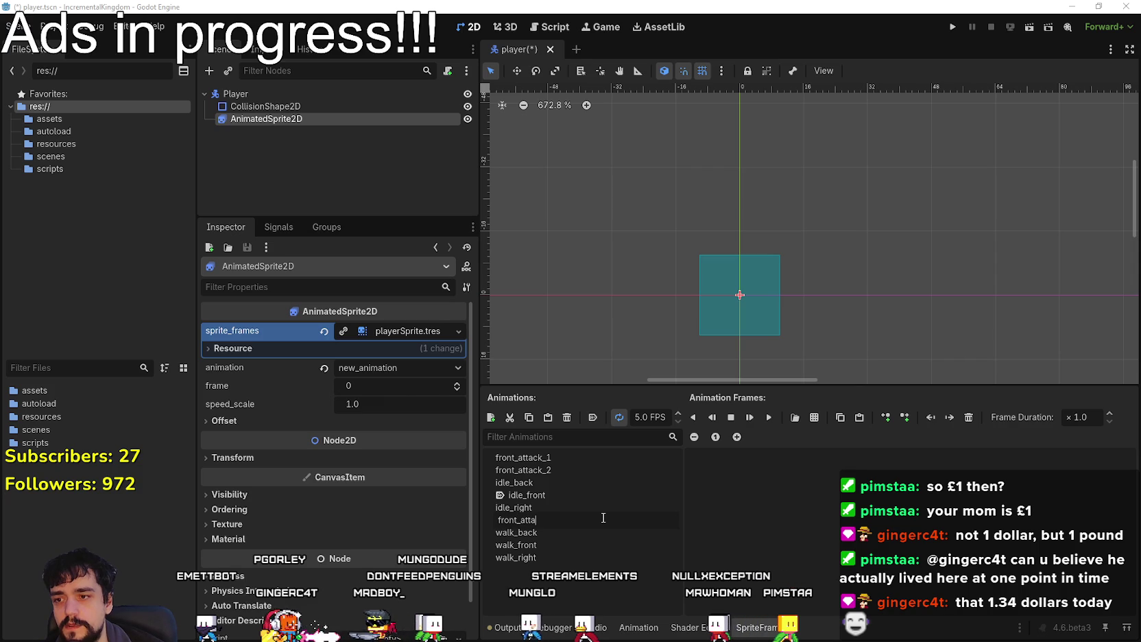
{"action": "type", "text": "3"}
{"action": "key", "text": "Return"}
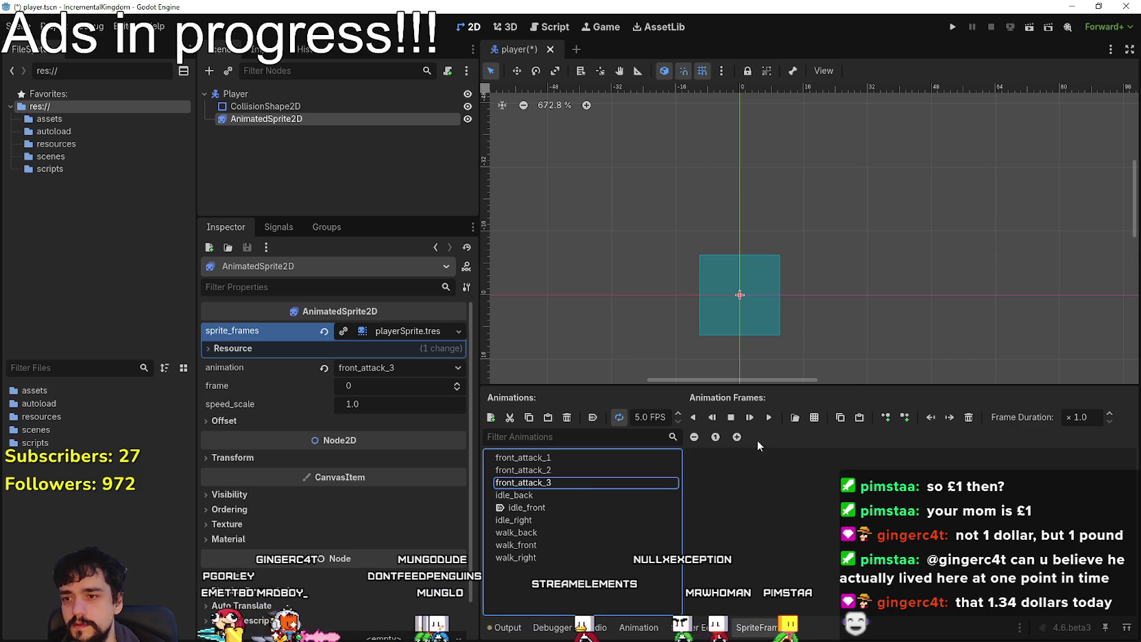
{"action": "left_click", "coordinate": [818, 416]}
{"action": "key", "text": "alt+Tab"}
Step: Nudge a back-facing attack sprite a few pixels left, save atlas_texture.png, and return to Godot
{"action": "left_click_drag", "start_coordinate": [836, 340], "coordinate": [970, 184]}
{"action": "left_click_drag", "start_coordinate": [948, 282], "coordinate": [943, 283]}
{"action": "key", "text": "Return"}
{"action": "scroll", "coordinate": [765, 297], "scroll_direction": "down", "scroll_amount": 1}
{"action": "mouse_move", "coordinate": [716, 389]}
{"action": "left_mouse_down"}
{"action": "mouse_move", "coordinate": [815, 263]}
{"action": "mouse_move", "coordinate": [846, 271]}
{"action": "left_mouse_up"}
{"action": "key", "text": "ctrl+s"}
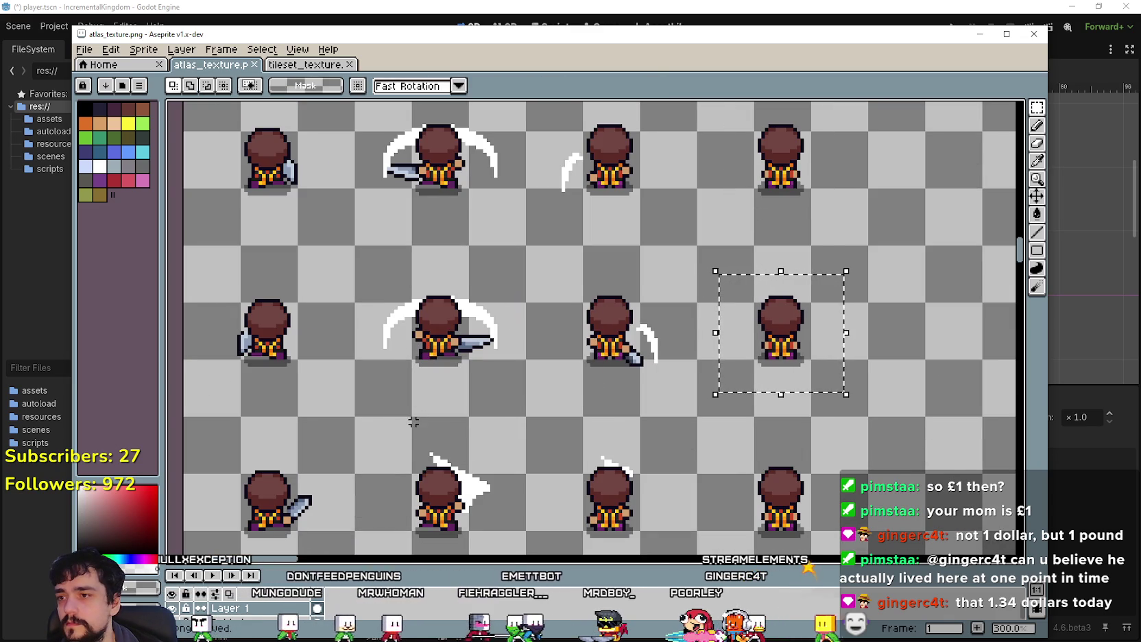
{"action": "scroll", "coordinate": [416, 297], "scroll_direction": "down", "scroll_amount": 3}
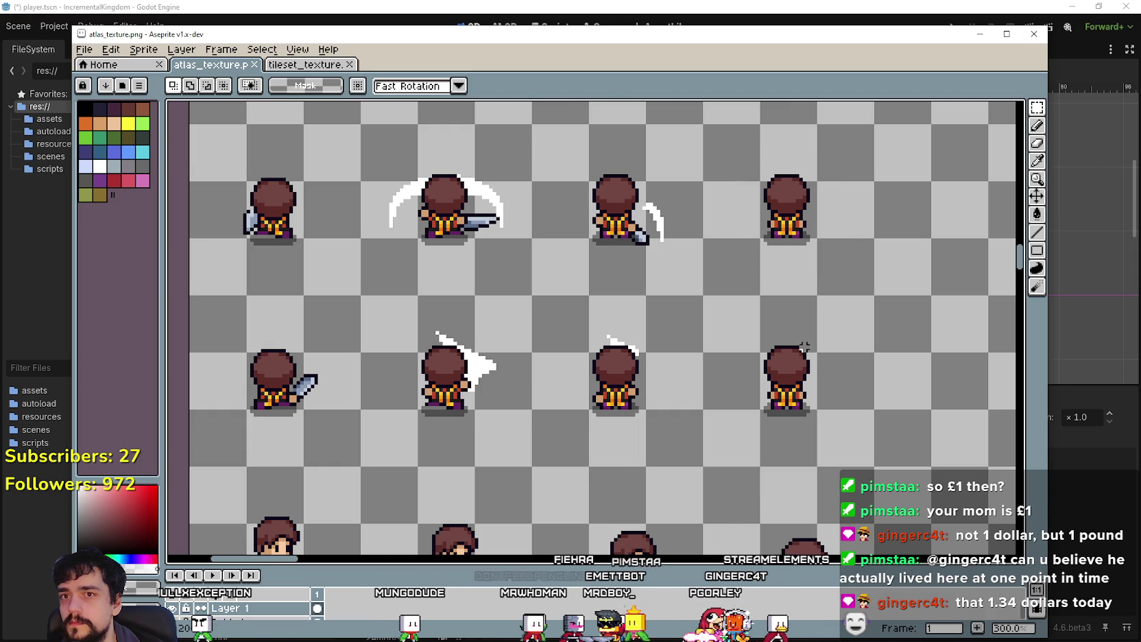
{"action": "left_click", "coordinate": [804, 27]}
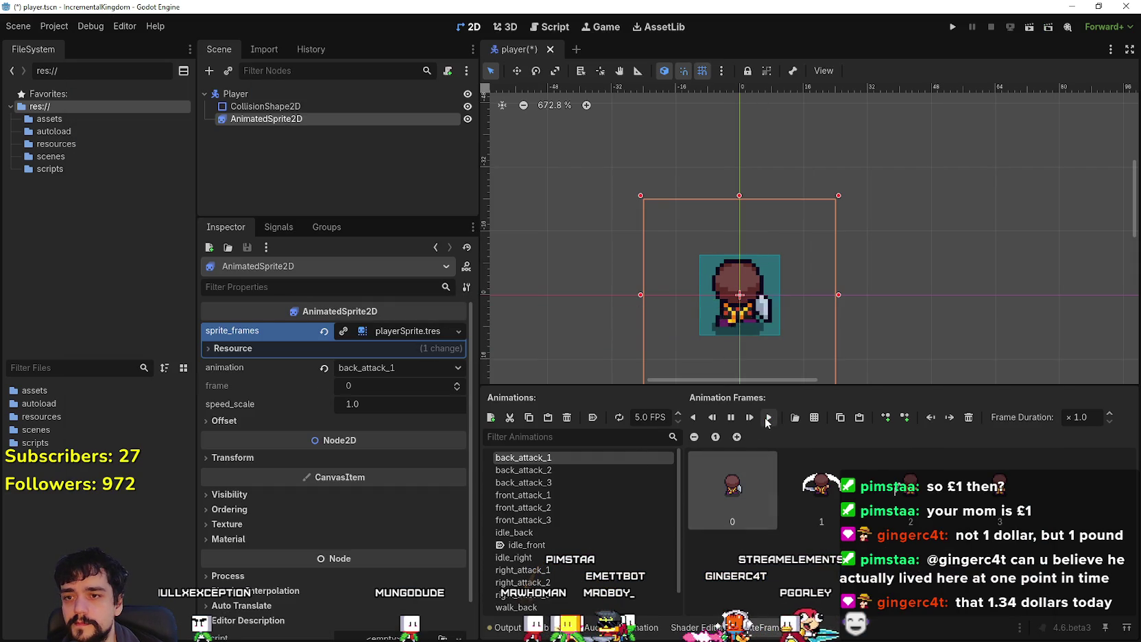
Step: Fill back_attack_2 with four back attack frames from atlas_texture.png and replay it several times
{"action": "left_click", "coordinate": [587, 472]}
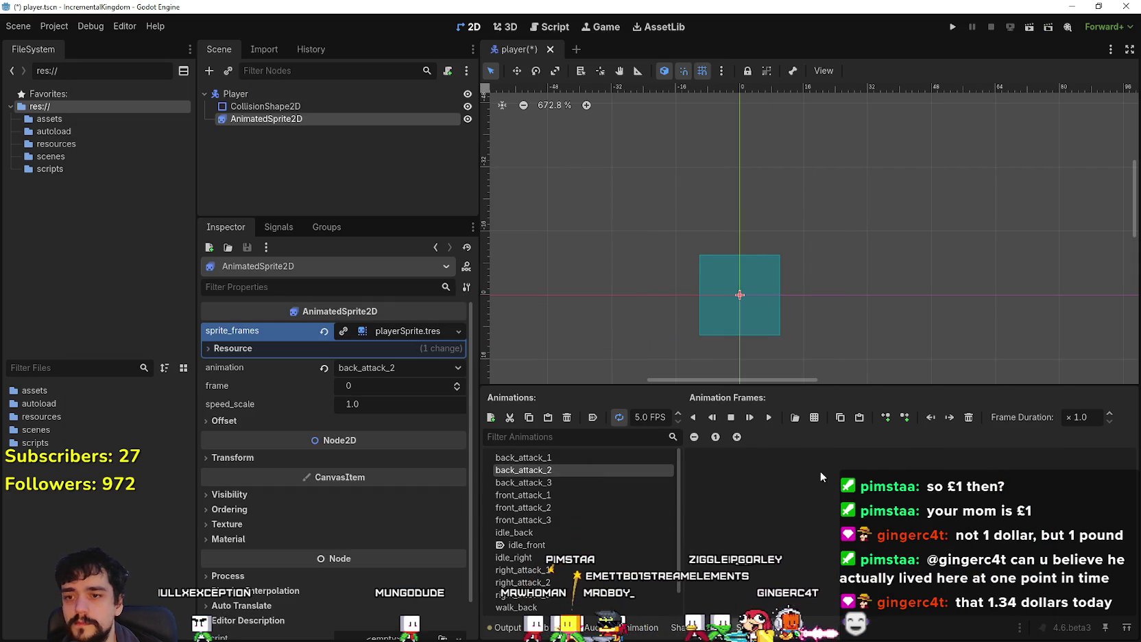
{"action": "left_click", "coordinate": [814, 416]}
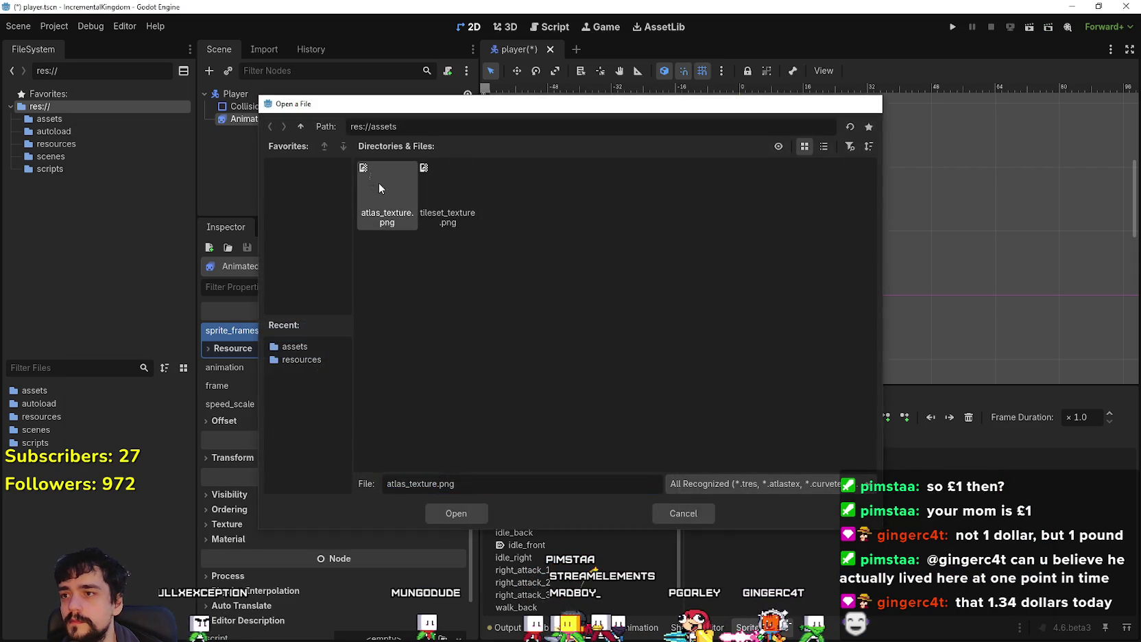
{"action": "double_click", "coordinate": [378, 182]}
{"action": "left_click", "coordinate": [278, 153]}
{"action": "left_click", "coordinate": [277, 152]}
{"action": "left_click", "coordinate": [277, 153]}
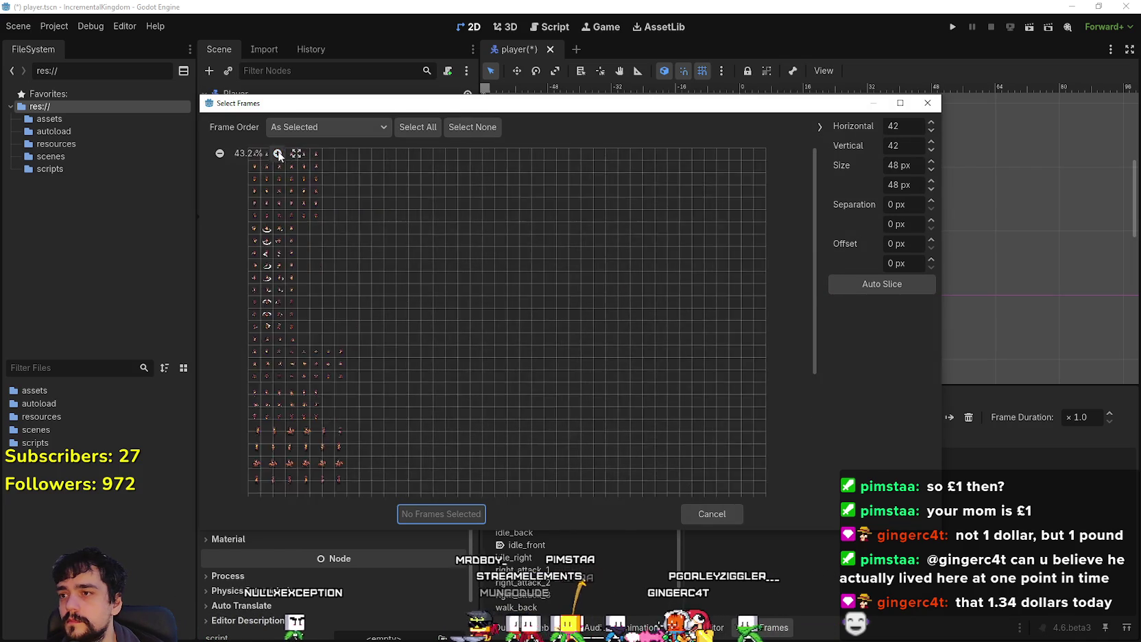
{"action": "left_click", "coordinate": [278, 153]}
{"action": "left_click", "coordinate": [277, 153]}
{"action": "scroll", "coordinate": [245, 429], "scroll_direction": "down", "scroll_amount": 5}
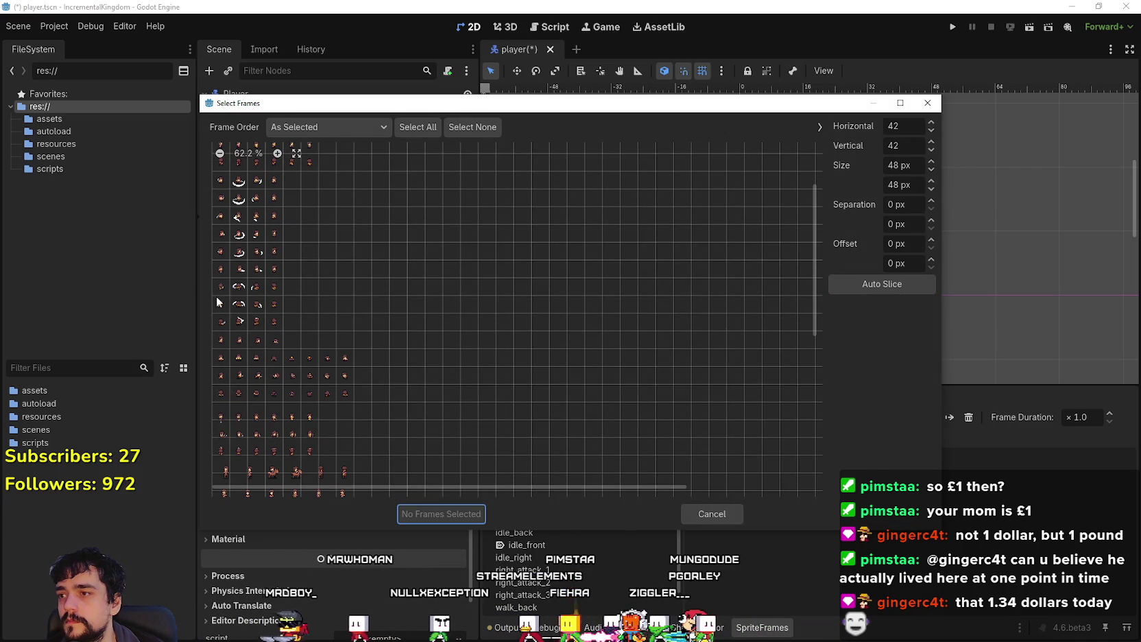
{"action": "left_click_drag", "start_coordinate": [217, 308], "coordinate": [275, 305]}
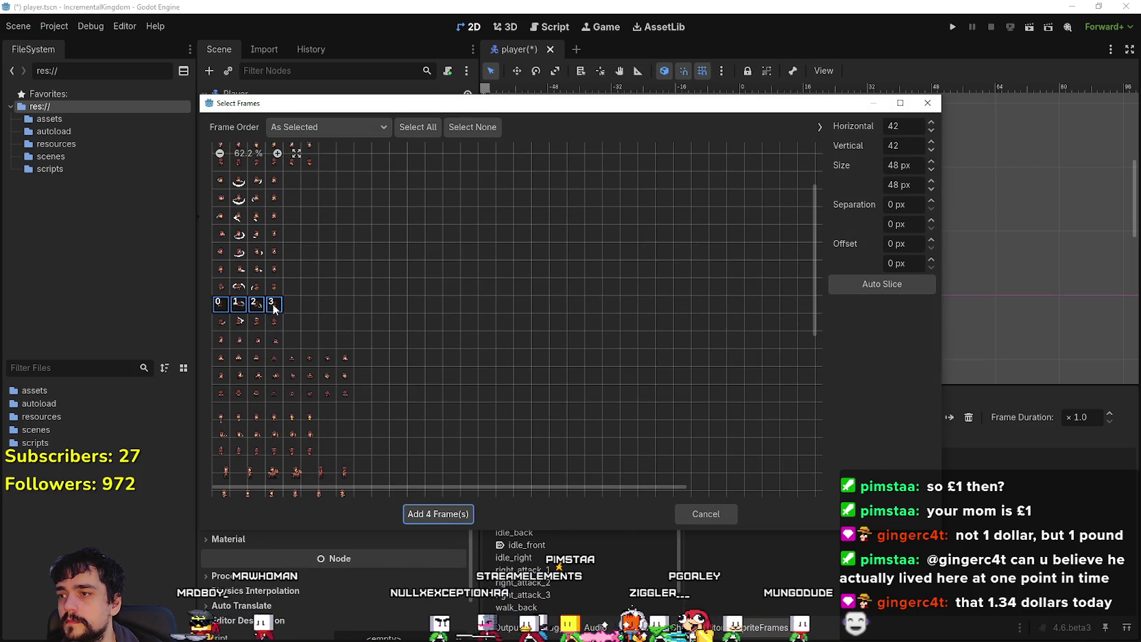
{"action": "left_click", "coordinate": [453, 514]}
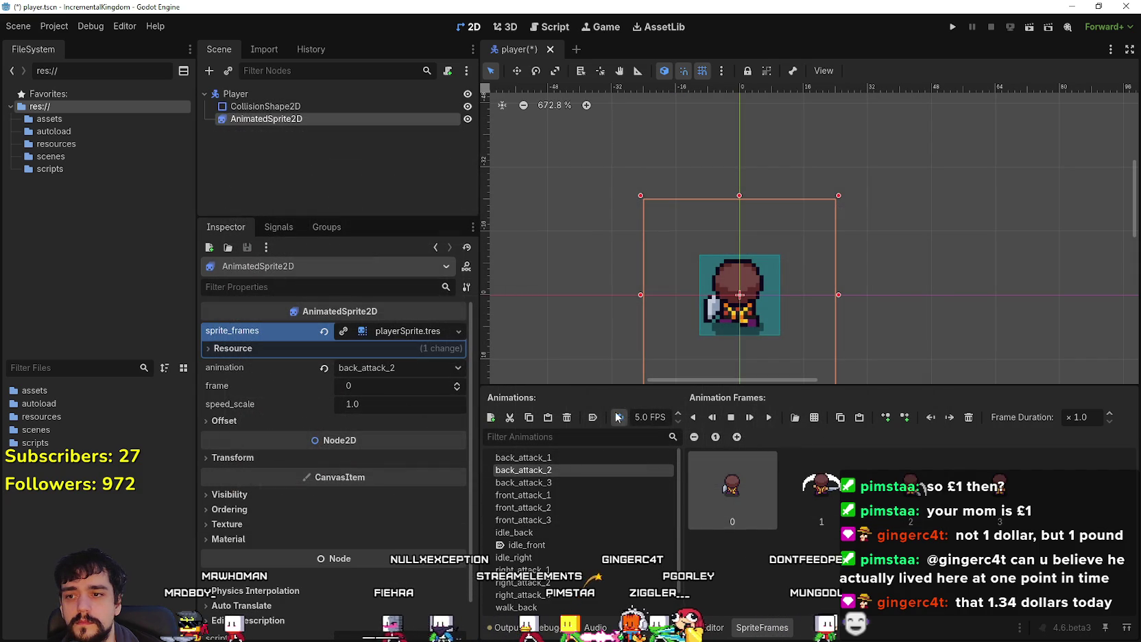
{"action": "left_click", "coordinate": [768, 419]}
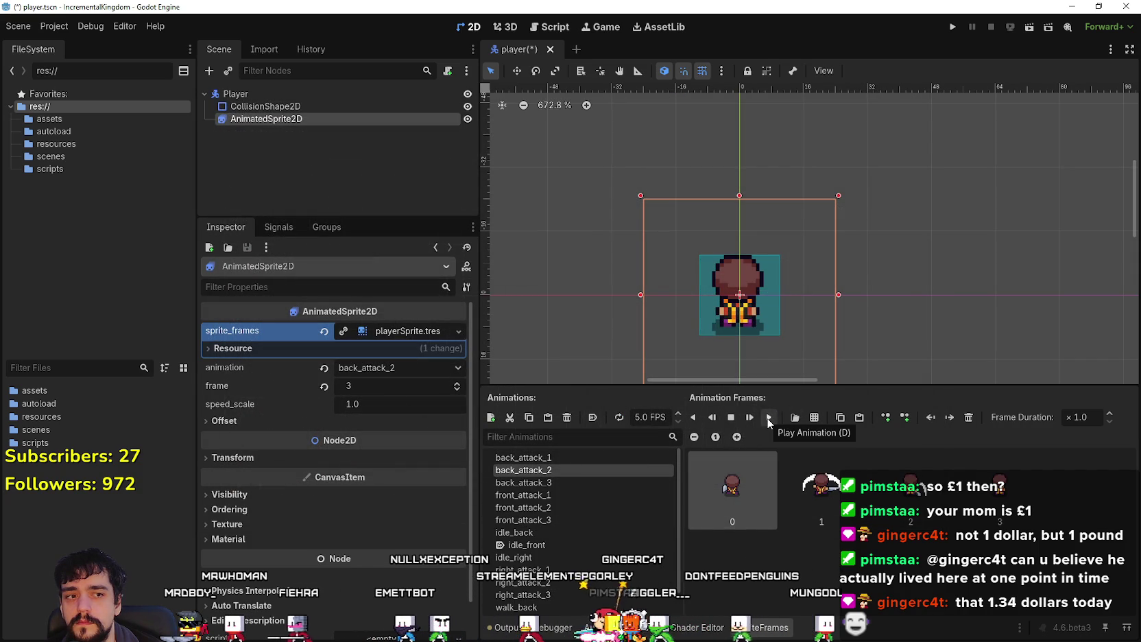
{"action": "left_click", "coordinate": [769, 418]}
{"action": "left_click", "coordinate": [769, 417]}
{"action": "left_click", "coordinate": [768, 419]}
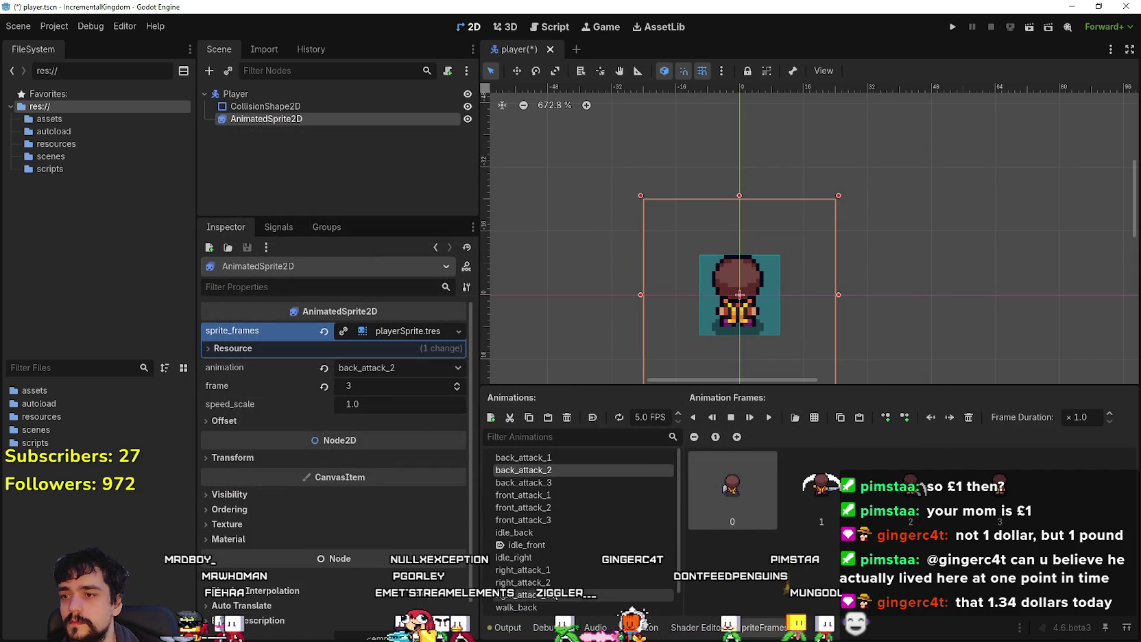
Step: Add four frames from the next atlas row to the empty back_attack_3 animation
{"action": "left_click", "coordinate": [558, 481]}
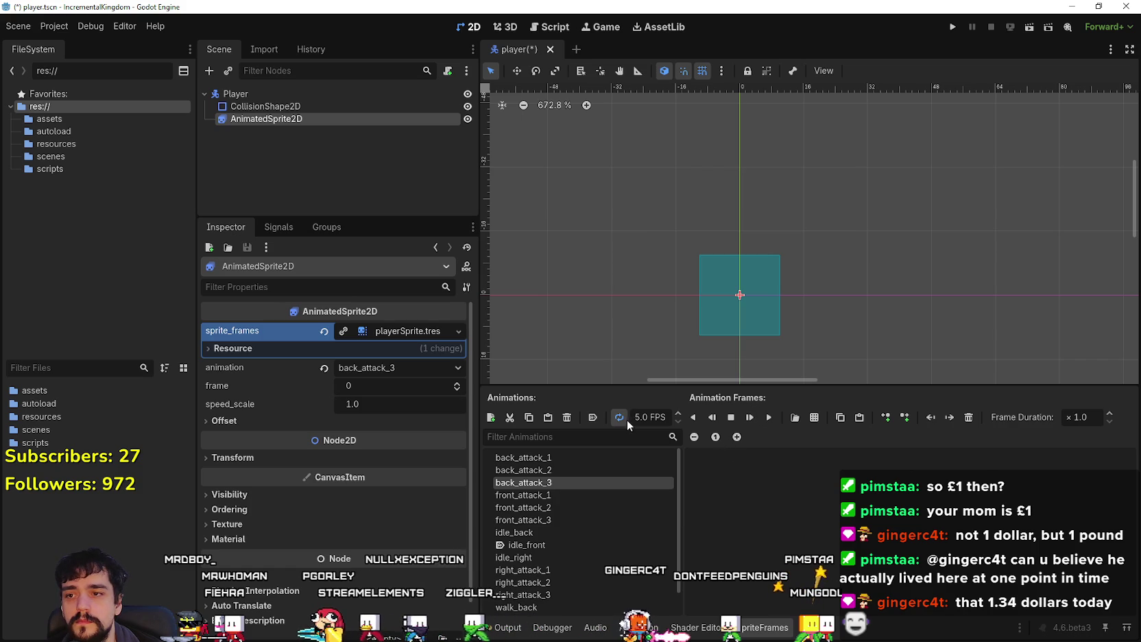
{"action": "left_click", "coordinate": [795, 417]}
{"action": "double_click", "coordinate": [374, 195]}
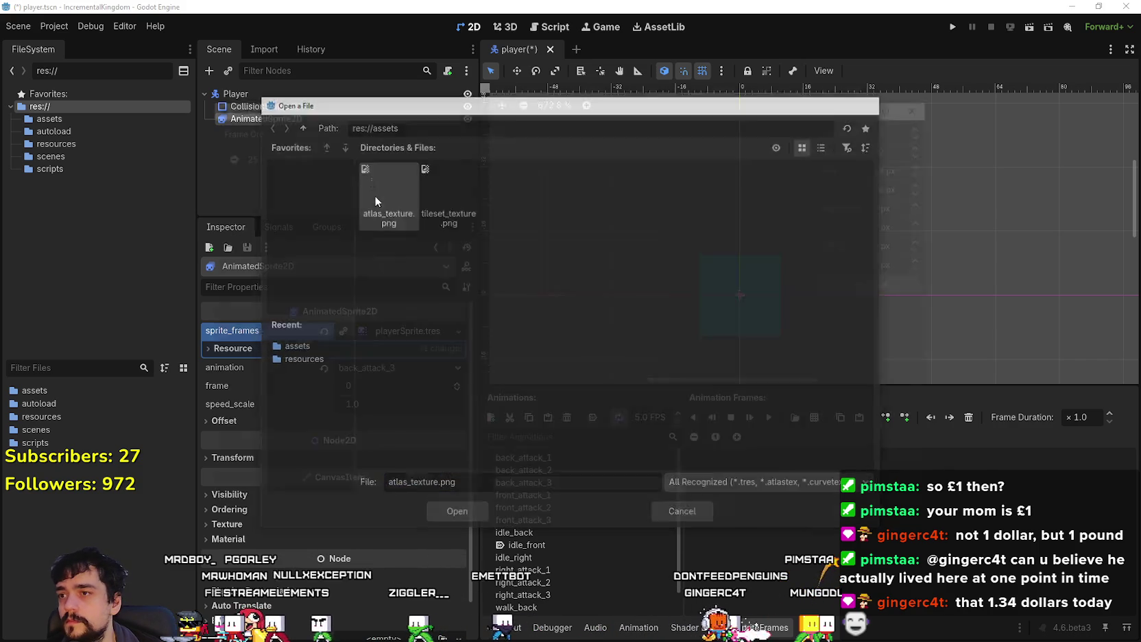
{"action": "left_click", "coordinate": [277, 153]}
{"action": "left_click", "coordinate": [277, 153]}
{"action": "left_click", "coordinate": [277, 152]}
{"action": "left_click", "coordinate": [277, 153]}
{"action": "left_click", "coordinate": [277, 153]}
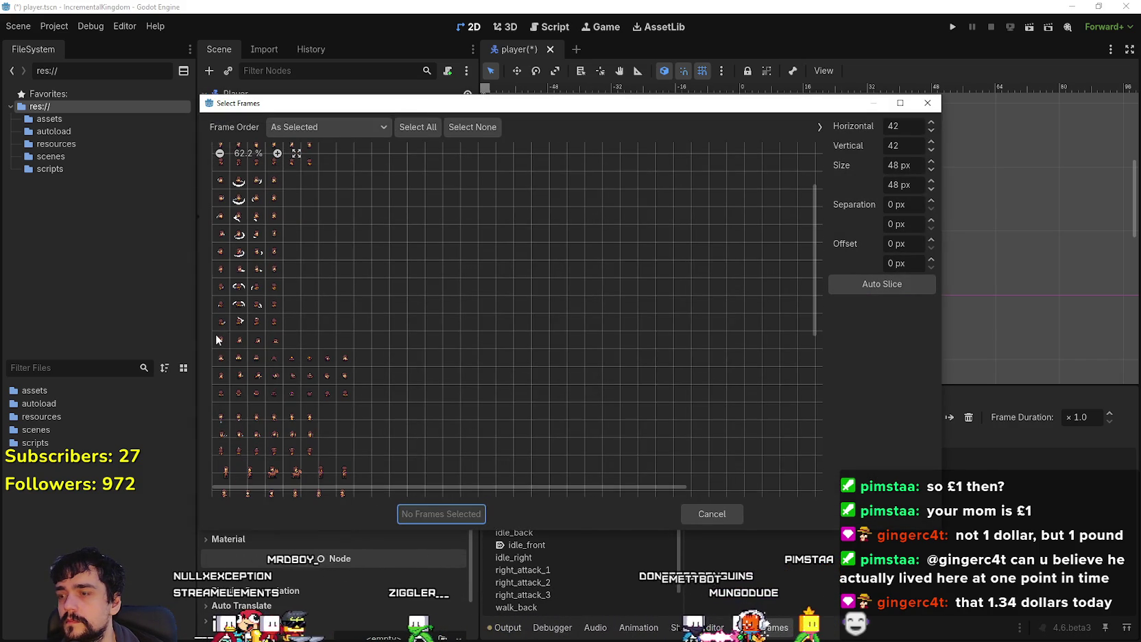
{"action": "left_click", "coordinate": [277, 152]}
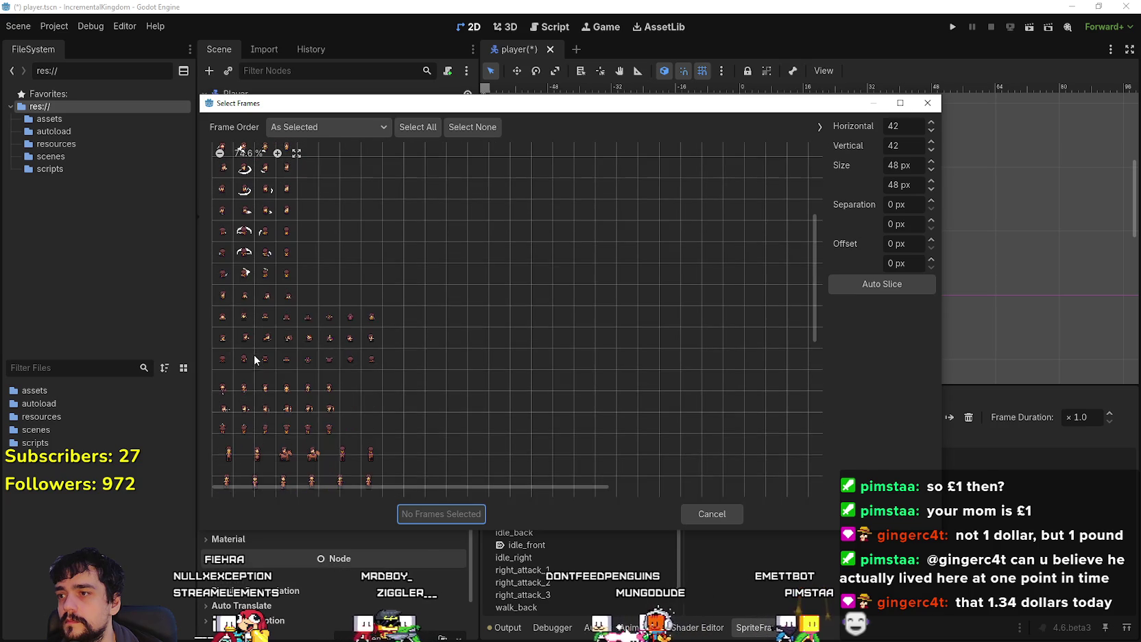
{"action": "left_click_drag", "start_coordinate": [223, 356], "coordinate": [286, 356]}
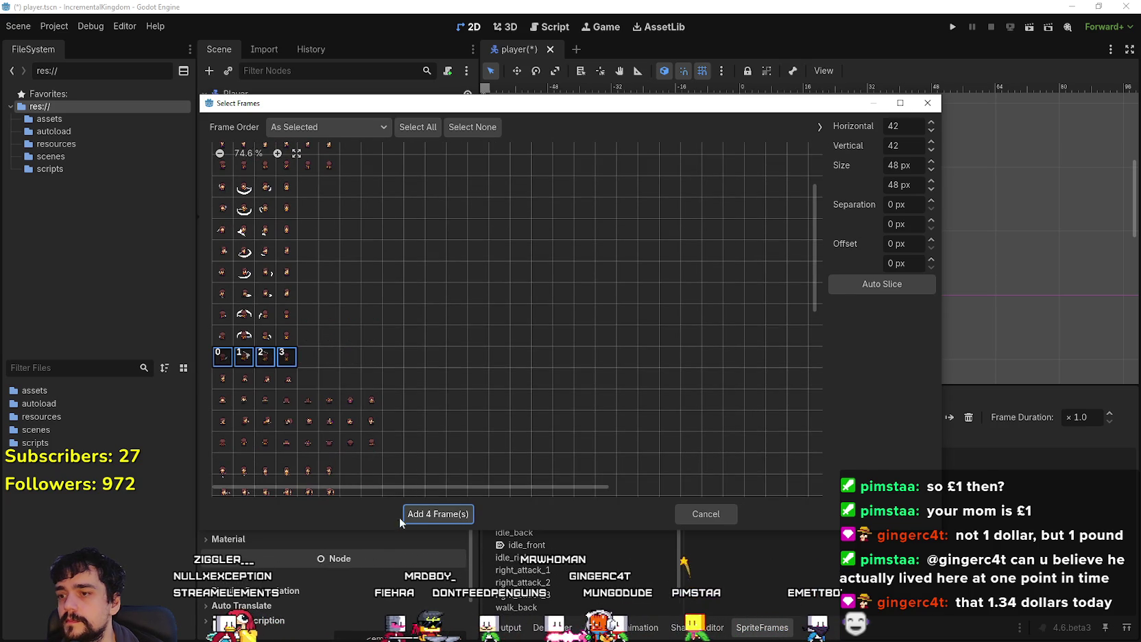
{"action": "left_click", "coordinate": [418, 514]}
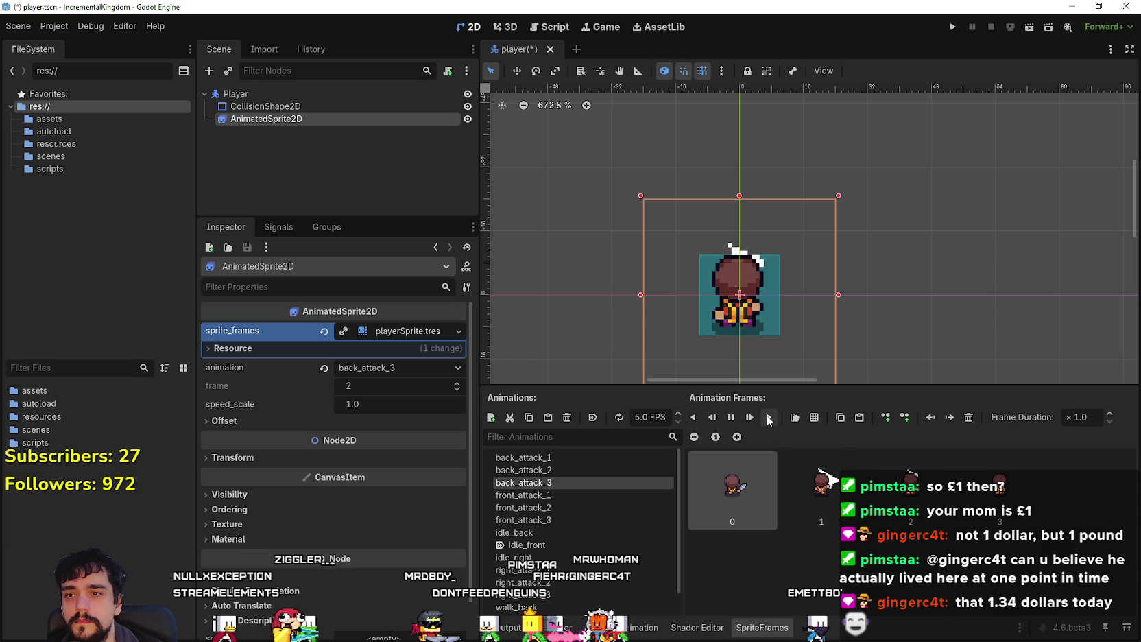
Step: Compare the result against the atlas in Aseprite, then return to the Godot editor
{"action": "scroll", "coordinate": [615, 529], "scroll_direction": "down", "scroll_amount": 2}
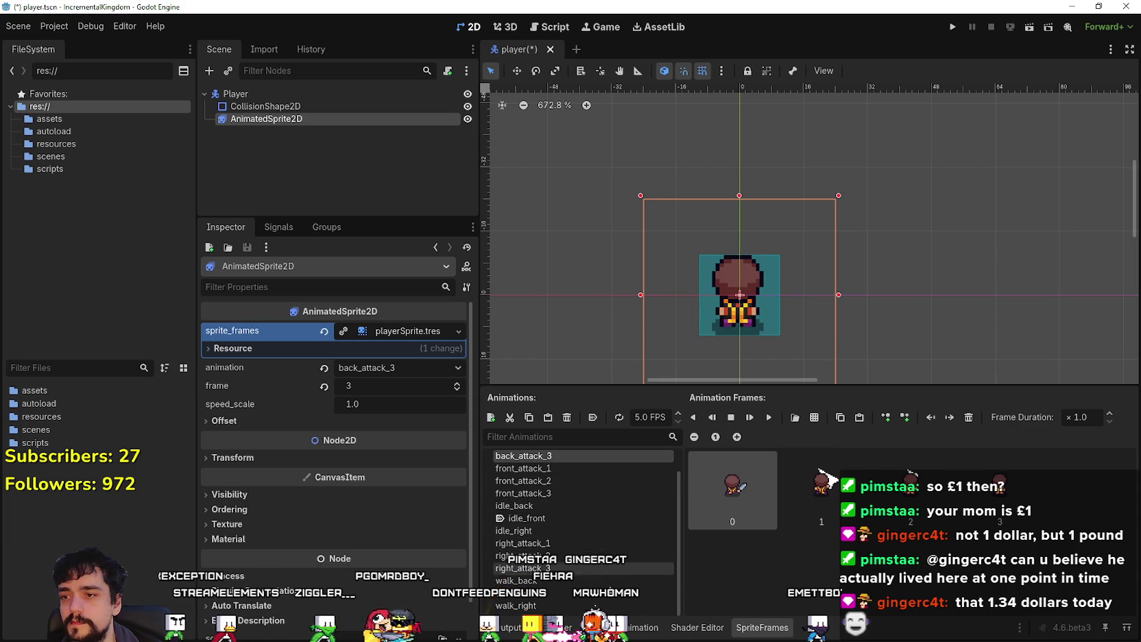
{"action": "scroll", "coordinate": [589, 555], "scroll_direction": "up", "scroll_amount": 2}
{"action": "key", "text": "alt+Tab"}
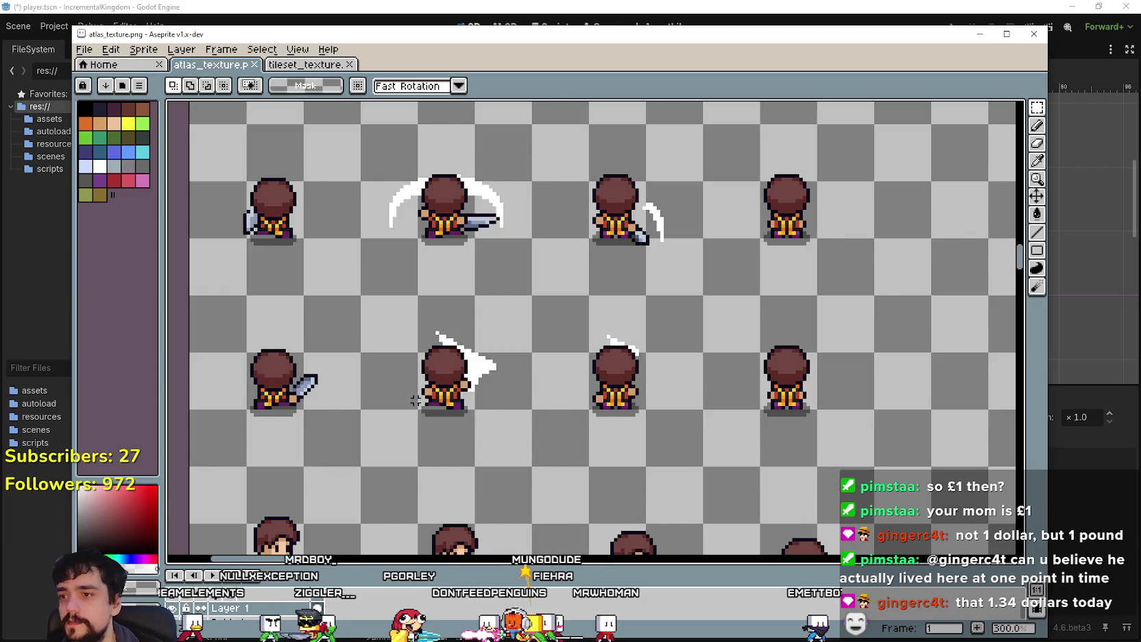
{"action": "scroll", "coordinate": [416, 400], "scroll_direction": "down", "scroll_amount": 3}
{"action": "scroll", "coordinate": [522, 303], "scroll_direction": "up", "scroll_amount": 1}
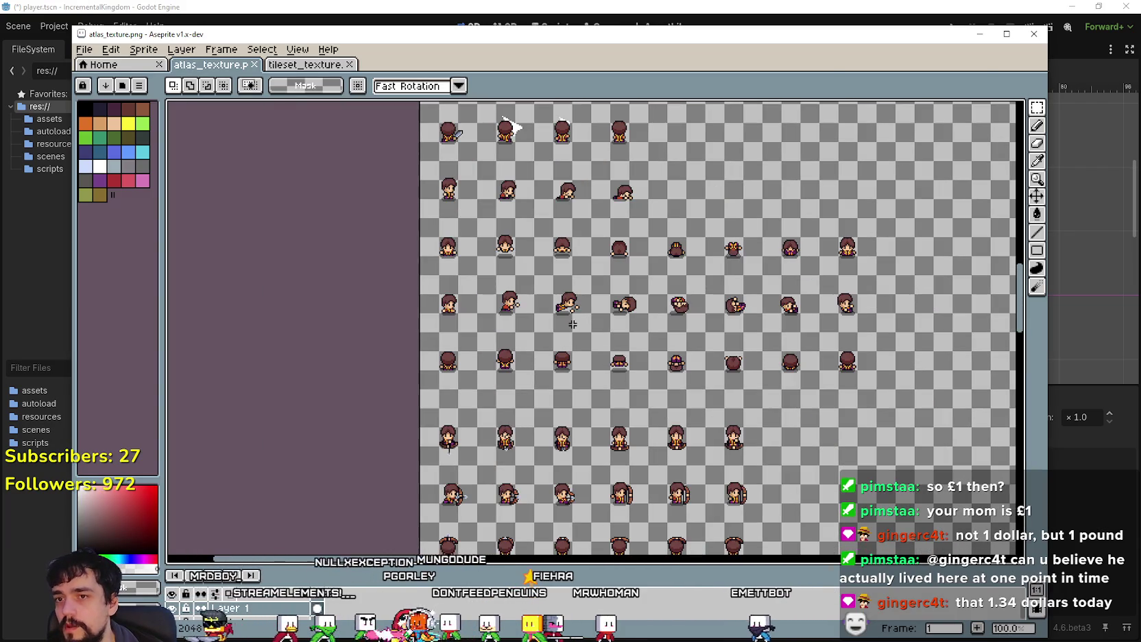
{"action": "key", "text": "alt+Tab"}
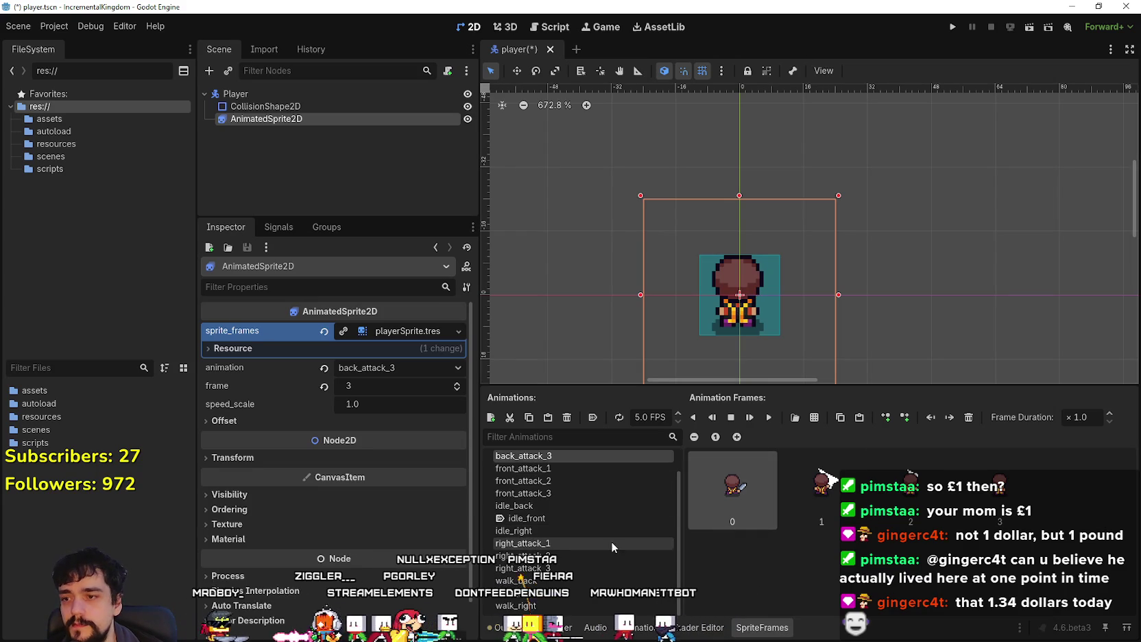
{"action": "scroll", "coordinate": [594, 532], "scroll_direction": "up", "scroll_amount": 2}
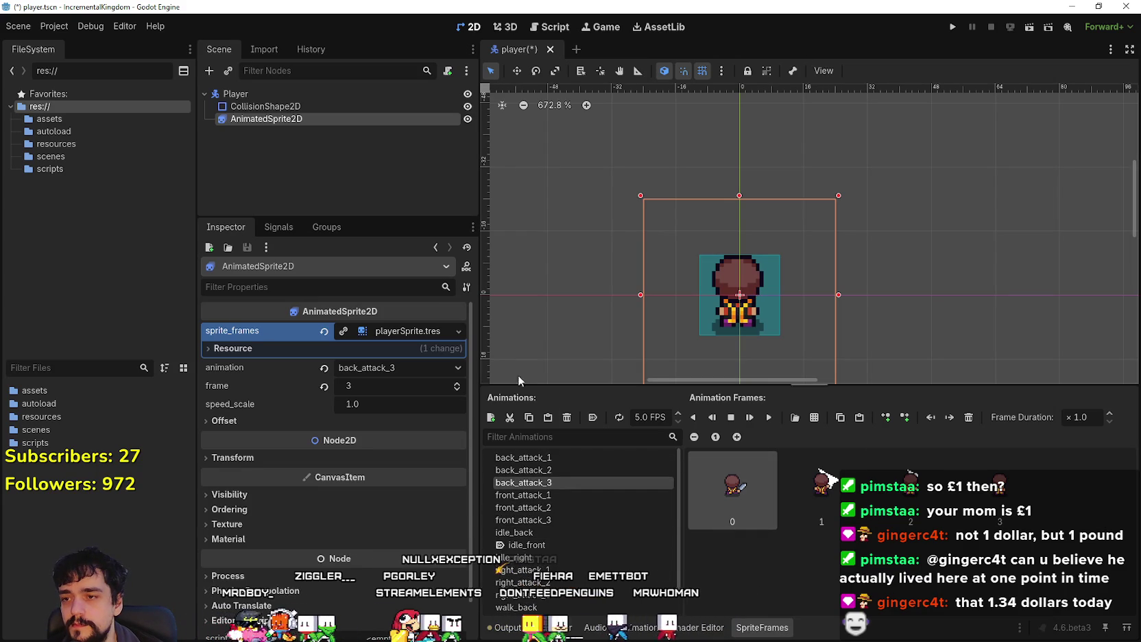
Step: Add three empty animations named roll_front, roll_right and roll_back, then select roll_front
{"action": "left_click", "coordinate": [490, 418]}
{"action": "type", "text": "roll_front"}
{"action": "key", "text": "Return"}
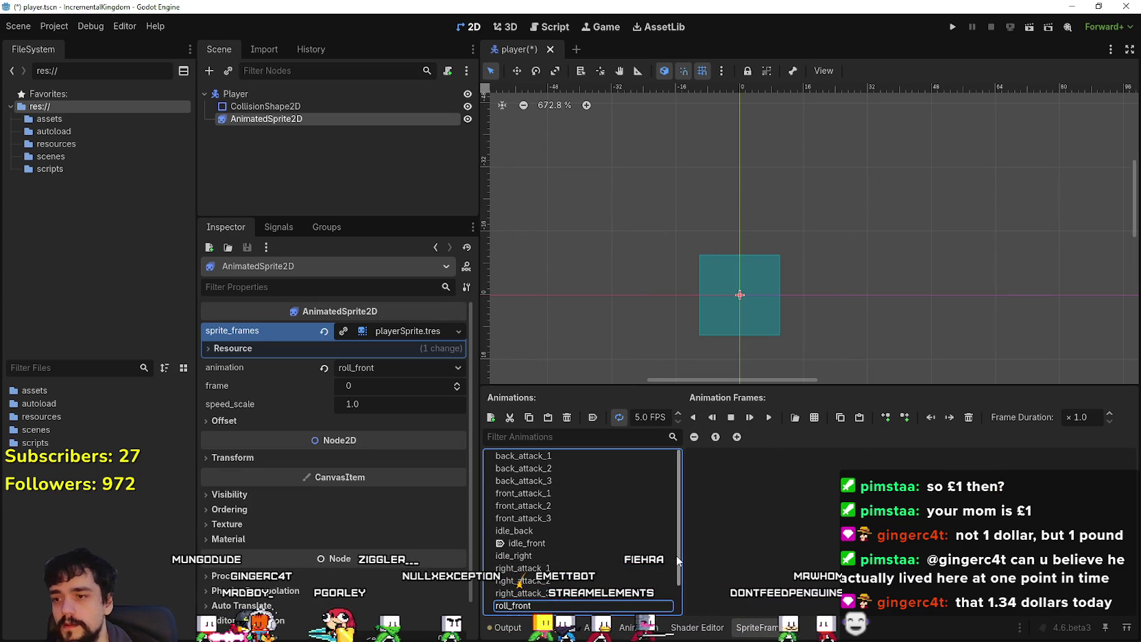
{"action": "left_click", "coordinate": [491, 417]}
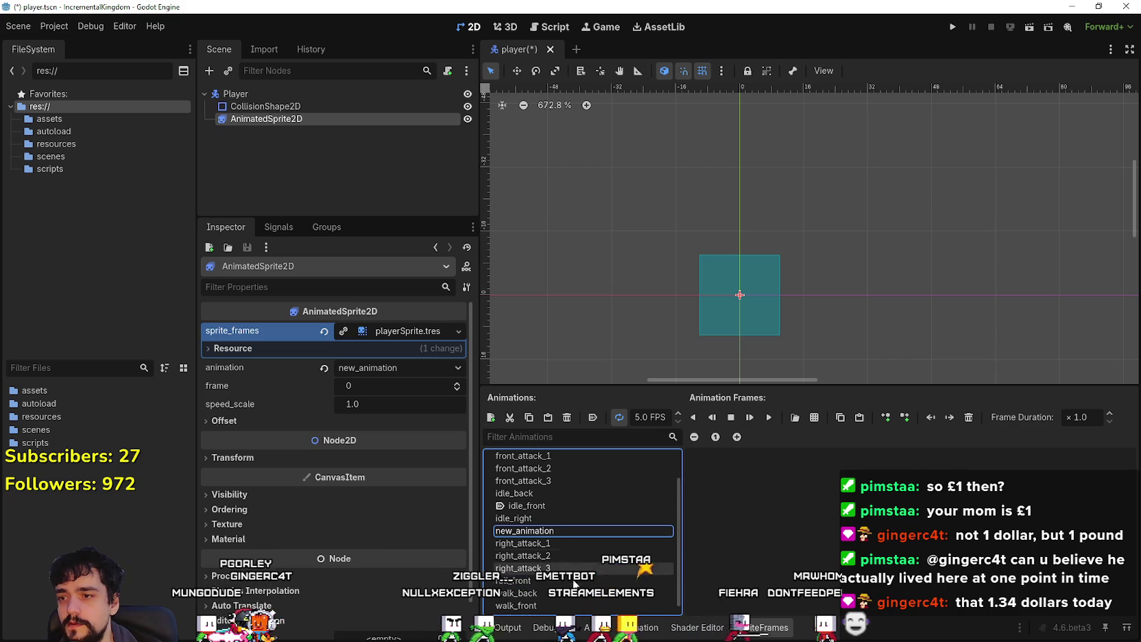
{"action": "left_click", "coordinate": [578, 532]}
{"action": "type", "text": "roll_right"}
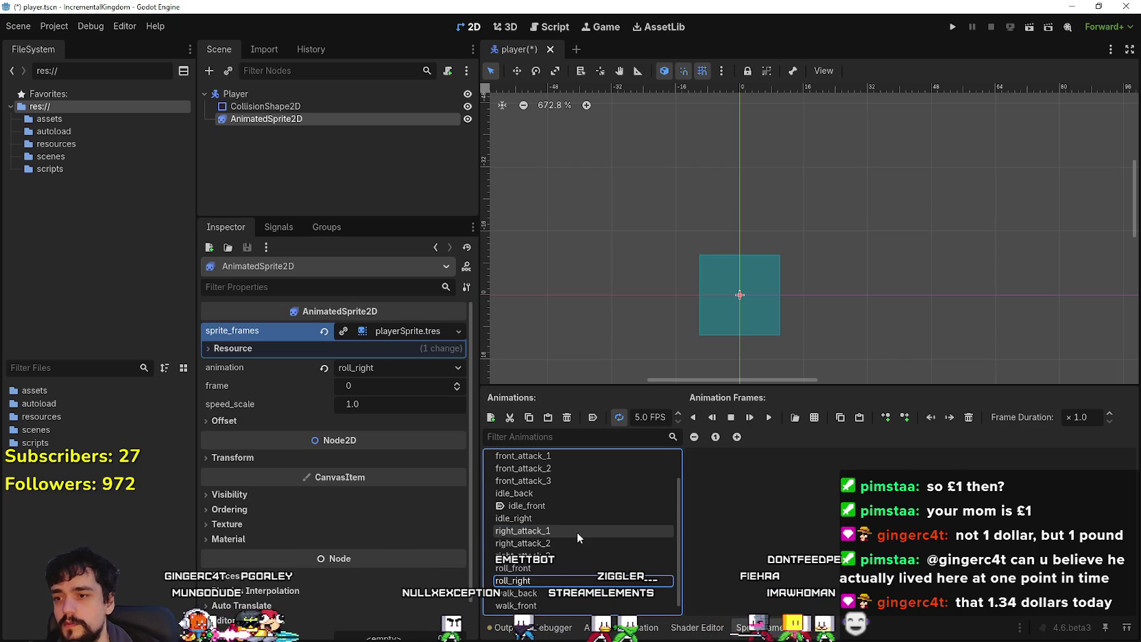
{"action": "type", "text": "_right"}
{"action": "key", "text": "Return"}
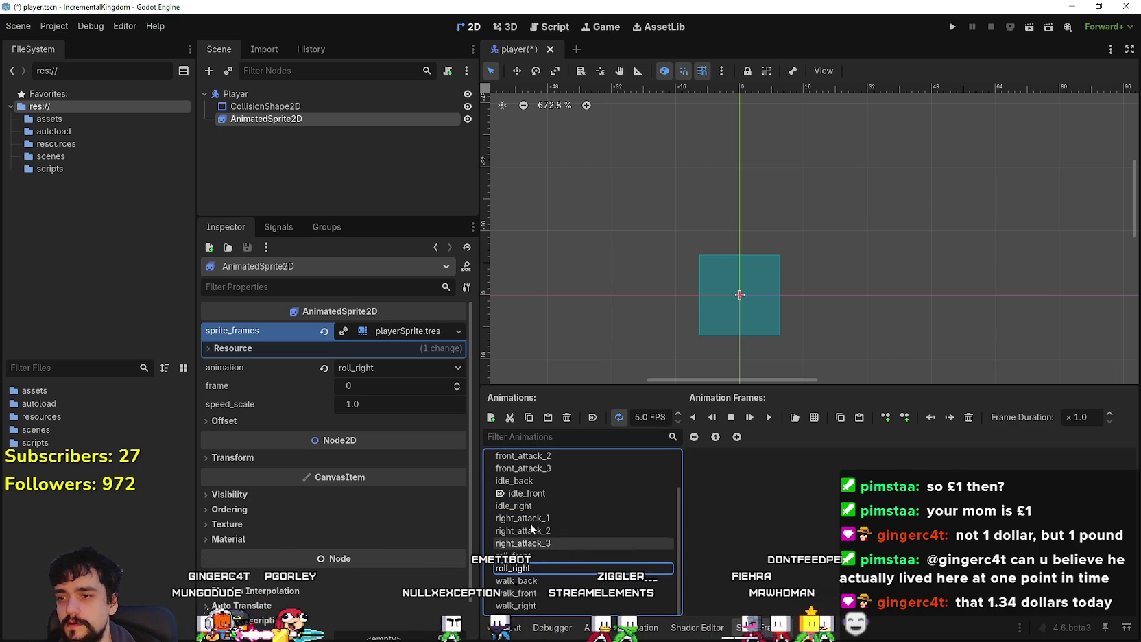
{"action": "left_click", "coordinate": [490, 417]}
{"action": "left_click", "coordinate": [524, 519]}
{"action": "type", "text": "roll_back"}
{"action": "key", "text": "Return"}
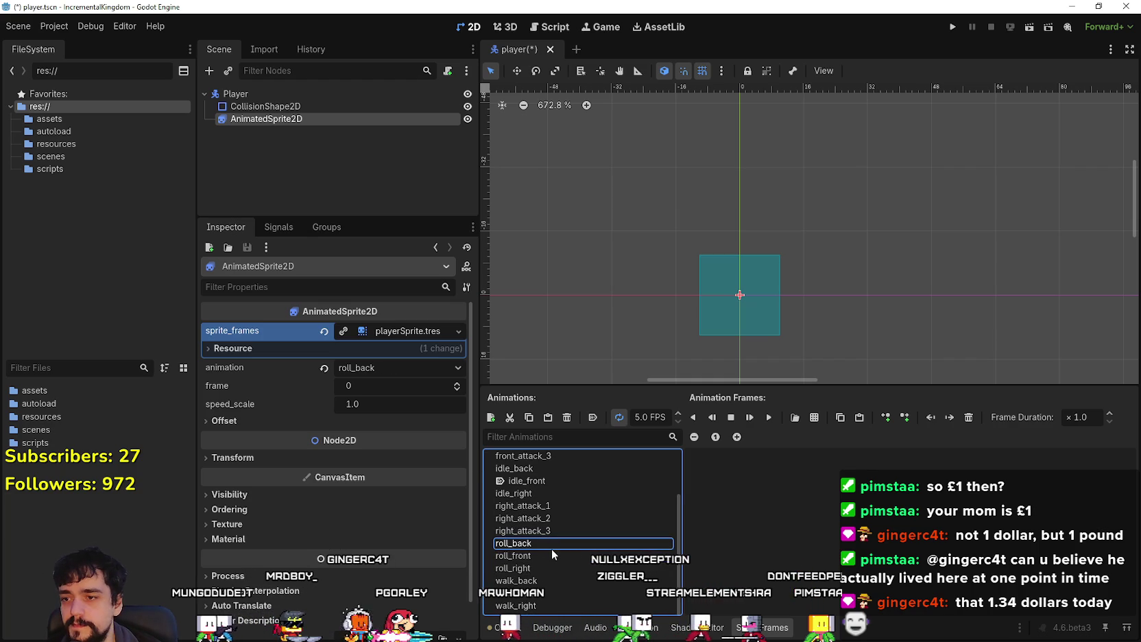
{"action": "left_click", "coordinate": [548, 555]}
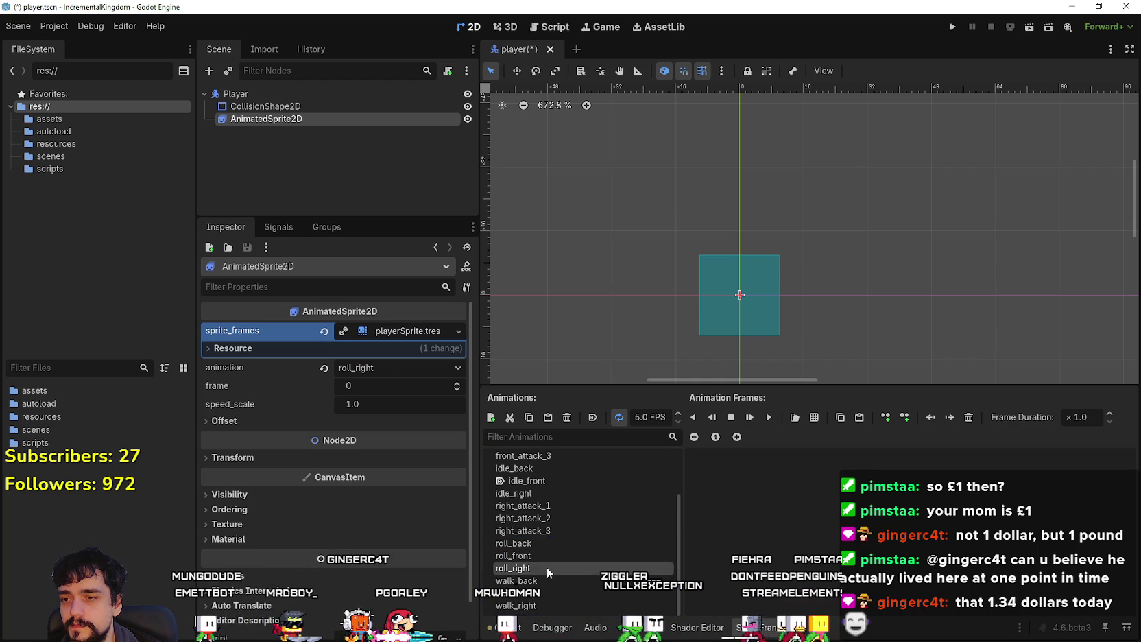
{"action": "left_click", "coordinate": [813, 417]}
Step: Fill roll_front with one full row of eight frames from atlas_texture.png and preview it
{"action": "double_click", "coordinate": [383, 194]}
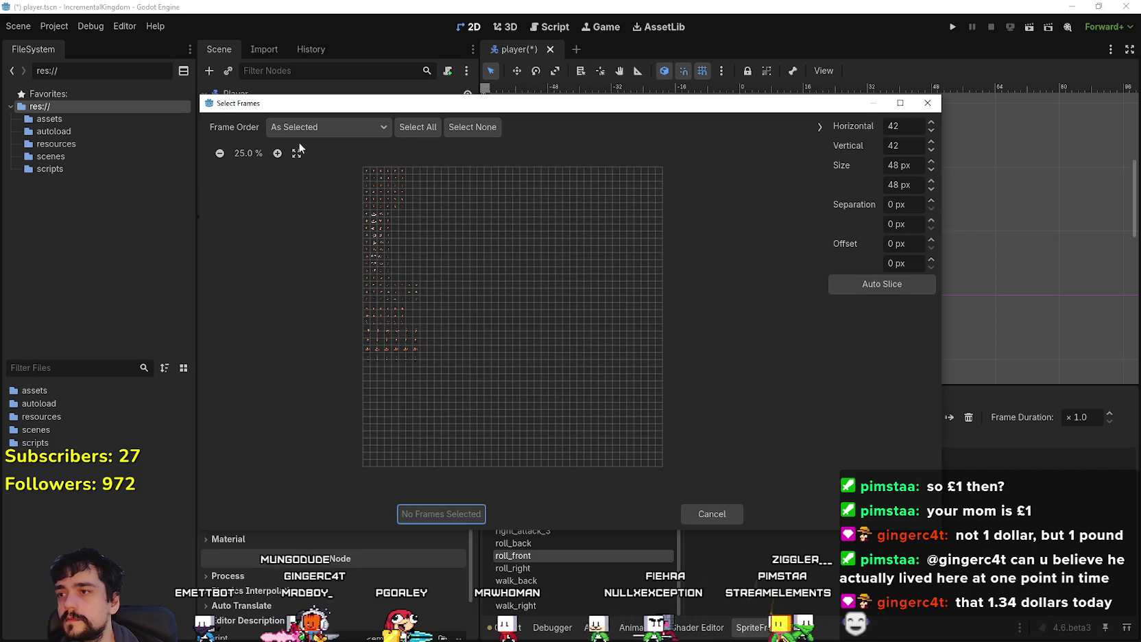
{"action": "left_click", "coordinate": [278, 153]}
{"action": "left_click", "coordinate": [277, 153]}
{"action": "left_click", "coordinate": [278, 153]}
{"action": "left_click", "coordinate": [278, 153]}
{"action": "left_click", "coordinate": [278, 153]}
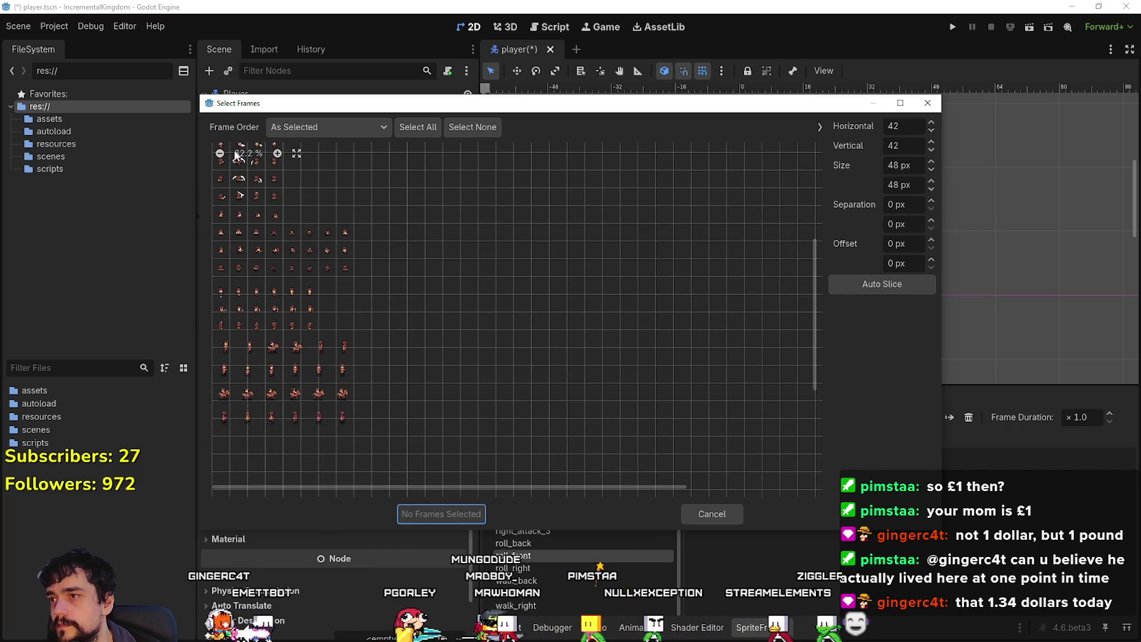
{"action": "left_click", "coordinate": [277, 153]}
{"action": "left_click", "coordinate": [277, 153]}
{"action": "left_click_drag", "start_coordinate": [225, 269], "coordinate": [382, 269]}
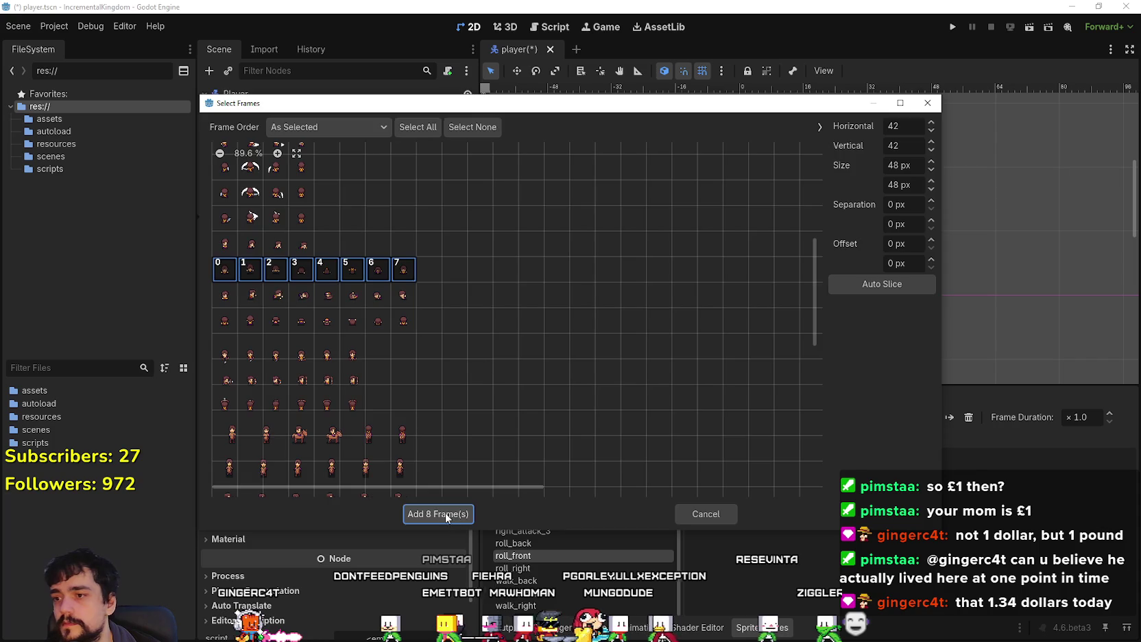
{"action": "left_click", "coordinate": [445, 513]}
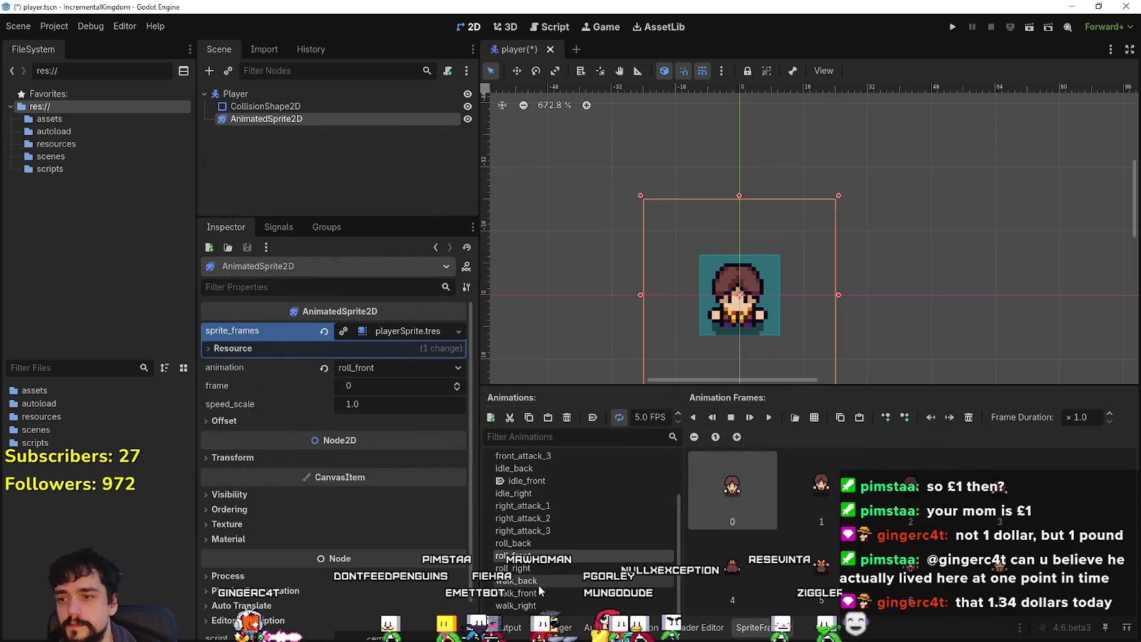
{"action": "left_click", "coordinate": [768, 418]}
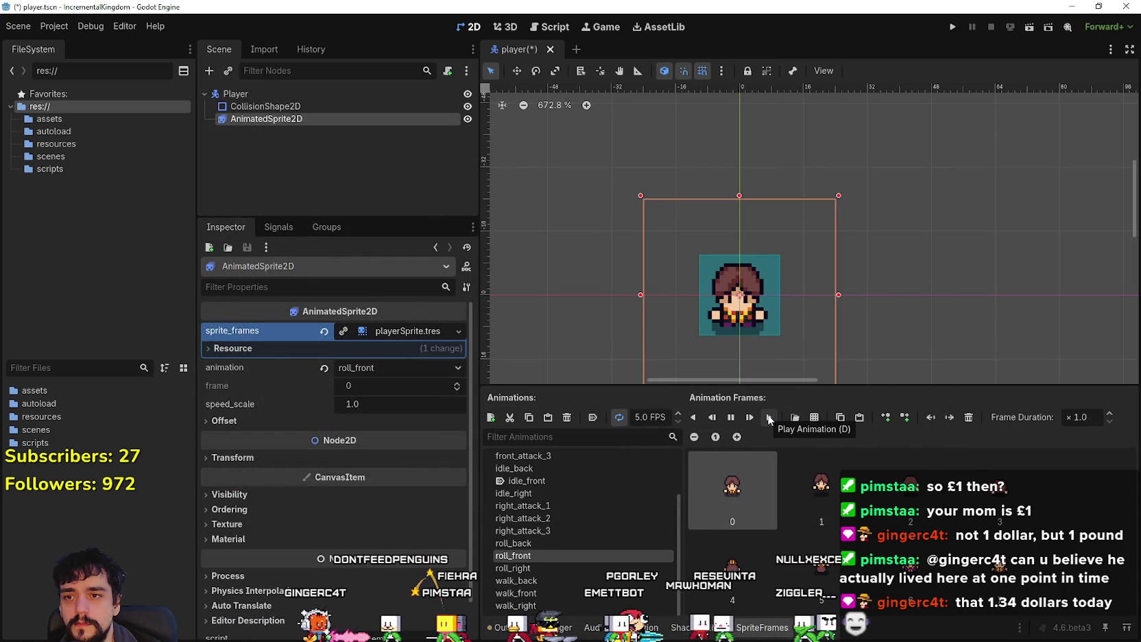
{"action": "left_click", "coordinate": [619, 417]}
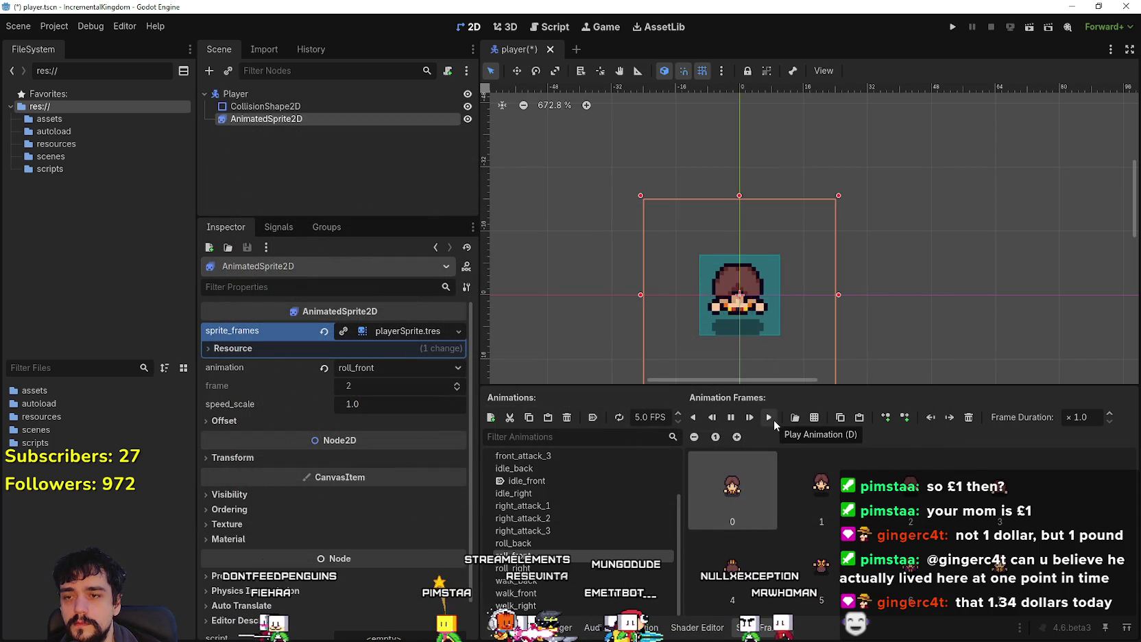
{"action": "left_click", "coordinate": [559, 566]}
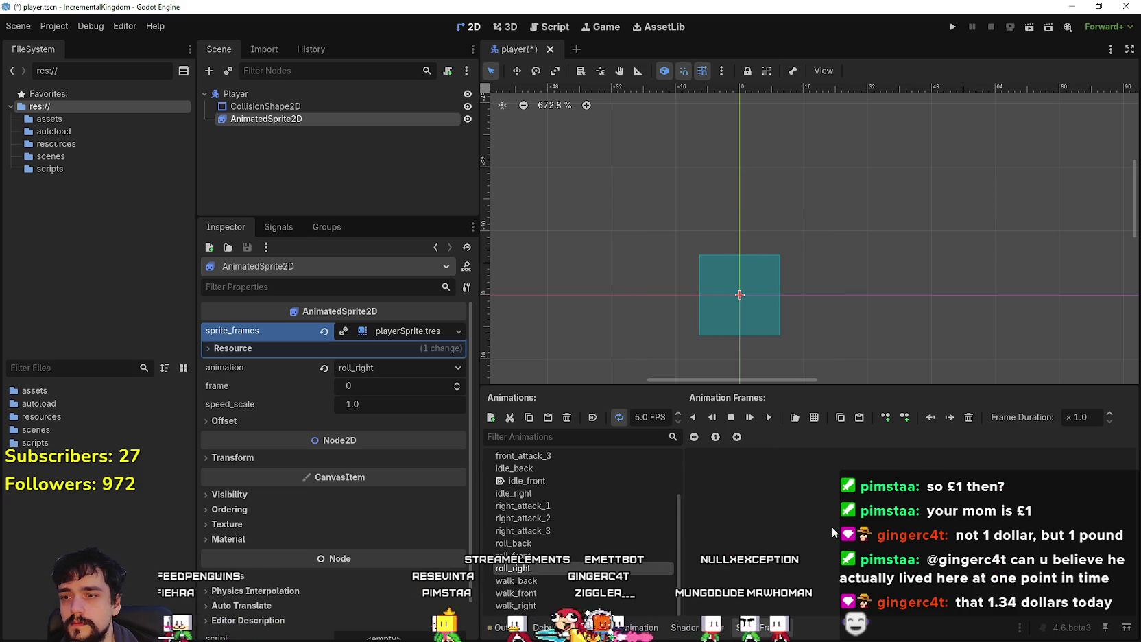
Step: Add a row of eight atlas frames to roll_right and play it
{"action": "left_click", "coordinate": [794, 417]}
{"action": "left_click", "coordinate": [397, 199]}
{"action": "double_click", "coordinate": [396, 195]}
{"action": "left_click", "coordinate": [277, 152]}
{"action": "left_click", "coordinate": [278, 153]}
{"action": "left_click", "coordinate": [278, 153]}
{"action": "left_click", "coordinate": [278, 153]}
{"action": "left_click", "coordinate": [277, 153]}
{"action": "left_click", "coordinate": [278, 153]}
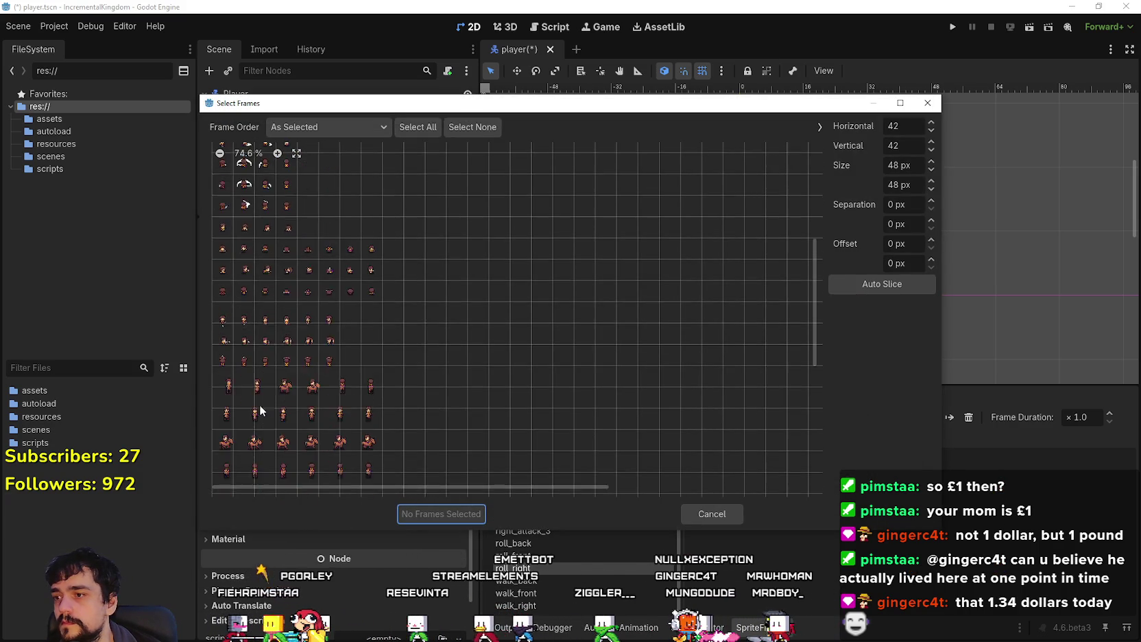
{"action": "left_click_drag", "start_coordinate": [223, 269], "coordinate": [371, 270]}
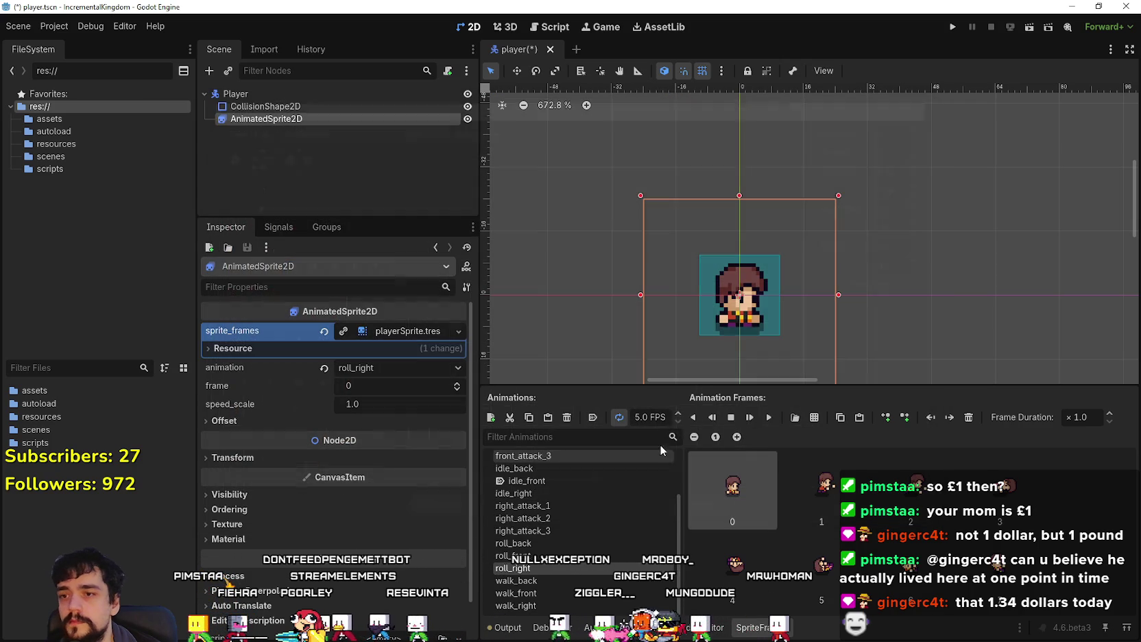
{"action": "left_click", "coordinate": [438, 513]}
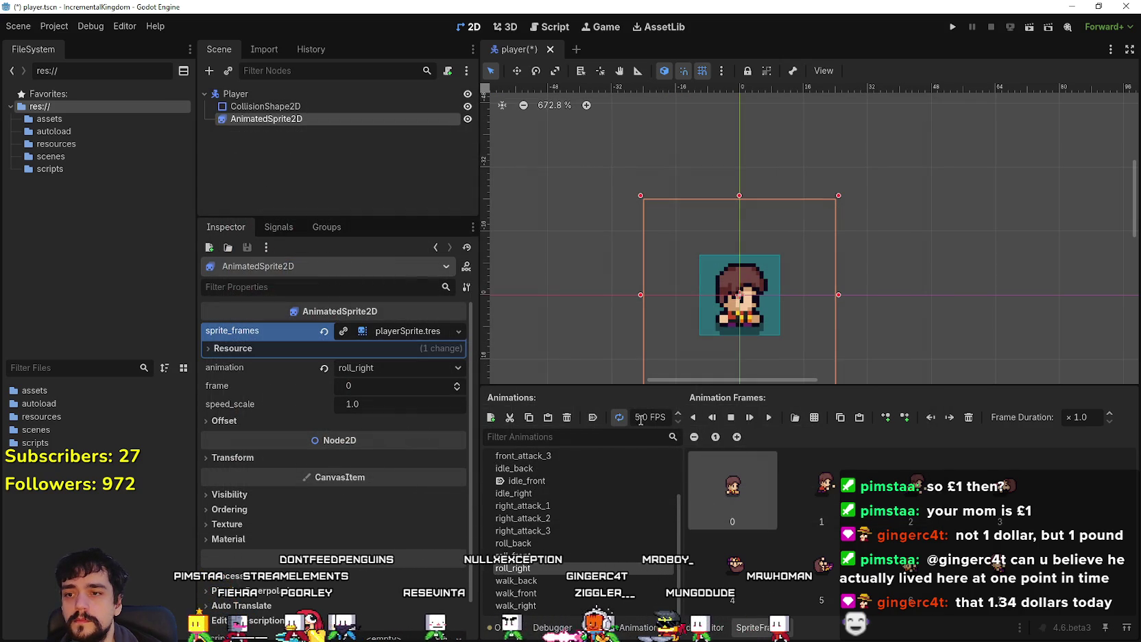
{"action": "left_click", "coordinate": [770, 416]}
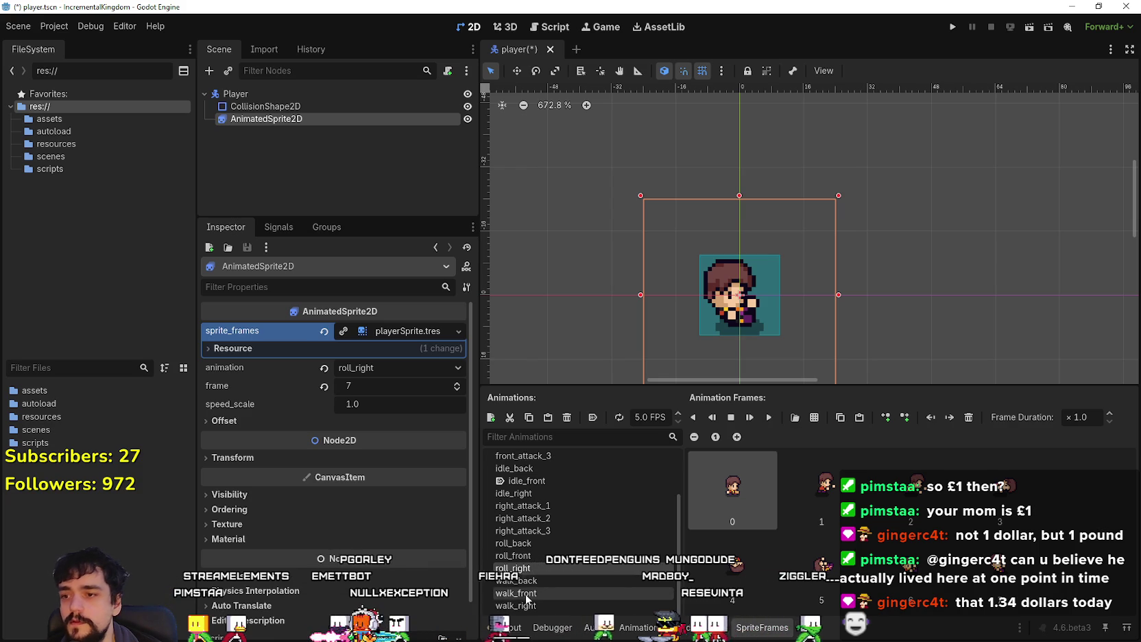
Step: Select roll_back and open atlas_texture.png as its sprite sheet
{"action": "left_click", "coordinate": [535, 544]}
{"action": "left_click", "coordinate": [795, 416]}
{"action": "double_click", "coordinate": [361, 185]}
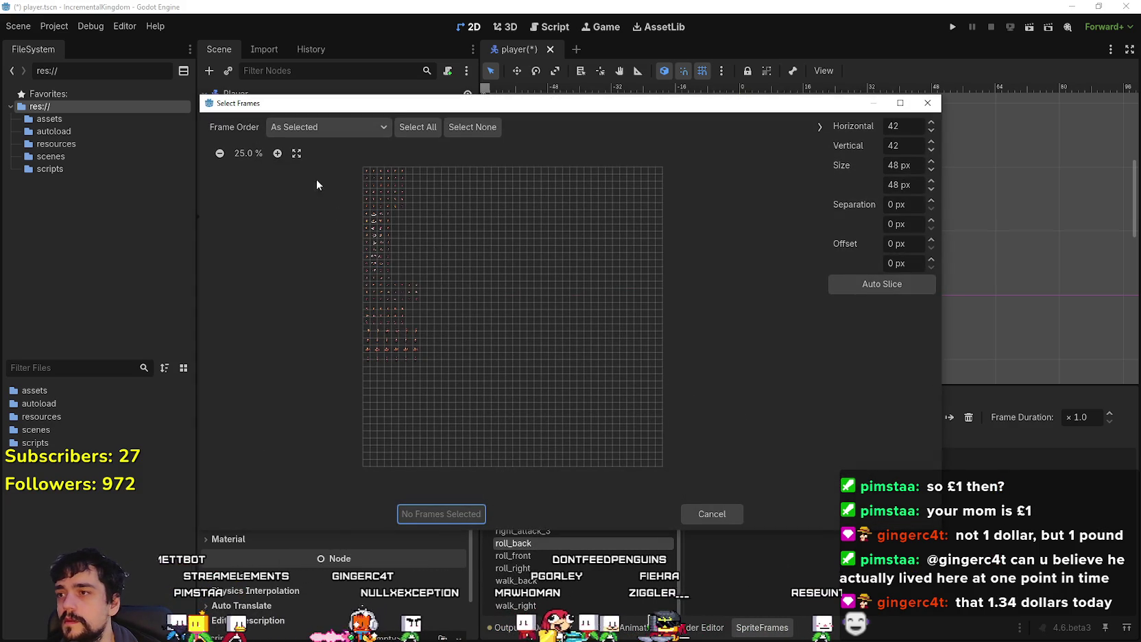
Step: Add the row of eight back-facing roll frames to roll_back and play it
{"action": "scroll", "coordinate": [261, 355], "scroll_direction": "up", "scroll_amount": 7}
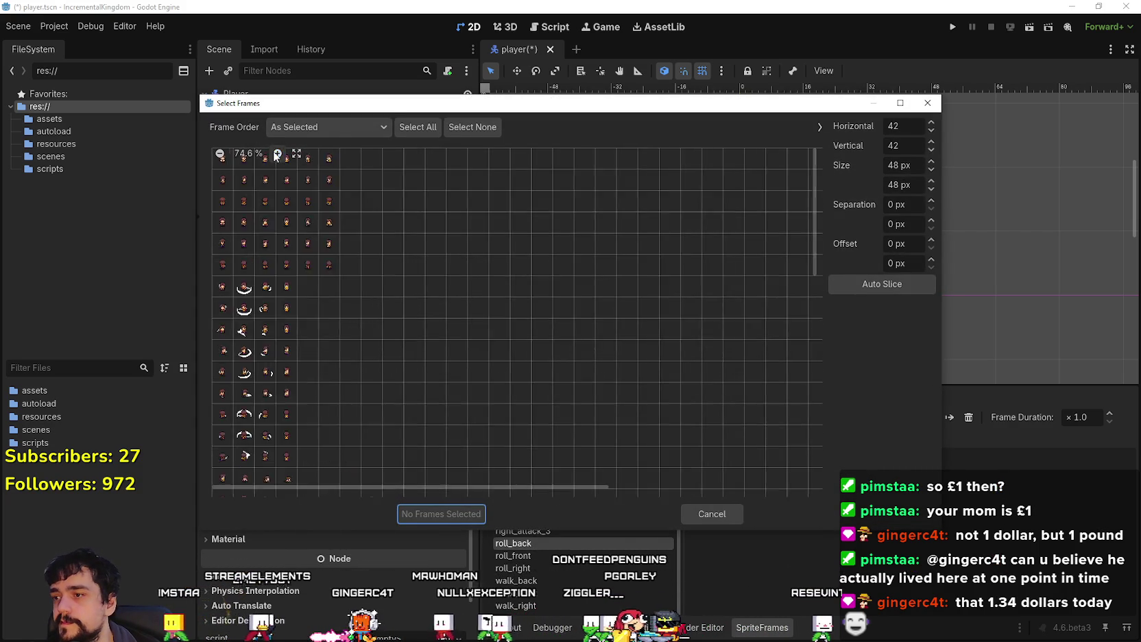
{"action": "scroll", "coordinate": [261, 354], "scroll_direction": "down", "scroll_amount": 5}
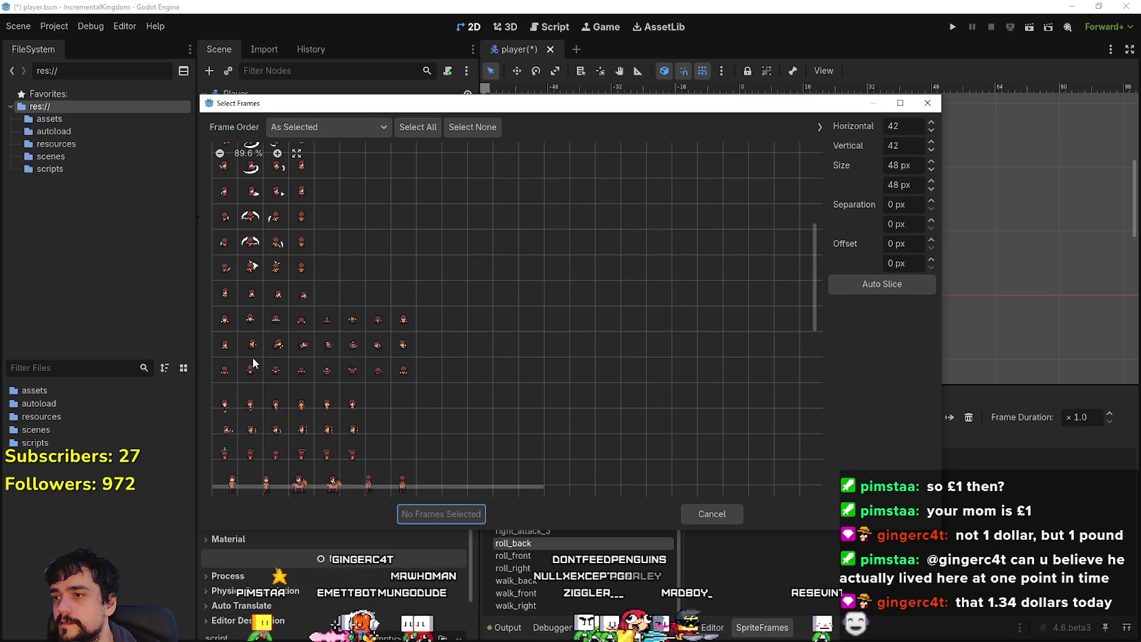
{"action": "scroll", "coordinate": [252, 357], "scroll_direction": "down", "scroll_amount": 2}
{"action": "left_click_drag", "start_coordinate": [228, 331], "coordinate": [416, 334]}
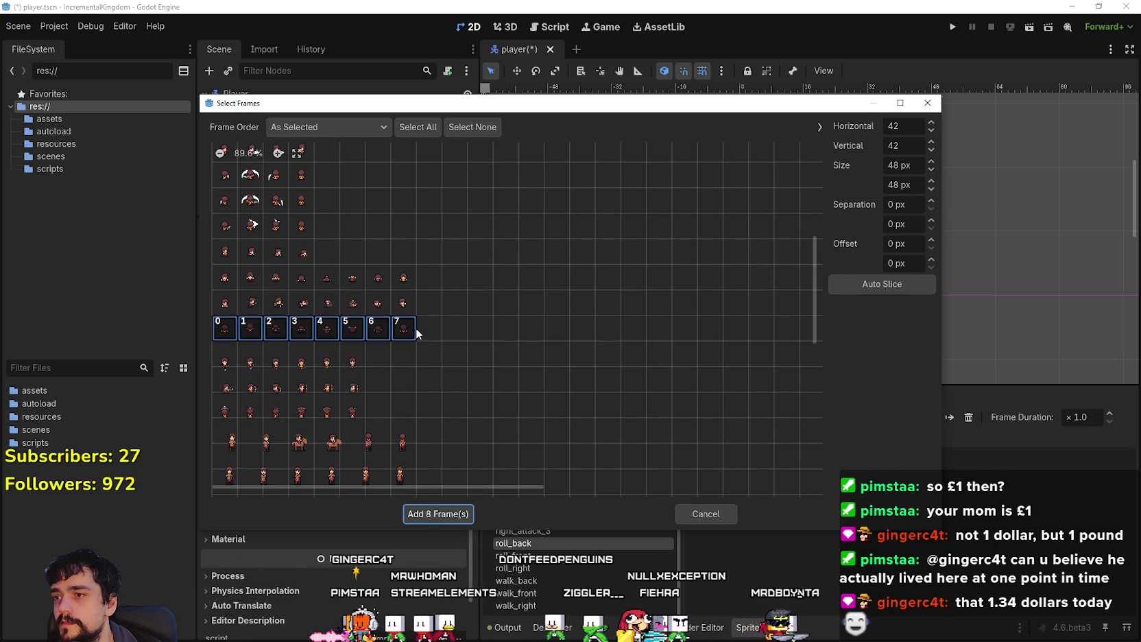
{"action": "left_click", "coordinate": [421, 516]}
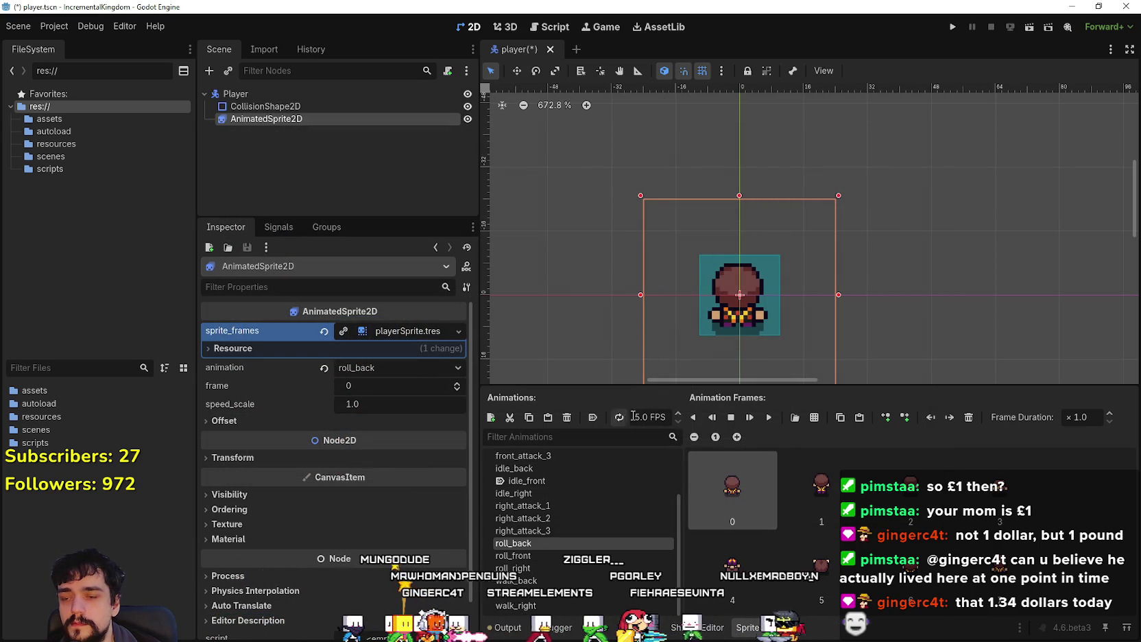
{"action": "left_click", "coordinate": [763, 419]}
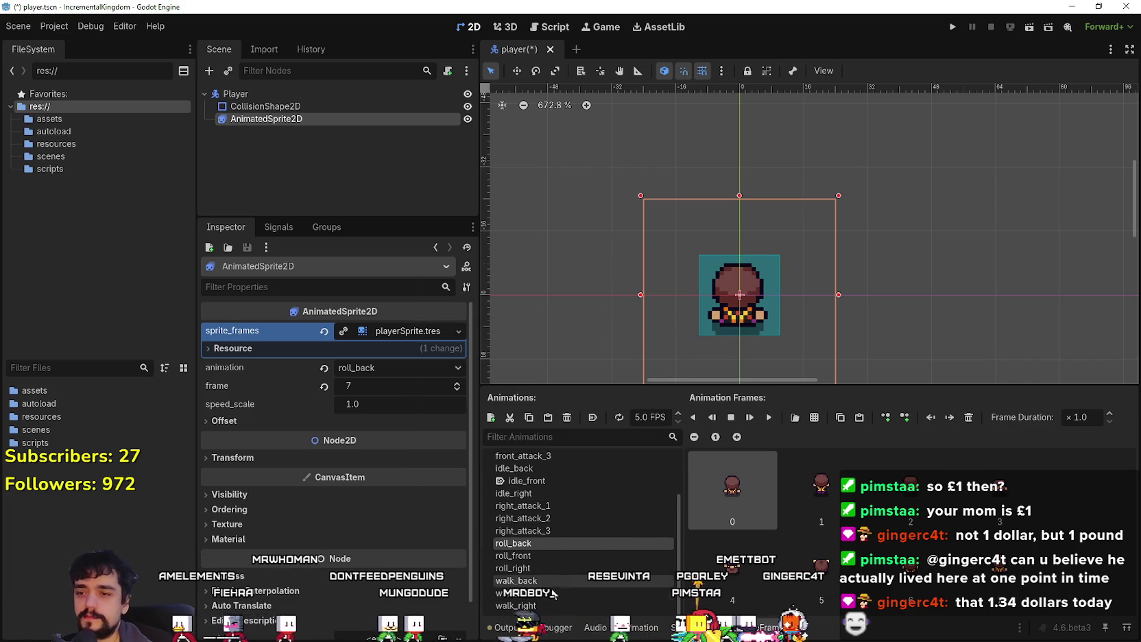
Step: Replay roll_back to check it, leave its name unchanged, and switch to Aseprite
{"action": "scroll", "coordinate": [686, 323], "scroll_direction": "down", "scroll_amount": 1}
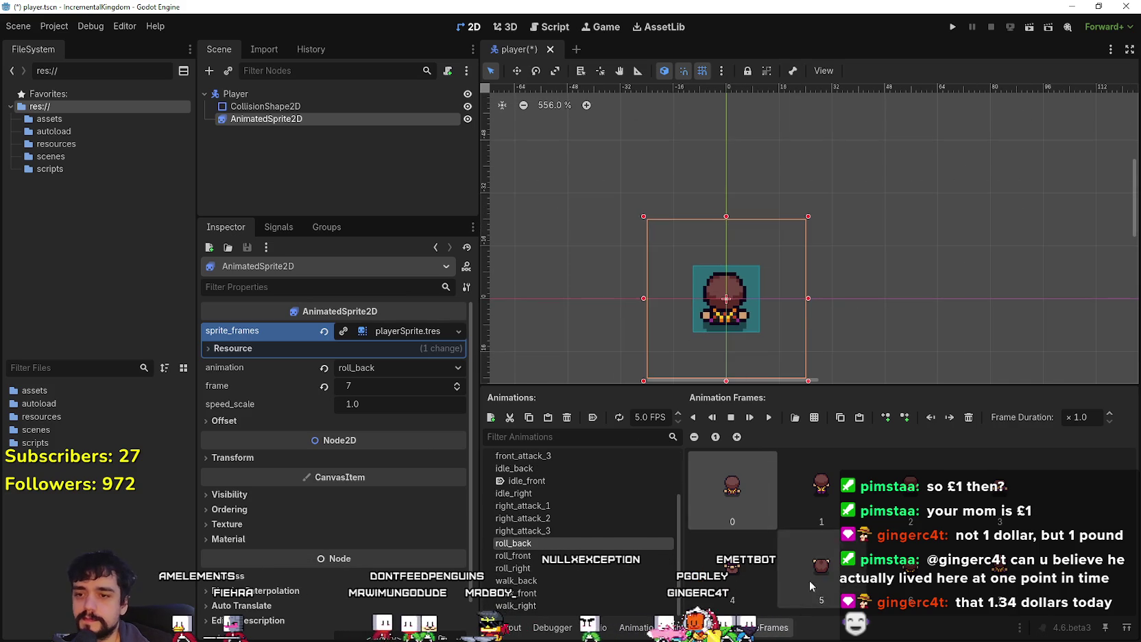
{"action": "left_click", "coordinate": [768, 418]}
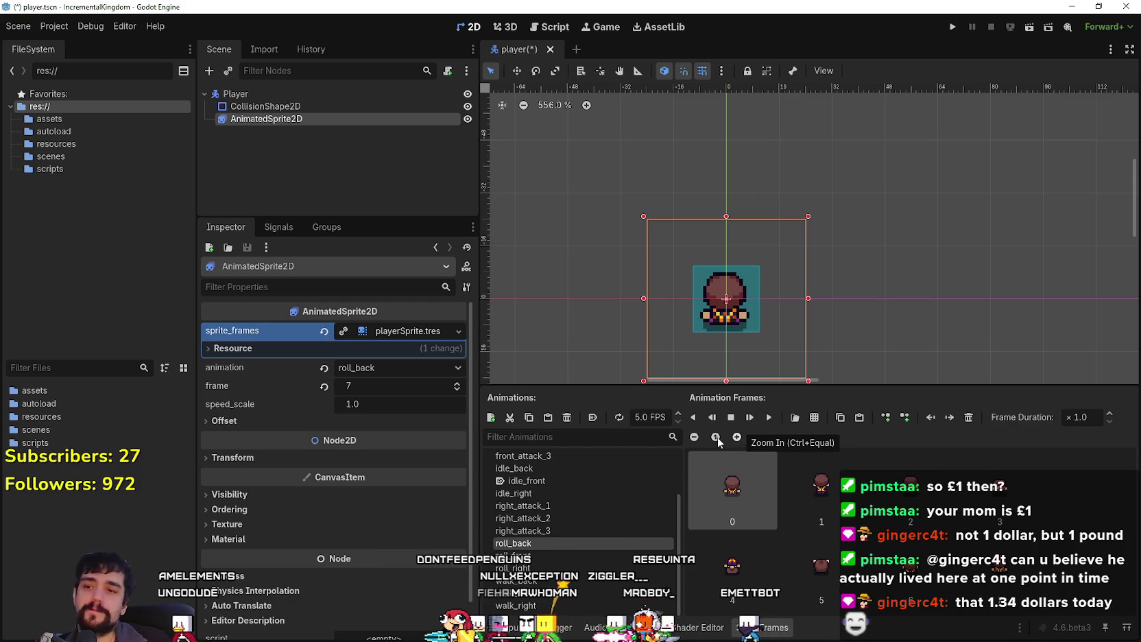
{"action": "scroll", "coordinate": [638, 525], "scroll_direction": "up", "scroll_amount": 1}
{"action": "scroll", "coordinate": [638, 526], "scroll_direction": "up", "scroll_amount": 2}
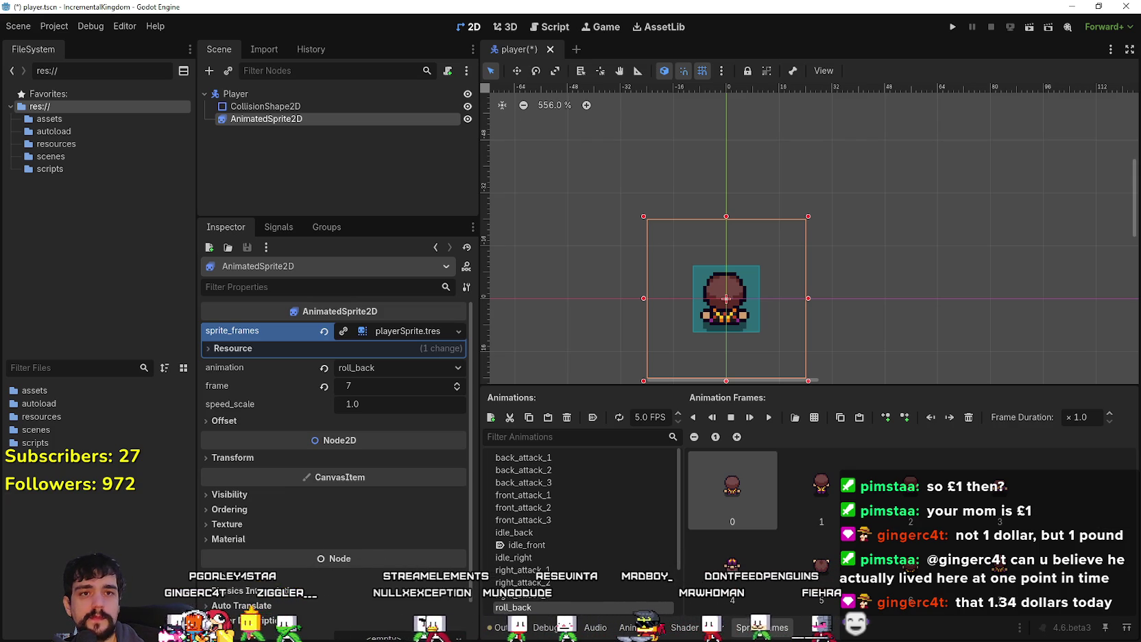
{"action": "left_click", "coordinate": [584, 607]}
{"action": "key", "text": "Escape"}
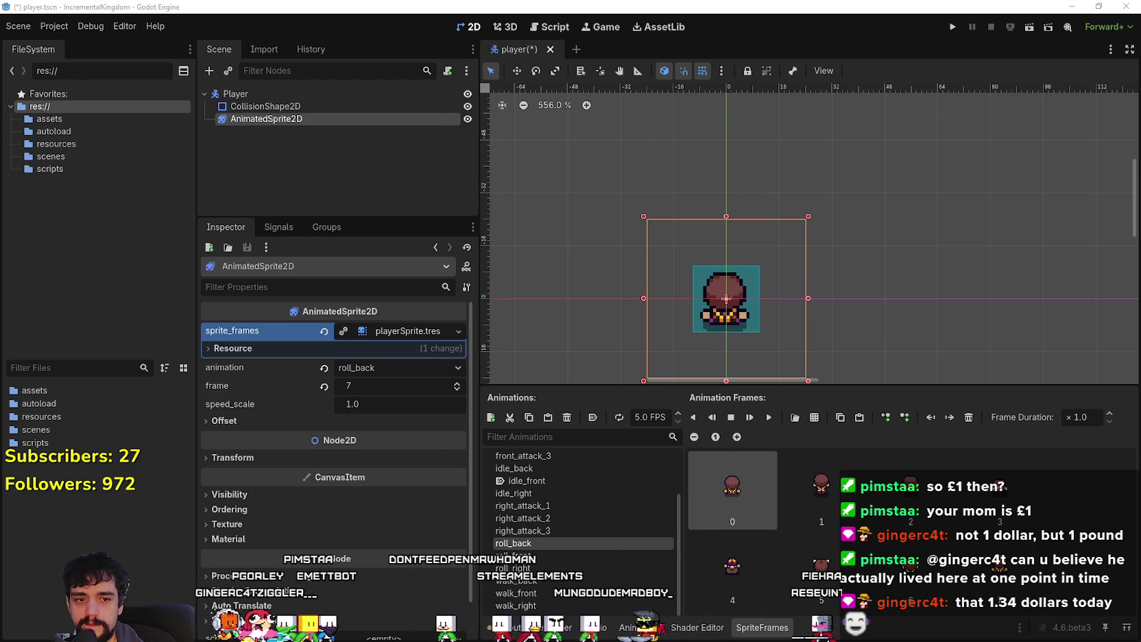
{"action": "key", "text": "alt+Tab"}
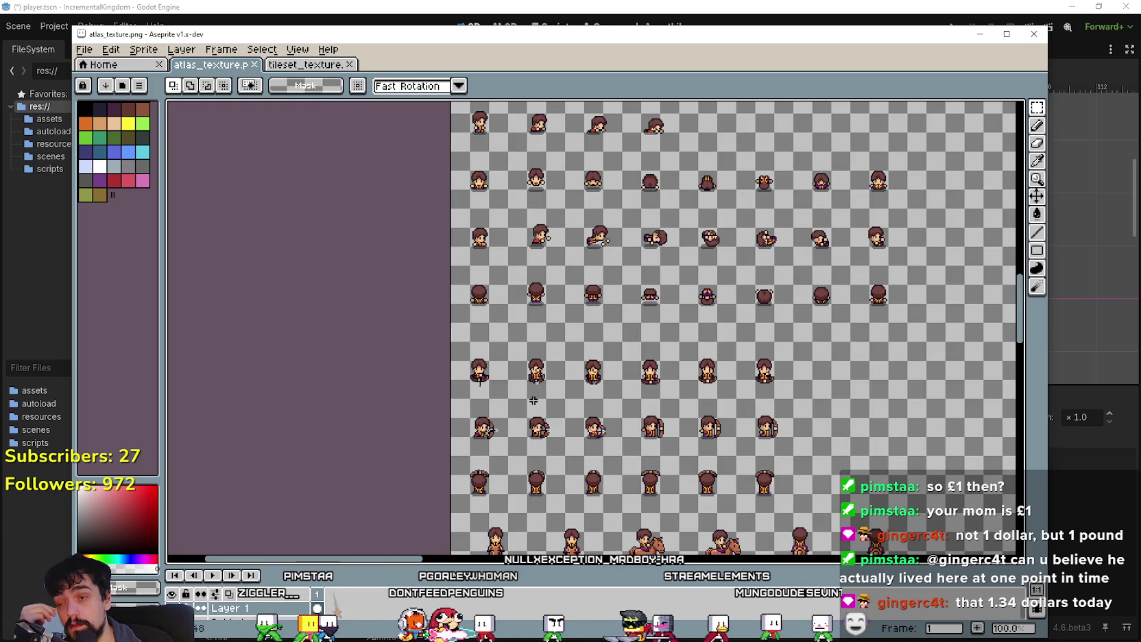
Step: Make the Behind layer active in the atlas timeline, save atlas_texture.png, and return to Godot
{"action": "left_click_drag", "start_coordinate": [619, 403], "coordinate": [621, 293]}
{"action": "scroll", "coordinate": [621, 293], "scroll_direction": "down", "scroll_amount": 1}
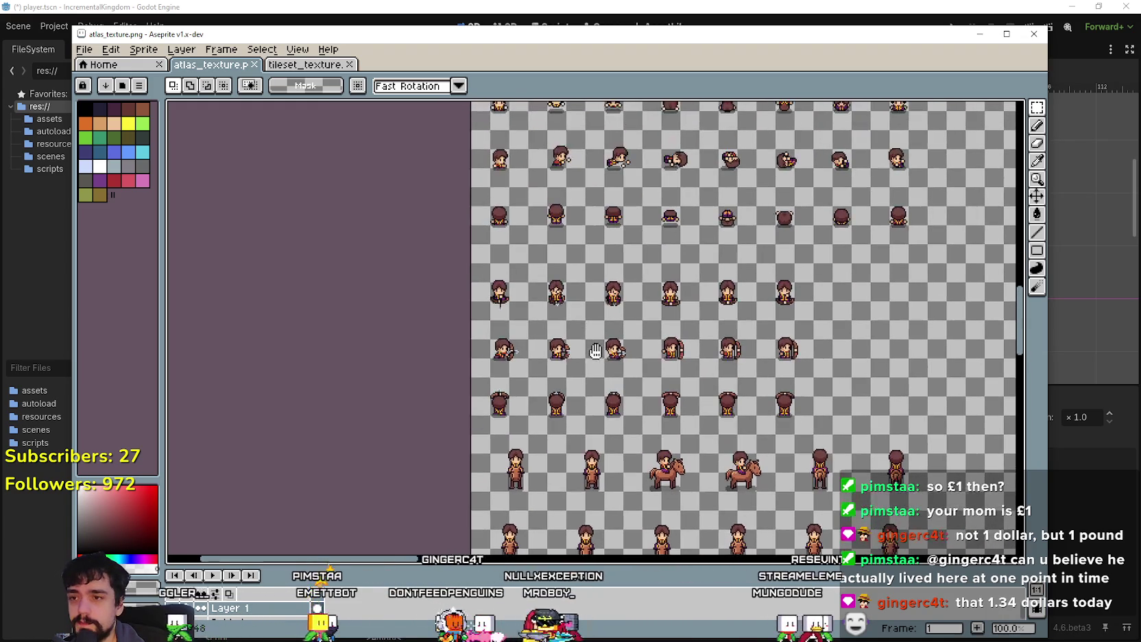
{"action": "scroll", "coordinate": [530, 345], "scroll_direction": "up", "scroll_amount": 2}
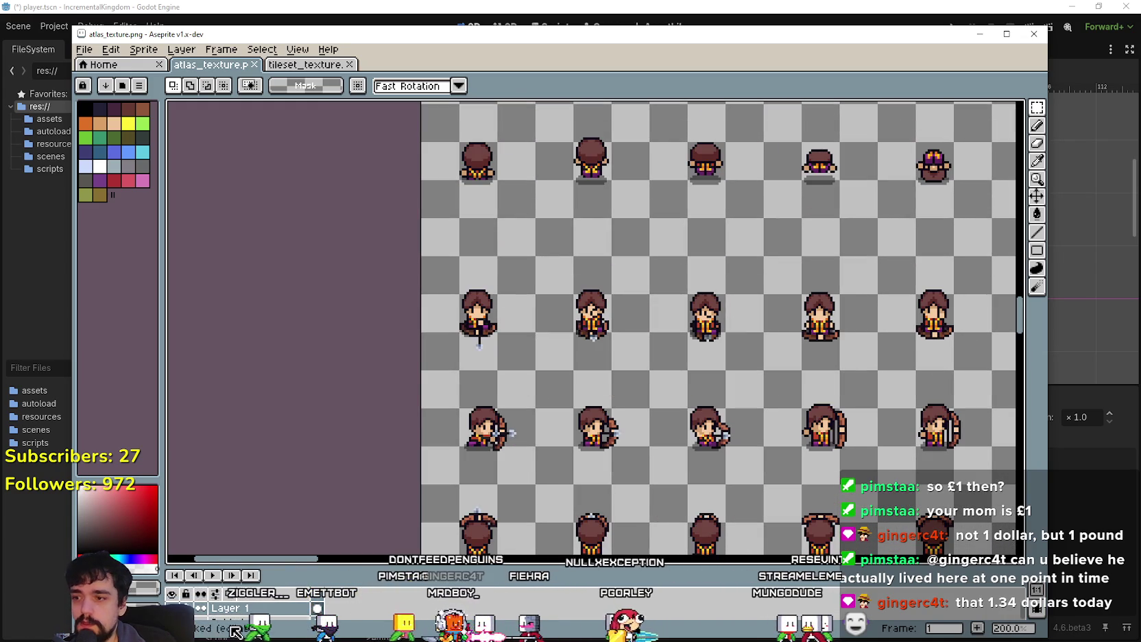
{"action": "mouse_move", "coordinate": [275, 565]}
{"action": "left_mouse_down"}
{"action": "mouse_move", "coordinate": [274, 473]}
{"action": "mouse_move", "coordinate": [273, 495]}
{"action": "left_mouse_up"}
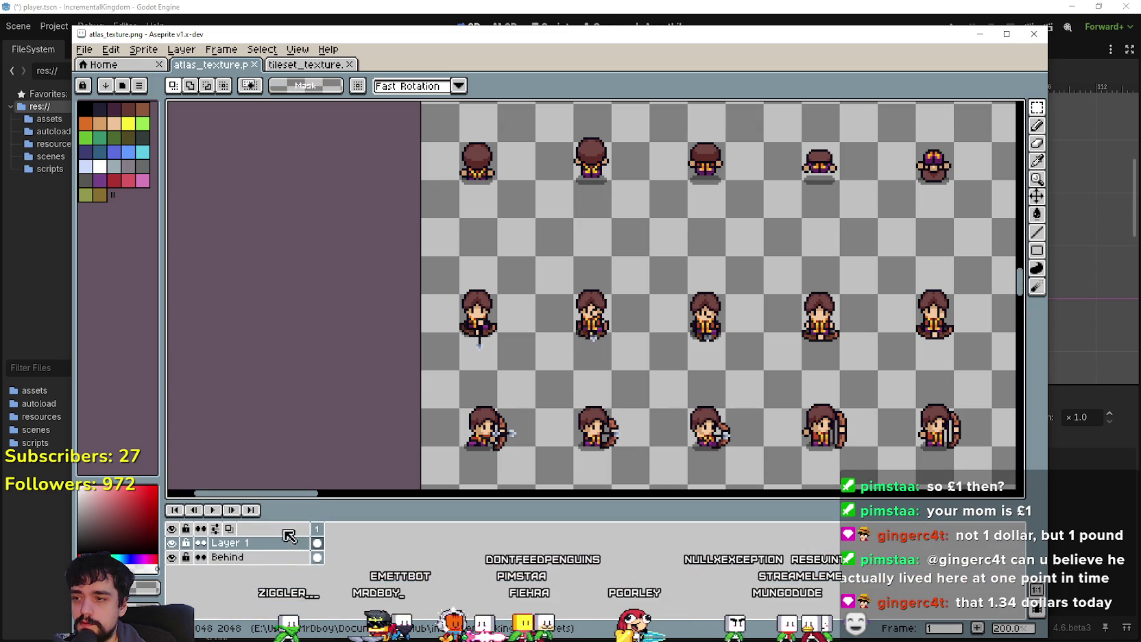
{"action": "left_click", "coordinate": [227, 558]}
{"action": "scroll", "coordinate": [449, 317], "scroll_direction": "up", "scroll_amount": 3}
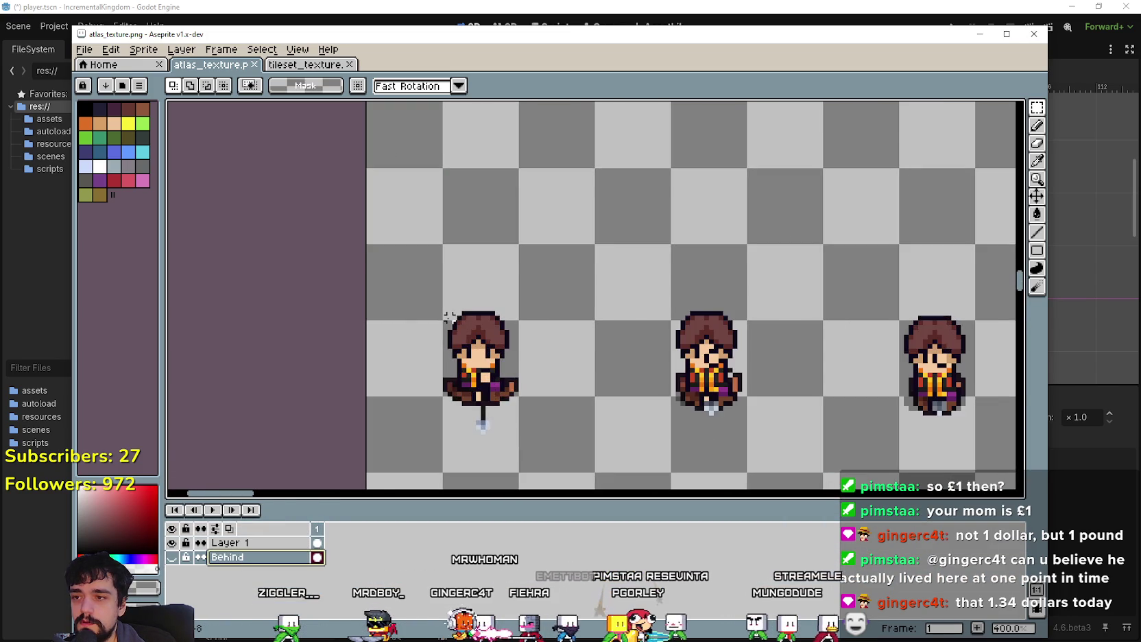
{"action": "scroll", "coordinate": [449, 317], "scroll_direction": "down", "scroll_amount": 1}
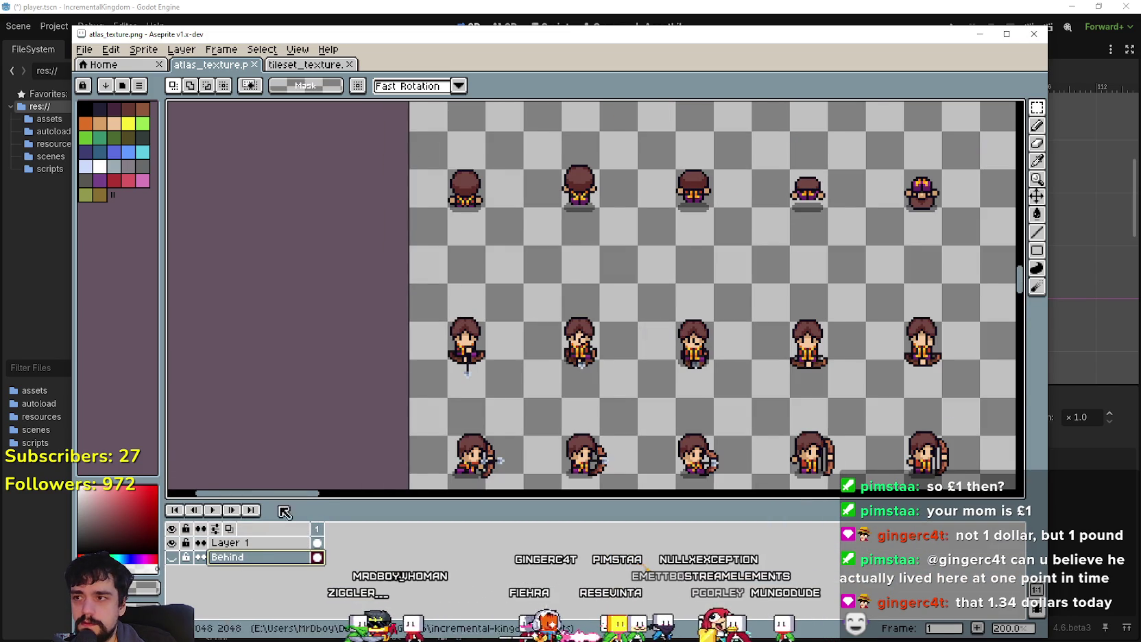
{"action": "scroll", "coordinate": [534, 343], "scroll_direction": "down", "scroll_amount": 1}
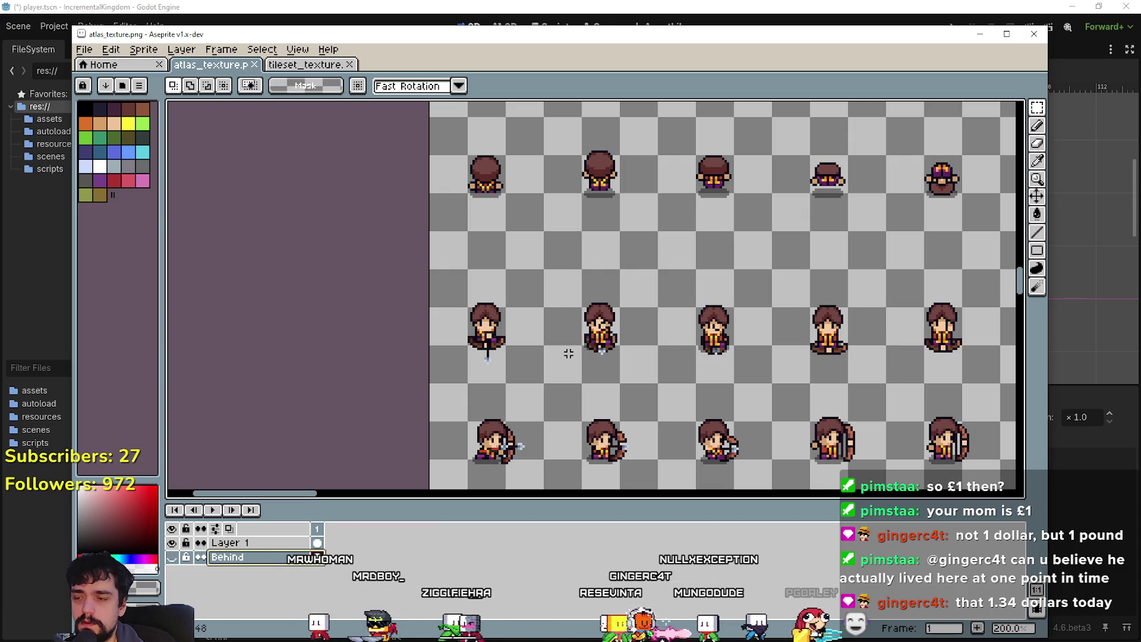
{"action": "key", "text": "ctrl+s"}
{"action": "scroll", "coordinate": [718, 394], "scroll_direction": "left", "scroll_amount": 3}
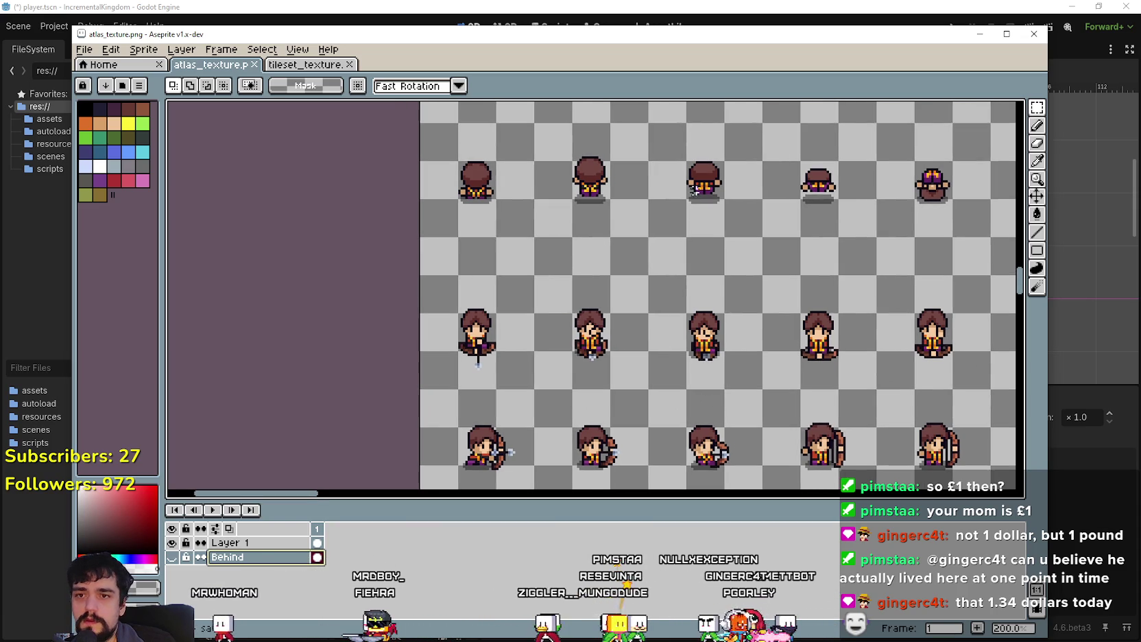
{"action": "left_click", "coordinate": [560, 11]}
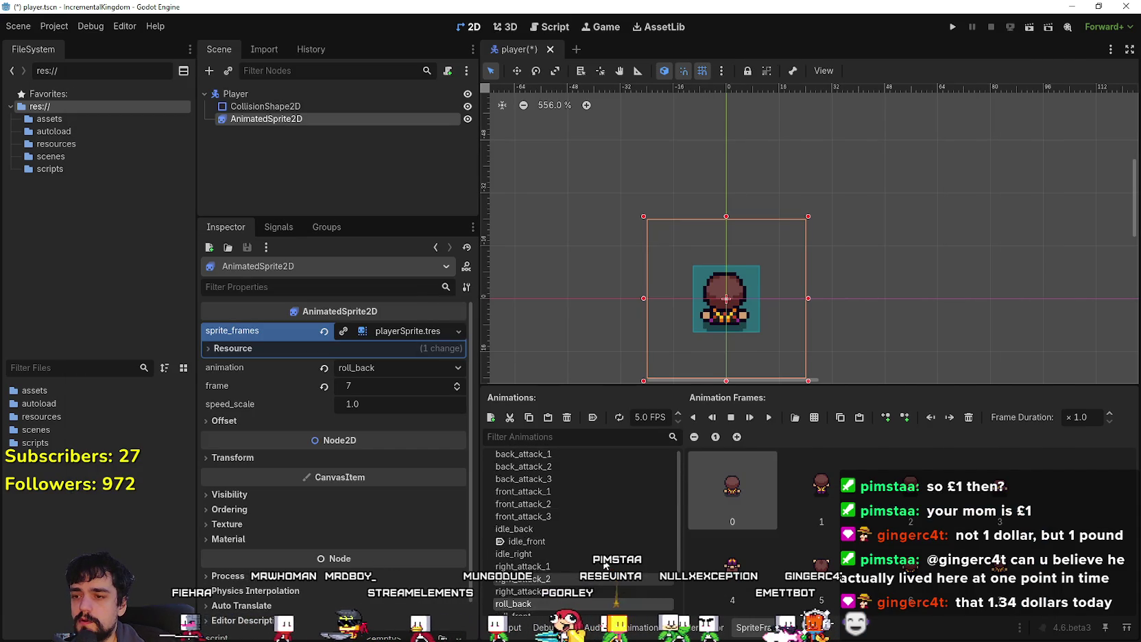
{"action": "scroll", "coordinate": [605, 563], "scroll_direction": "up", "scroll_amount": 2}
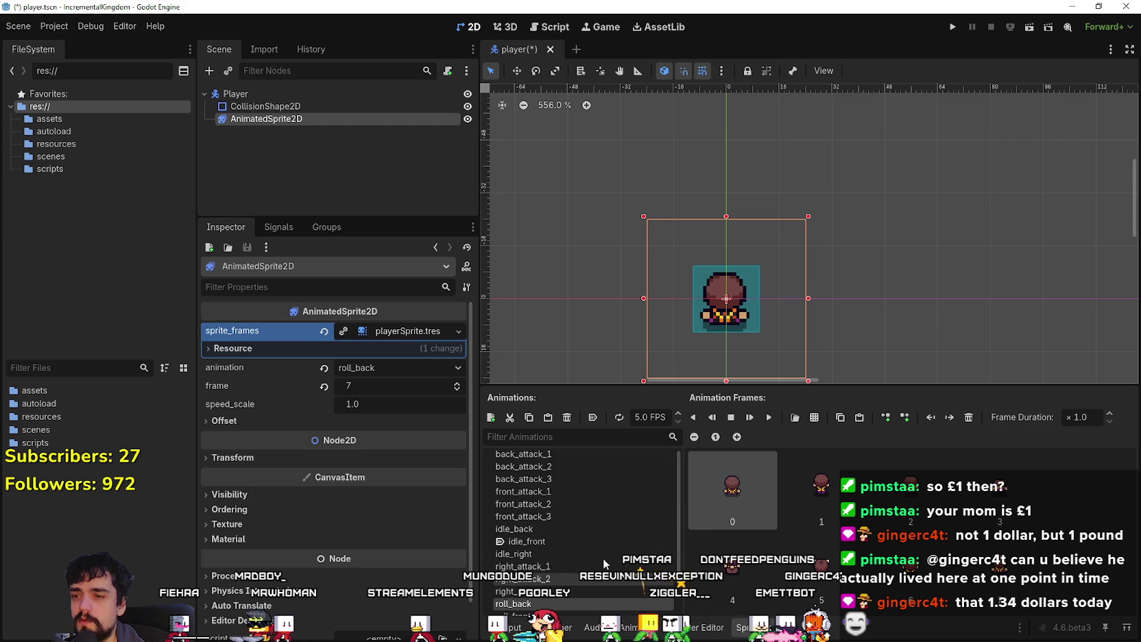
{"action": "scroll", "coordinate": [602, 560], "scroll_direction": "up", "scroll_amount": 1}
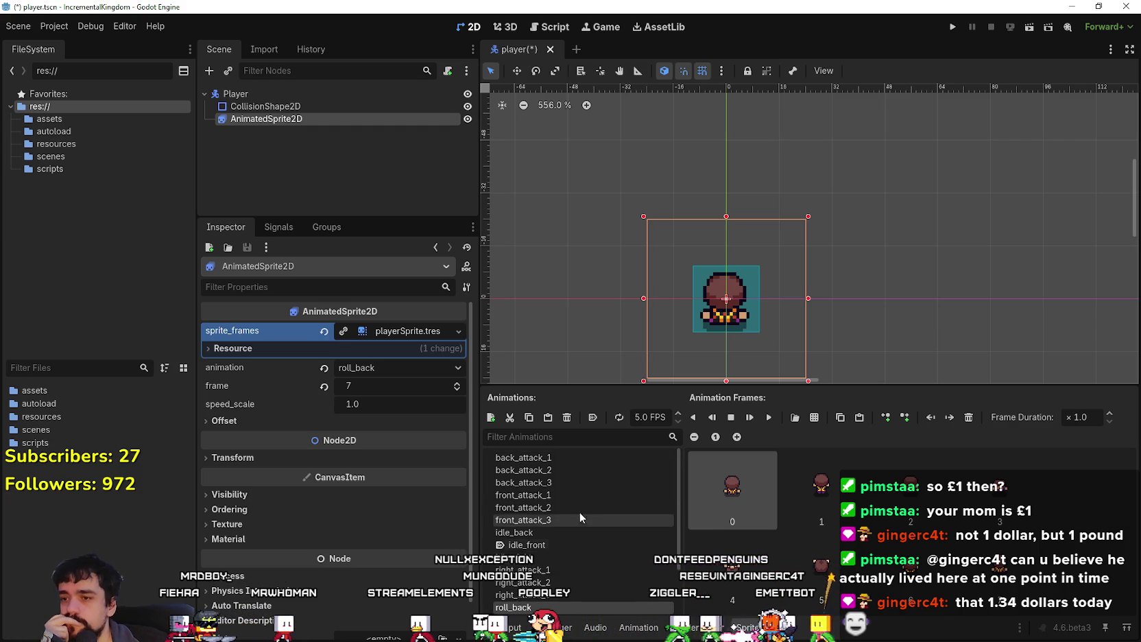
{"action": "scroll", "coordinate": [576, 561], "scroll_direction": "down", "scroll_amount": 3}
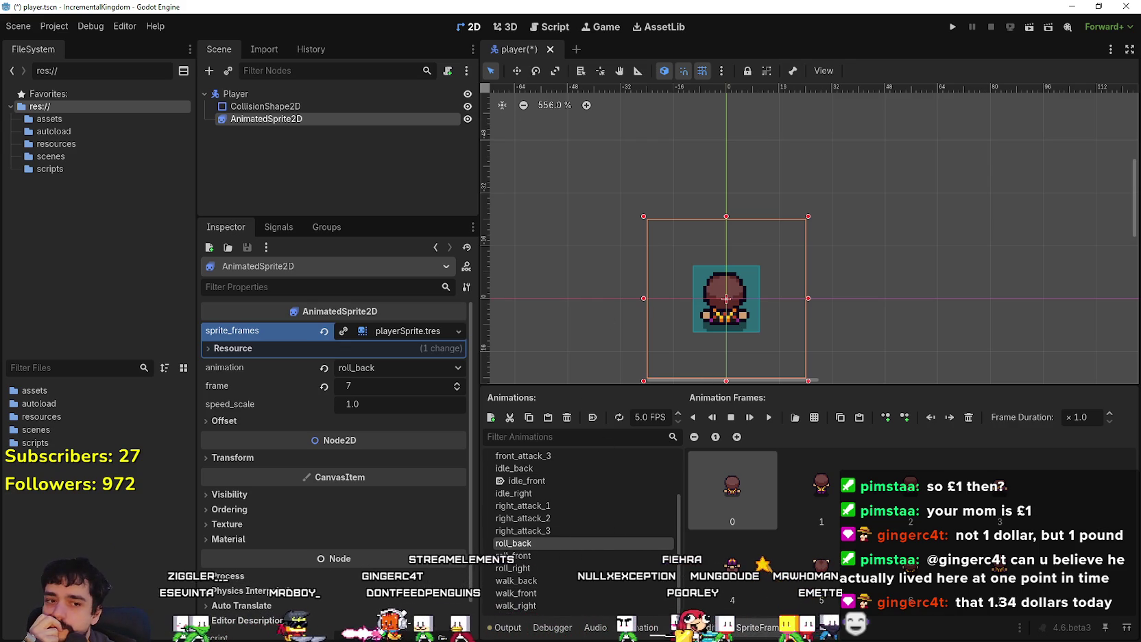
{"action": "key", "text": "alt+Tab"}
{"action": "scroll", "coordinate": [533, 266], "scroll_direction": "down", "scroll_amount": 2}
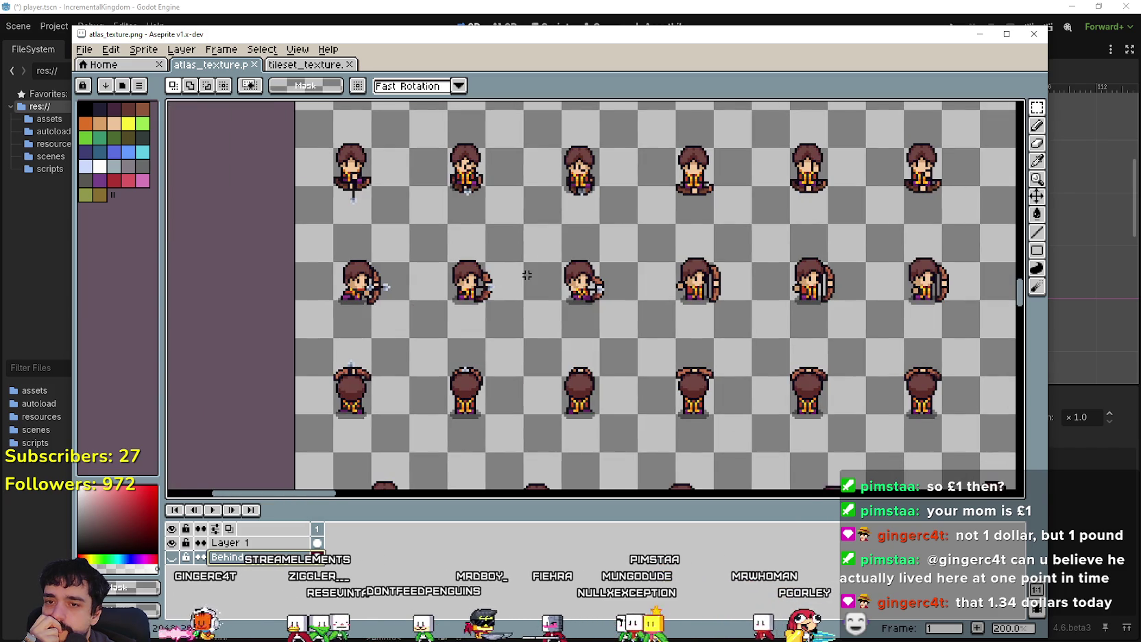
{"action": "left_click_drag", "start_coordinate": [602, 238], "coordinate": [512, 333]}
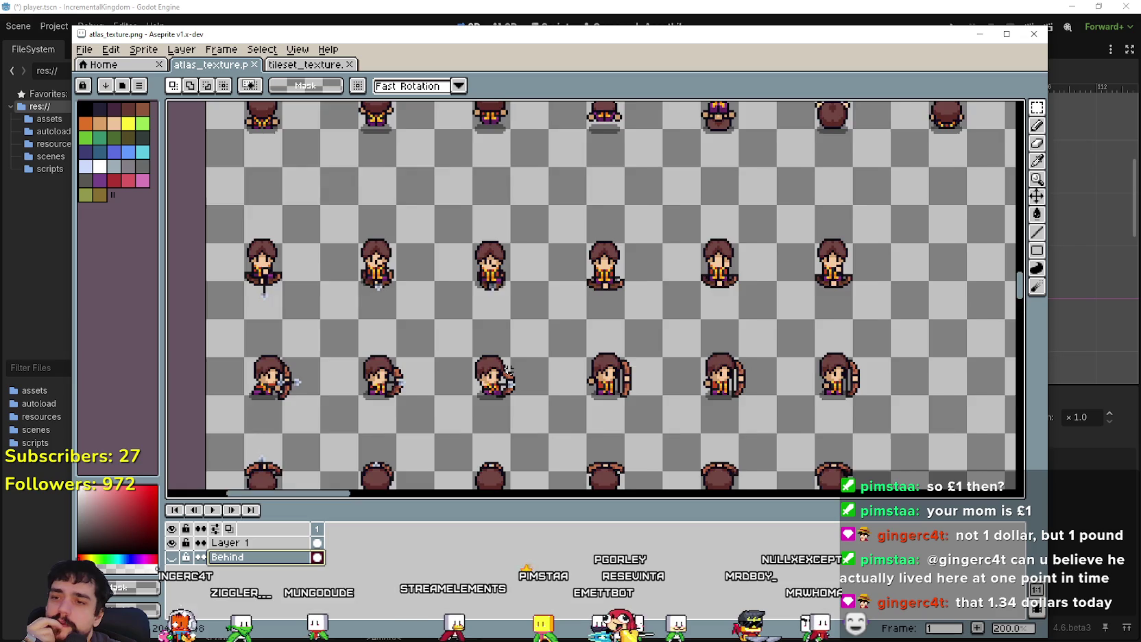
{"action": "scroll", "coordinate": [523, 433], "scroll_direction": "down", "scroll_amount": 2}
{"action": "scroll", "coordinate": [522, 432], "scroll_direction": "up", "scroll_amount": 1}
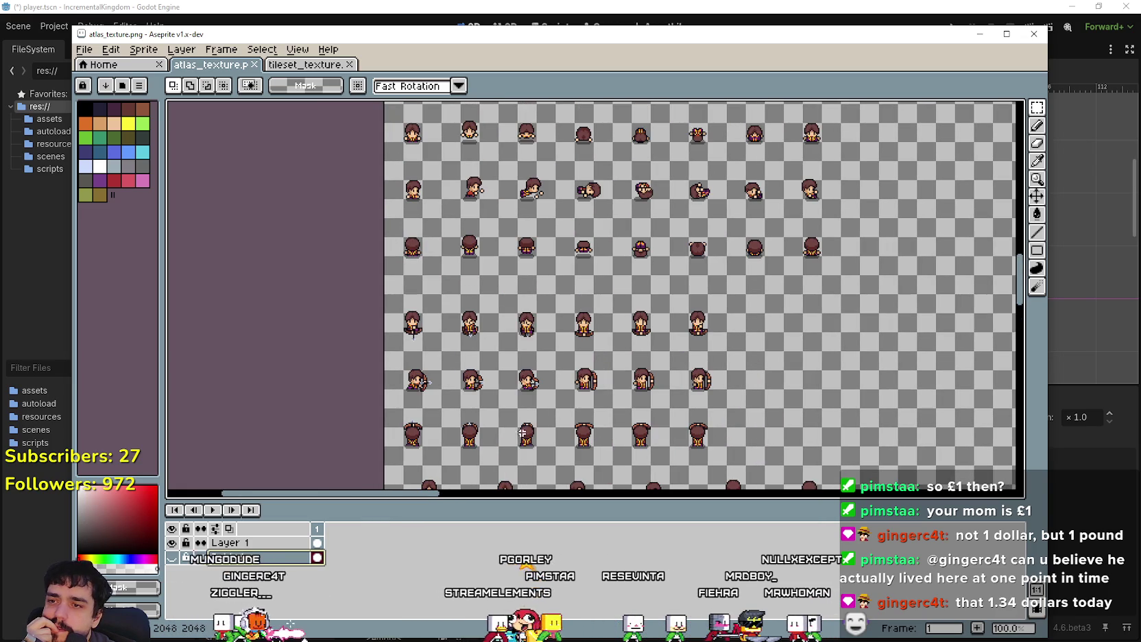
{"action": "left_click_drag", "start_coordinate": [522, 432], "coordinate": [542, 261]}
{"action": "left_click_drag", "start_coordinate": [580, 480], "coordinate": [589, 399]}
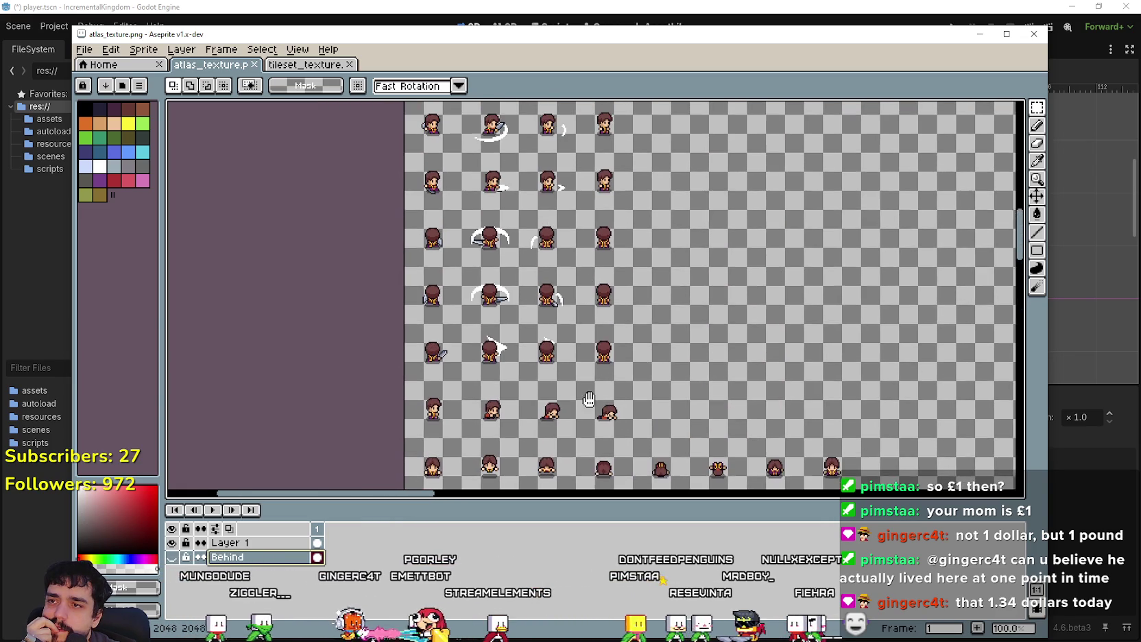
{"action": "mouse_move", "coordinate": [540, 151]}
{"action": "left_mouse_down"}
{"action": "mouse_move", "coordinate": [550, 303]}
{"action": "mouse_move", "coordinate": [631, 349]}
{"action": "left_mouse_up"}
{"action": "scroll", "coordinate": [539, 254], "scroll_direction": "up", "scroll_amount": 1}
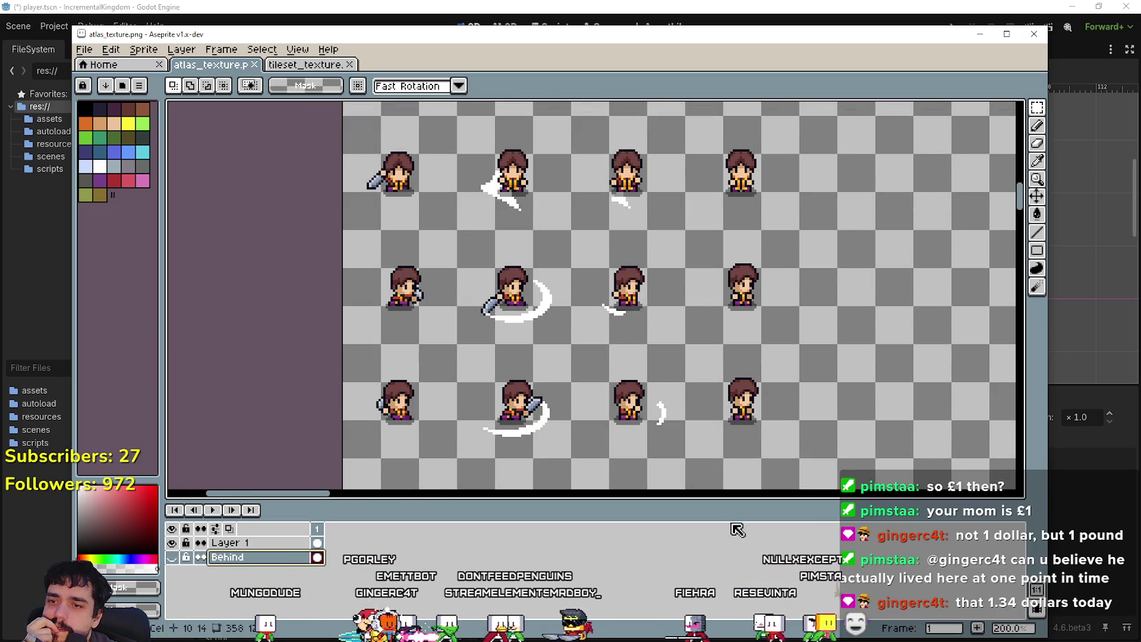
{"action": "left_click_drag", "start_coordinate": [737, 510], "coordinate": [735, 545]}
{"action": "mouse_move", "coordinate": [692, 347]}
{"action": "left_mouse_down"}
{"action": "mouse_move", "coordinate": [629, 320]}
{"action": "mouse_move", "coordinate": [595, 348]}
{"action": "left_mouse_up"}
{"action": "scroll", "coordinate": [608, 340], "scroll_direction": "down", "scroll_amount": 1}
{"action": "scroll", "coordinate": [595, 348], "scroll_direction": "down", "scroll_amount": 1}
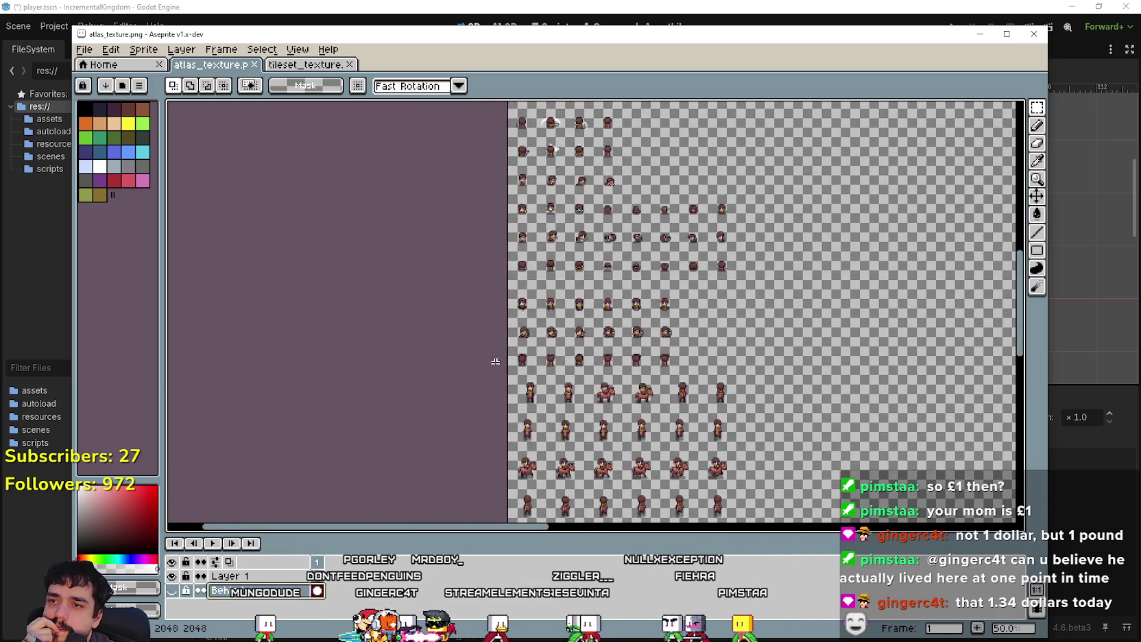
{"action": "scroll", "coordinate": [512, 333], "scroll_direction": "up", "scroll_amount": 1}
{"action": "scroll", "coordinate": [637, 275], "scroll_direction": "up", "scroll_amount": 1}
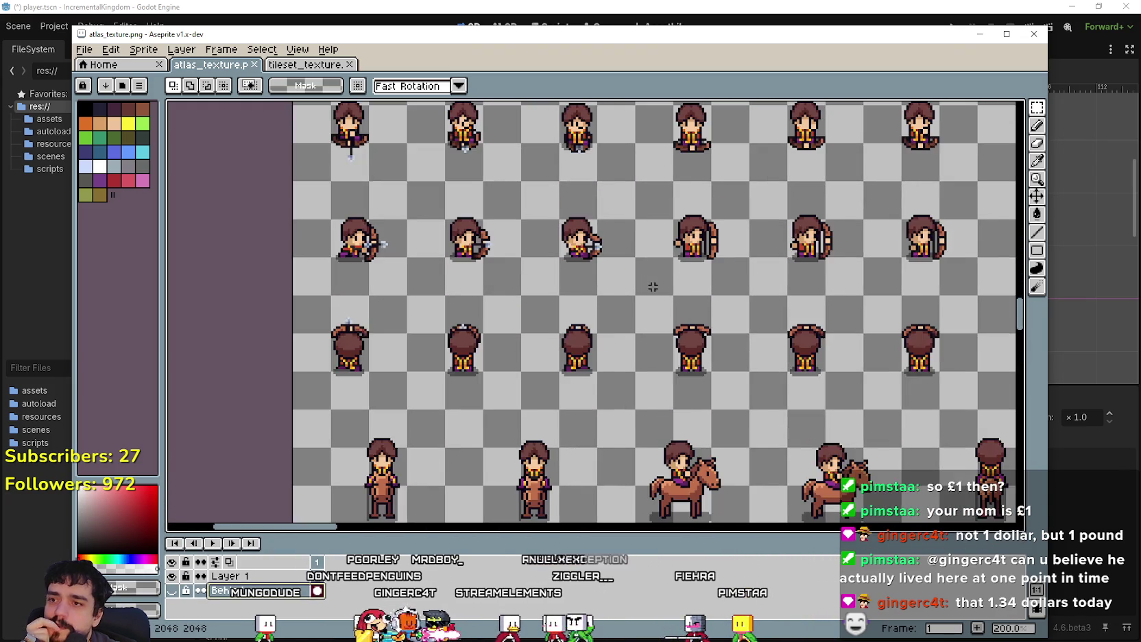
{"action": "scroll", "coordinate": [638, 275], "scroll_direction": "down", "scroll_amount": 1}
{"action": "scroll", "coordinate": [617, 301], "scroll_direction": "up", "scroll_amount": 2}
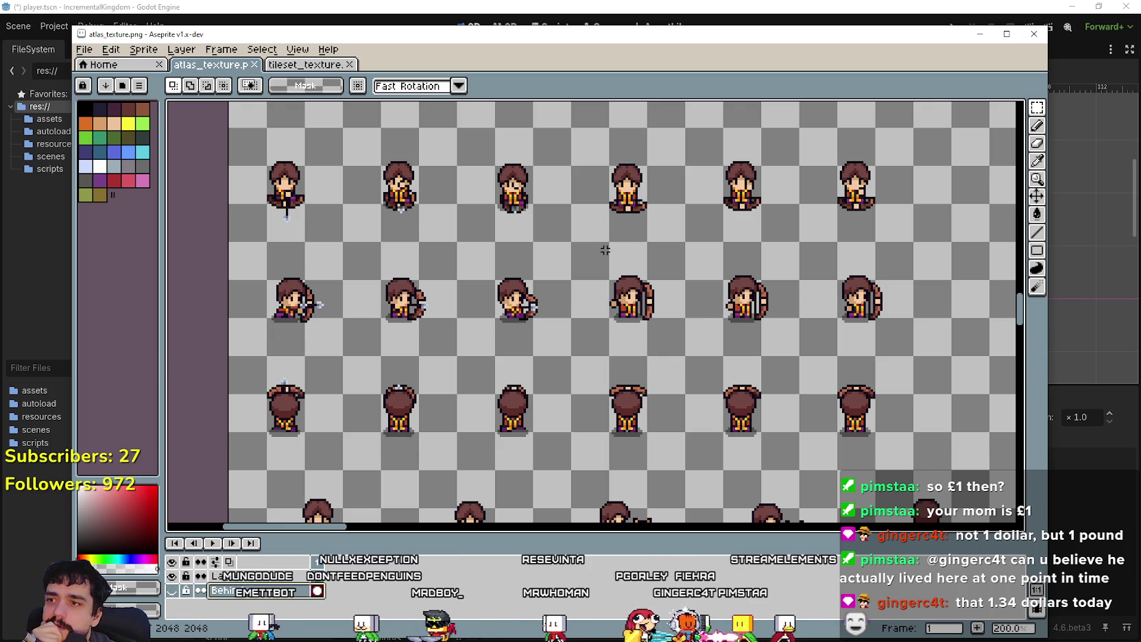
{"action": "scroll", "coordinate": [637, 206], "scroll_direction": "down", "scroll_amount": 5}
{"action": "mouse_move", "coordinate": [667, 141]}
{"action": "left_mouse_down"}
{"action": "mouse_move", "coordinate": [693, 433]}
{"action": "mouse_move", "coordinate": [679, 327]}
{"action": "left_mouse_up"}
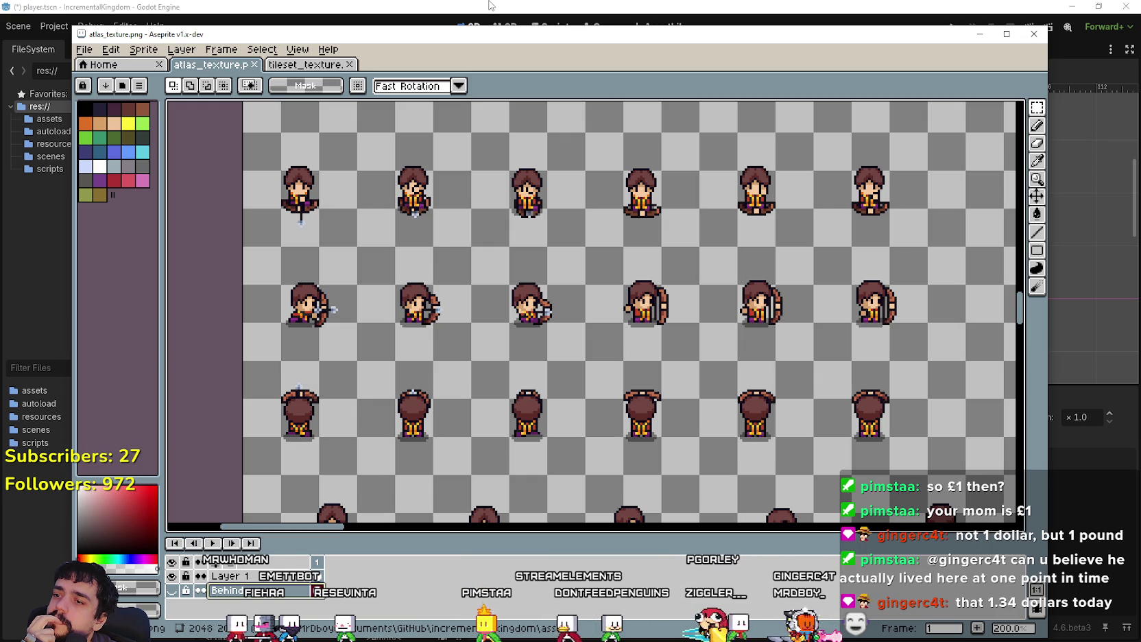
{"action": "left_click", "coordinate": [490, 6]}
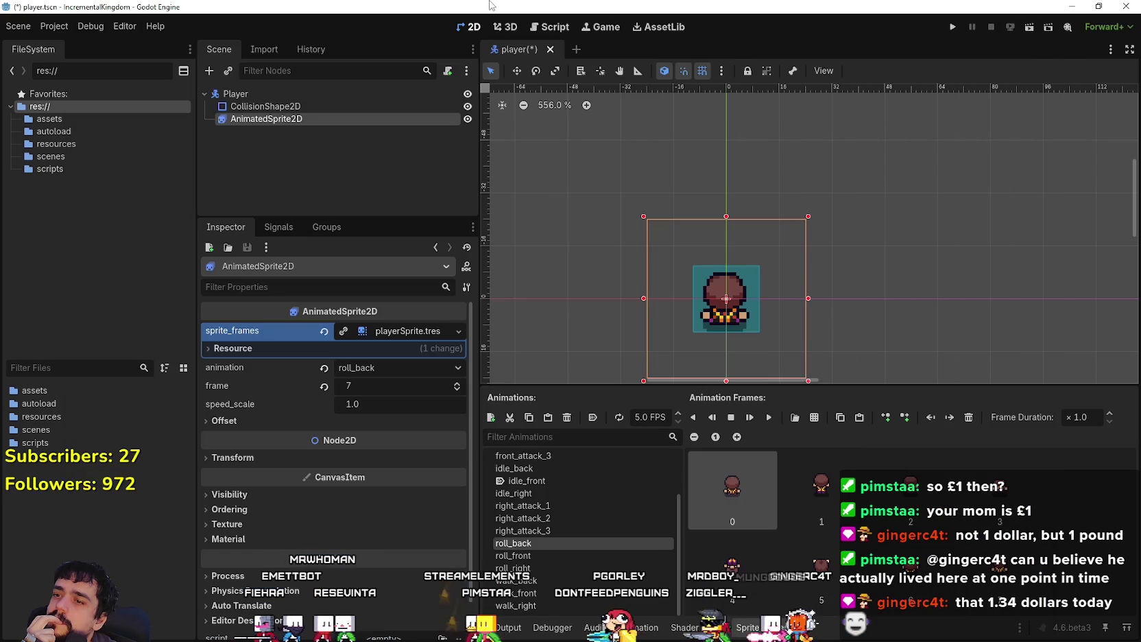
Step: Add a new animation named front_attack_4 after front_attack_3
{"action": "scroll", "coordinate": [584, 495], "scroll_direction": "up", "scroll_amount": 3}
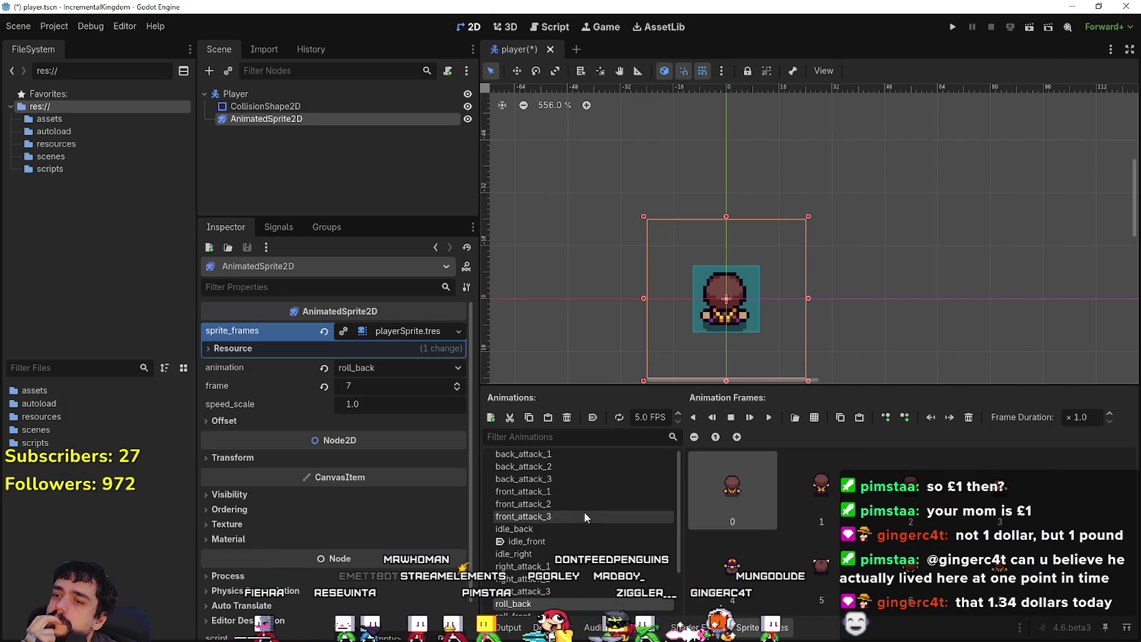
{"action": "scroll", "coordinate": [584, 514], "scroll_direction": "down", "scroll_amount": 4}
{"action": "scroll", "coordinate": [563, 534], "scroll_direction": "up", "scroll_amount": 3}
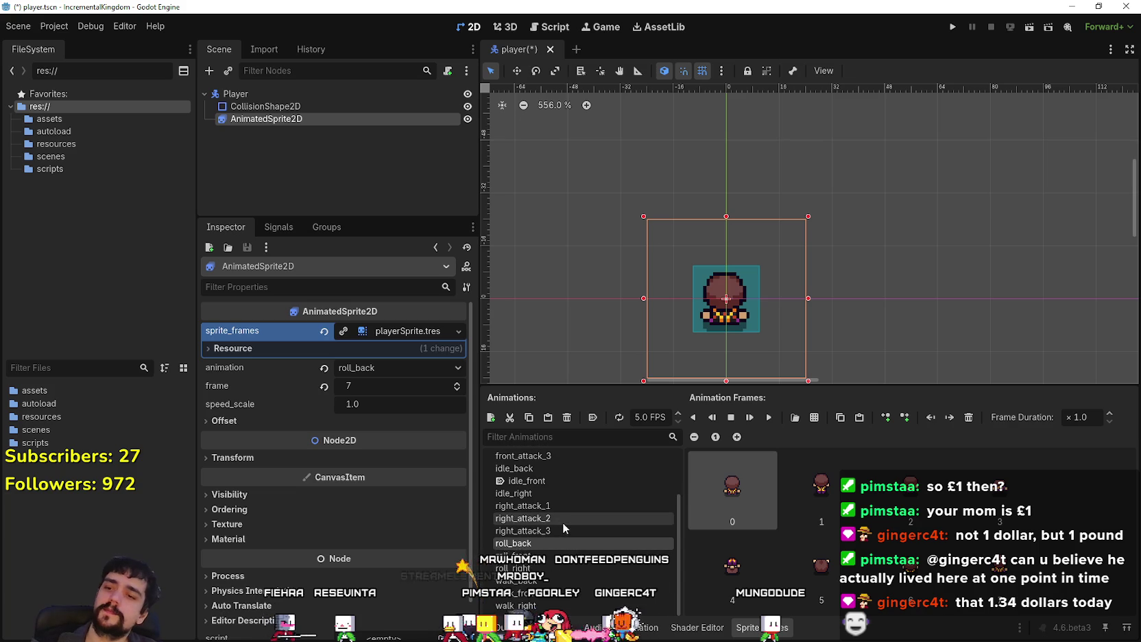
{"action": "left_click", "coordinate": [567, 520]}
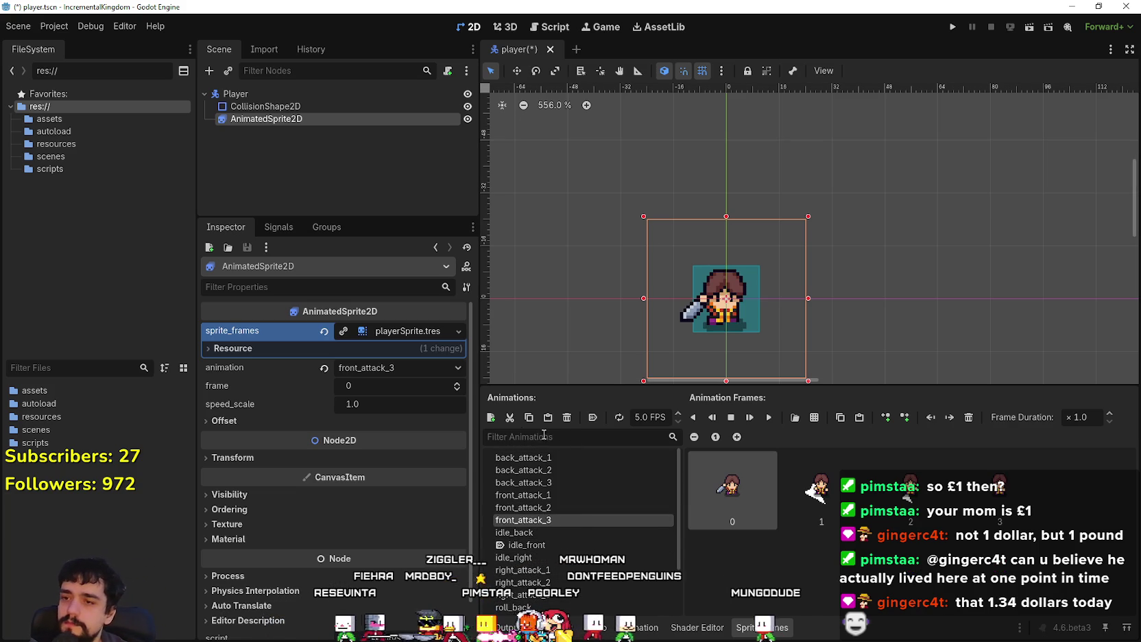
{"action": "key", "text": "ctrl+n"}
{"action": "type", "text": "fr"}
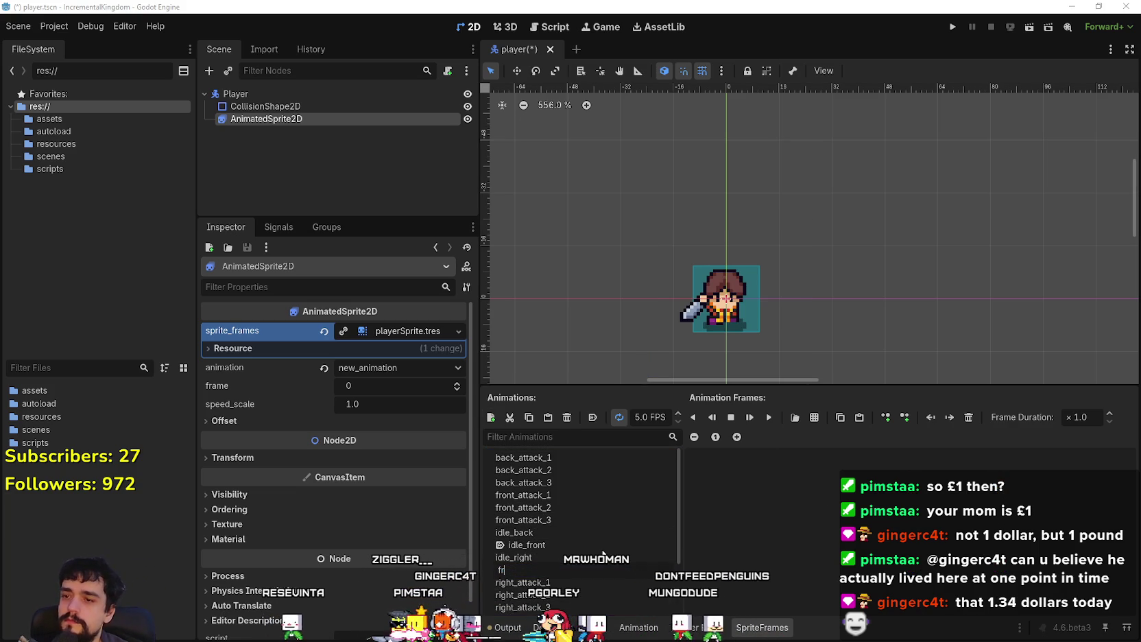
{"action": "type", "text": "ont_attack_4"}
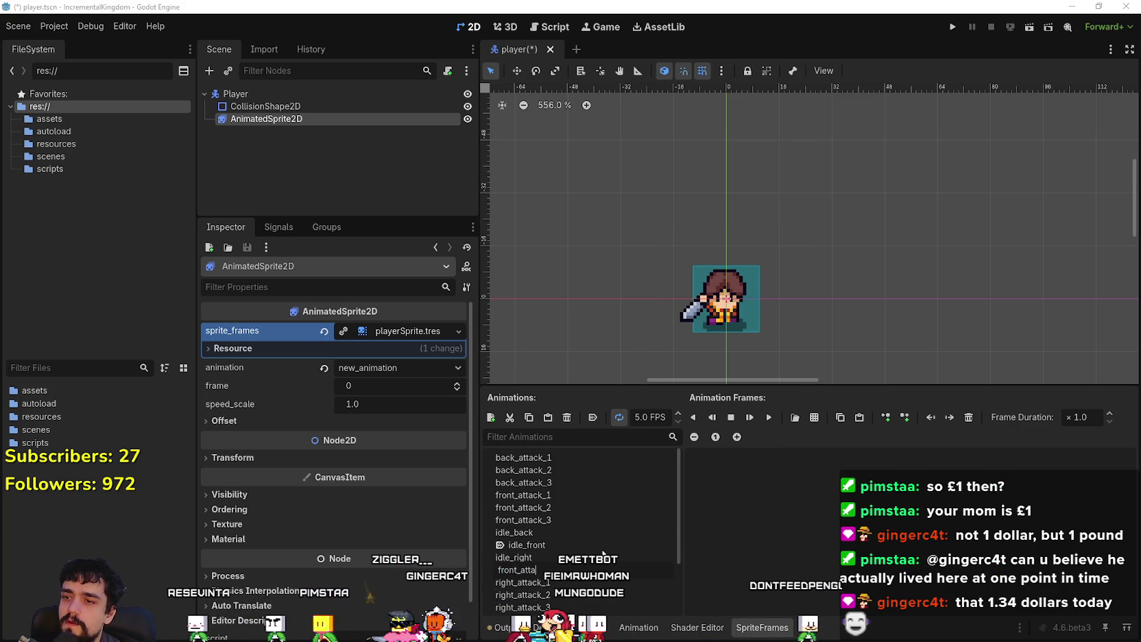
{"action": "key", "text": "Return"}
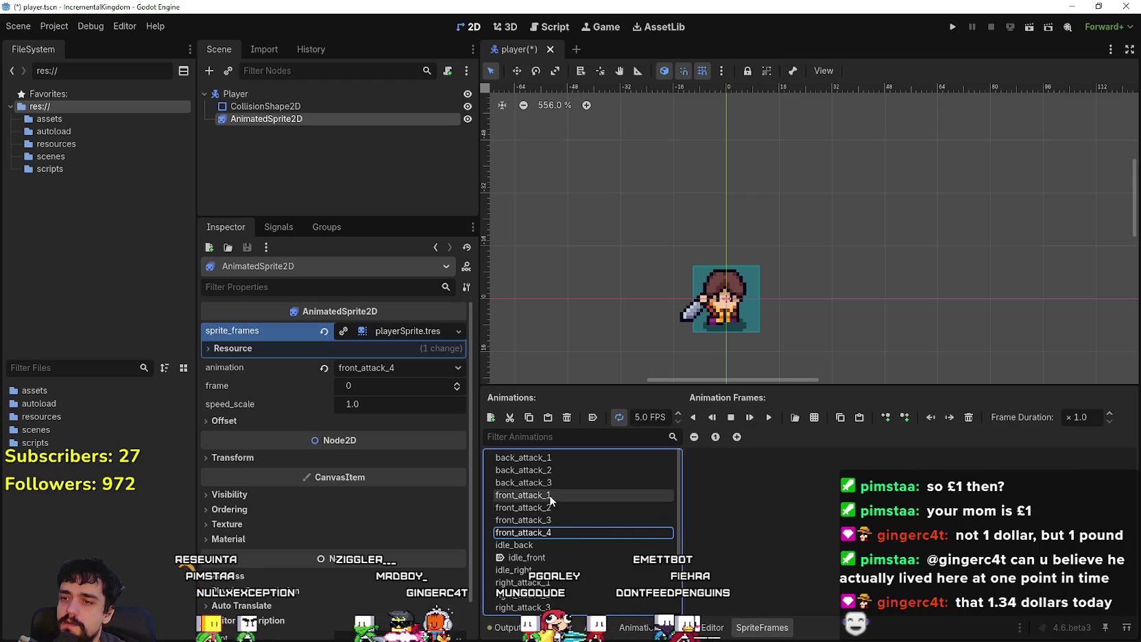
Step: Review front_attack_1 to 3, then choose atlas_texture.png as the sprite sheet for front_attack_4
{"action": "left_click", "coordinate": [555, 520]}
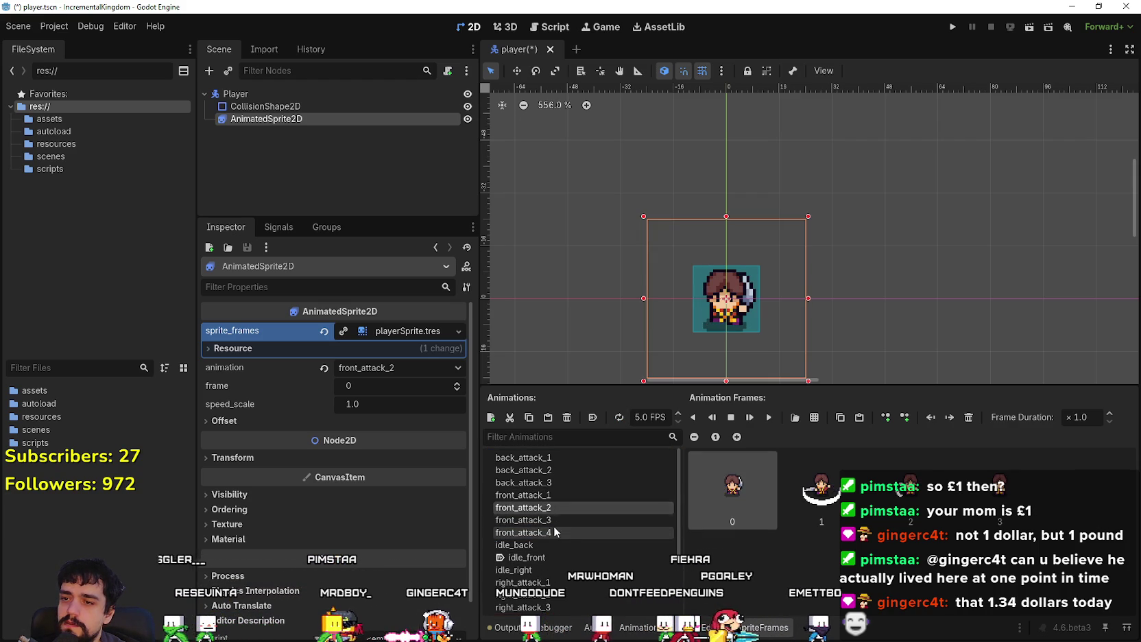
{"action": "left_click", "coordinate": [556, 509]}
{"action": "left_click", "coordinate": [555, 521]}
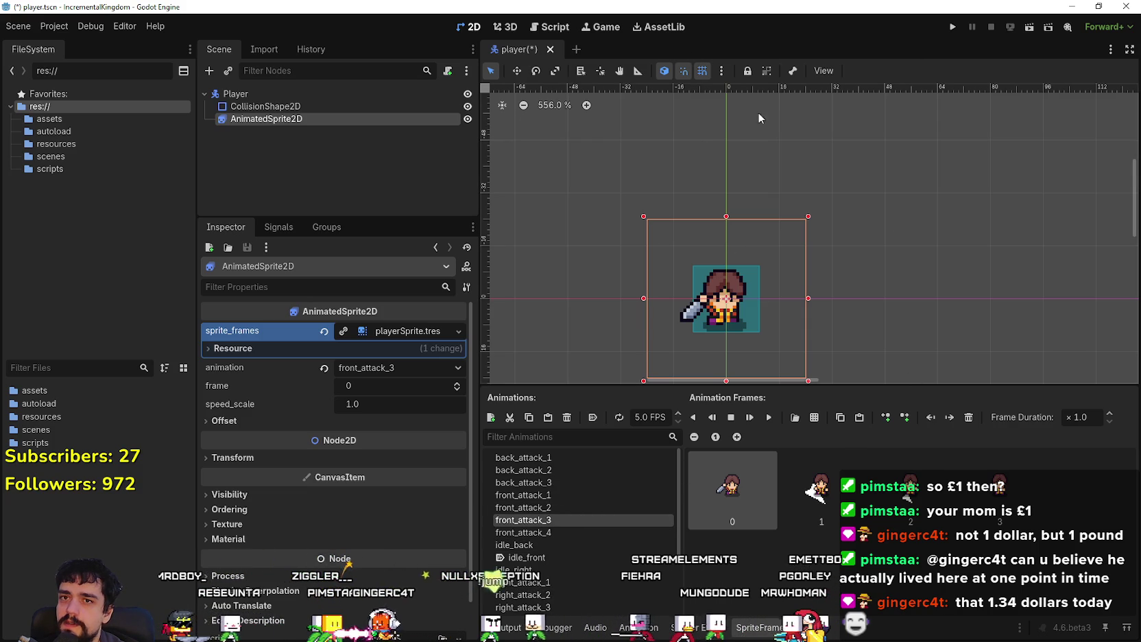
{"action": "left_click", "coordinate": [555, 495]}
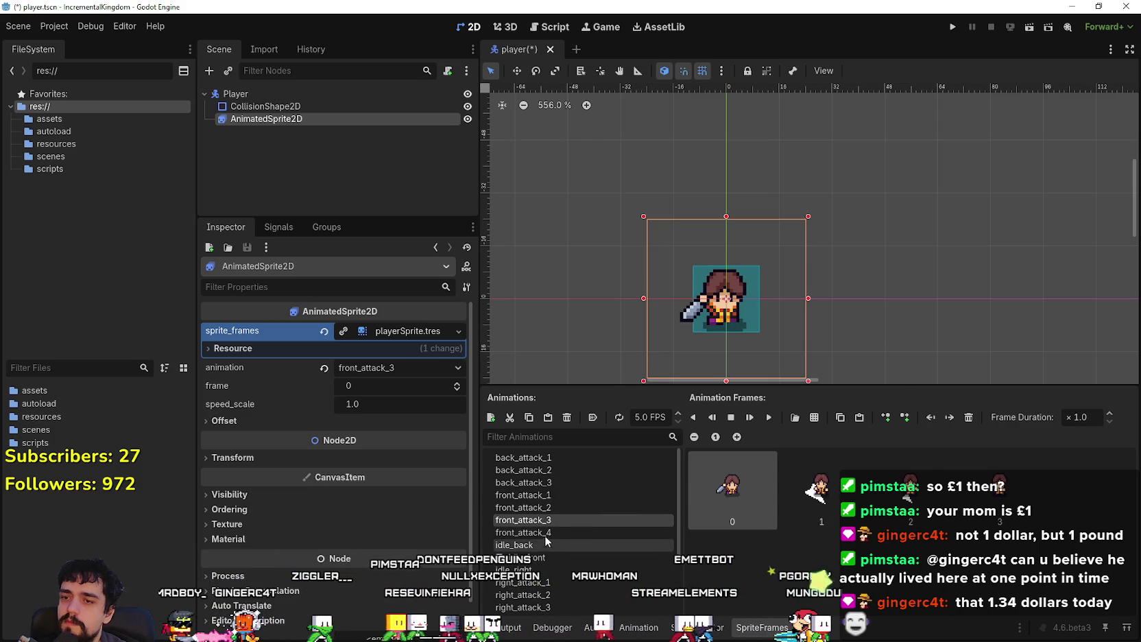
{"action": "left_click", "coordinate": [555, 533]}
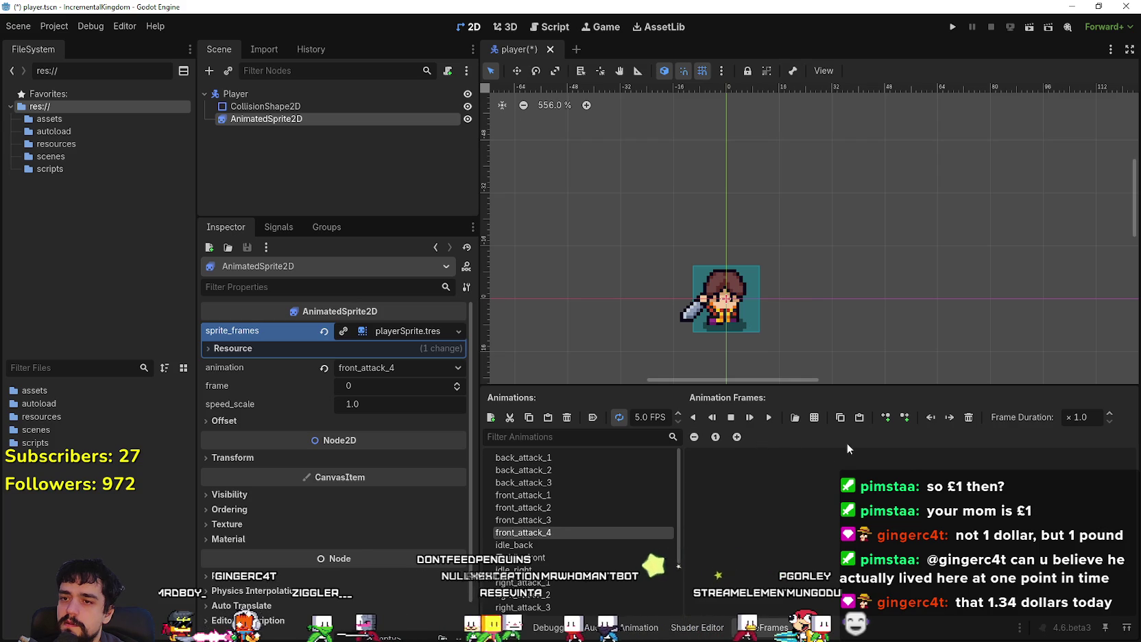
{"action": "left_click", "coordinate": [796, 418]}
{"action": "double_click", "coordinate": [381, 187]}
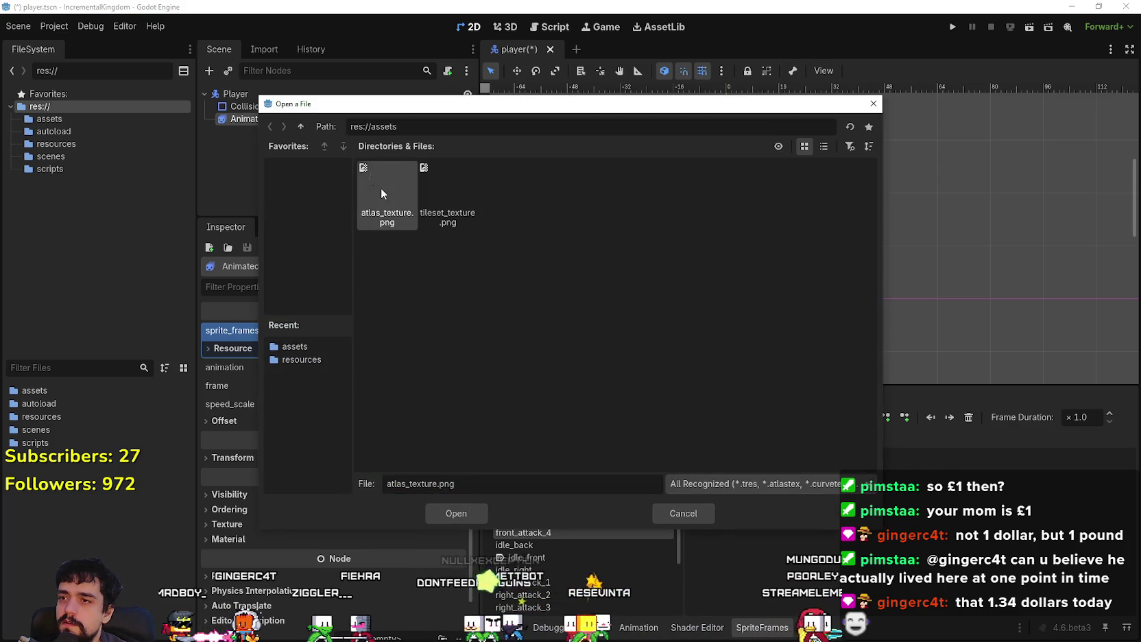
Step: Zoom into the atlas_texture.png Select Frames preview and scroll through it to find the attack sprites
{"action": "left_click", "coordinate": [277, 153]}
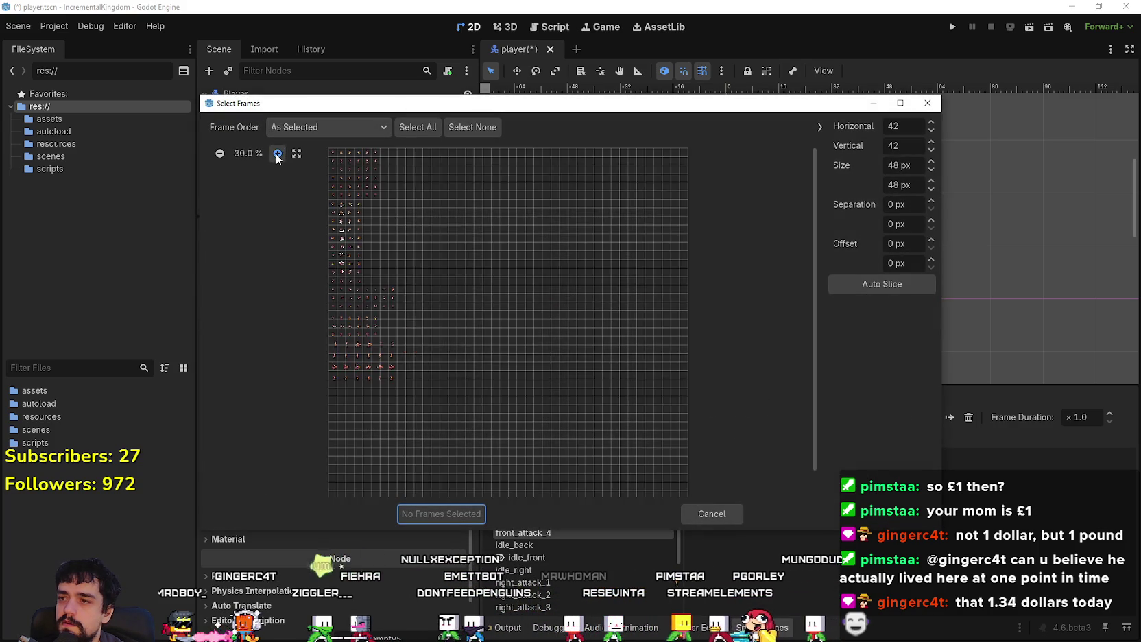
{"action": "left_click", "coordinate": [277, 152]}
{"action": "left_click", "coordinate": [277, 153]}
{"action": "left_click", "coordinate": [276, 153]}
{"action": "left_click", "coordinate": [277, 152]}
{"action": "scroll", "coordinate": [289, 426], "scroll_direction": "down", "scroll_amount": 3}
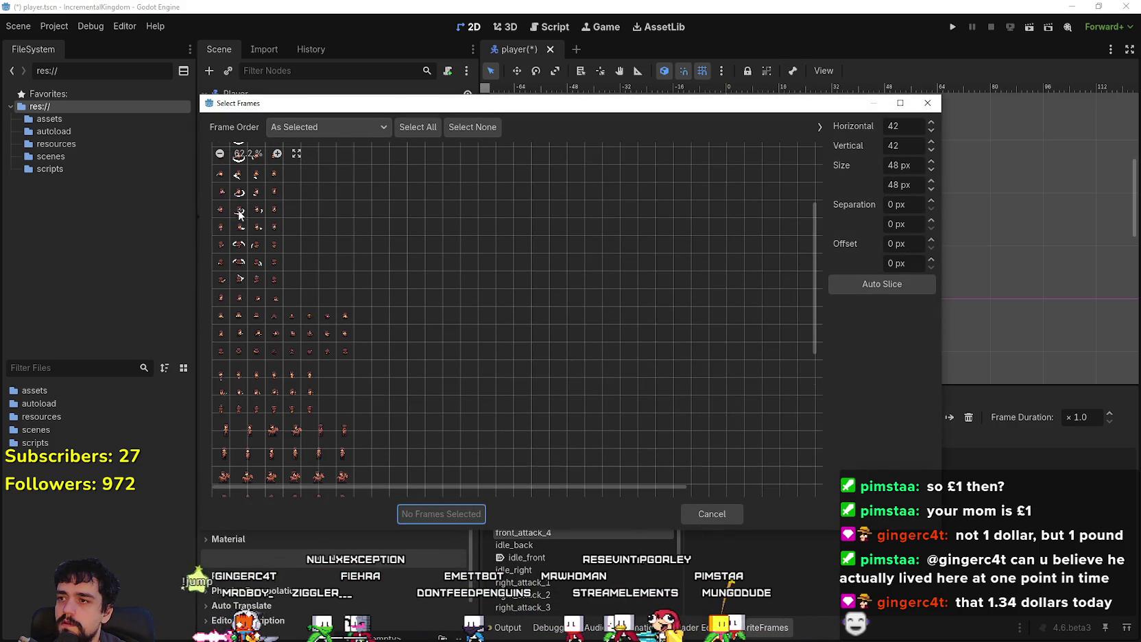
{"action": "scroll", "coordinate": [267, 175], "scroll_direction": "up", "scroll_amount": 3}
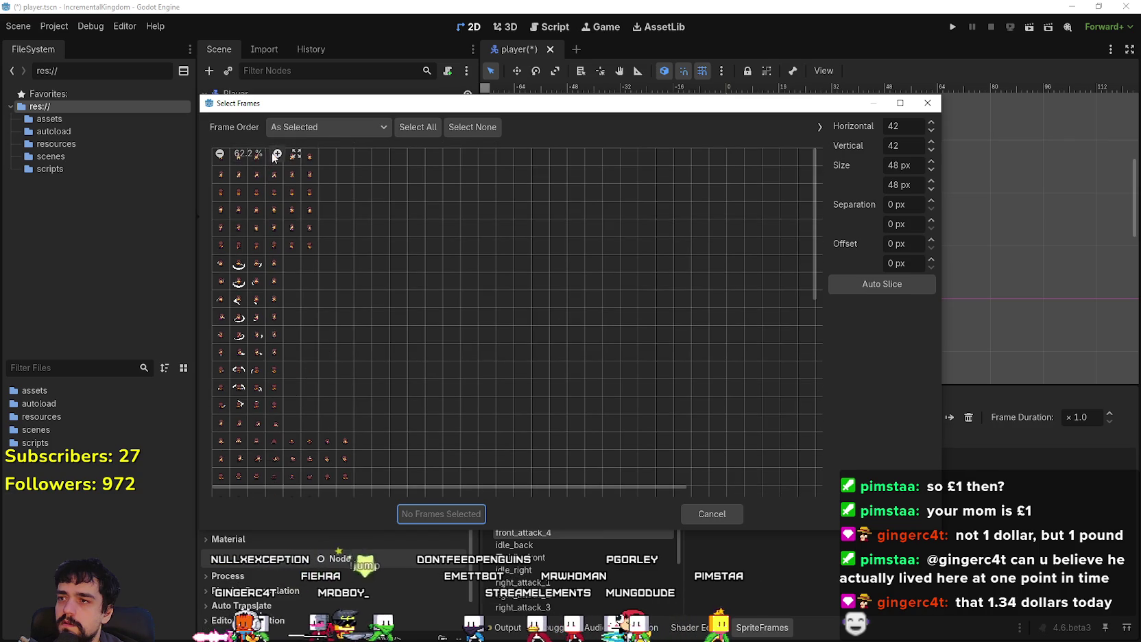
{"action": "scroll", "coordinate": [268, 175], "scroll_direction": "up", "scroll_amount": 1}
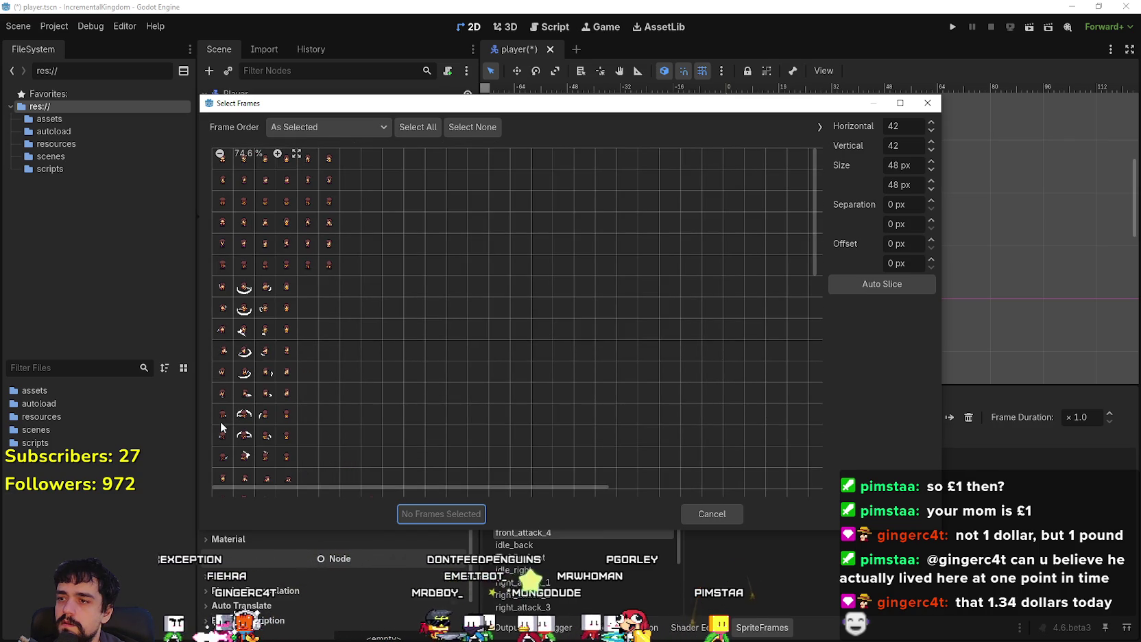
{"action": "scroll", "coordinate": [220, 420], "scroll_direction": "down", "scroll_amount": 1}
{"action": "scroll", "coordinate": [225, 400], "scroll_direction": "down", "scroll_amount": 1}
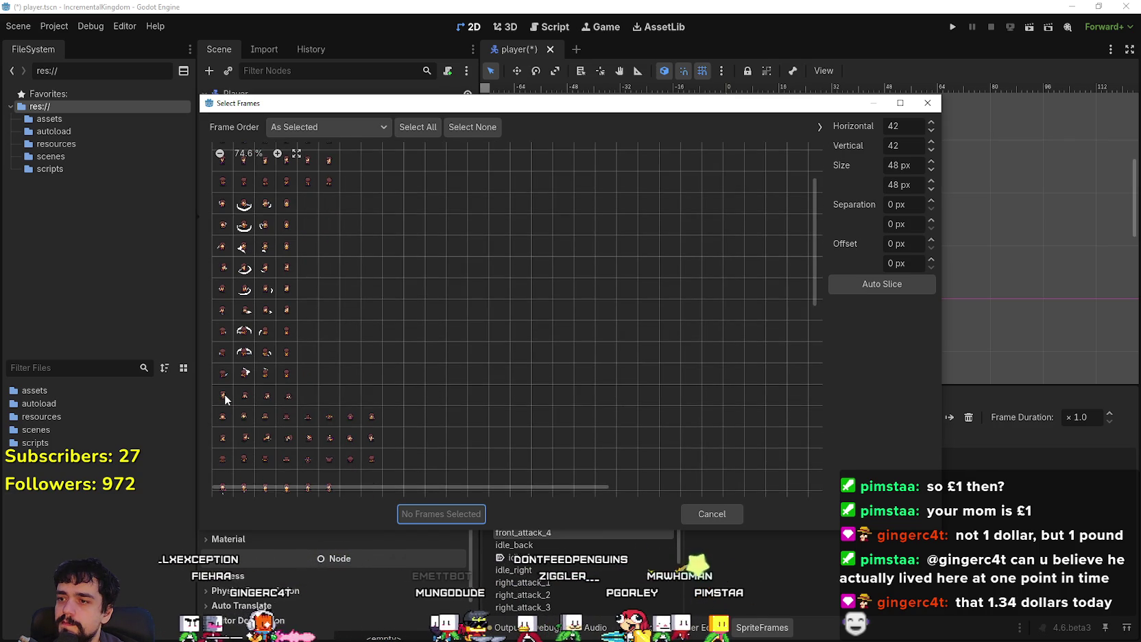
{"action": "scroll", "coordinate": [225, 400], "scroll_direction": "down", "scroll_amount": 1}
Step: Scroll further down the preview, then pan the sprite sheet in Aseprite to the misaligned rows
{"action": "scroll", "coordinate": [225, 400], "scroll_direction": "down", "scroll_amount": 1}
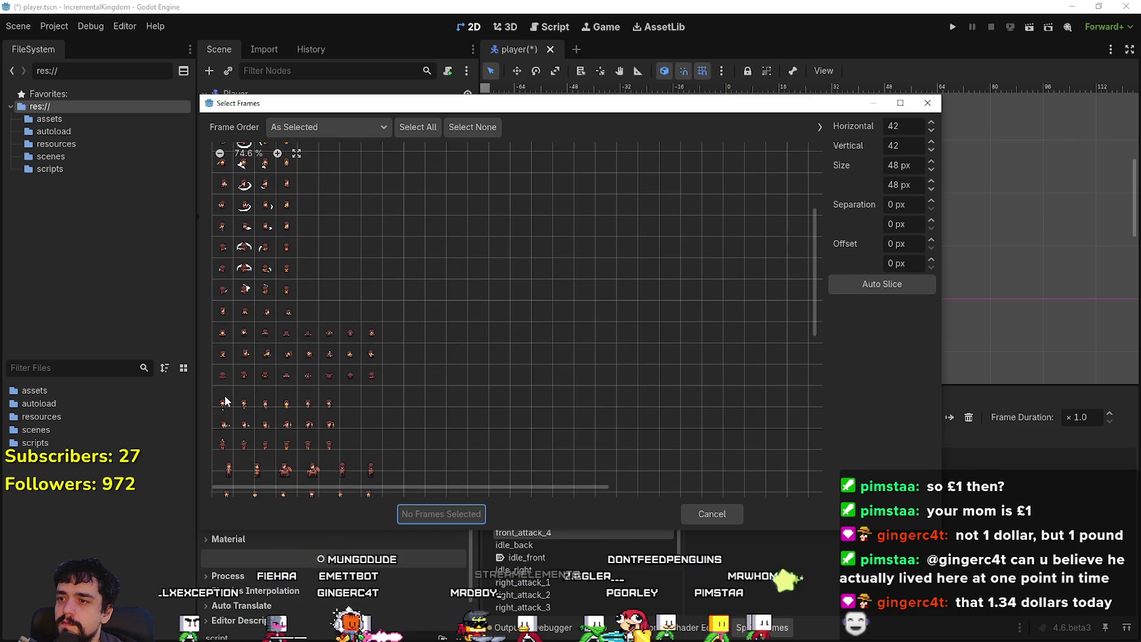
{"action": "scroll", "coordinate": [225, 399], "scroll_direction": "down", "scroll_amount": 1}
{"action": "scroll", "coordinate": [358, 355], "scroll_direction": "down", "scroll_amount": 1}
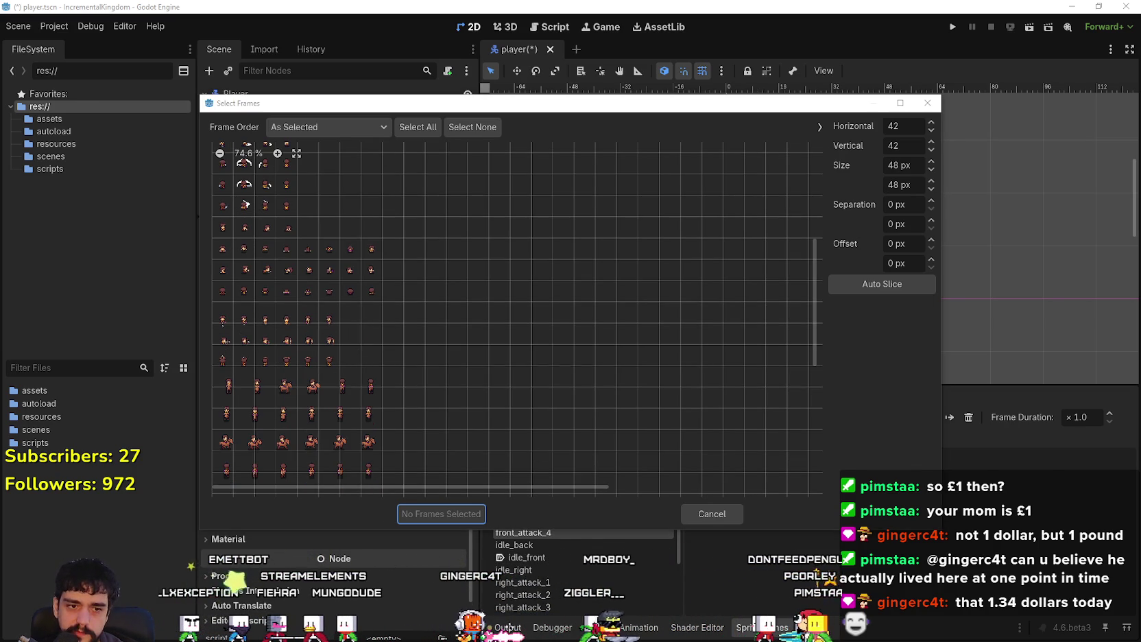
{"action": "key", "text": "alt+Tab"}
{"action": "mouse_move", "coordinate": [473, 359]}
{"action": "left_mouse_down"}
{"action": "mouse_move", "coordinate": [449, 382]}
{"action": "mouse_move", "coordinate": [395, 326]}
{"action": "left_mouse_up"}
Step: Shift the misaligned three-row sprite block up onto the grid and save atlas_texture.png
{"action": "scroll", "coordinate": [403, 302], "scroll_direction": "down", "scroll_amount": 1}
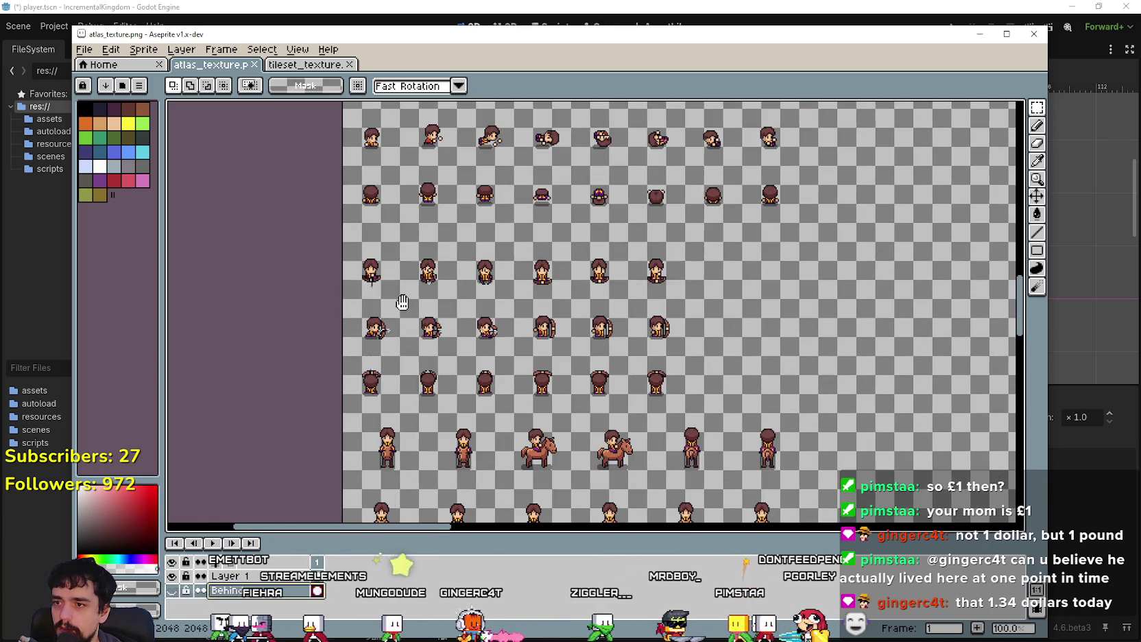
{"action": "scroll", "coordinate": [379, 409], "scroll_direction": "up", "scroll_amount": 1}
{"action": "scroll", "coordinate": [359, 359], "scroll_direction": "down", "scroll_amount": 1}
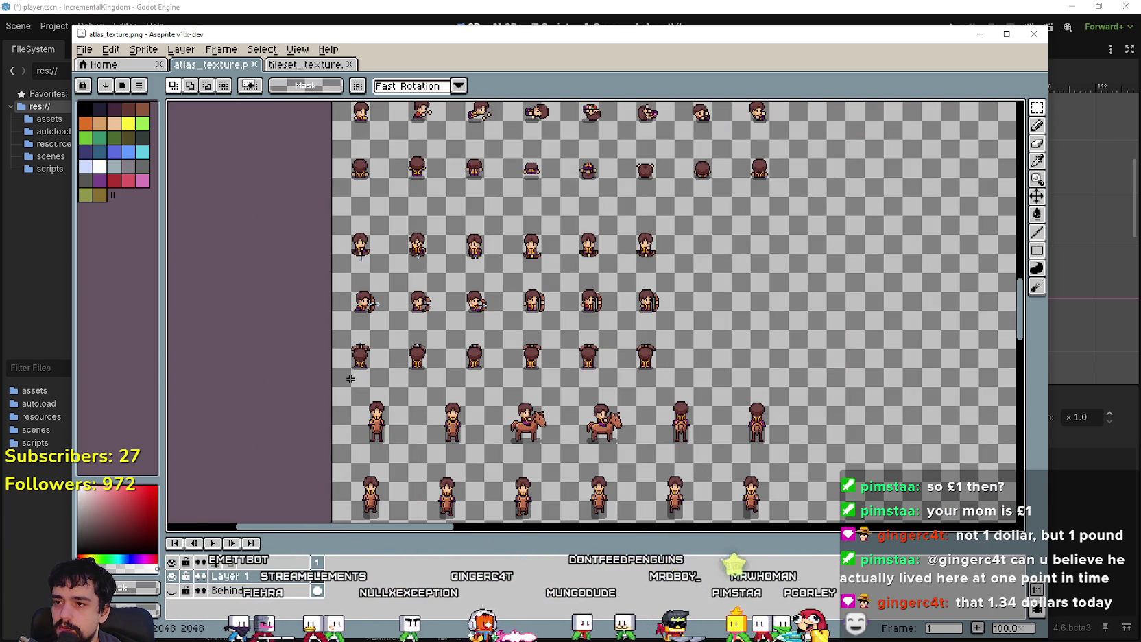
{"action": "left_click_drag", "start_coordinate": [562, 295], "coordinate": [668, 234]}
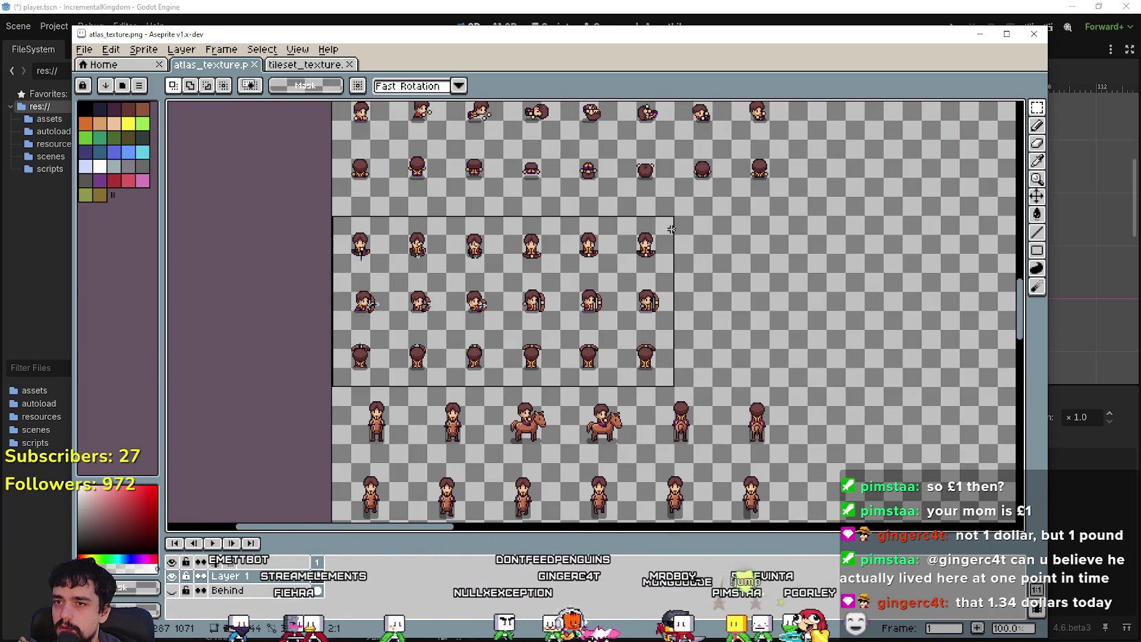
{"action": "left_click_drag", "start_coordinate": [447, 310], "coordinate": [449, 292]}
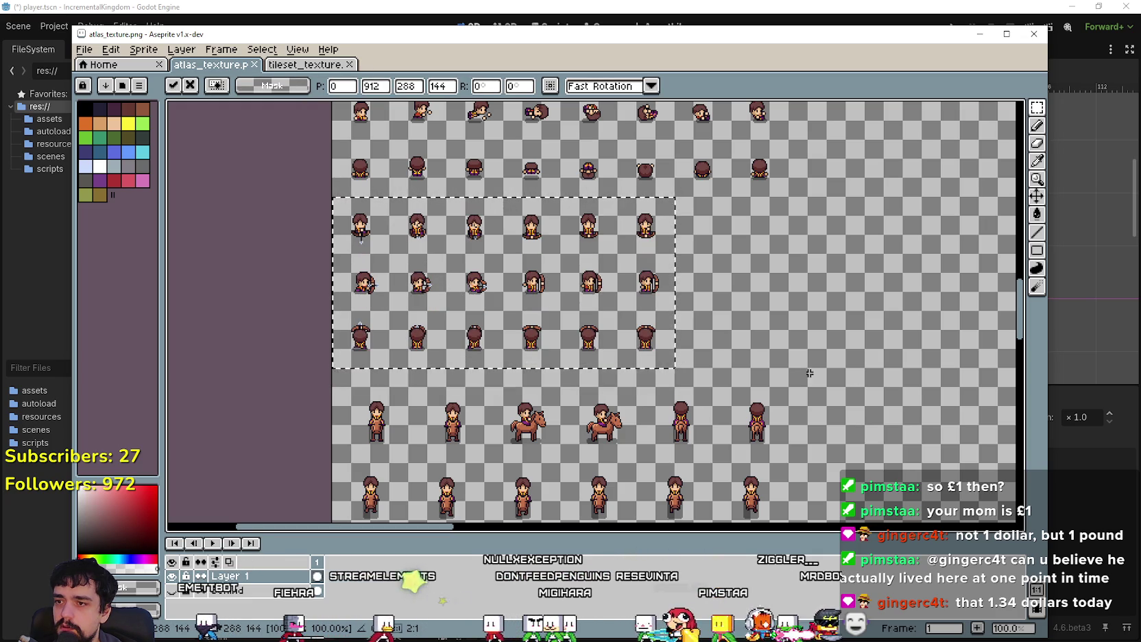
{"action": "key", "text": "Return"}
{"action": "left_click_drag", "start_coordinate": [521, 379], "coordinate": [518, 362]}
{"action": "key", "text": "ctrl+s"}
{"action": "key", "text": "Return"}
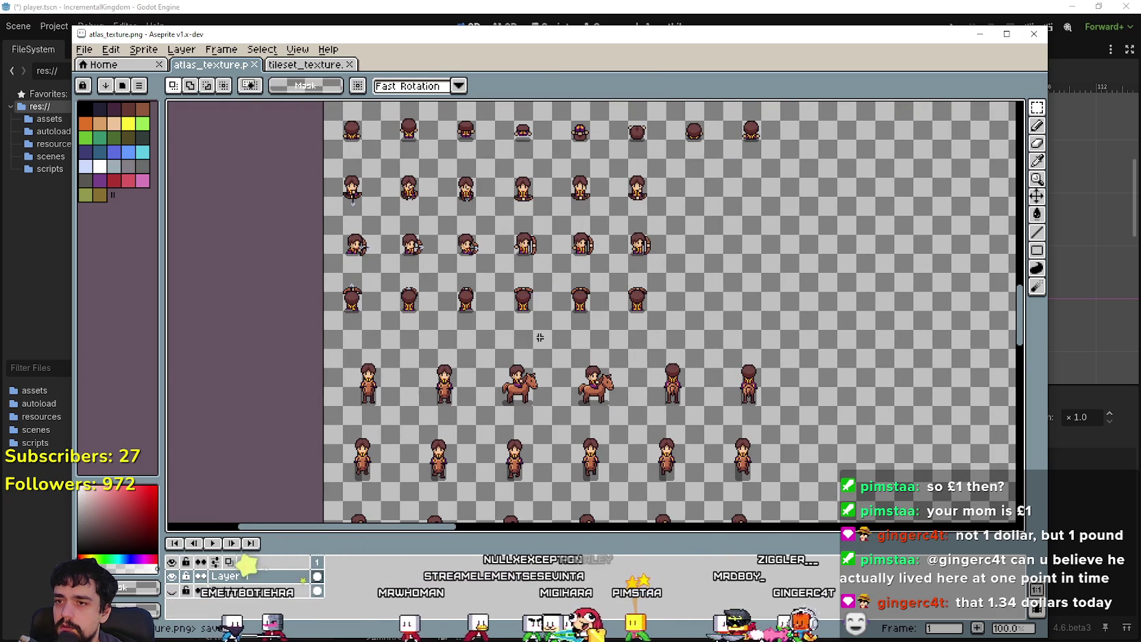
Step: Select the lower block of sprites further down the sheet and save the atlas again
{"action": "left_click_drag", "start_coordinate": [428, 406], "coordinate": [414, 262]}
{"action": "mouse_move", "coordinate": [323, 524]}
{"action": "left_mouse_down"}
{"action": "mouse_move", "coordinate": [329, 428]}
{"action": "mouse_move", "coordinate": [830, 157]}
{"action": "mouse_move", "coordinate": [798, 131]}
{"action": "left_mouse_up"}
{"action": "mouse_move", "coordinate": [503, 254]}
{"action": "left_mouse_down"}
{"action": "mouse_move", "coordinate": [521, 384]}
{"action": "mouse_move", "coordinate": [510, 374]}
{"action": "mouse_move", "coordinate": [513, 307]}
{"action": "left_mouse_up"}
{"action": "key", "text": "ctrl+s"}
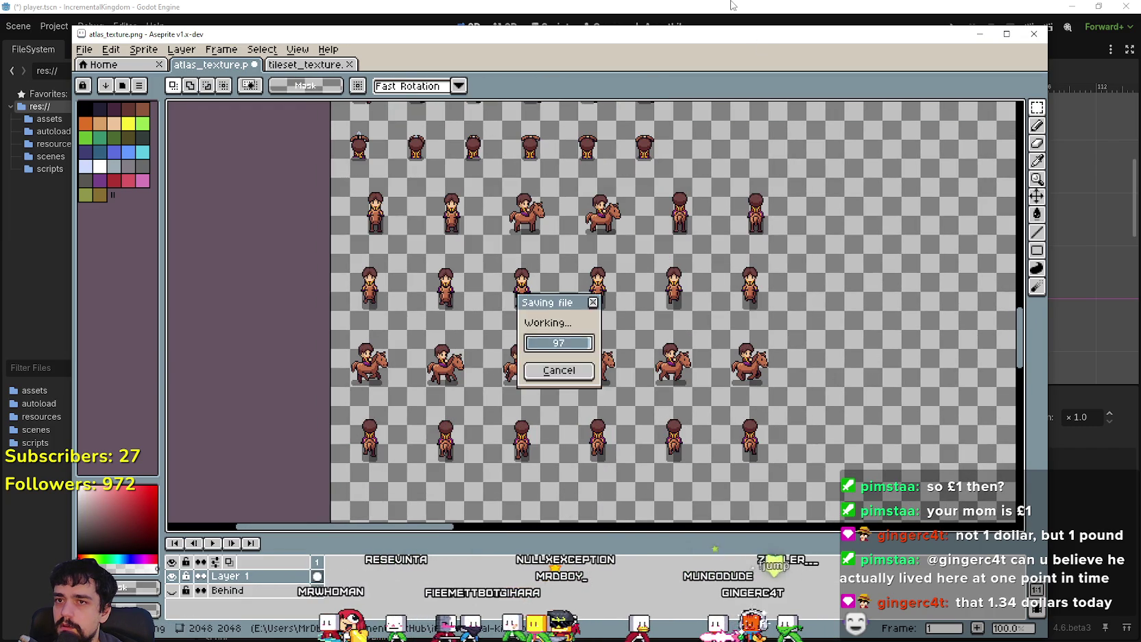
Step: Back in Godot, pick six attack cells from the atlas grid and add them to front_attack_4
{"action": "key", "text": "Return"}
{"action": "key", "text": "alt+Tab"}
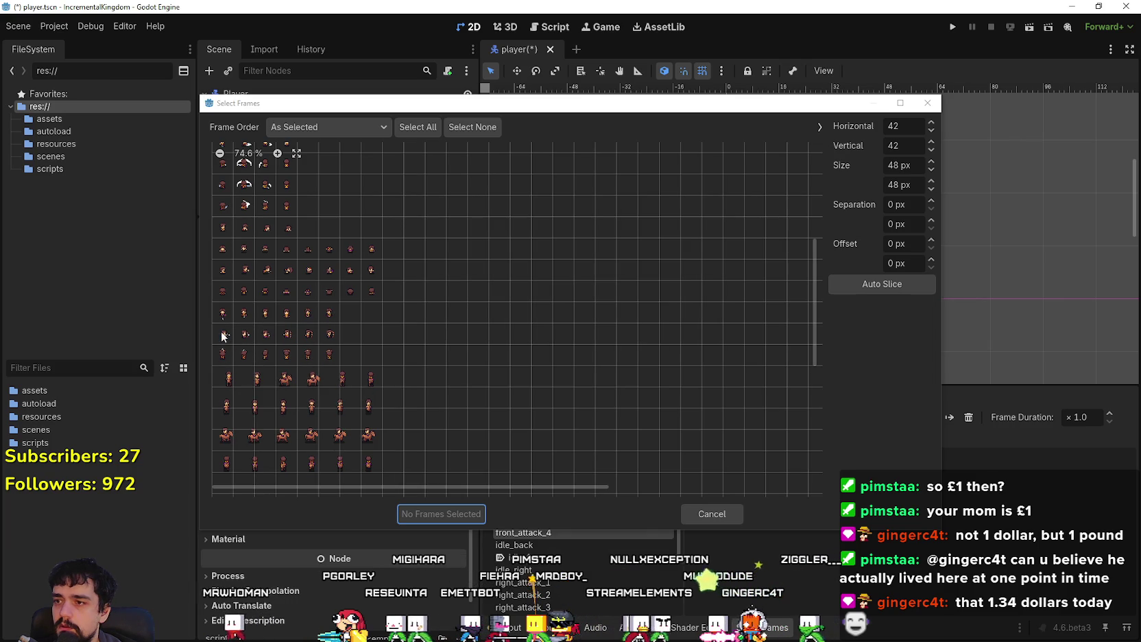
{"action": "left_click_drag", "start_coordinate": [222, 317], "coordinate": [258, 317]}
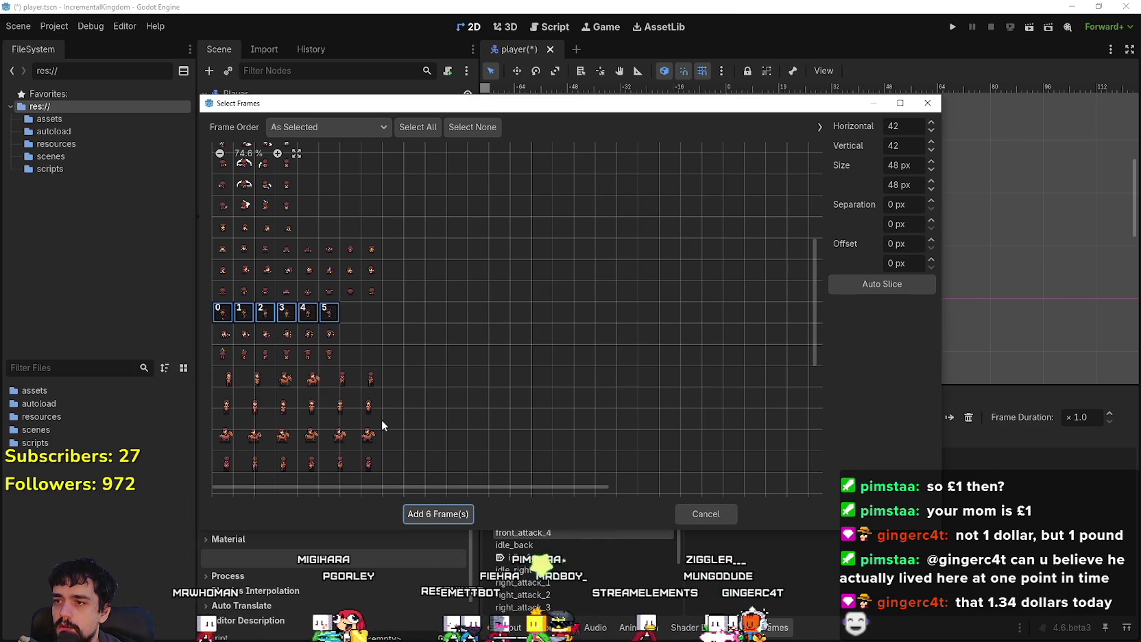
{"action": "left_click", "coordinate": [439, 515]}
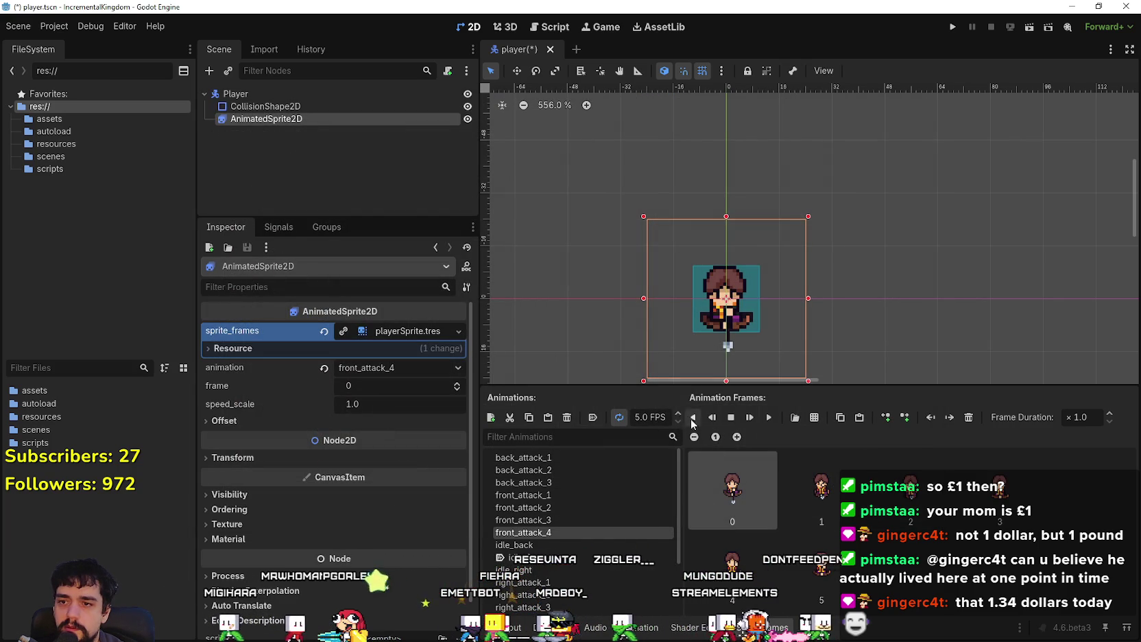
Step: Preview front_attack_4, disable its looping, and replay it to confirm it stops after six frames
{"action": "left_click", "coordinate": [770, 417]}
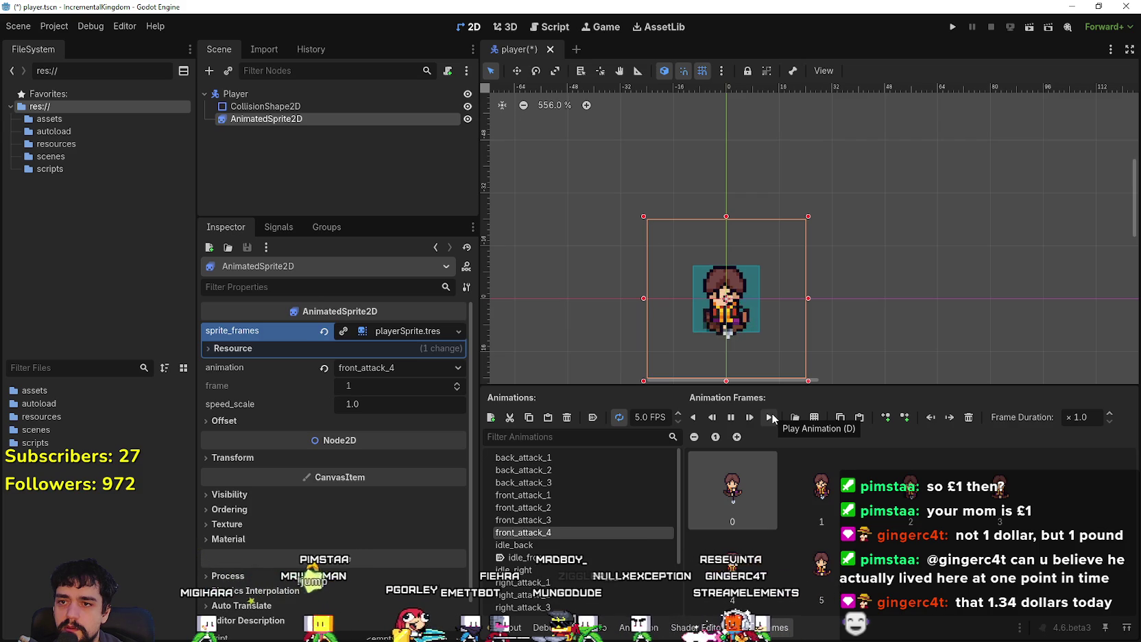
{"action": "left_click", "coordinate": [620, 423]}
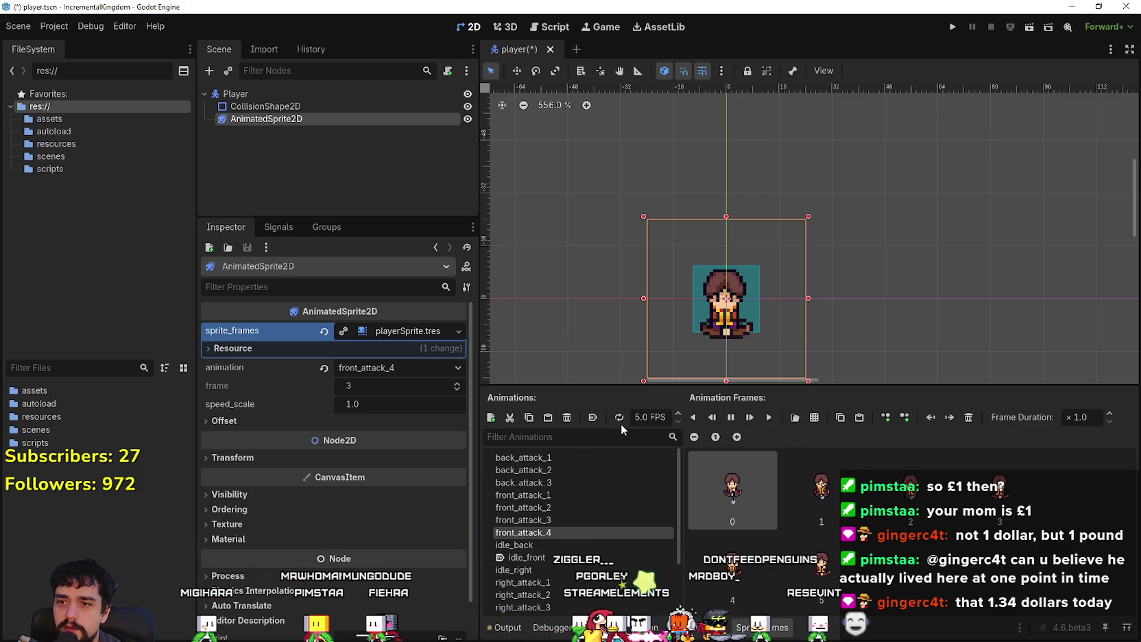
{"action": "left_click", "coordinate": [766, 419]}
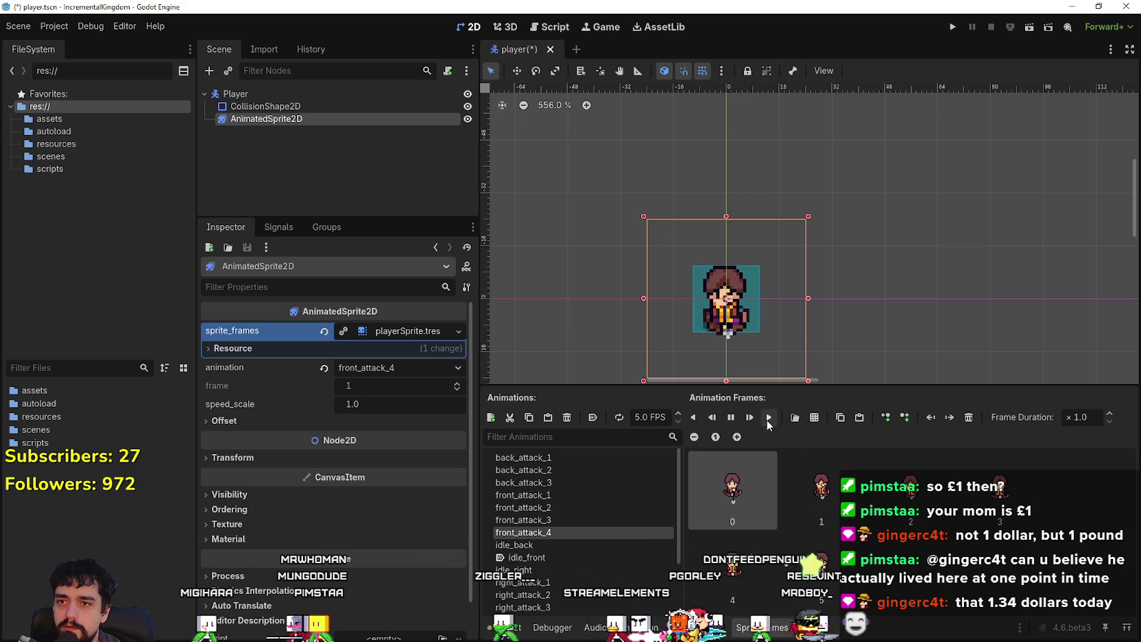